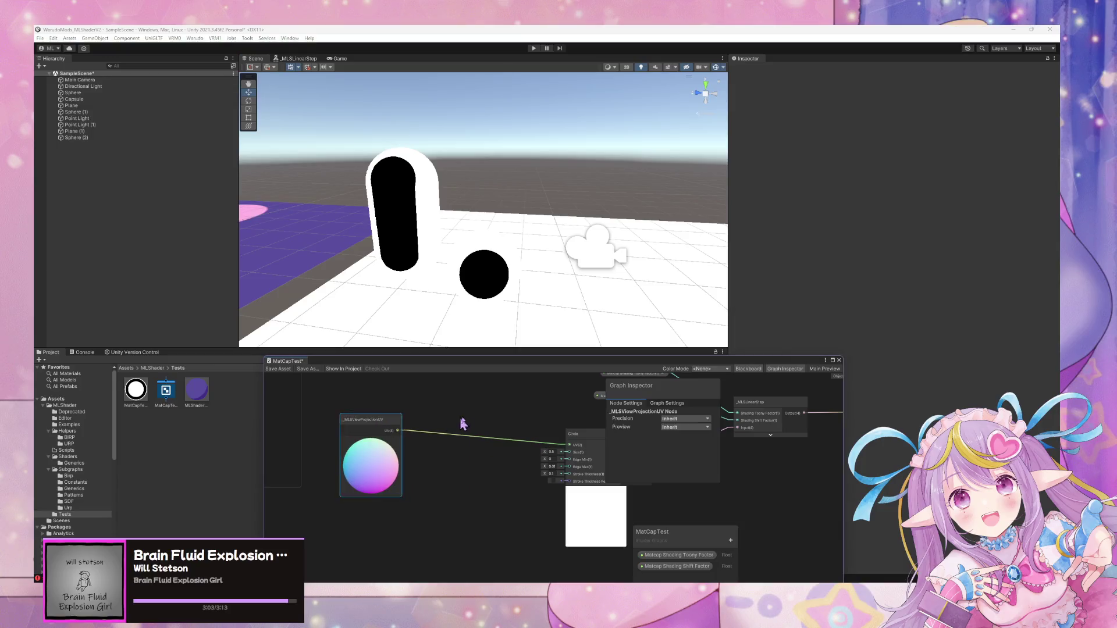
# Insert a Tiling And Offset node that feeds the Circle's UV input.
pyautogui.press('space')
pyautogui.write('offset')
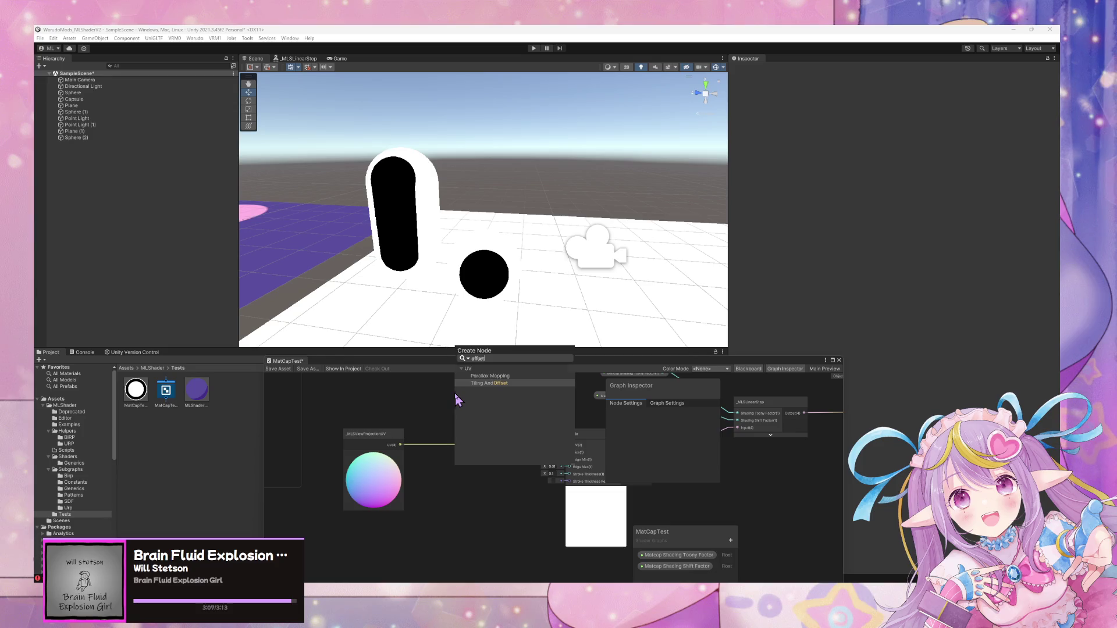
pyautogui.press('Return')
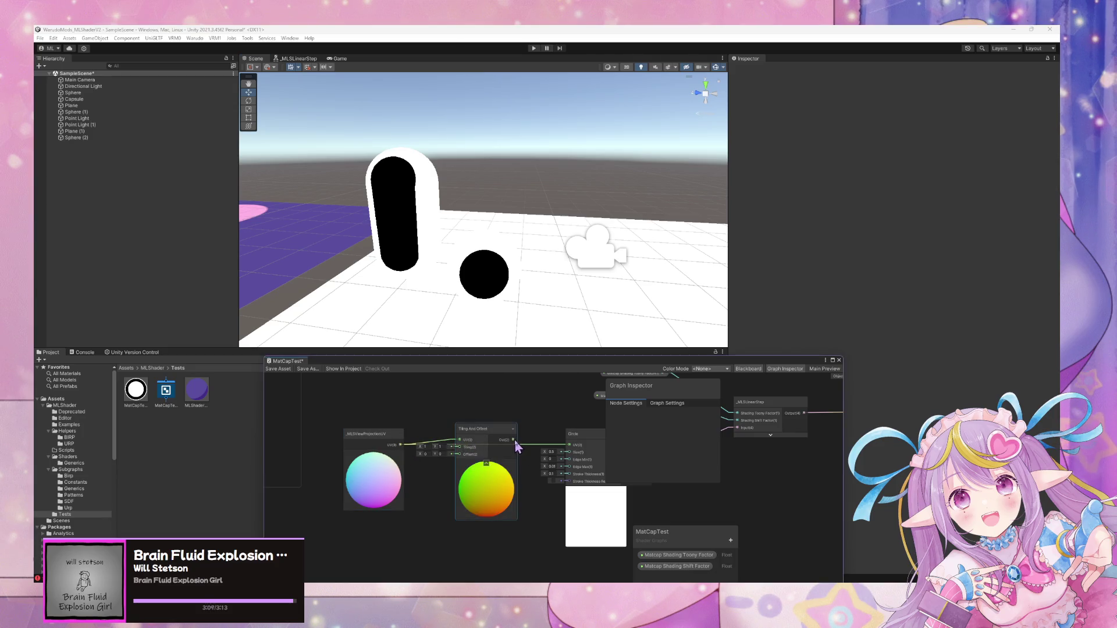
pyautogui.moveTo(569, 448); pyautogui.dragTo(569, 447)
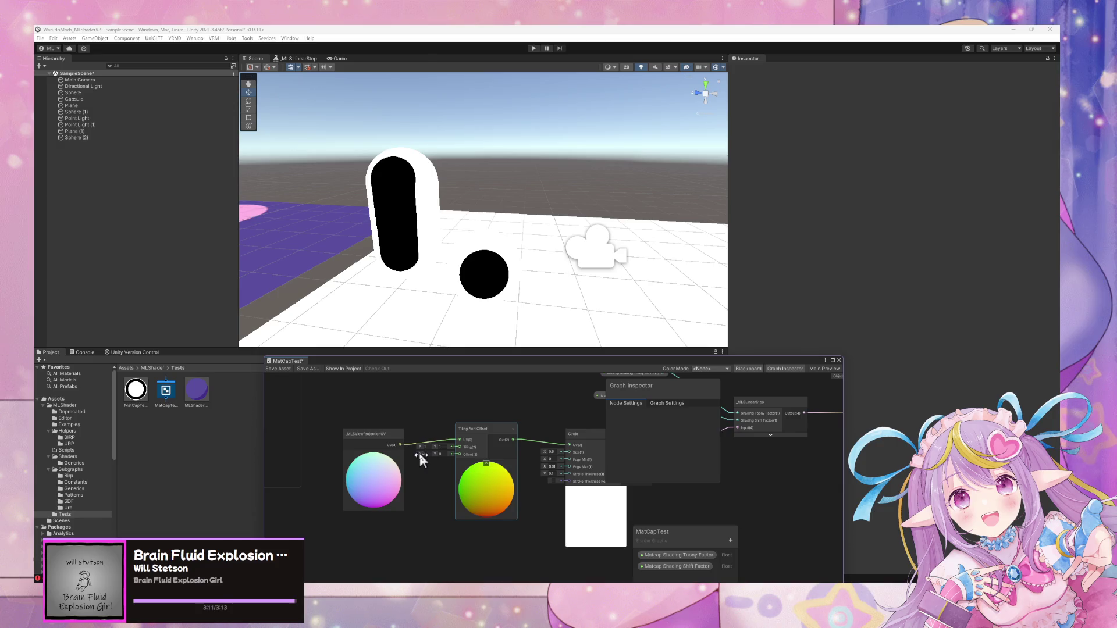
pyautogui.click(429, 454)
pyautogui.click(429, 453)
# Add a Vector 2 node and wire it into Tiling And Offset's Offset input.
pyautogui.click(402, 461)
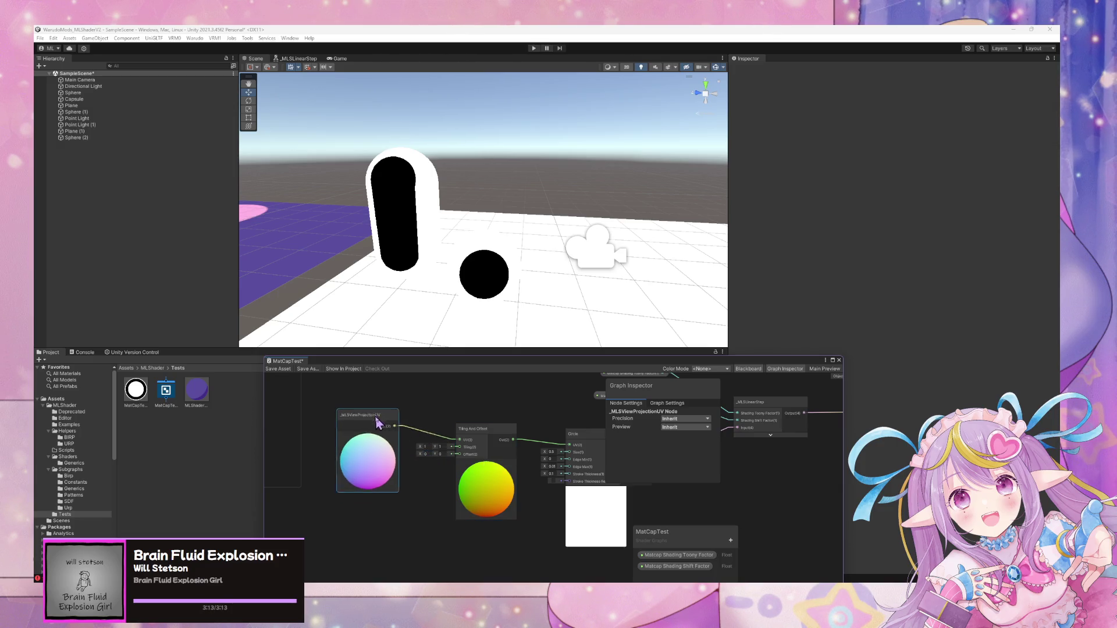
pyautogui.moveTo(424, 506); pyautogui.dragTo(512, 432)
pyautogui.press('space')
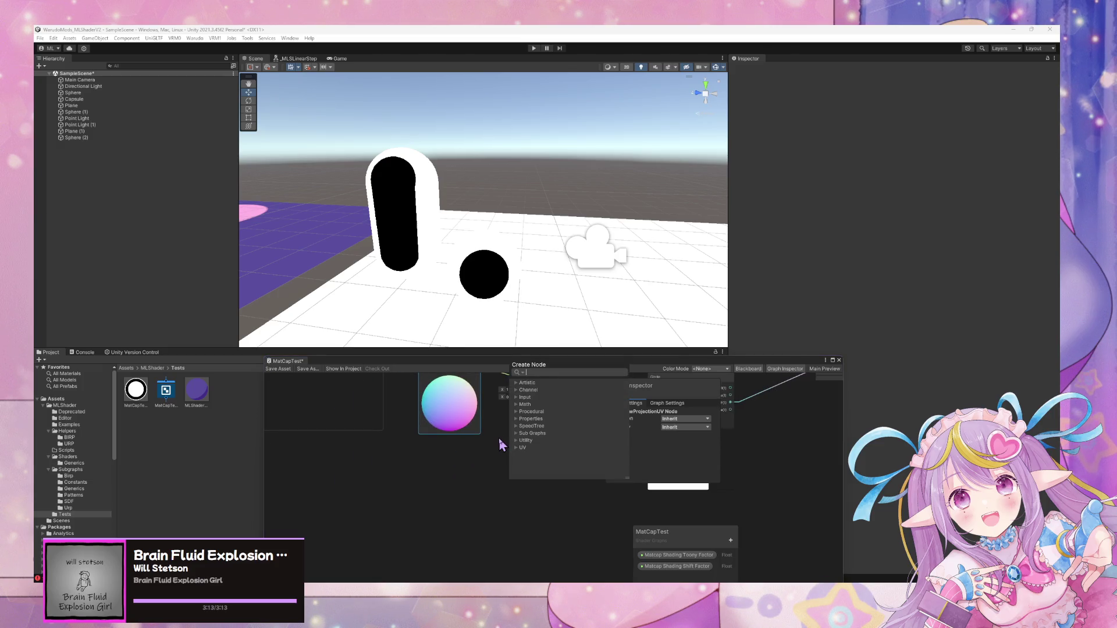
pyautogui.write('vector')
pyautogui.press('Up')
pyautogui.press('Up')
pyautogui.press('Up')
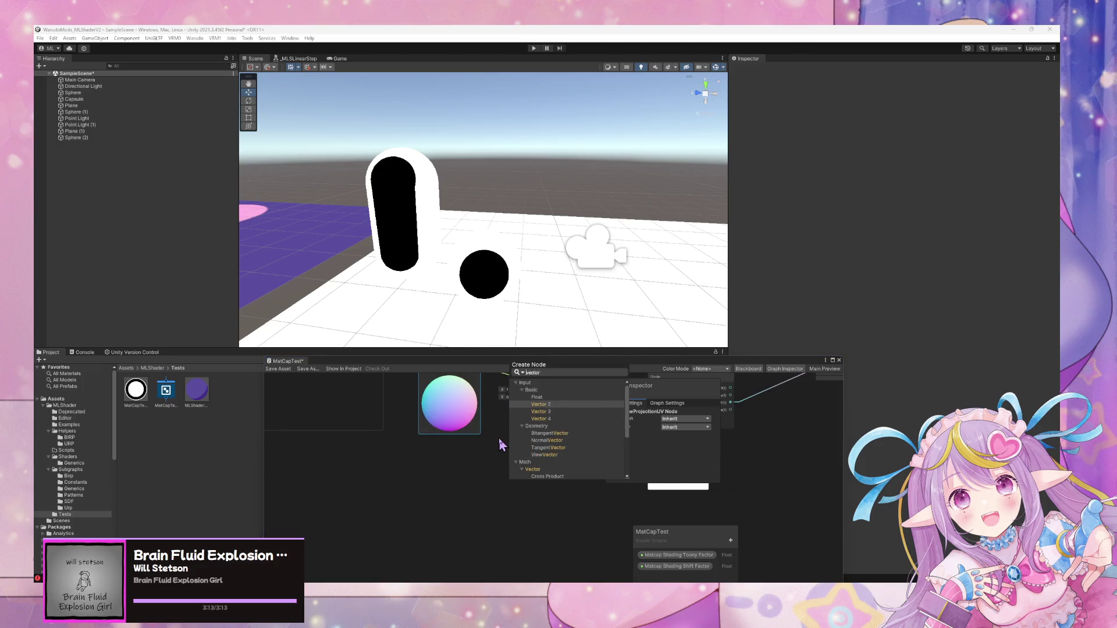
pyautogui.press('Return')
pyautogui.moveTo(471, 461)
pyautogui.mouseDown()
pyautogui.moveTo(537, 420)
pyautogui.moveTo(541, 431)
pyautogui.mouseUp()
pyautogui.rightClick(459, 474)
# Convert the Vector 2 node into a property named Matcap UV Offset.
pyautogui.moveTo(524, 438)
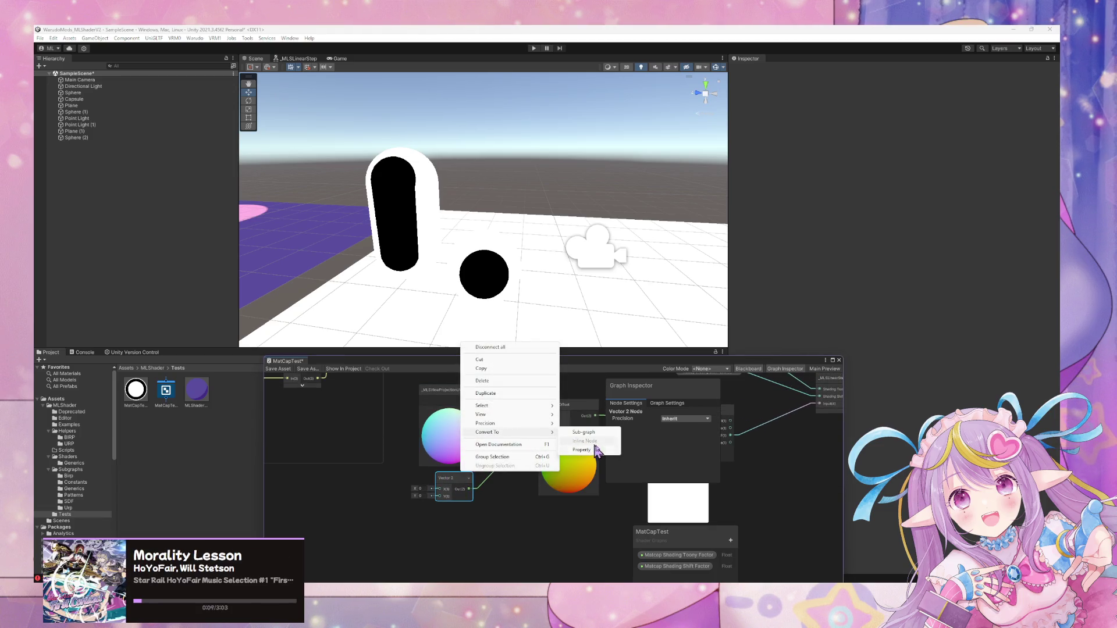
pyautogui.click(581, 450)
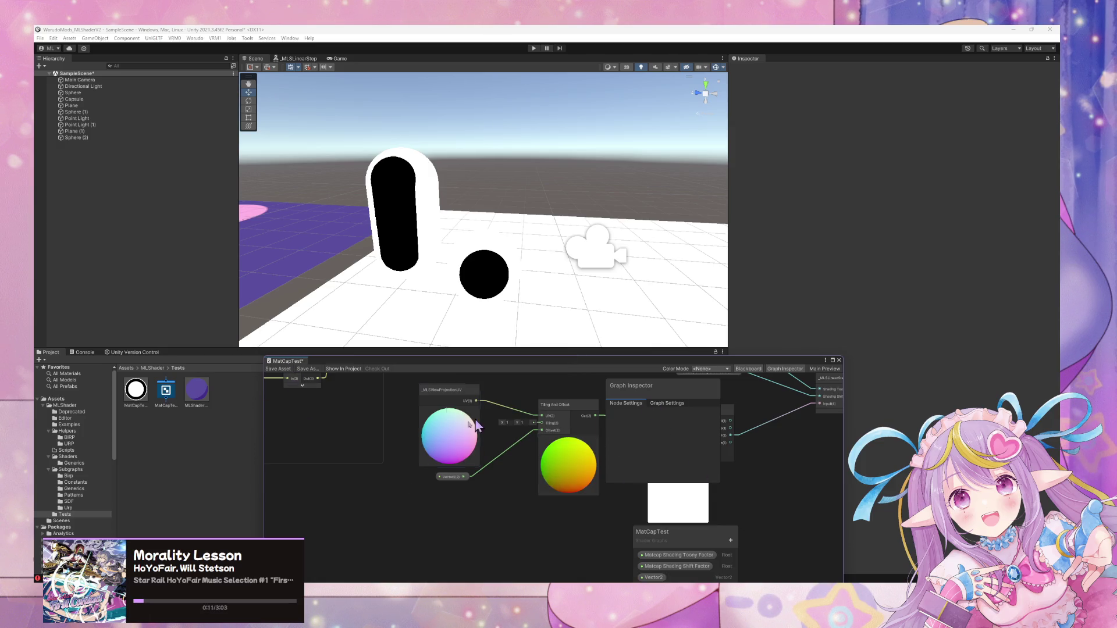
pyautogui.click(451, 477)
pyautogui.write('Matcap UV Offset')
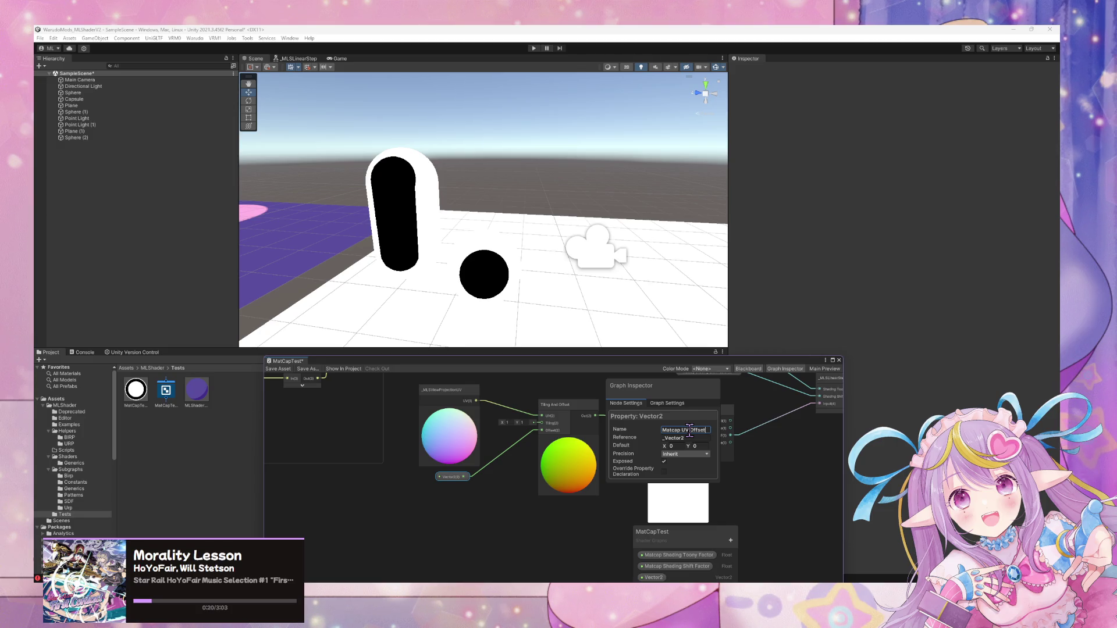
pyautogui.press('Return')
# Pan the graph toward the Circle node and select Sphere (2) in the scene.
pyautogui.scroll(5, 586, 329)
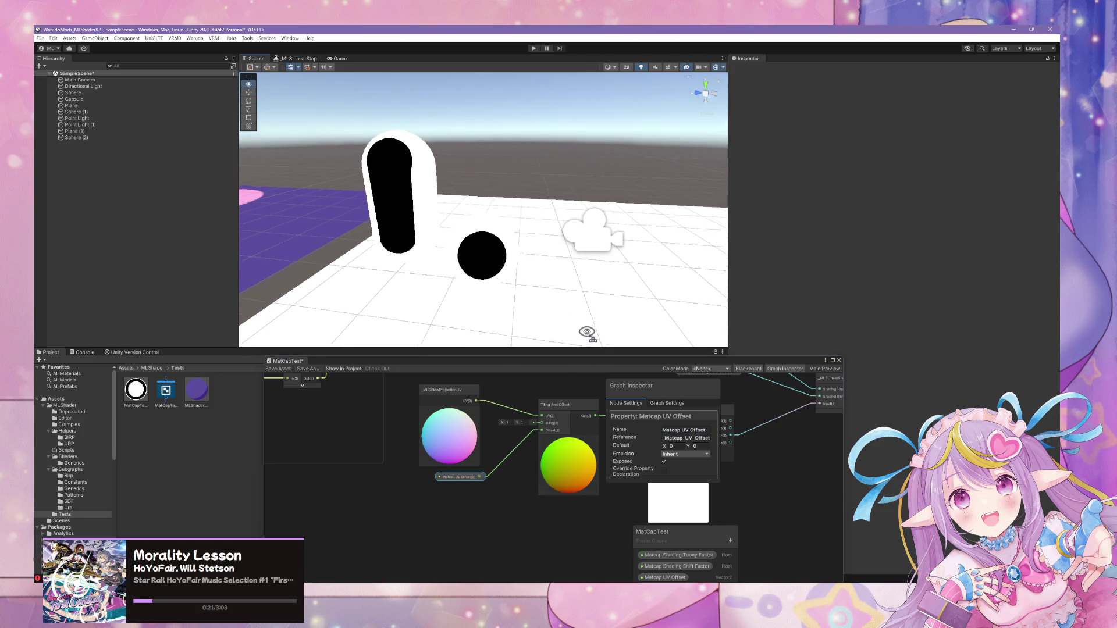
pyautogui.scroll(-5, 579, 292)
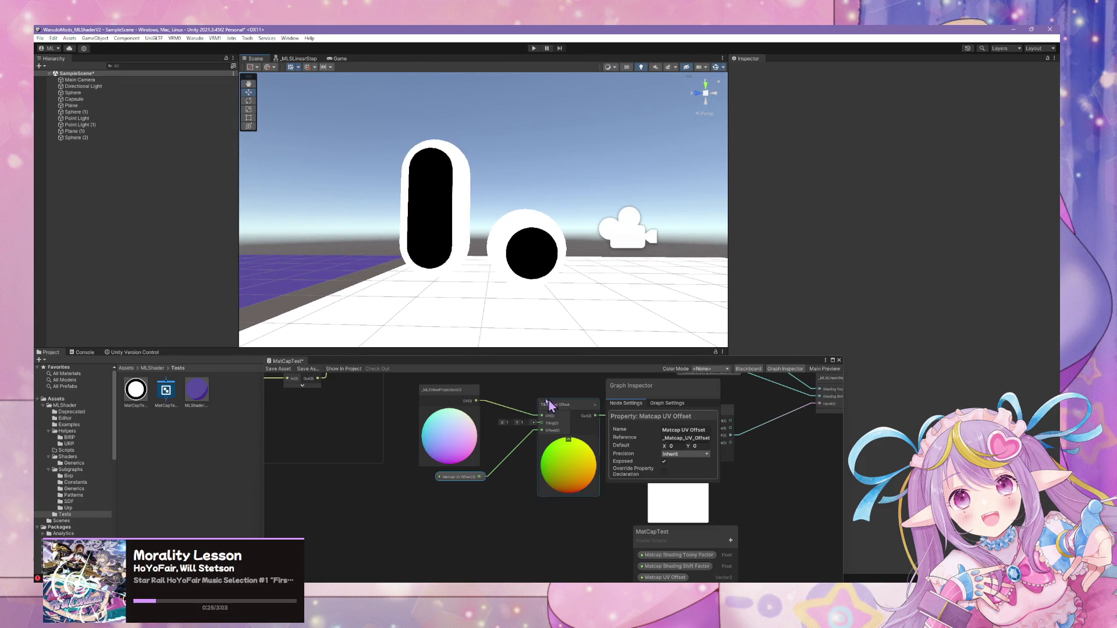
pyautogui.moveTo(547, 405); pyautogui.dragTo(430, 406)
pyautogui.click(536, 269)
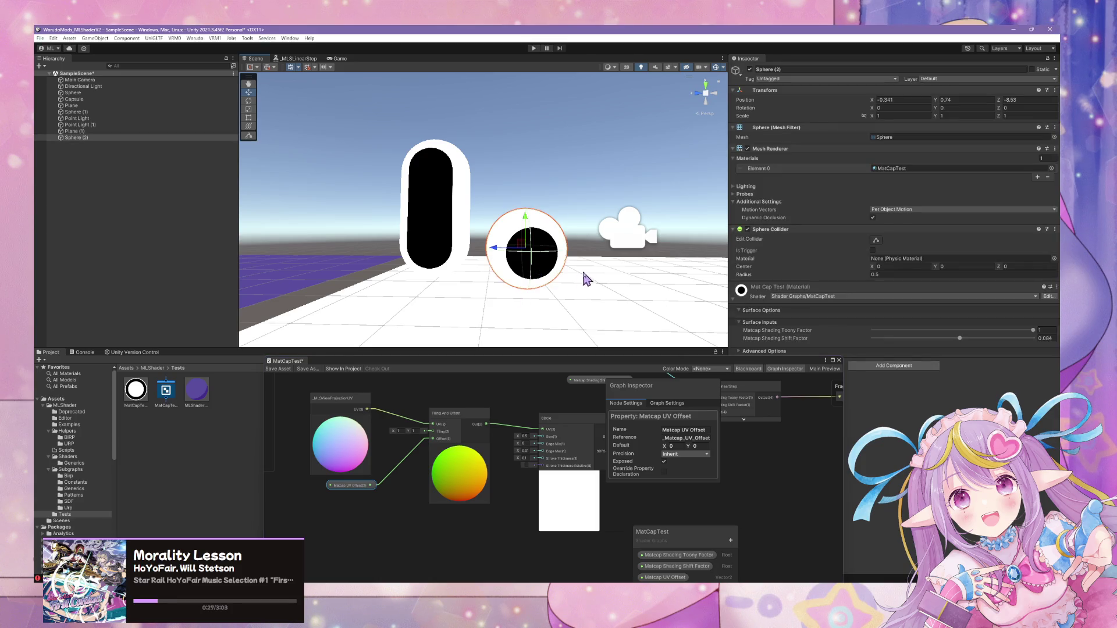
# Orbit the scene and inspect the Normal Vector node in the Matcap group.
pyautogui.moveTo(723, 295)
pyautogui.keyDown('alt'); pyautogui.mouseDown()
pyautogui.moveTo(541, 242)
pyautogui.moveTo(648, 247)
pyautogui.moveTo(558, 252)
pyautogui.moveTo(610, 272)
pyautogui.moveTo(569, 268)
pyautogui.mouseUp(); pyautogui.keyUp('alt')
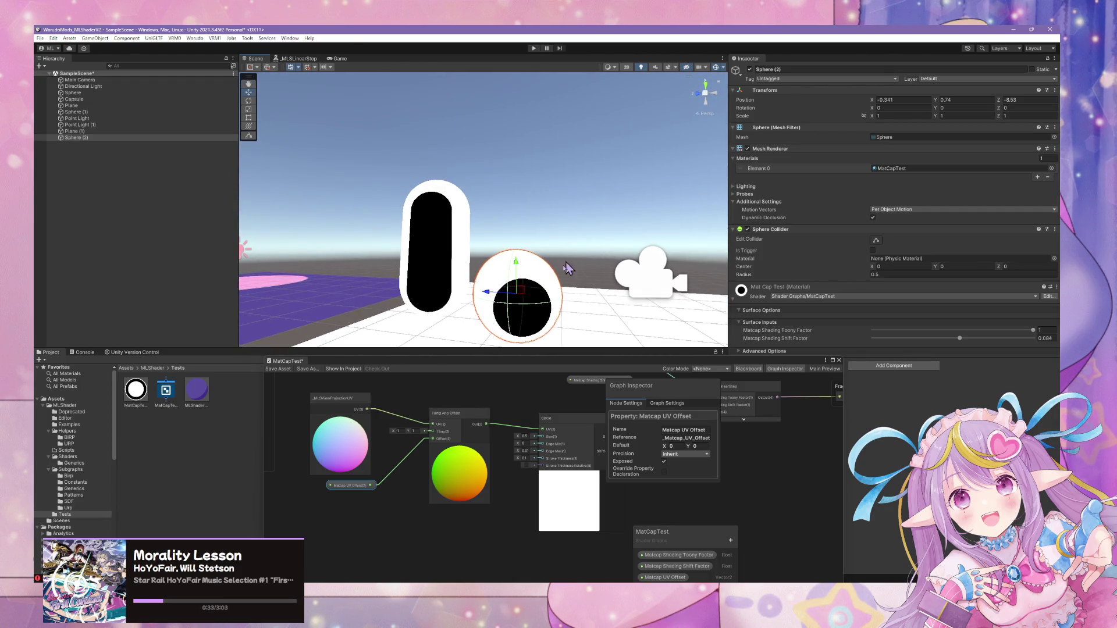
pyautogui.scroll(-3, 539, 475)
pyautogui.scroll(5, 538, 474)
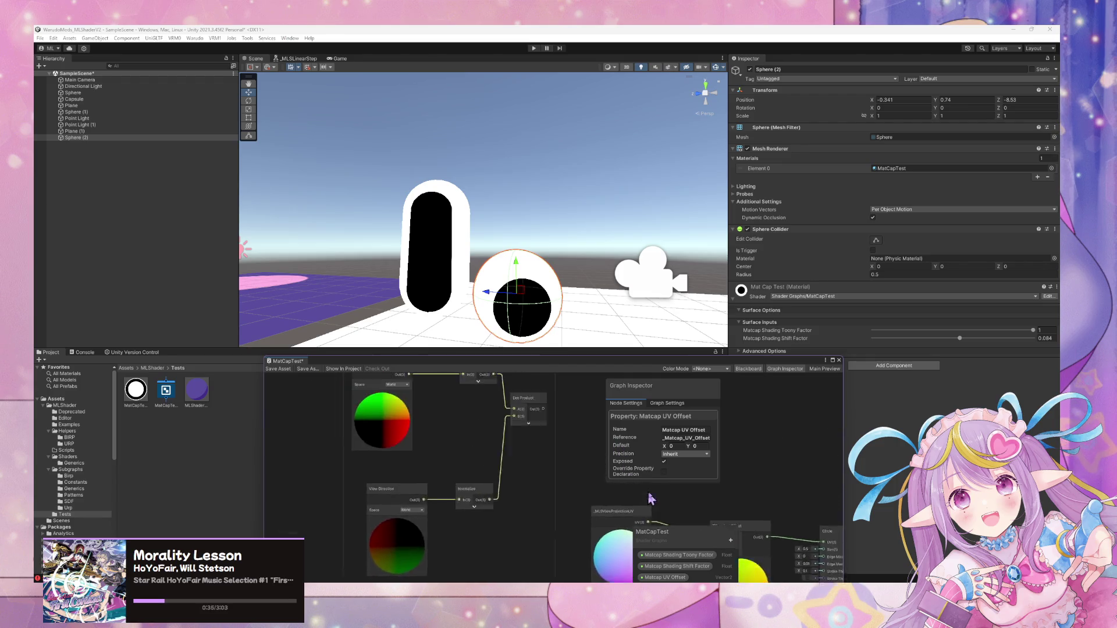
pyautogui.click(401, 425)
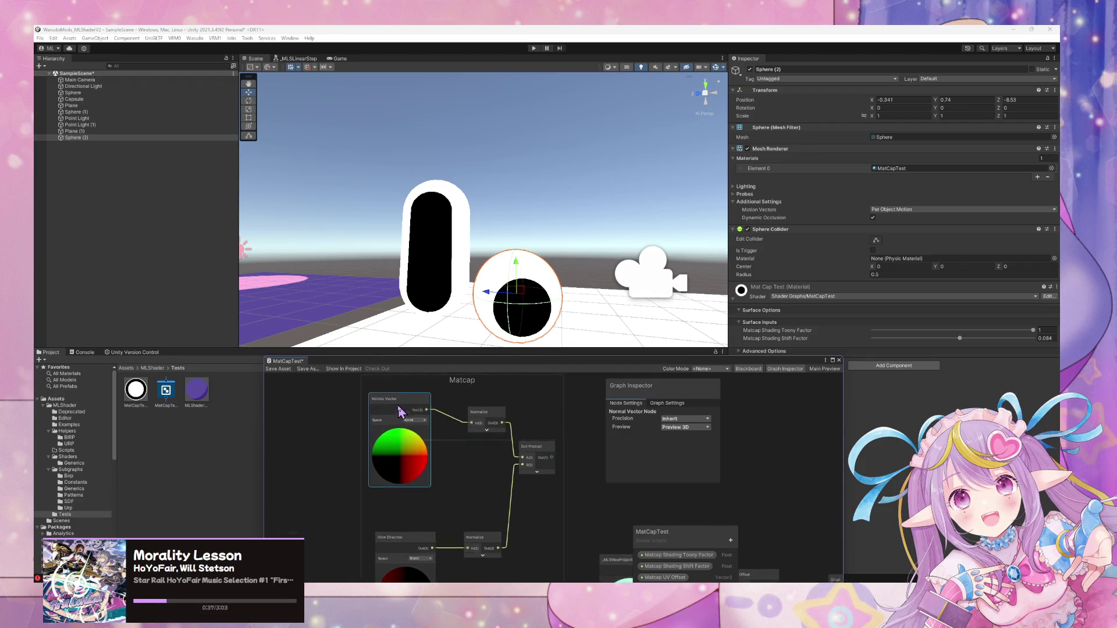
pyautogui.click(523, 425)
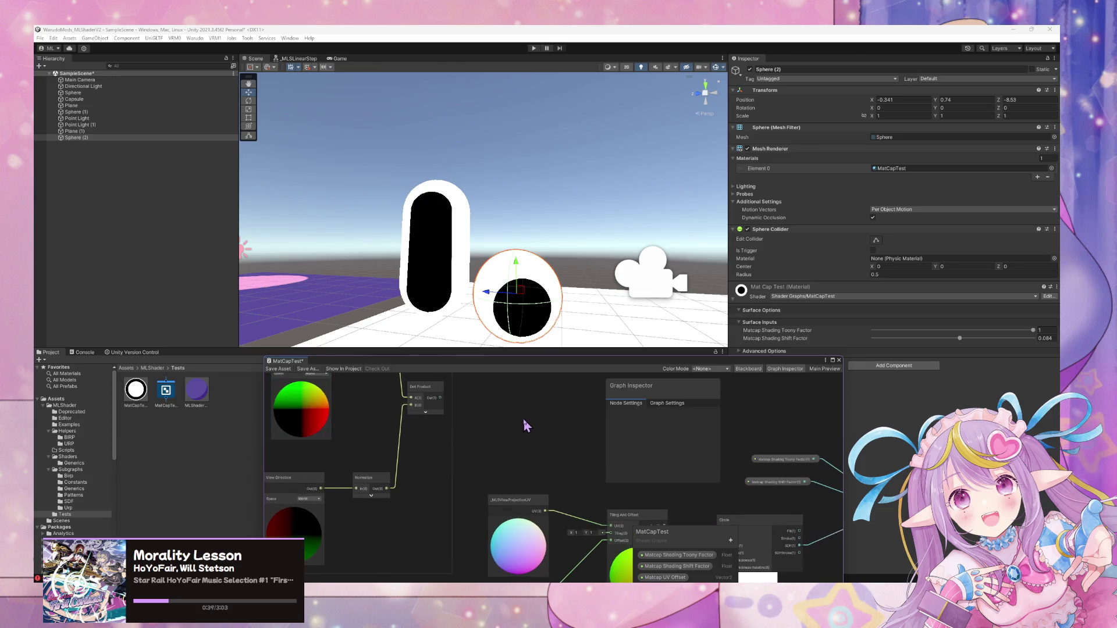
pyautogui.rightClick(522, 418)
pyautogui.press('Escape')
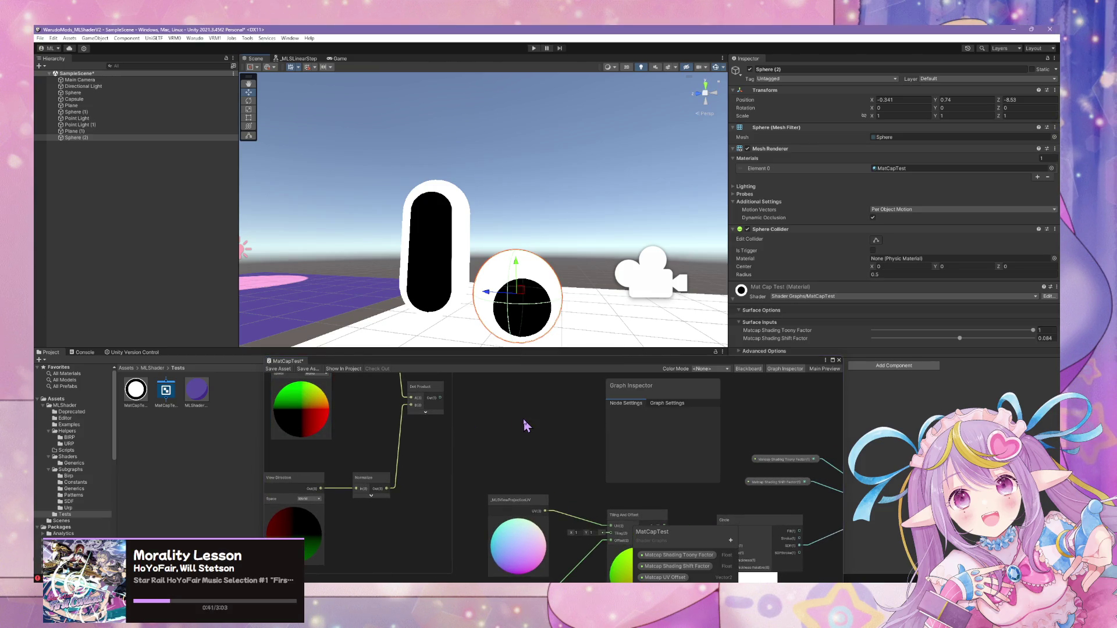
# Add a reroute point on the UV wire and raise it to tidy the wires.
pyautogui.moveTo(498, 491); pyautogui.dragTo(484, 542)
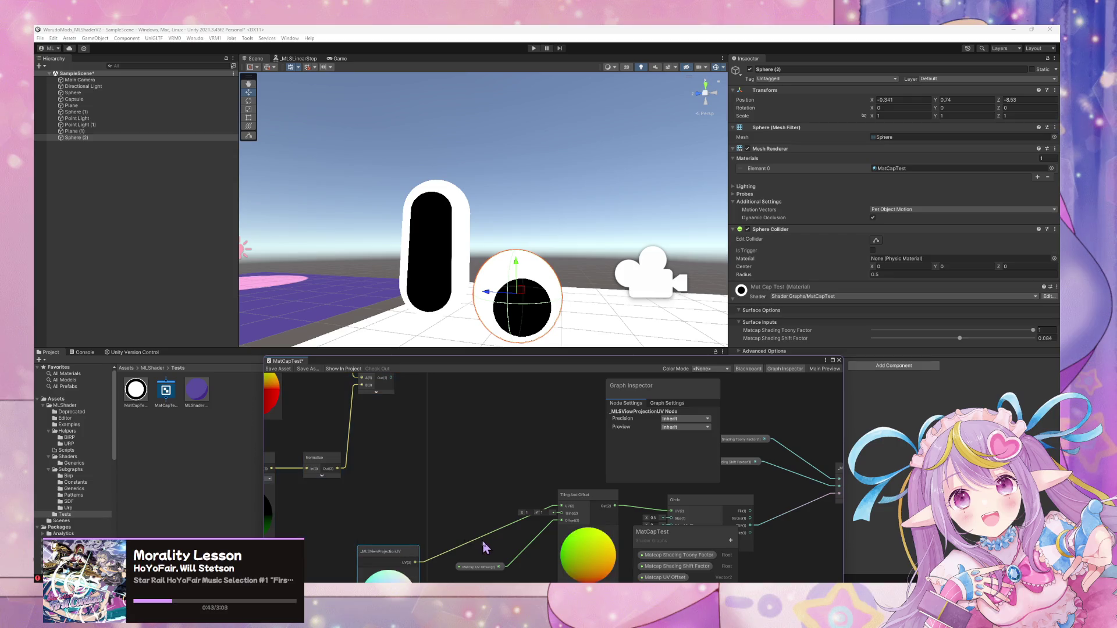
pyautogui.moveTo(476, 489)
pyautogui.mouseDown()
pyautogui.moveTo(478, 438)
pyautogui.moveTo(413, 420)
pyautogui.mouseUp()
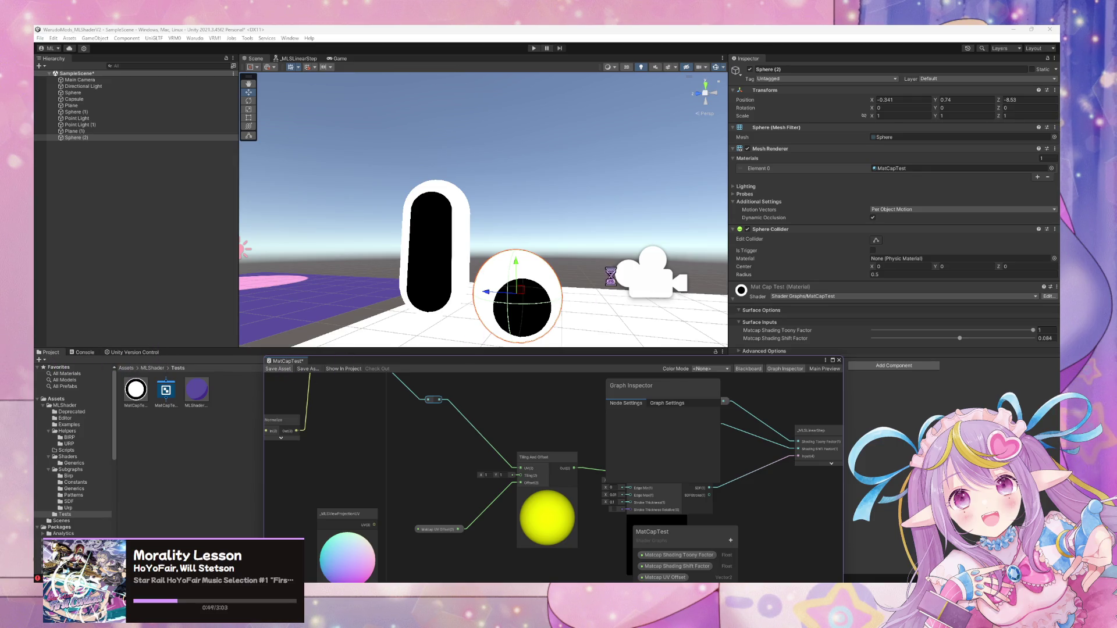
pyautogui.moveTo(591, 268)
pyautogui.mouseDown()
pyautogui.moveTo(649, 381)
pyautogui.moveTo(642, 397)
pyautogui.mouseUp()
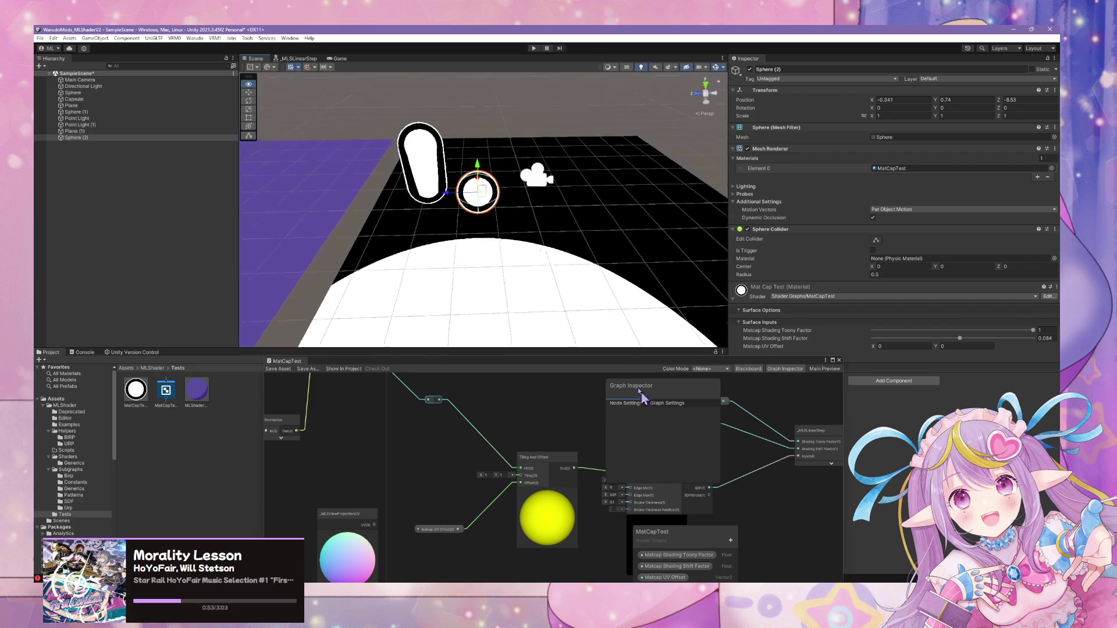
# Frame the sphere and scrub Matcap UV Offset Y to 0.24.
pyautogui.press('f')
pyautogui.moveTo(628, 340); pyautogui.dragTo(617, 324)
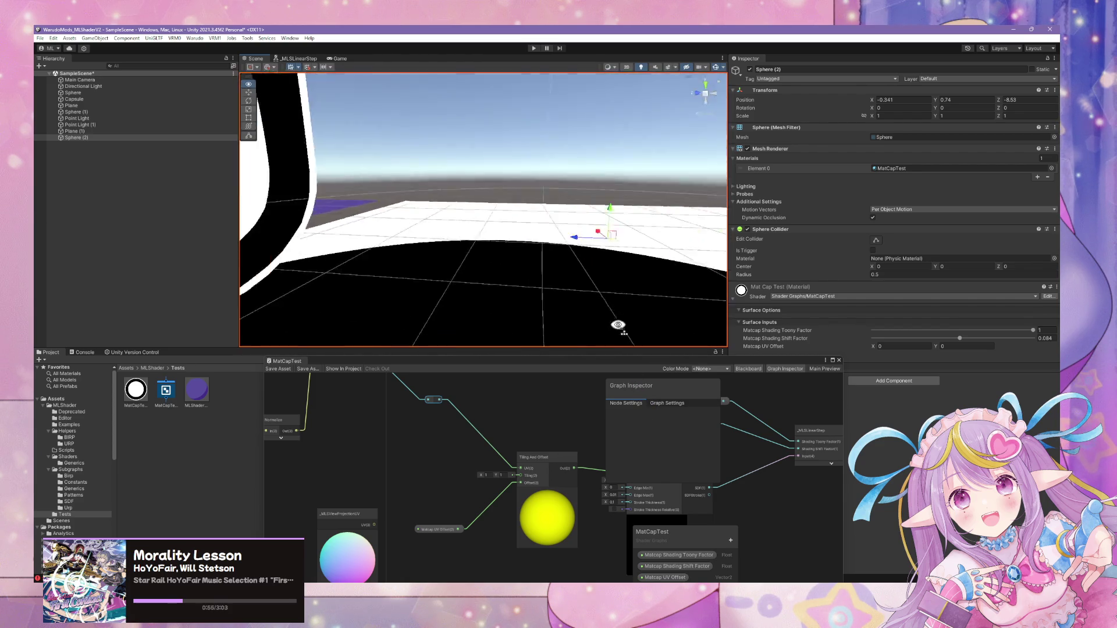
pyautogui.press('f')
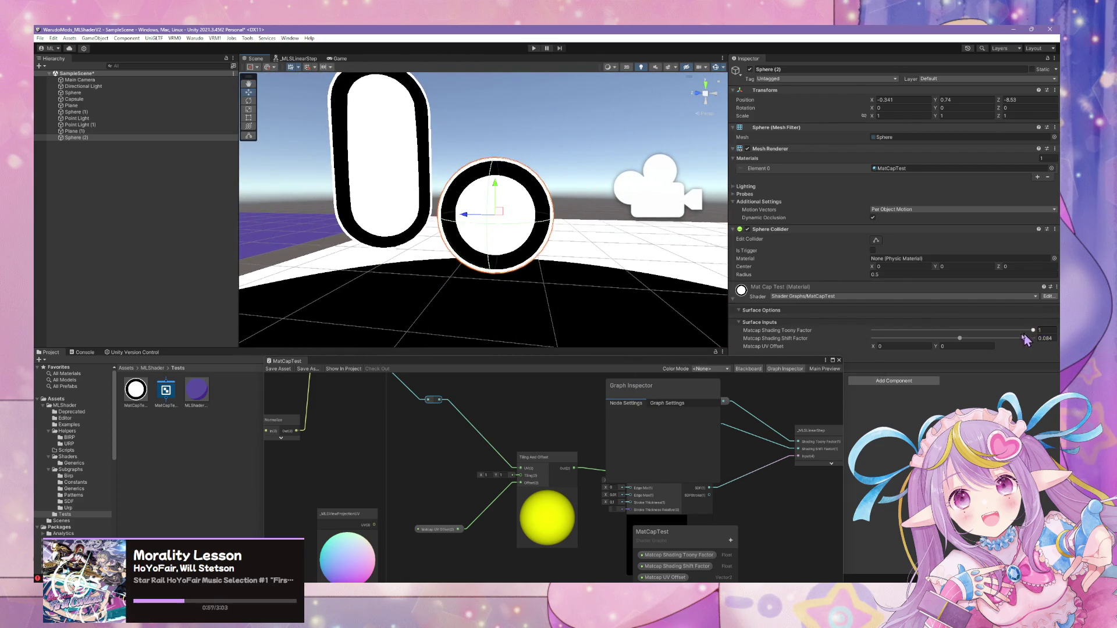
pyautogui.moveTo(941, 350); pyautogui.dragTo(874, 352)
pyautogui.click(873, 350)
# Connect the view-projection UV into Tiling And Offset and set Matcap UV Offset X to 0.15.
pyautogui.moveTo(376, 526); pyautogui.dragTo(521, 469)
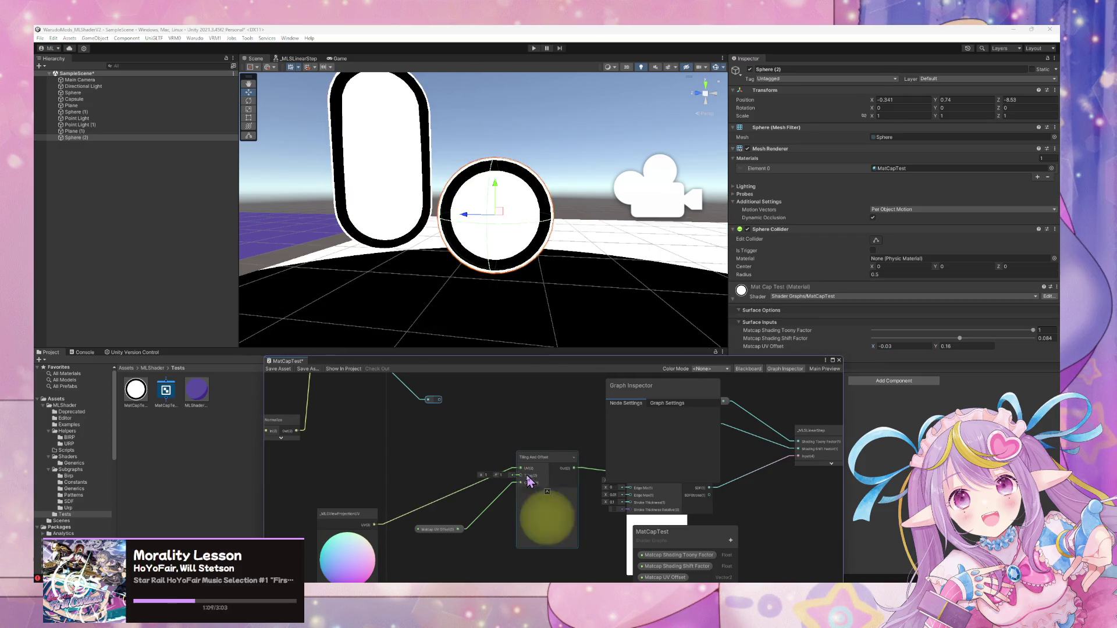
pyautogui.moveTo(288, 359); pyautogui.dragTo(355, 364)
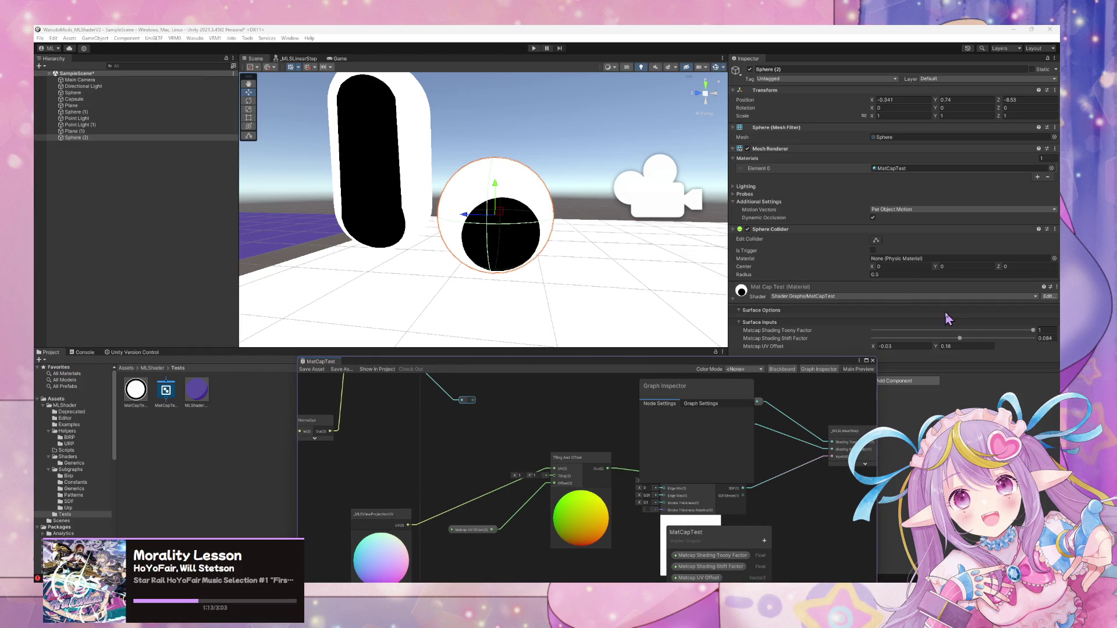
pyautogui.moveTo(874, 346)
pyautogui.mouseDown()
pyautogui.moveTo(938, 345)
pyautogui.moveTo(925, 344)
pyautogui.mouseUp()
# Pan the graph to the Circle node and select the _MLSLinearStep node.
pyautogui.scroll(-10, 622, 205)
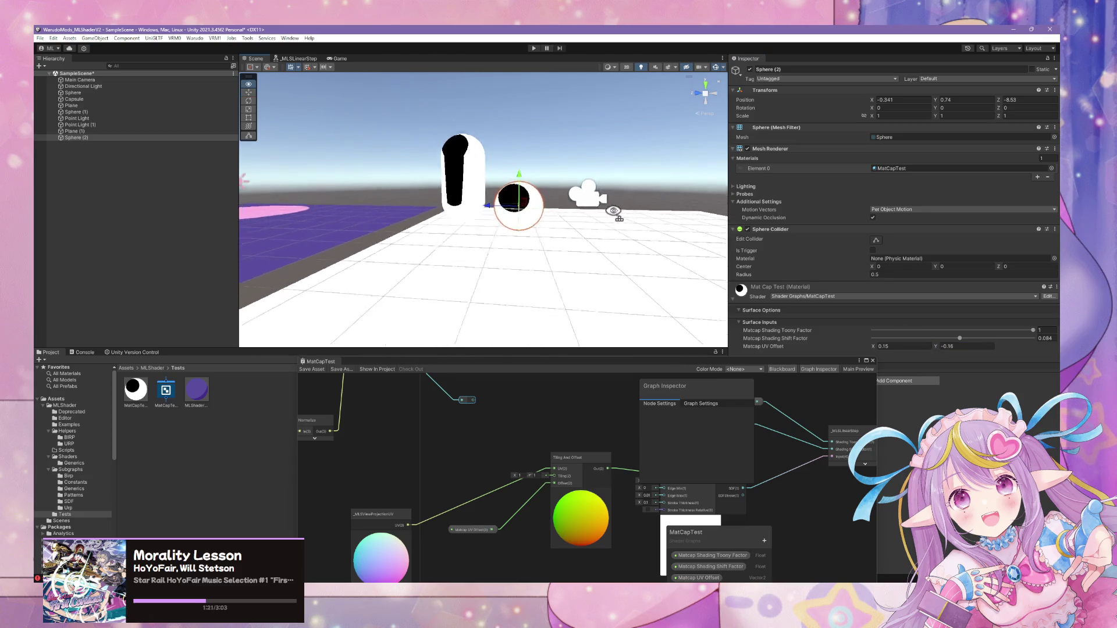
pyautogui.scroll(5, 621, 206)
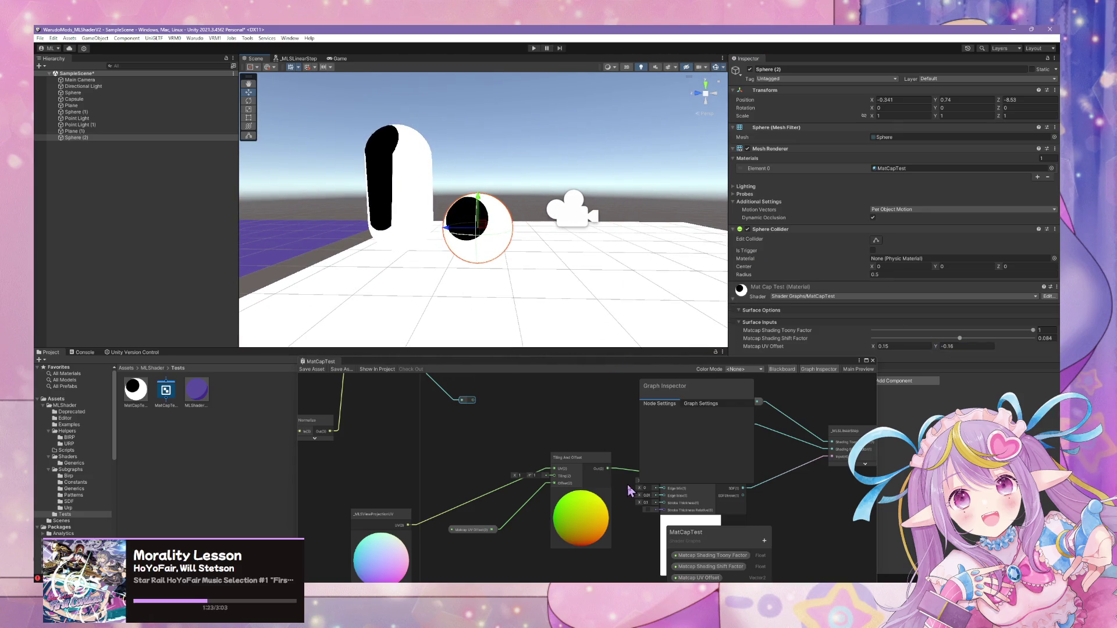
pyautogui.moveTo(761, 473)
pyautogui.mouseDown()
pyautogui.moveTo(568, 446)
pyautogui.moveTo(544, 456)
pyautogui.moveTo(522, 437)
pyautogui.mouseUp()
pyautogui.click(570, 433)
pyautogui.press('space')
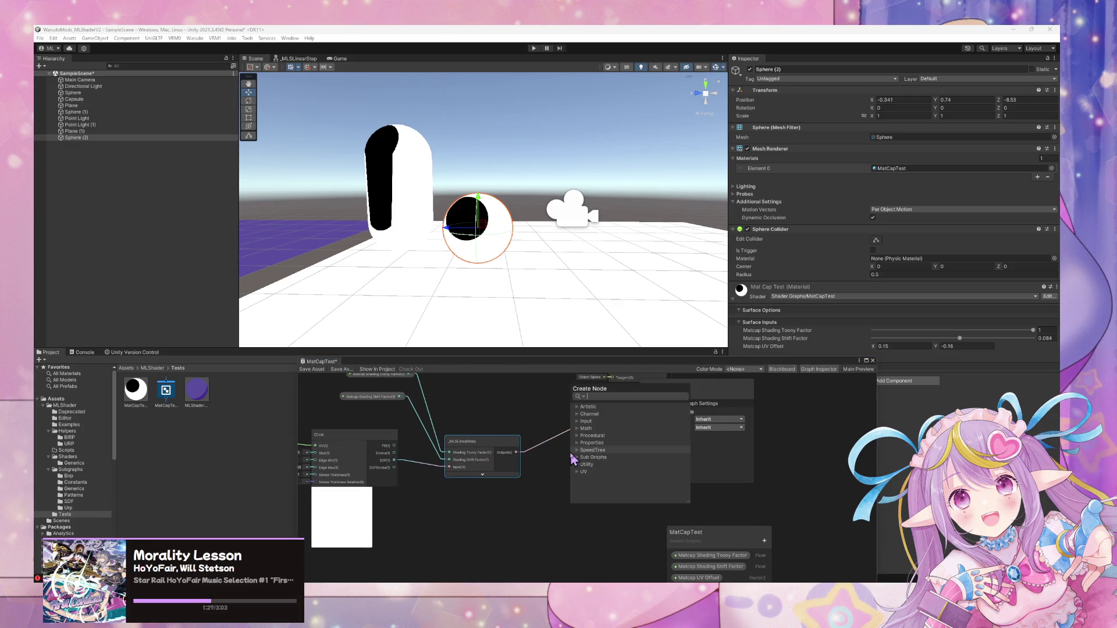
# Add a One Minus node fed by the Circle's SDF output.
pyautogui.press('Escape')
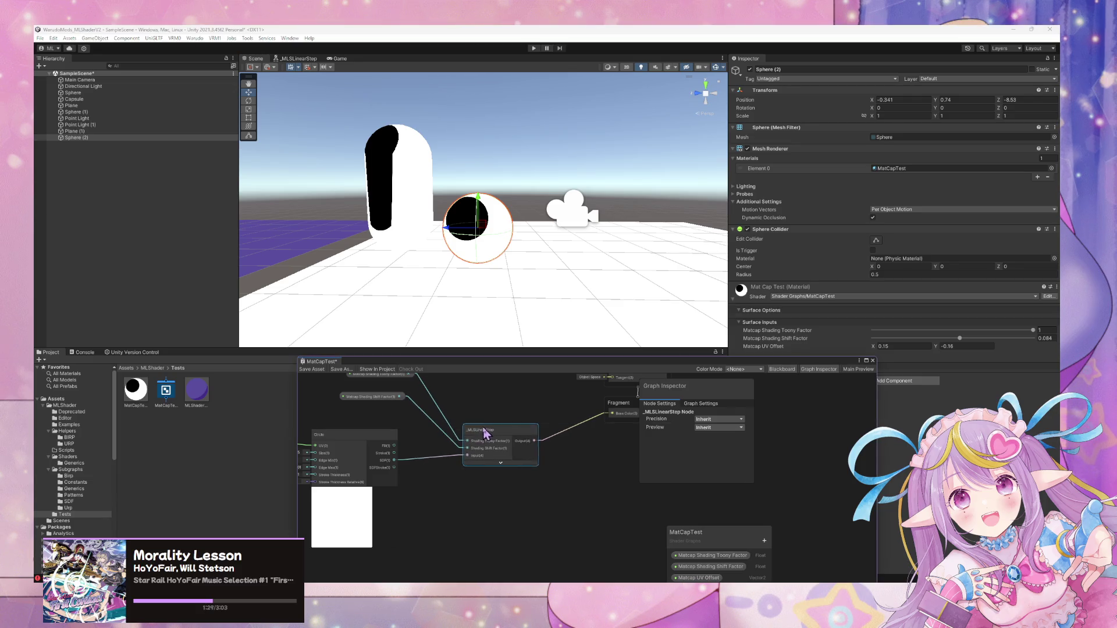
pyautogui.press('space')
pyautogui.write('one')
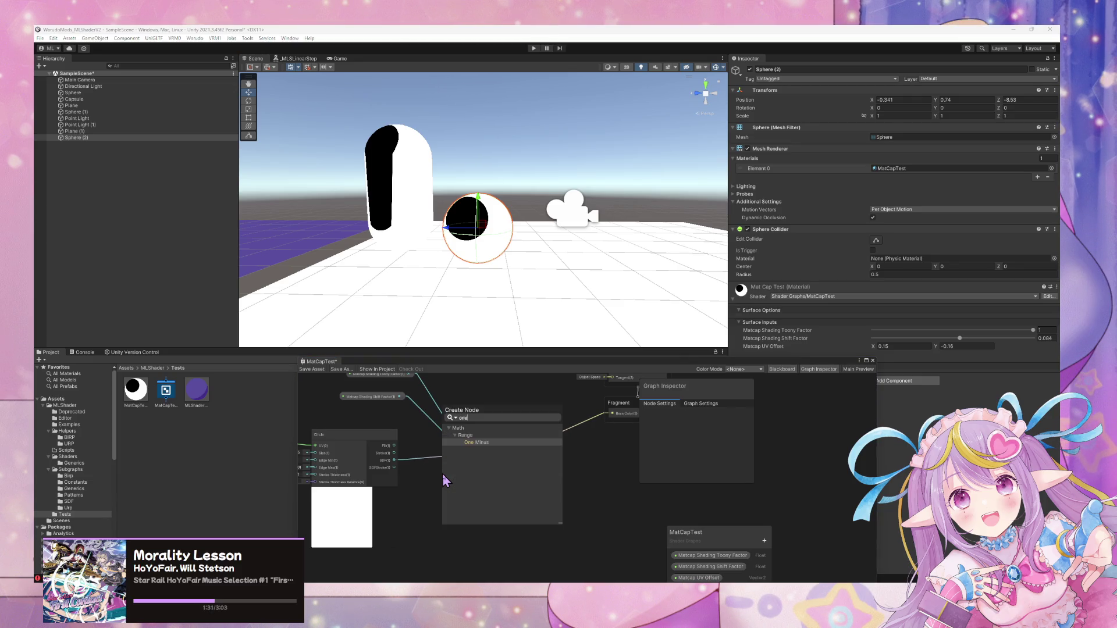
pyautogui.press('Return')
pyautogui.moveTo(394, 460); pyautogui.dragTo(447, 499)
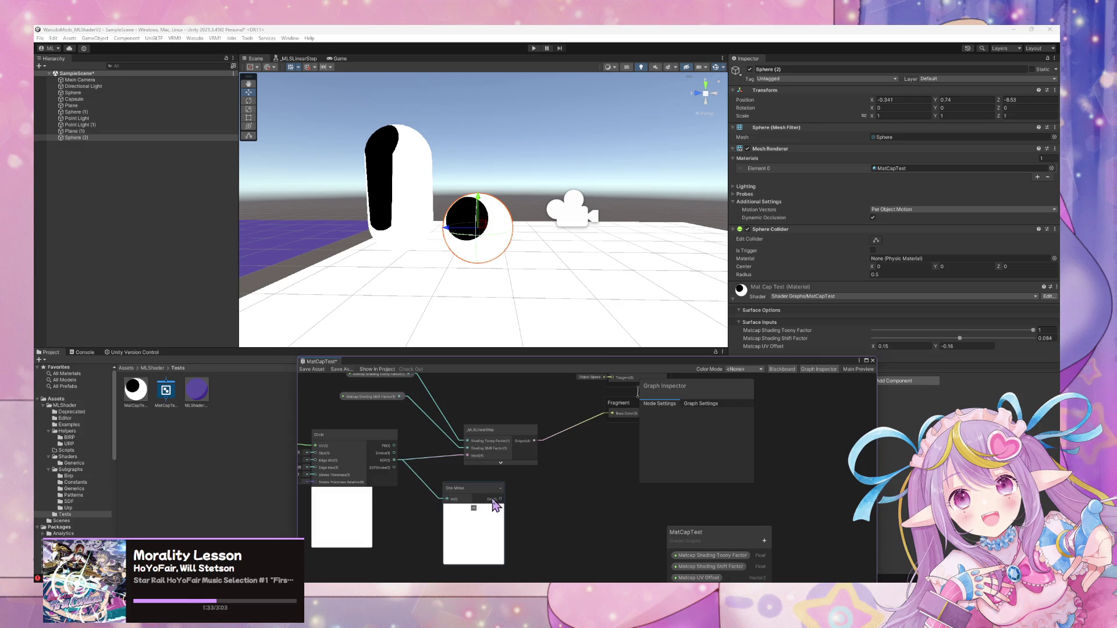
# Add a Saturate node feeding a new Lerp's T input and position the Lerp.
pyautogui.moveTo(564, 456)
pyautogui.mouseDown()
pyautogui.moveTo(539, 455)
pyautogui.moveTo(560, 492)
pyautogui.moveTo(599, 456)
pyautogui.moveTo(522, 482)
pyautogui.mouseUp()
pyautogui.press('space')
pyautogui.write('sat')
pyautogui.press('Return')
pyautogui.write('lerp')
pyautogui.press('Return')
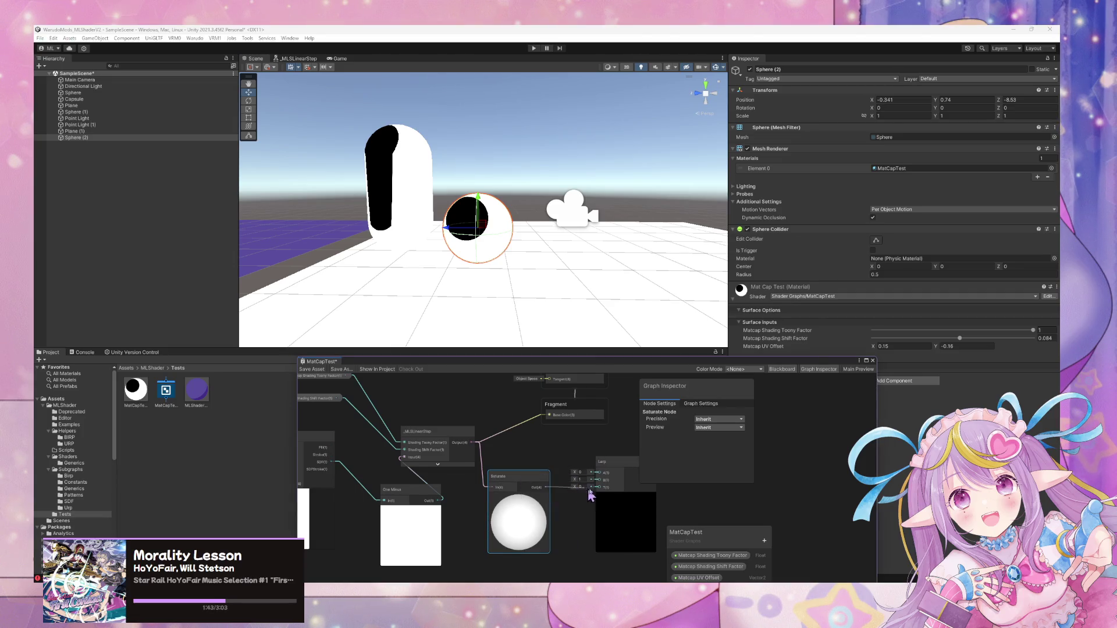
pyautogui.moveTo(611, 463)
pyautogui.mouseDown()
pyautogui.moveTo(562, 449)
pyautogui.moveTo(550, 433)
pyautogui.moveTo(625, 467)
pyautogui.mouseUp()
pyautogui.moveTo(556, 441); pyautogui.dragTo(517, 425)
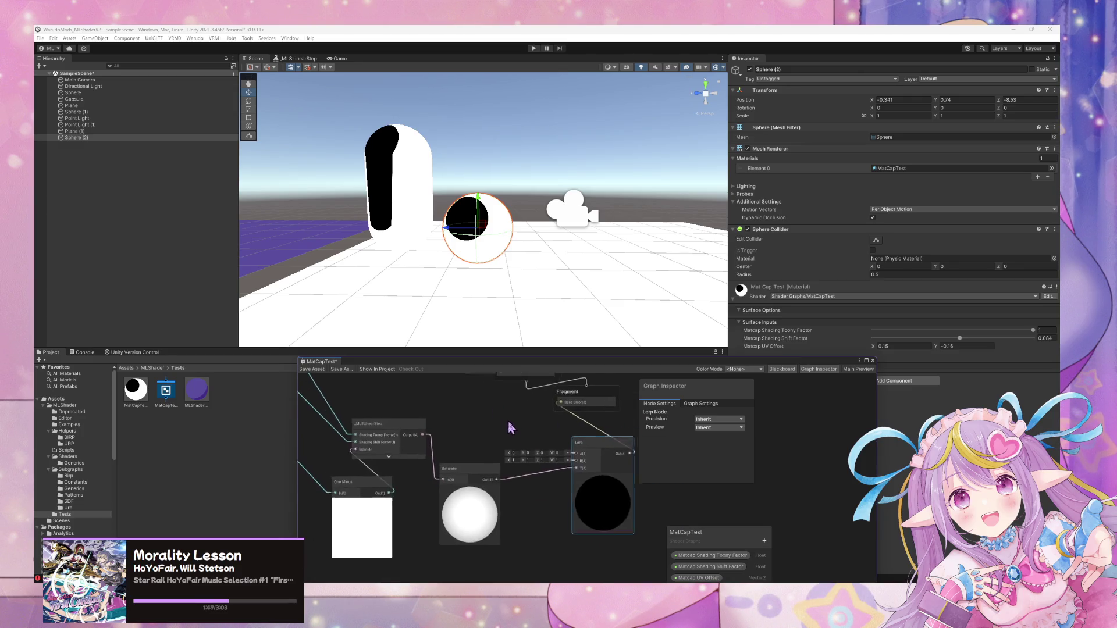
# Add a Color node to the graph near the Lerp.
pyautogui.press('space')
pyautogui.write('color')
pyautogui.press('Return')
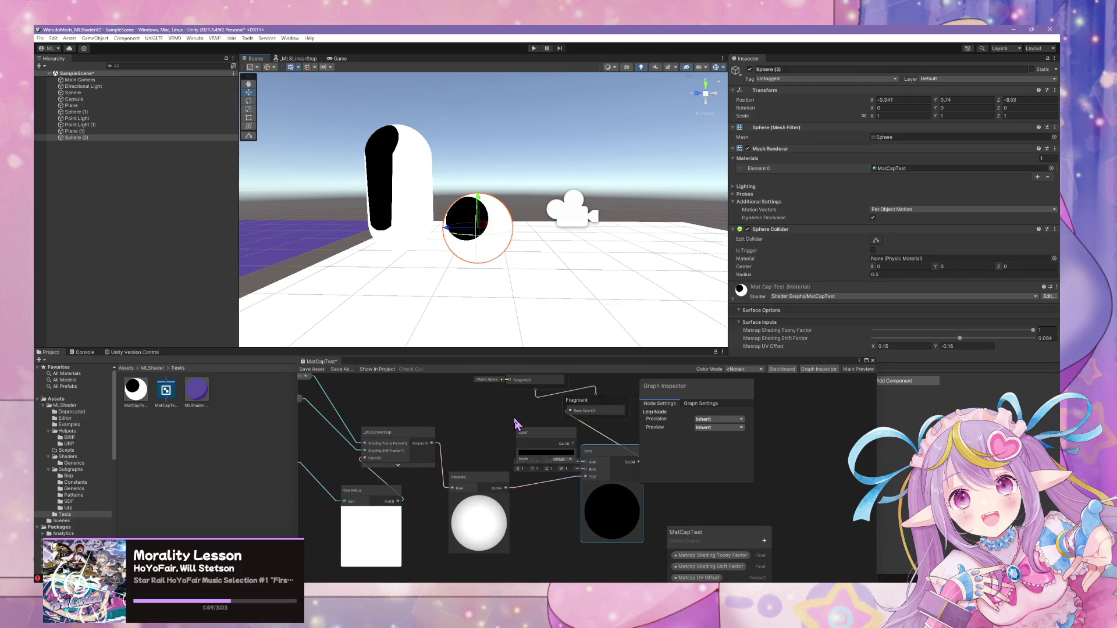
pyautogui.moveTo(498, 422); pyautogui.dragTo(477, 408)
# Set the Color node to light purple E7BDFF and duplicate it.
pyautogui.click(474, 423)
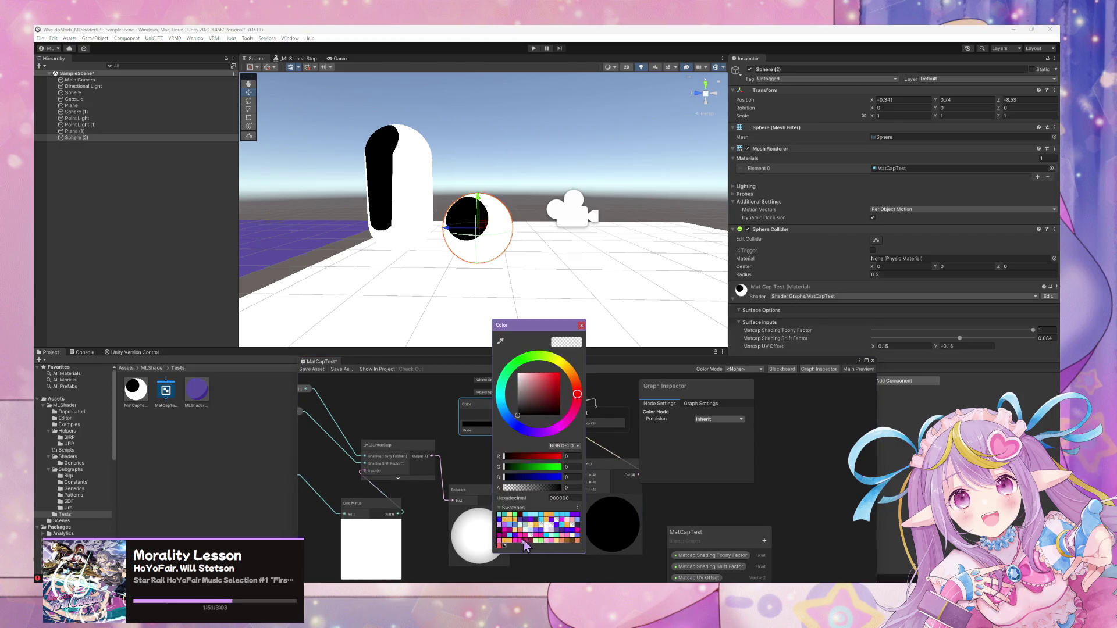
pyautogui.click(498, 525)
pyautogui.click(581, 326)
pyautogui.hotkey('ctrl', 'd')
pyautogui.moveTo(547, 448); pyautogui.dragTo(466, 448)
# Make the copy a deeper purple and wire the light purple into Lerp's A input.
pyautogui.click(474, 464)
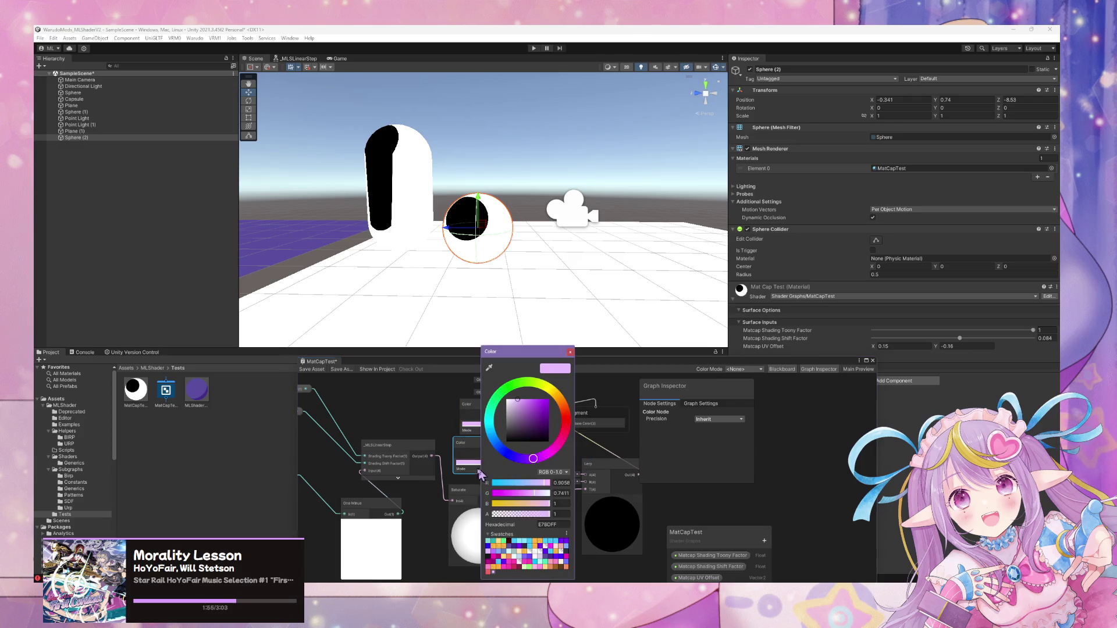
pyautogui.click(495, 560)
pyautogui.click(571, 352)
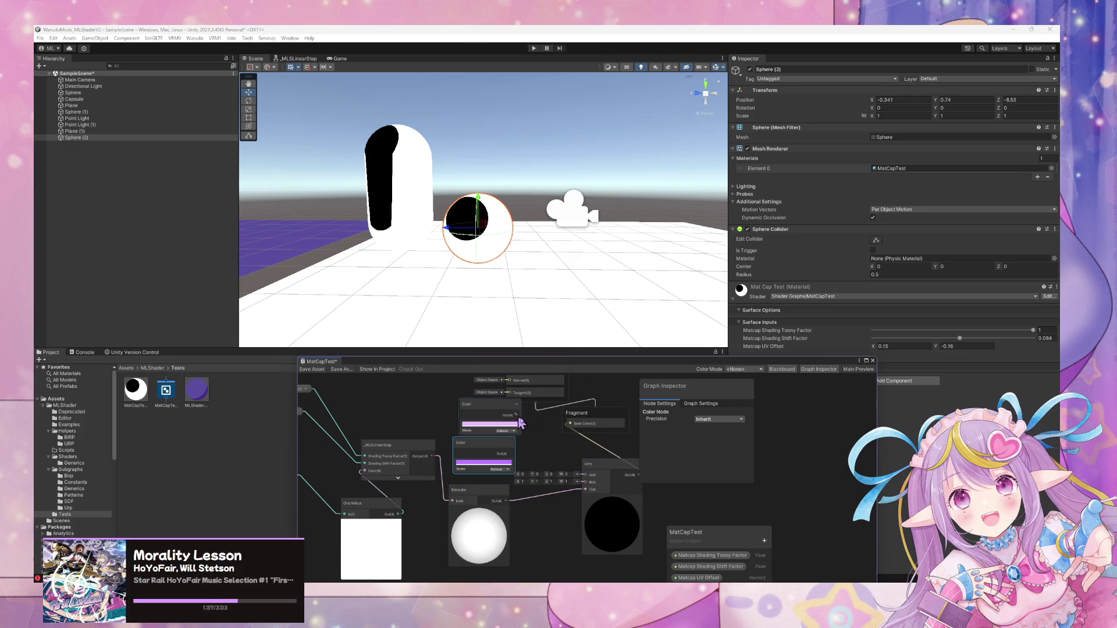
pyautogui.moveTo(584, 475); pyautogui.dragTo(585, 483)
pyautogui.moveTo(491, 456); pyautogui.dragTo(508, 458)
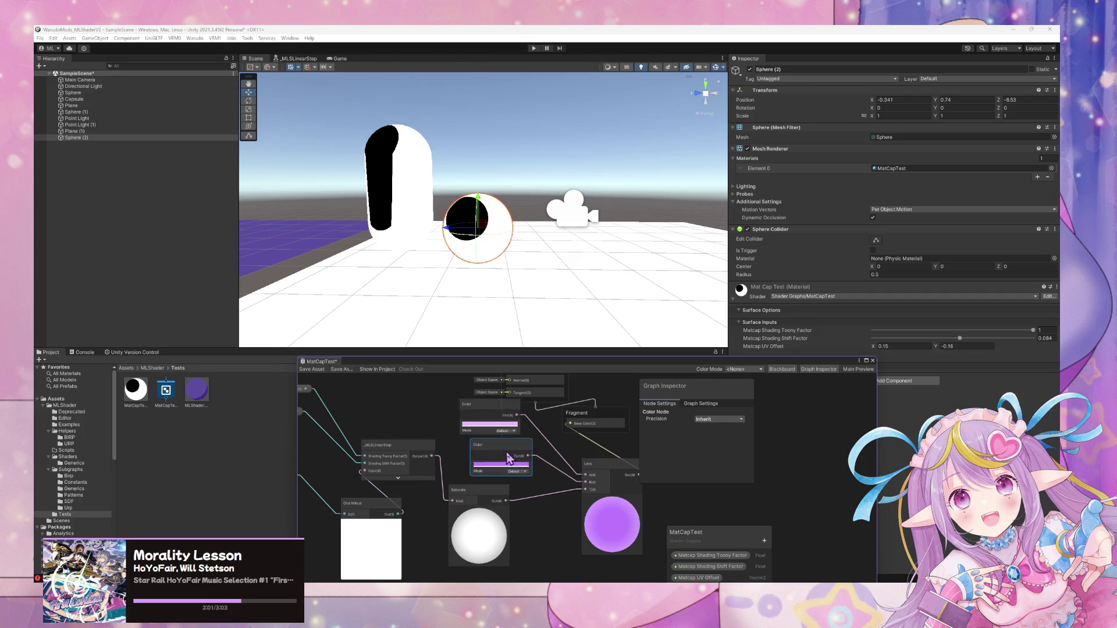
pyautogui.moveTo(587, 460); pyautogui.dragTo(624, 429)
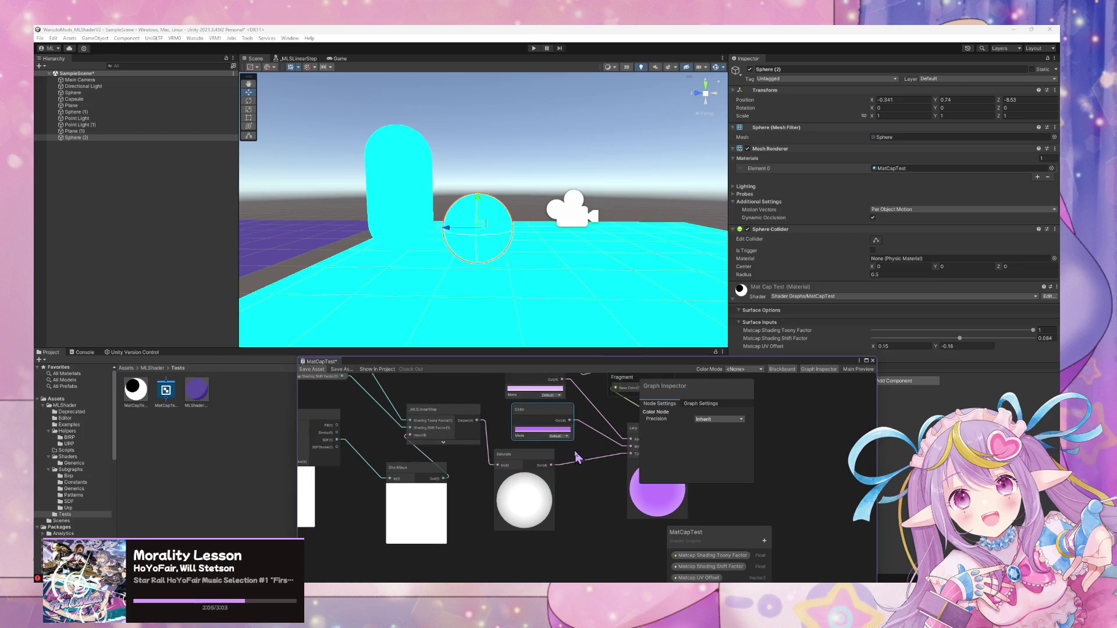
# Raise Matcap Shading Shift Factor to 0.614 and delete the One Minus node.
pyautogui.moveTo(497, 301)
pyautogui.mouseDown()
pyautogui.moveTo(326, 291)
pyautogui.moveTo(506, 270)
pyautogui.moveTo(1056, 352)
pyautogui.mouseUp()
pyautogui.moveTo(960, 338); pyautogui.dragTo(1003, 338)
pyautogui.moveTo(633, 495)
pyautogui.mouseDown()
pyautogui.moveTo(548, 478)
pyautogui.moveTo(501, 495)
pyautogui.moveTo(513, 496)
pyautogui.mouseUp()
pyautogui.moveTo(366, 499)
pyautogui.mouseDown()
pyautogui.moveTo(338, 502)
pyautogui.moveTo(388, 465)
pyautogui.mouseUp()
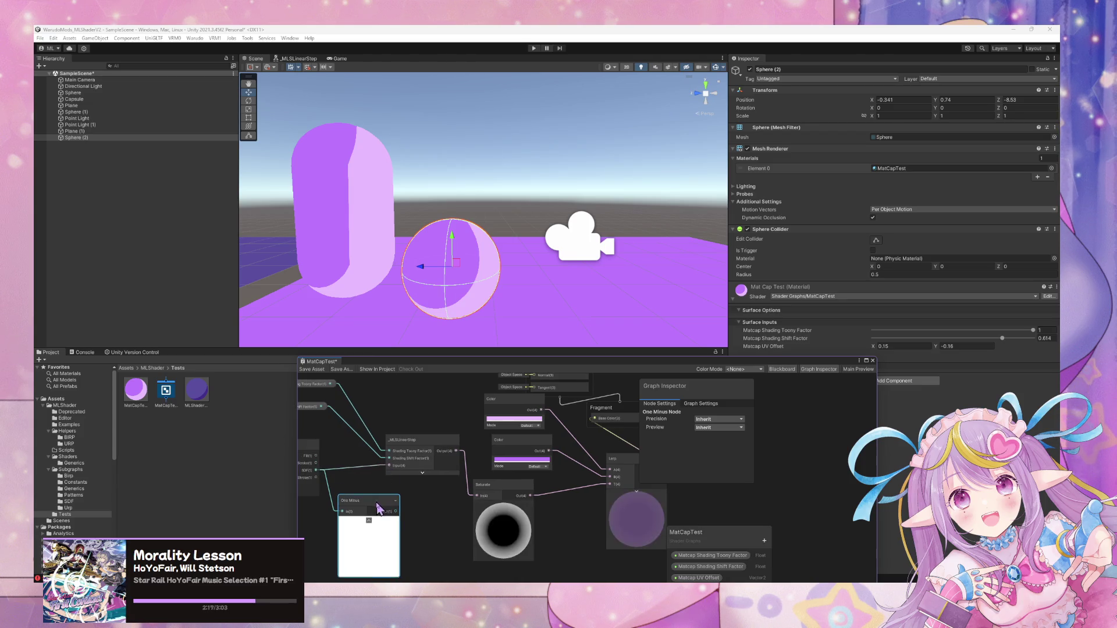
pyautogui.press('Delete')
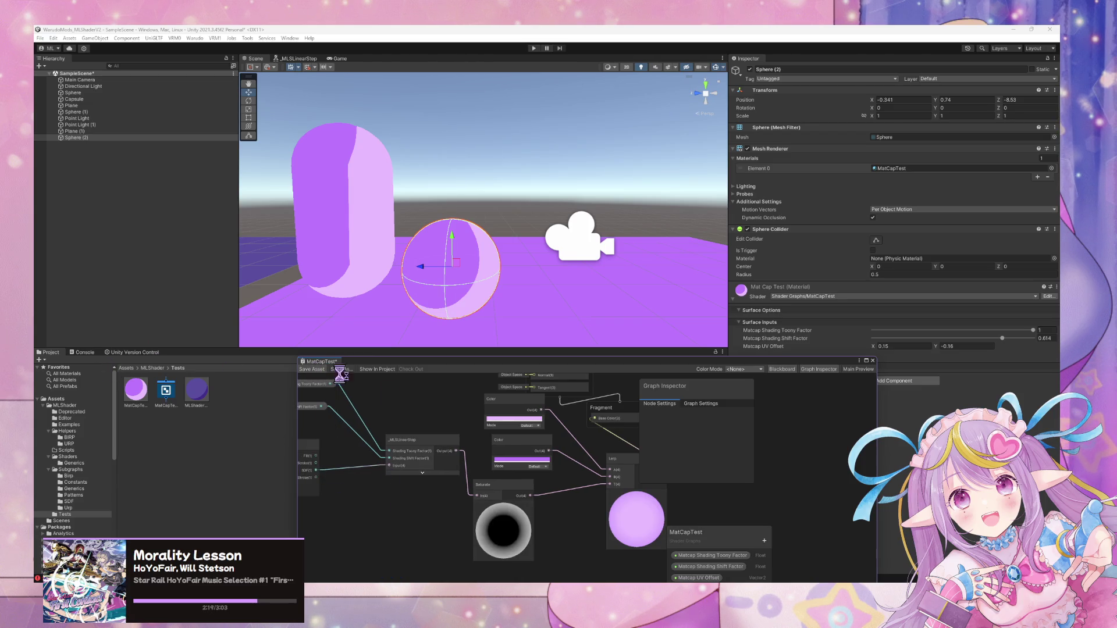
# Orbit around the purple-shaded capsule and sphere, then float the shader graph in its own window.
pyautogui.moveTo(511, 245)
pyautogui.mouseDown()
pyautogui.moveTo(410, 236)
pyautogui.moveTo(201, 256)
pyautogui.moveTo(87, 252)
pyautogui.moveTo(699, 233)
pyautogui.moveTo(605, 220)
pyautogui.moveTo(591, 279)
pyautogui.moveTo(53, 288)
pyautogui.moveTo(155, 281)
pyautogui.moveTo(162, 314)
pyautogui.moveTo(442, 339)
pyautogui.mouseUp()
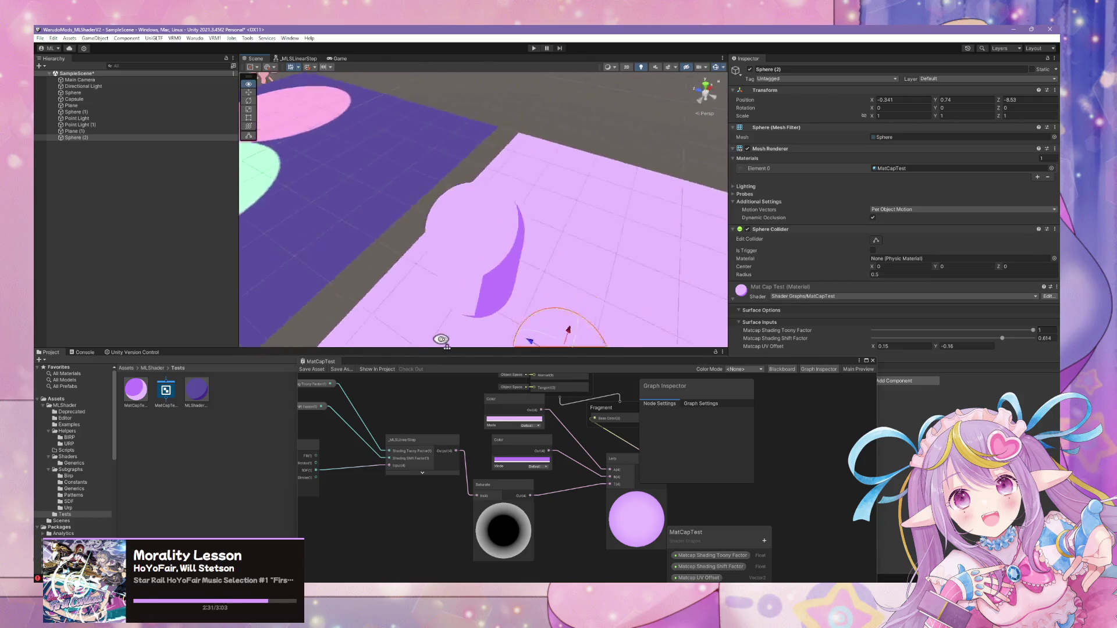
pyautogui.moveTo(643, 345)
pyautogui.mouseDown()
pyautogui.moveTo(434, 267)
pyautogui.moveTo(511, 204)
pyautogui.moveTo(541, 207)
pyautogui.moveTo(529, 257)
pyautogui.moveTo(516, 187)
pyautogui.moveTo(502, 343)
pyautogui.mouseUp()
pyautogui.scroll(5, 454, 233)
pyautogui.moveTo(453, 233)
pyautogui.keyDown('alt'); pyautogui.mouseDown()
pyautogui.moveTo(392, 330)
pyautogui.moveTo(469, 355)
pyautogui.moveTo(469, 186)
pyautogui.moveTo(66, 206)
pyautogui.moveTo(371, 204)
pyautogui.moveTo(598, 242)
pyautogui.moveTo(579, 249)
pyautogui.mouseUp(); pyautogui.keyUp('alt')
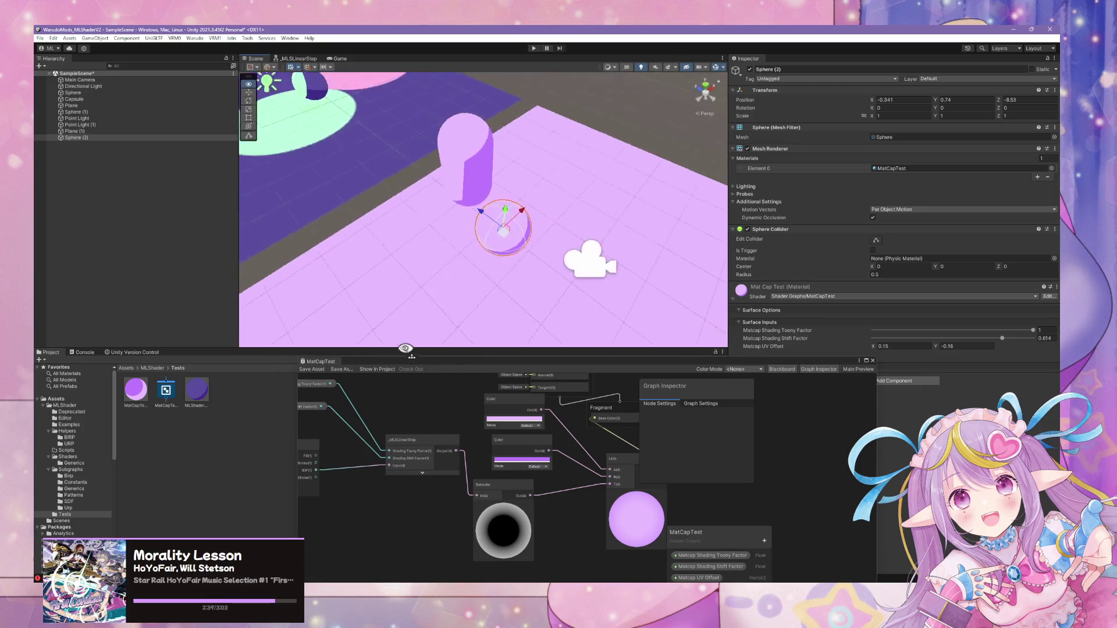
pyautogui.moveTo(539, 362); pyautogui.dragTo(735, 169)
pyautogui.moveTo(571, 215)
pyautogui.keyDown('alt'); pyautogui.mouseDown()
pyautogui.moveTo(653, 332)
pyautogui.moveTo(639, 379)
pyautogui.moveTo(719, 299)
pyautogui.mouseUp(); pyautogui.keyUp('alt')
# Open the _MLSViewProjectionUV subgraph and look over its nodes.
pyautogui.click(574, 366)
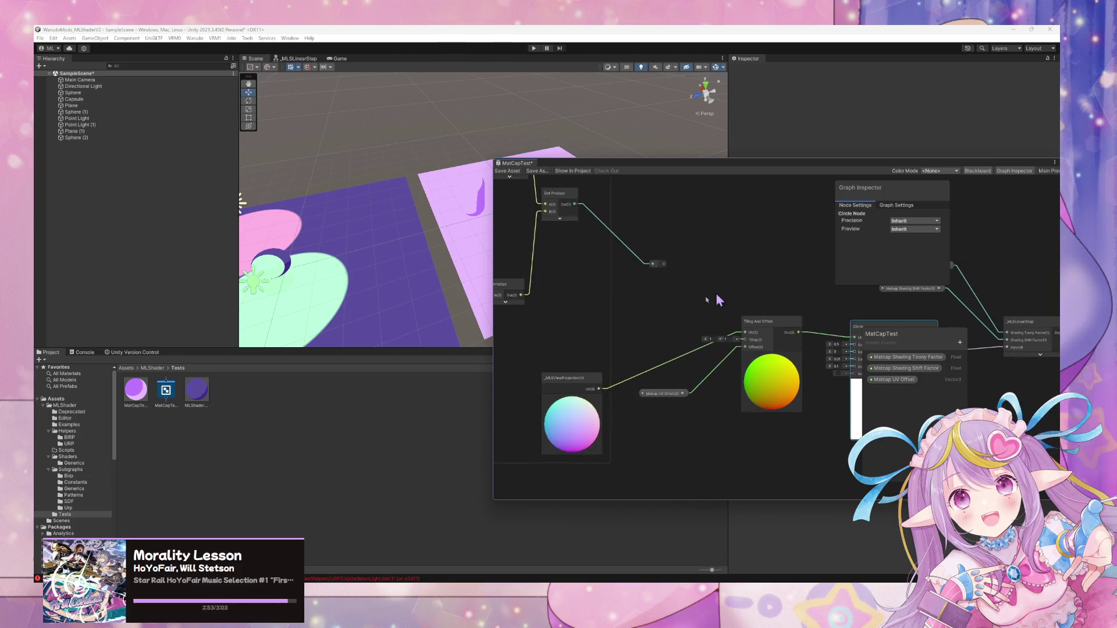
pyautogui.doubleClick(577, 383)
pyautogui.keyDown('alt'); pyautogui.moveTo(659, 282); pyautogui.dragTo(579, 297); pyautogui.keyUp('alt')
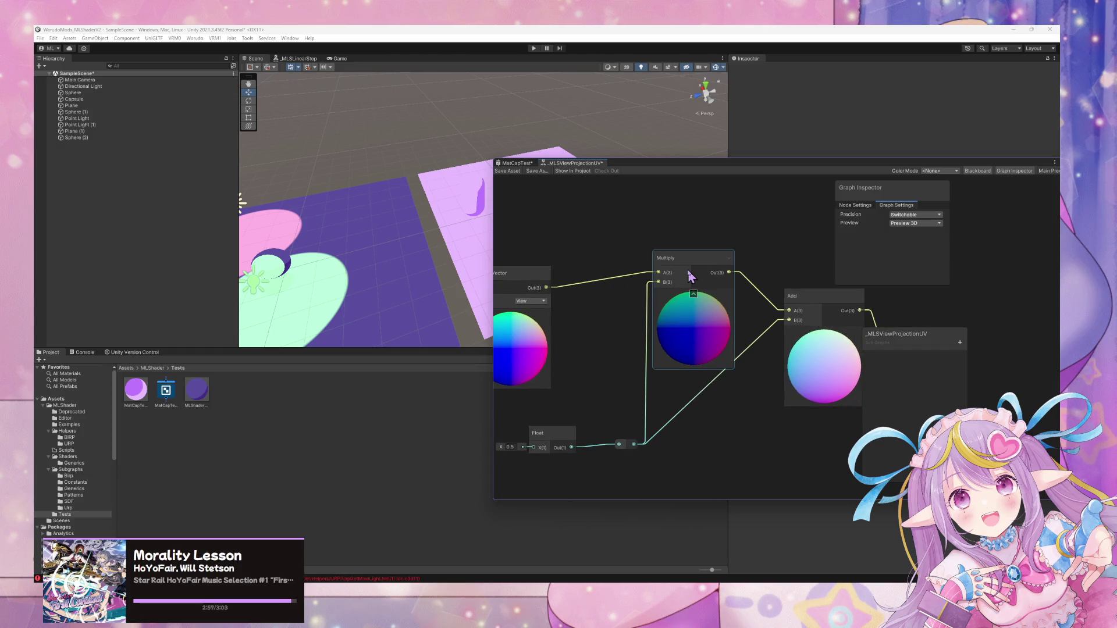
pyautogui.moveTo(677, 277)
pyautogui.keyDown('alt'); pyautogui.mouseDown()
pyautogui.moveTo(549, 274)
pyautogui.moveTo(543, 236)
pyautogui.mouseUp(); pyautogui.keyUp('alt')
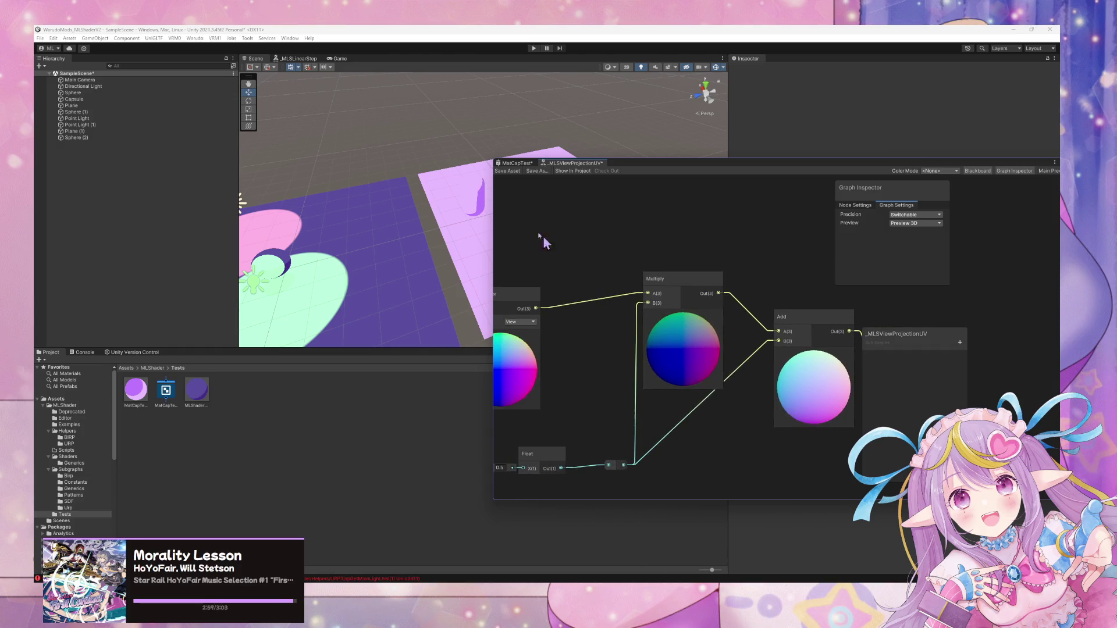
# Return to MatCapTest and reposition the floating window around the Circle and LinearStep nodes.
pyautogui.click(516, 164)
pyautogui.keyDown('alt'); pyautogui.moveTo(717, 293); pyautogui.dragTo(572, 283); pyautogui.keyUp('alt')
pyautogui.scroll(-3, 643, 280)
pyautogui.scroll(2, 646, 275)
pyautogui.keyDown('alt'); pyautogui.moveTo(762, 303); pyautogui.dragTo(644, 317); pyautogui.keyUp('alt')
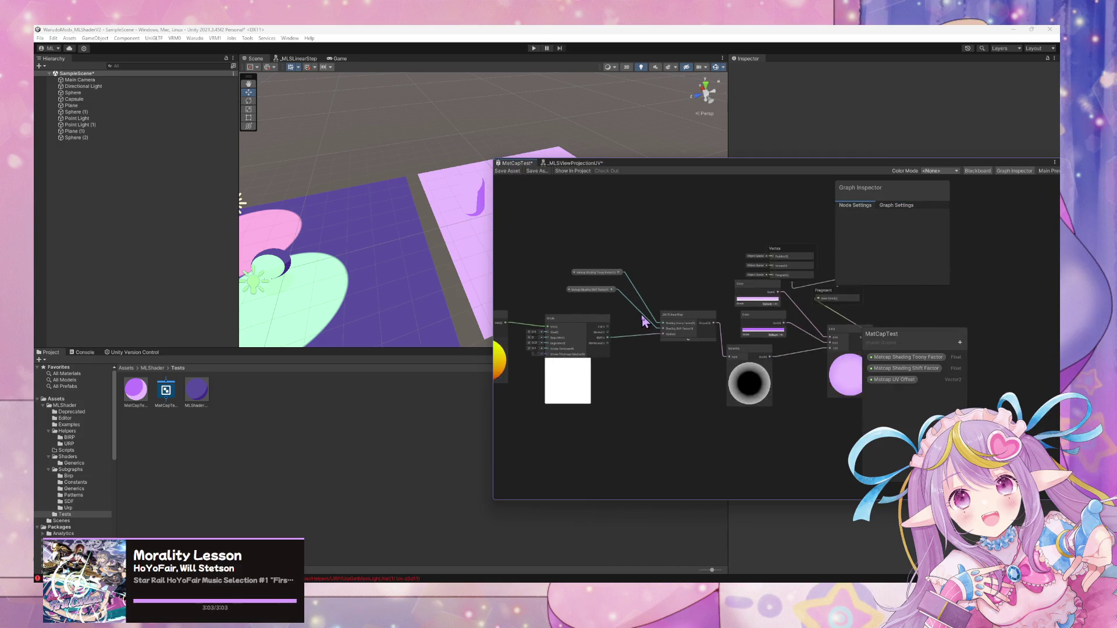
pyautogui.scroll(2, 644, 313)
pyautogui.moveTo(652, 165)
pyautogui.mouseDown()
pyautogui.moveTo(801, 331)
pyautogui.moveTo(722, 184)
pyautogui.mouseUp()
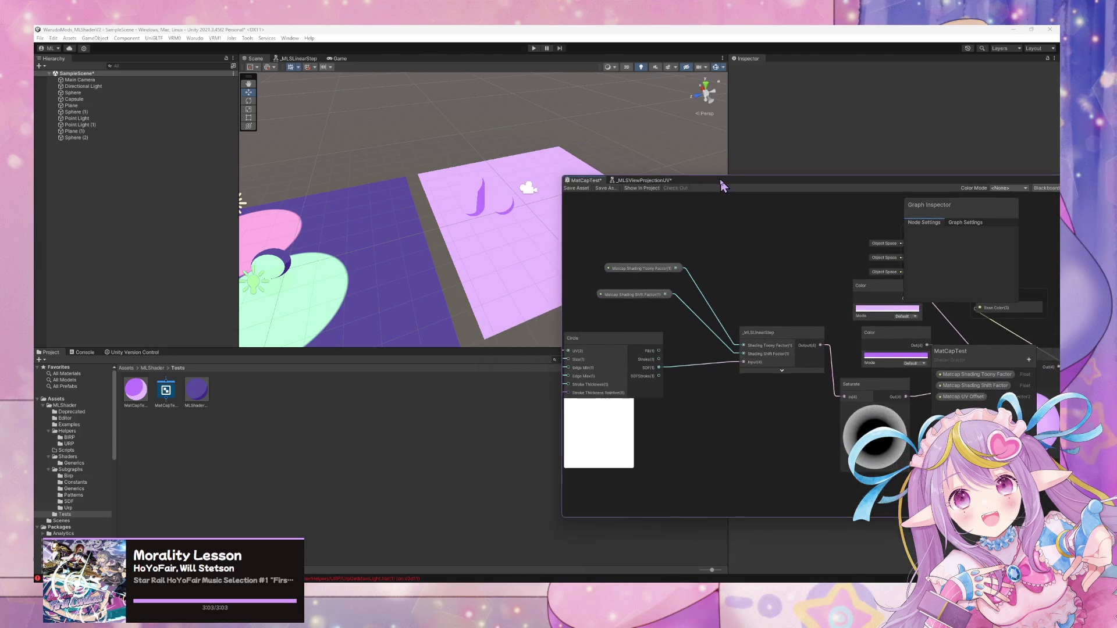
pyautogui.keyDown('alt'); pyautogui.moveTo(673, 249); pyautogui.dragTo(823, 277); pyautogui.keyUp('alt')
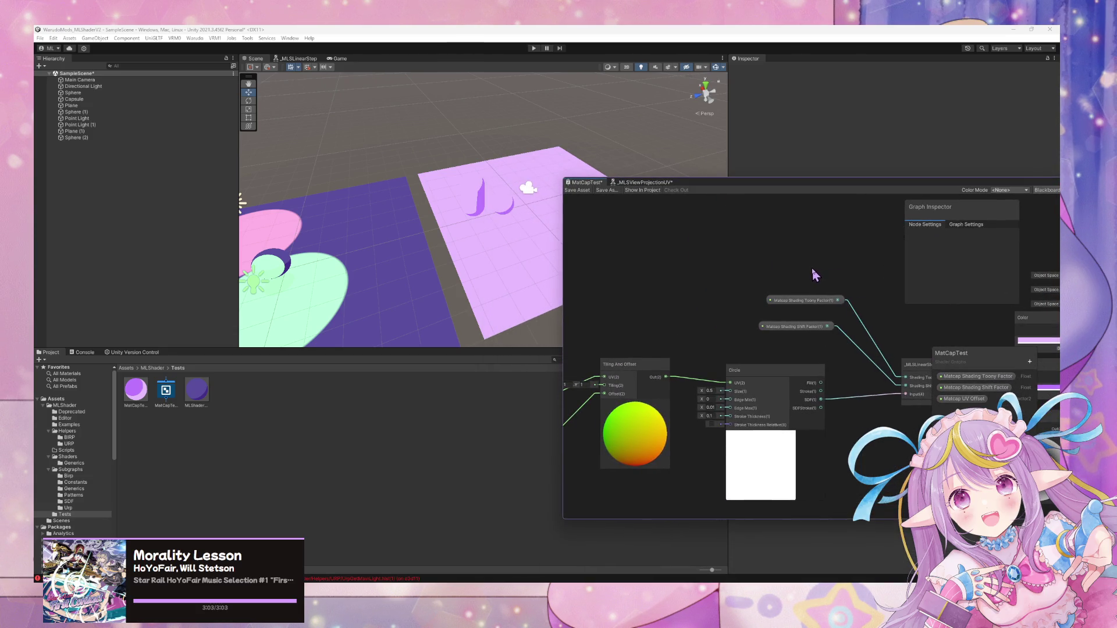
pyautogui.scroll(-2, 820, 303)
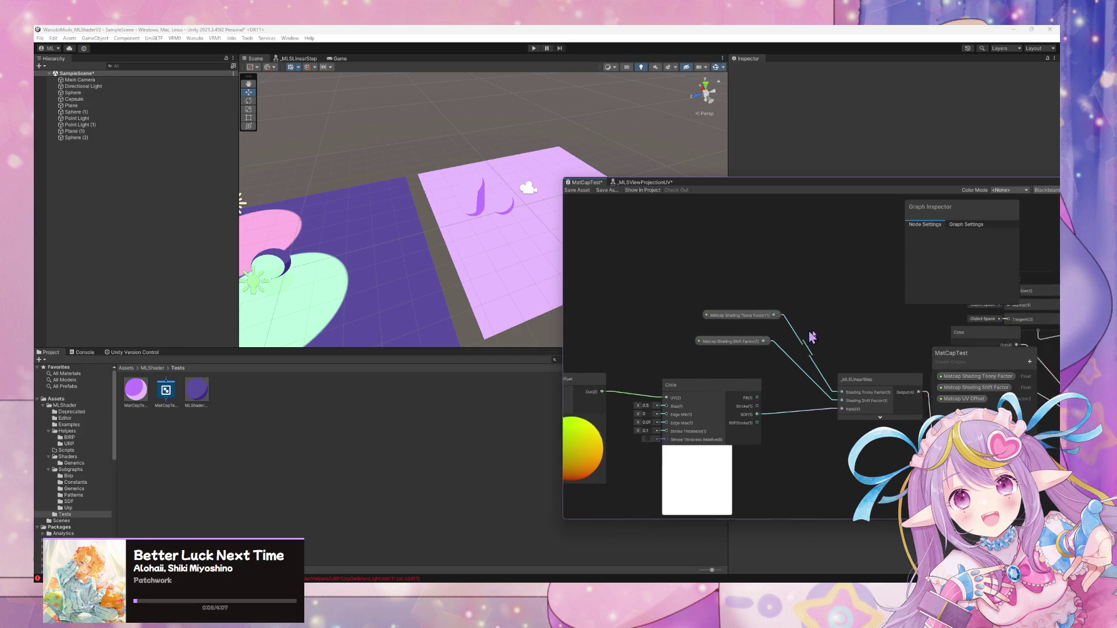
# Reposition the reroute point on the wire near the Dot Product node.
pyautogui.moveTo(661, 338); pyautogui.dragTo(747, 310)
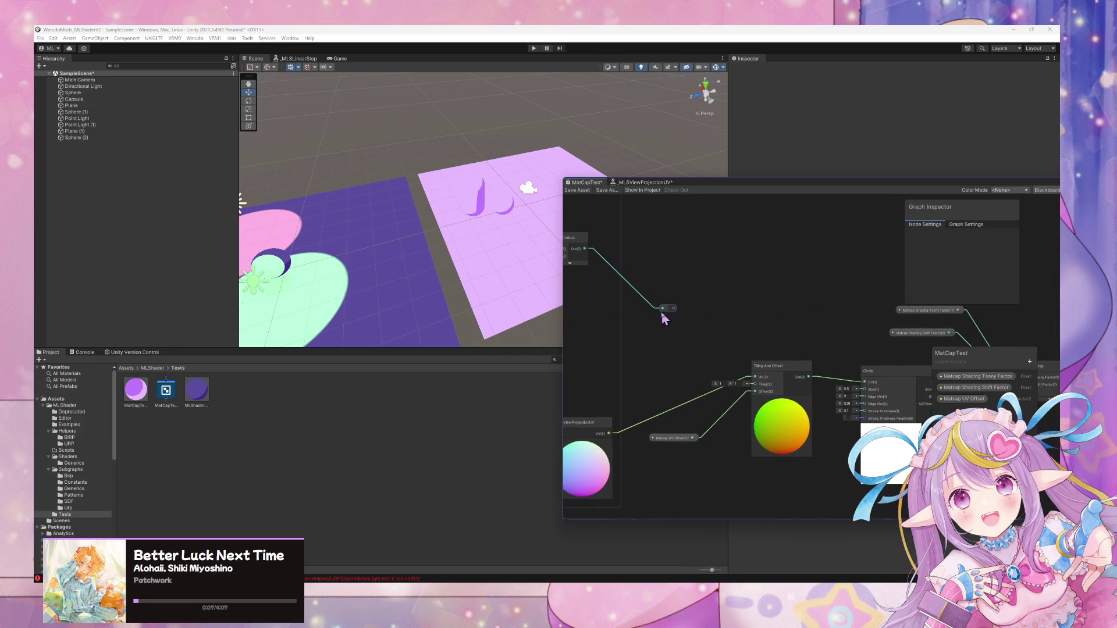
pyautogui.moveTo(673, 314)
pyautogui.mouseDown()
pyautogui.moveTo(755, 379)
pyautogui.moveTo(690, 358)
pyautogui.moveTo(755, 377)
pyautogui.mouseUp()
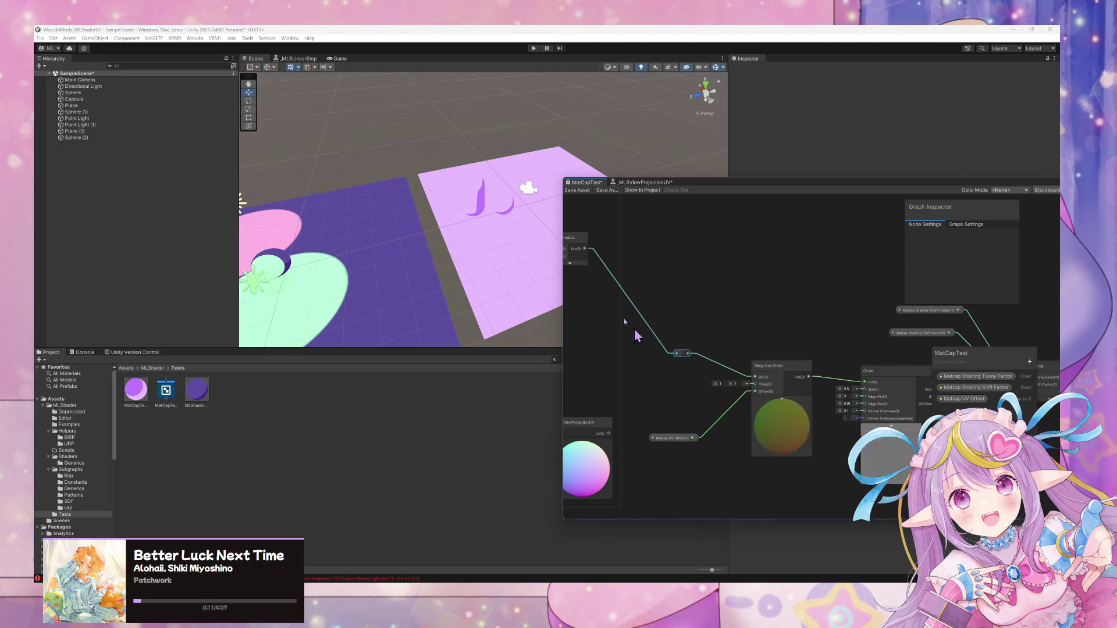
pyautogui.moveTo(682, 354)
pyautogui.mouseDown()
pyautogui.moveTo(675, 338)
pyautogui.moveTo(698, 311)
pyautogui.moveTo(780, 303)
pyautogui.moveTo(751, 310)
pyautogui.mouseUp()
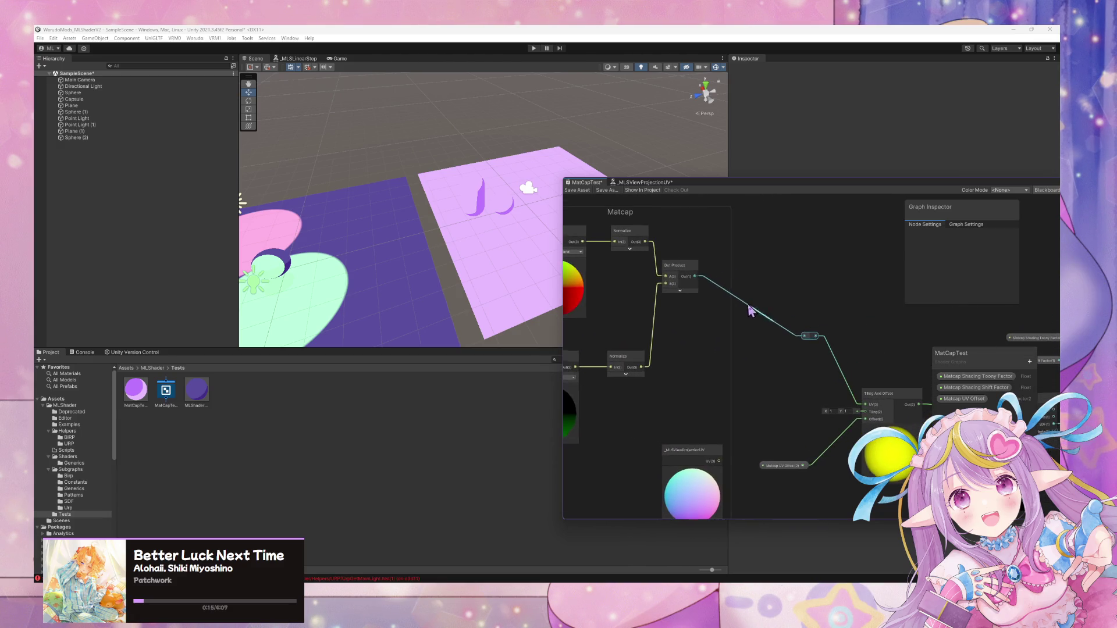
pyautogui.moveTo(813, 342); pyautogui.dragTo(770, 335)
# Place a Saturate node on the wire and tidy its position.
pyautogui.rightClick(818, 320)
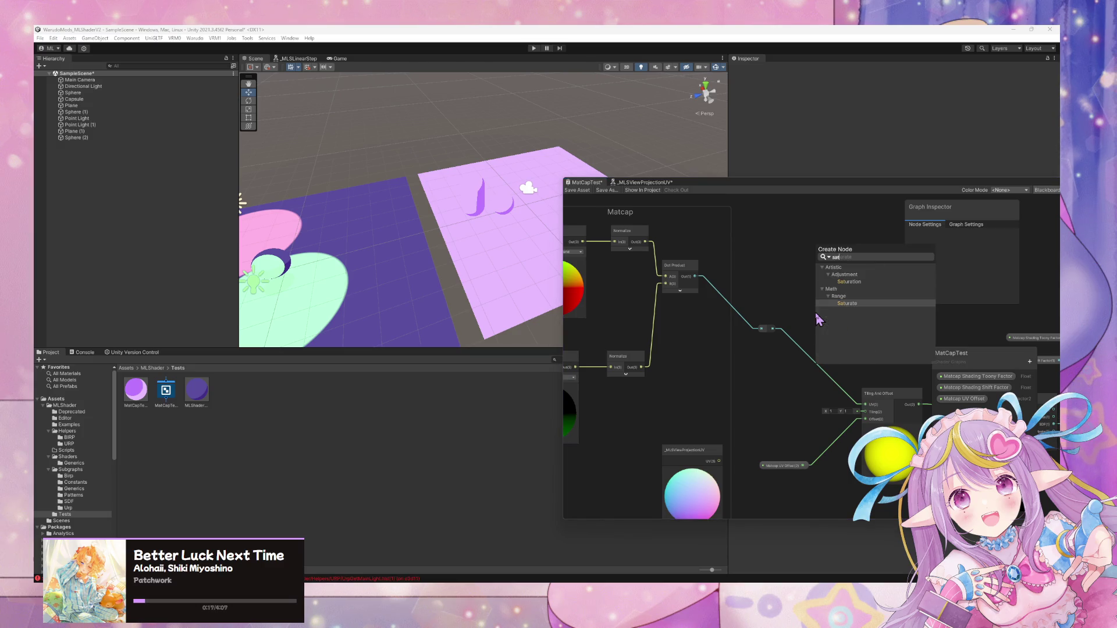
pyautogui.press('Escape')
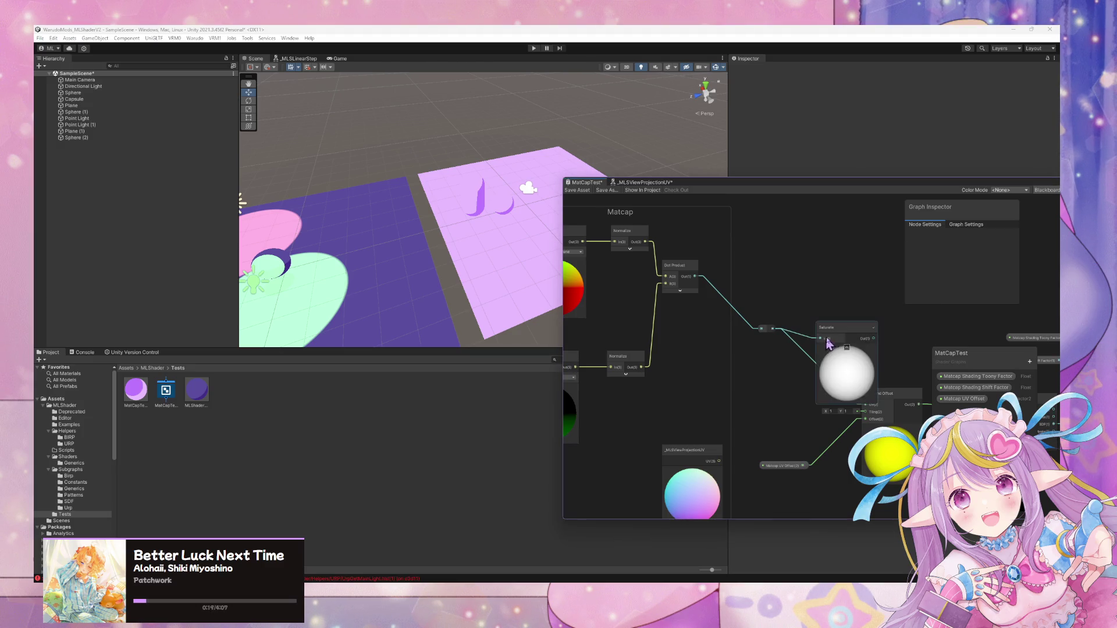
pyautogui.moveTo(855, 341); pyautogui.dragTo(833, 314)
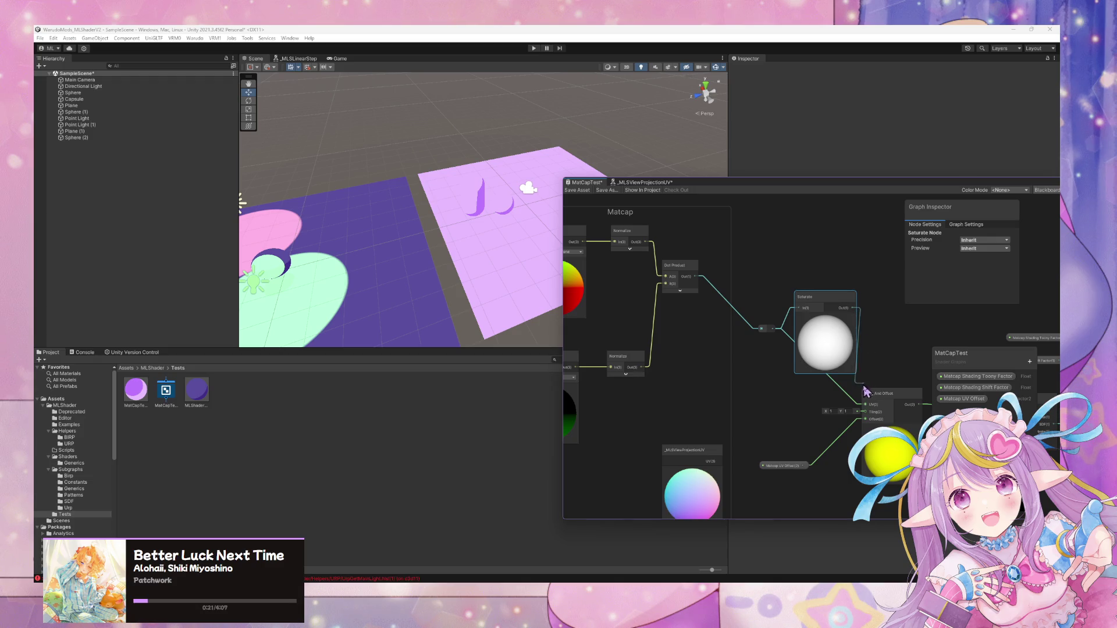
pyautogui.click(582, 200)
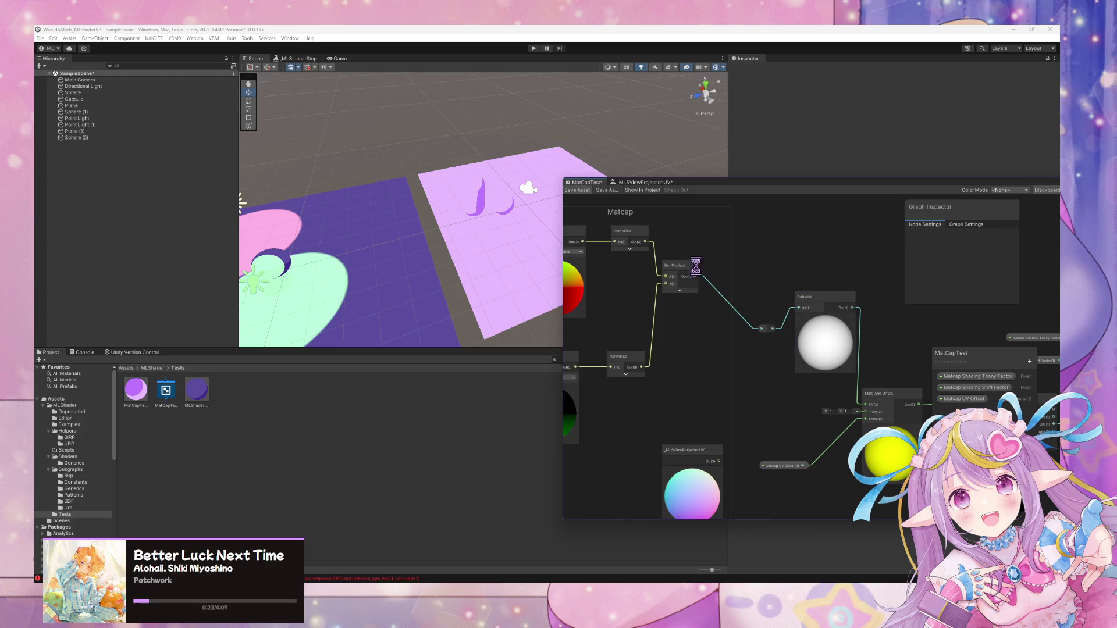
pyautogui.scroll(-10, 530, 186)
pyautogui.scroll(5, 519, 148)
pyautogui.moveTo(489, 124)
pyautogui.mouseDown()
pyautogui.moveTo(494, 175)
pyautogui.moveTo(531, 232)
pyautogui.moveTo(466, 115)
pyautogui.mouseUp()
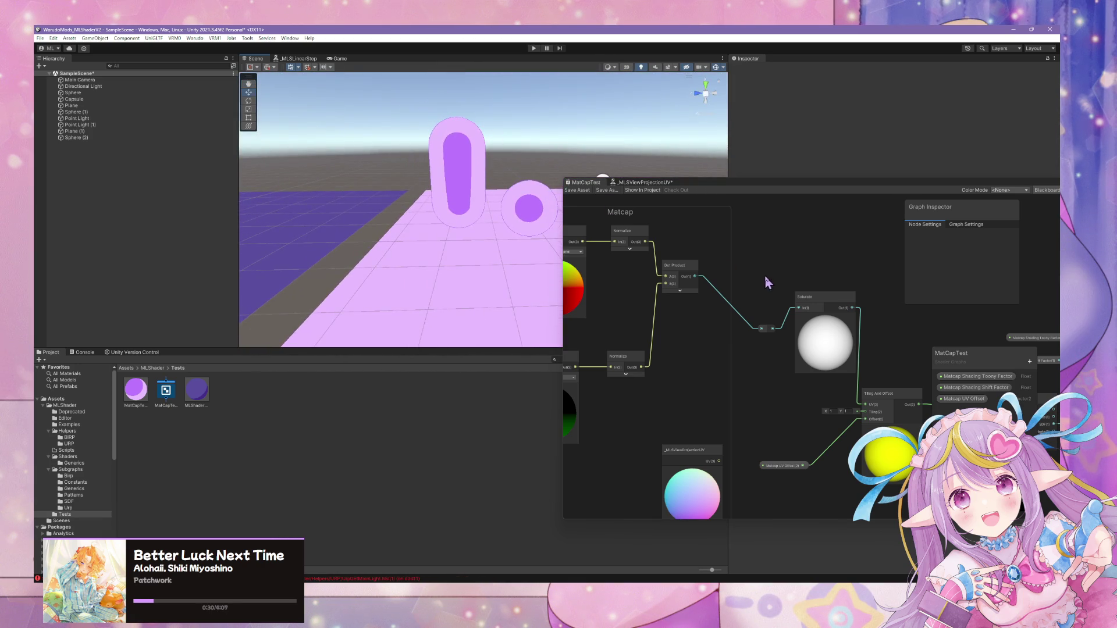
pyautogui.moveTo(805, 302)
pyautogui.mouseDown()
pyautogui.moveTo(756, 292)
pyautogui.moveTo(783, 290)
pyautogui.mouseUp()
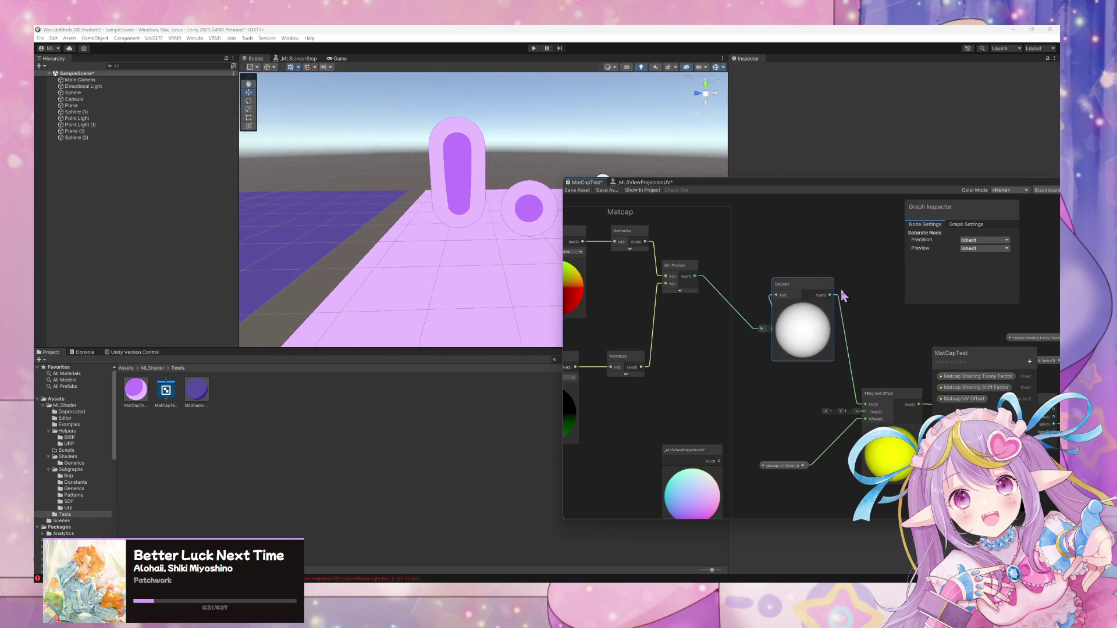
pyautogui.click(766, 331)
# Pan to the Circle and LinearStep nodes and select _MLSLinearStep.
pyautogui.moveTo(850, 335); pyautogui.dragTo(651, 294)
pyautogui.moveTo(756, 314); pyautogui.dragTo(704, 312)
pyautogui.moveTo(815, 314)
pyautogui.mouseDown()
pyautogui.moveTo(781, 312)
pyautogui.moveTo(810, 299)
pyautogui.moveTo(788, 299)
pyautogui.mouseUp()
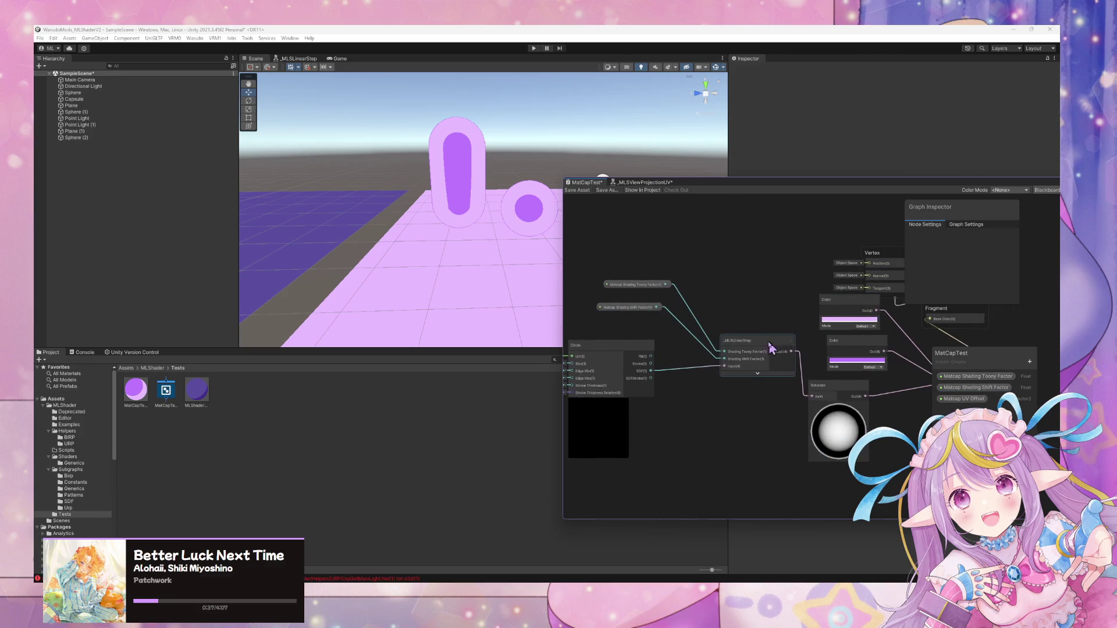
pyautogui.click(737, 356)
pyautogui.moveTo(516, 185); pyautogui.dragTo(519, 193)
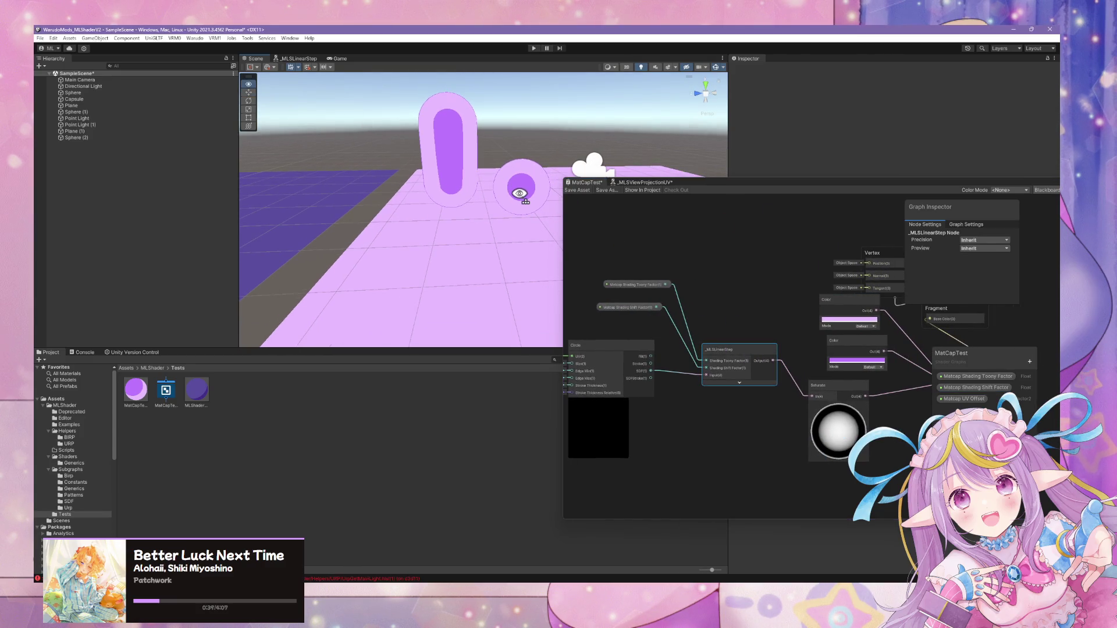
# Set the Saturate node's preview mode to Preview 3D.
pyautogui.rightClick(852, 420)
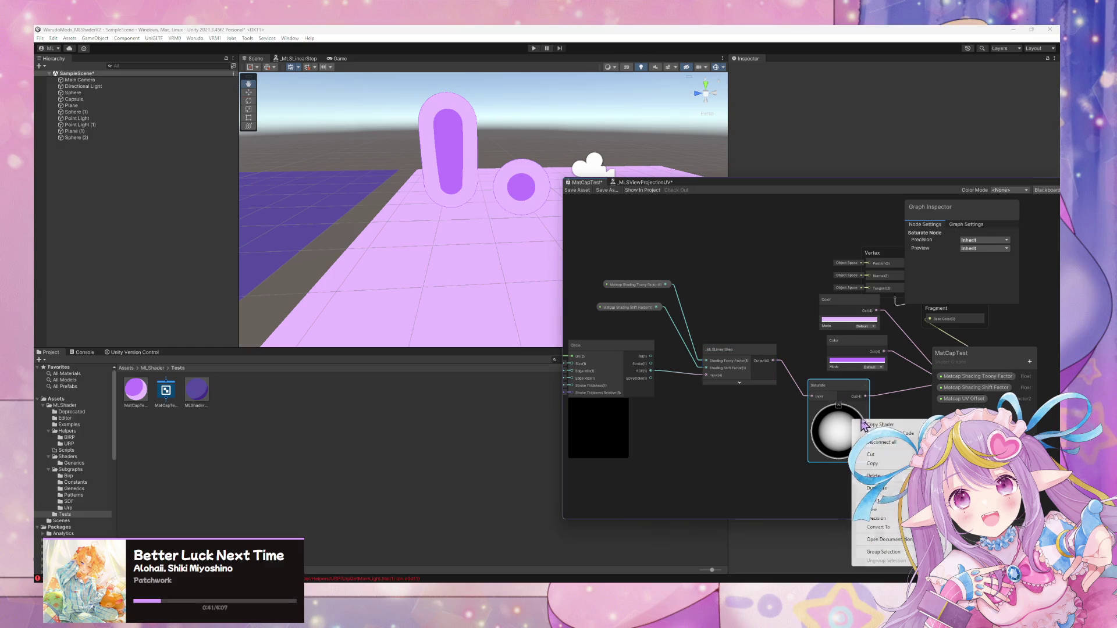
pyautogui.click(830, 426)
pyautogui.click(983, 249)
pyautogui.click(999, 269)
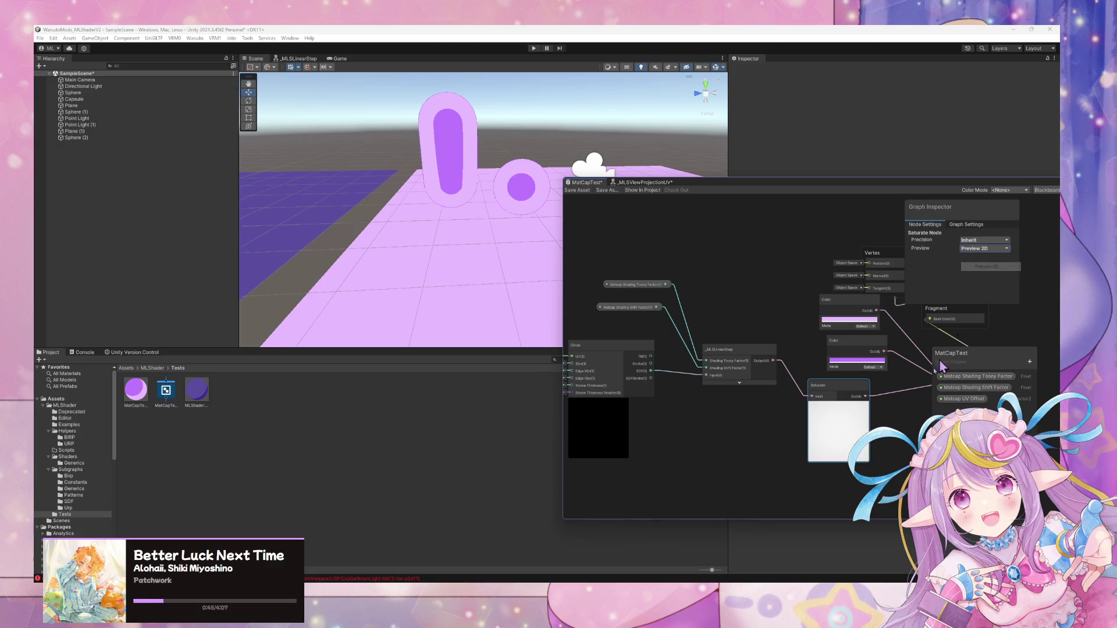
pyautogui.rightClick(845, 446)
pyautogui.click(985, 248)
pyautogui.click(996, 277)
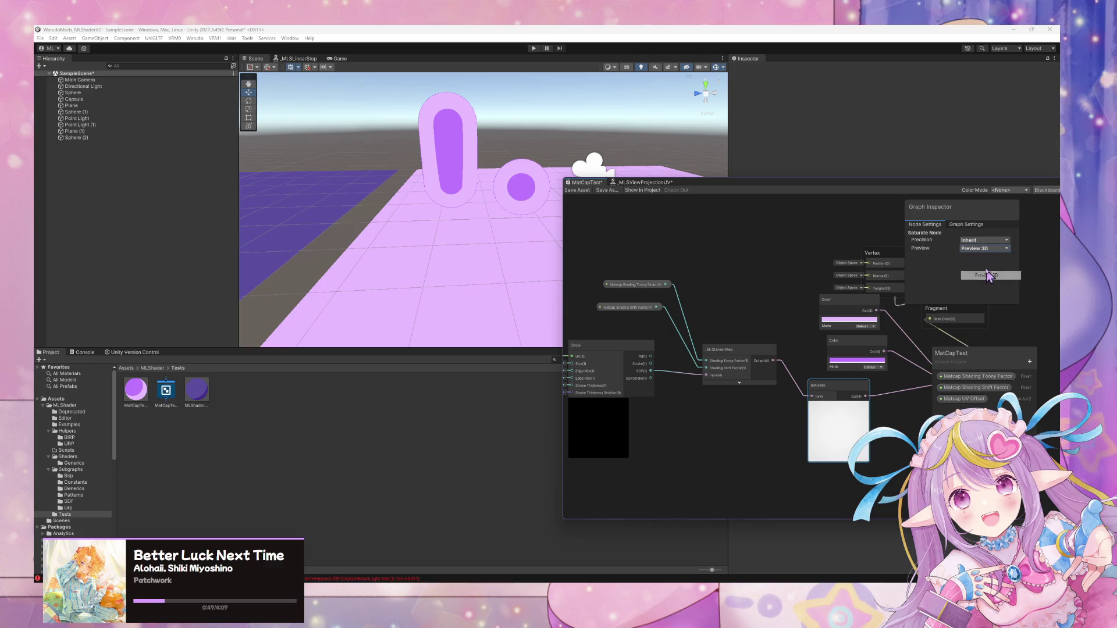
# Move the graph window aside and show Sphere (2)'s material surface inputs.
pyautogui.moveTo(525, 198)
pyautogui.mouseDown()
pyautogui.moveTo(511, 174)
pyautogui.moveTo(527, 165)
pyautogui.moveTo(505, 239)
pyautogui.mouseUp()
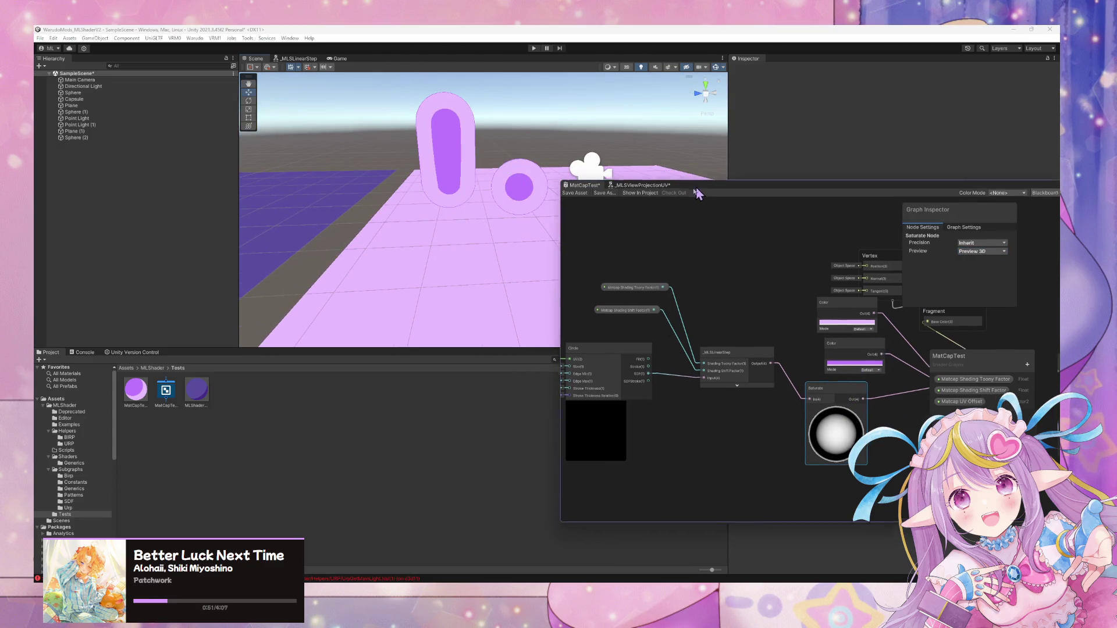
pyautogui.moveTo(690, 183); pyautogui.dragTo(418, 328)
pyautogui.click(512, 189)
pyautogui.click(763, 322)
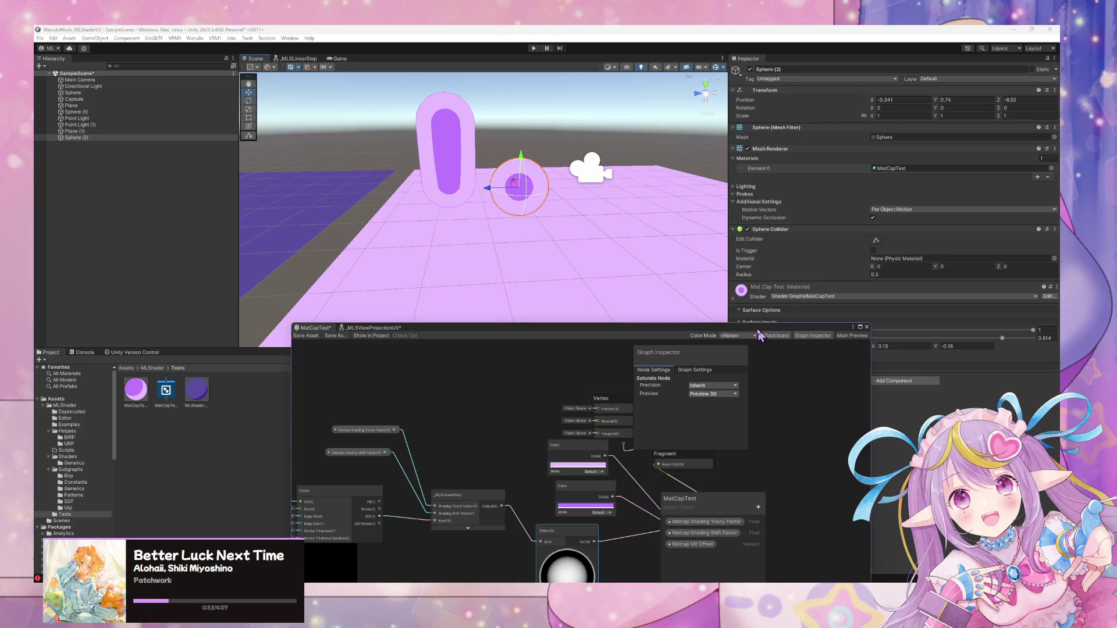
# Set the material's Matcap UV Offset to X 0 and Y 0.25.
pyautogui.moveTo(877, 350); pyautogui.dragTo(954, 349)
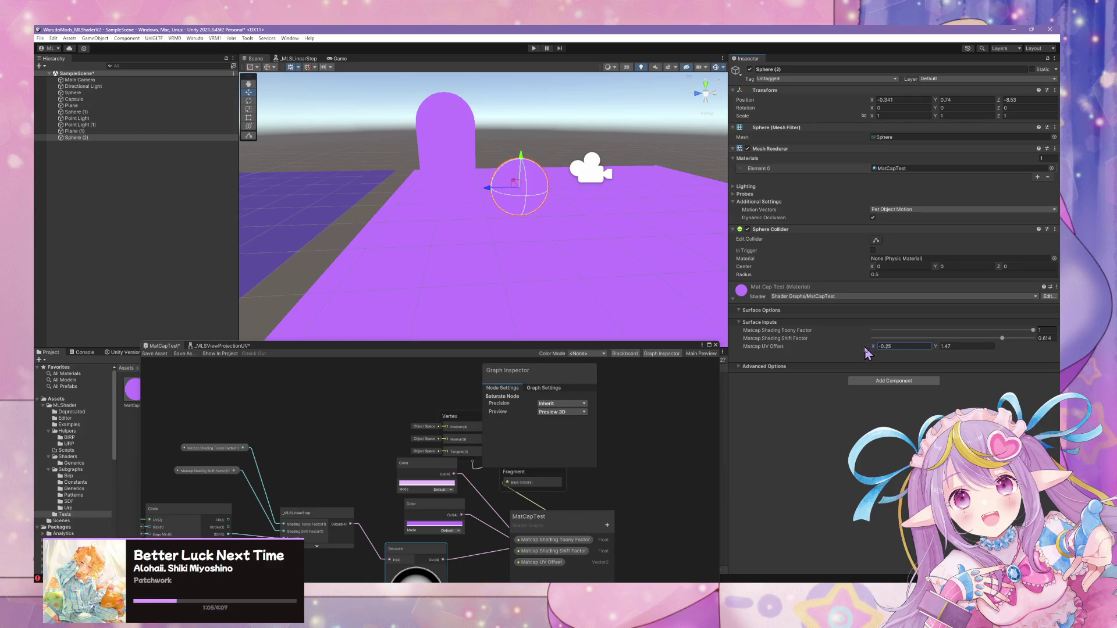
pyautogui.moveTo(931, 350); pyautogui.dragTo(921, 353)
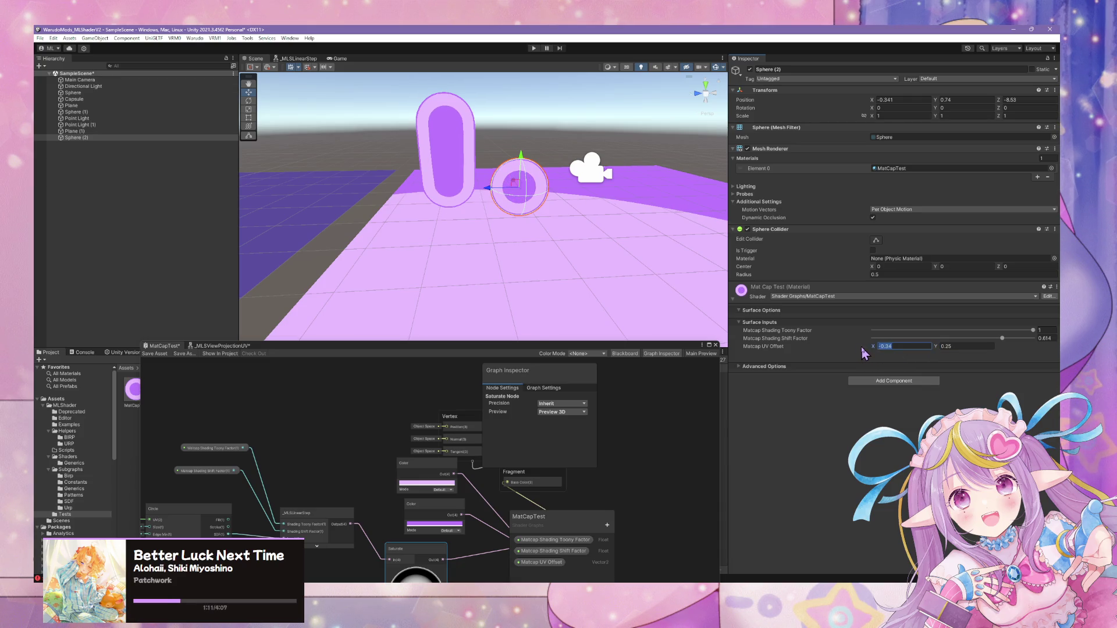
pyautogui.write('0')
# Rearrange the Normal Vector and View Direction nodes in the graph.
pyautogui.moveTo(368, 433)
pyautogui.mouseDown()
pyautogui.moveTo(319, 466)
pyautogui.moveTo(324, 432)
pyautogui.moveTo(391, 449)
pyautogui.moveTo(384, 511)
pyautogui.mouseUp()
pyautogui.moveTo(346, 428); pyautogui.dragTo(296, 428)
pyautogui.moveTo(345, 454); pyautogui.dragTo(439, 417)
pyautogui.click(412, 461)
pyautogui.moveTo(457, 462)
pyautogui.mouseDown()
pyautogui.moveTo(402, 475)
pyautogui.moveTo(320, 466)
pyautogui.mouseUp()
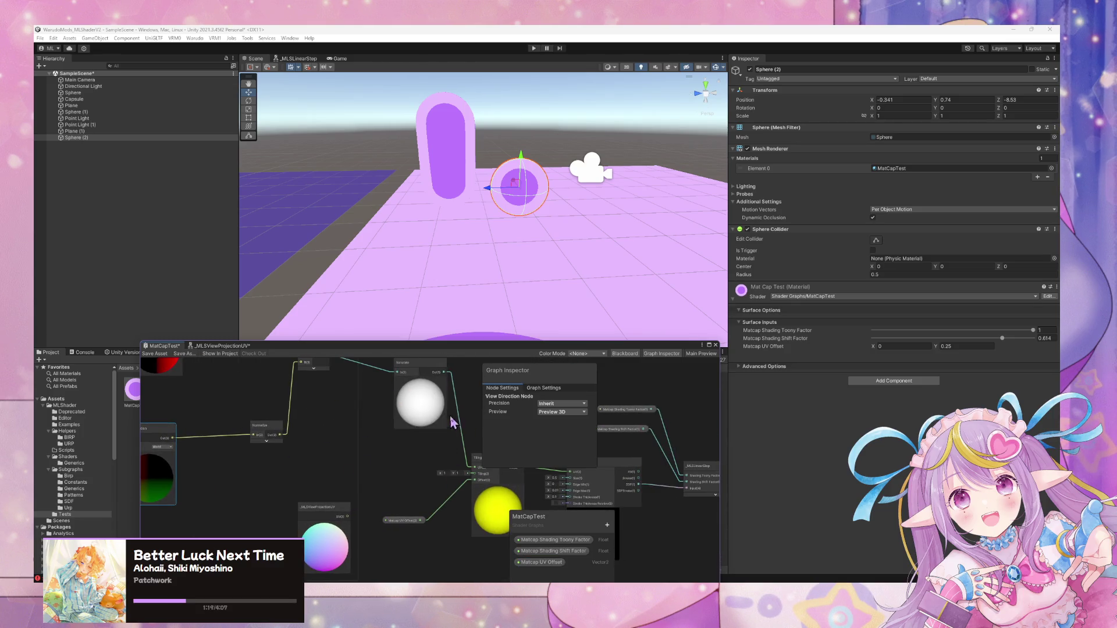
# Move the Matcap UV Offset property node into the group and paste back the Tiling And Offset node.
pyautogui.moveTo(452, 423); pyautogui.dragTo(365, 407)
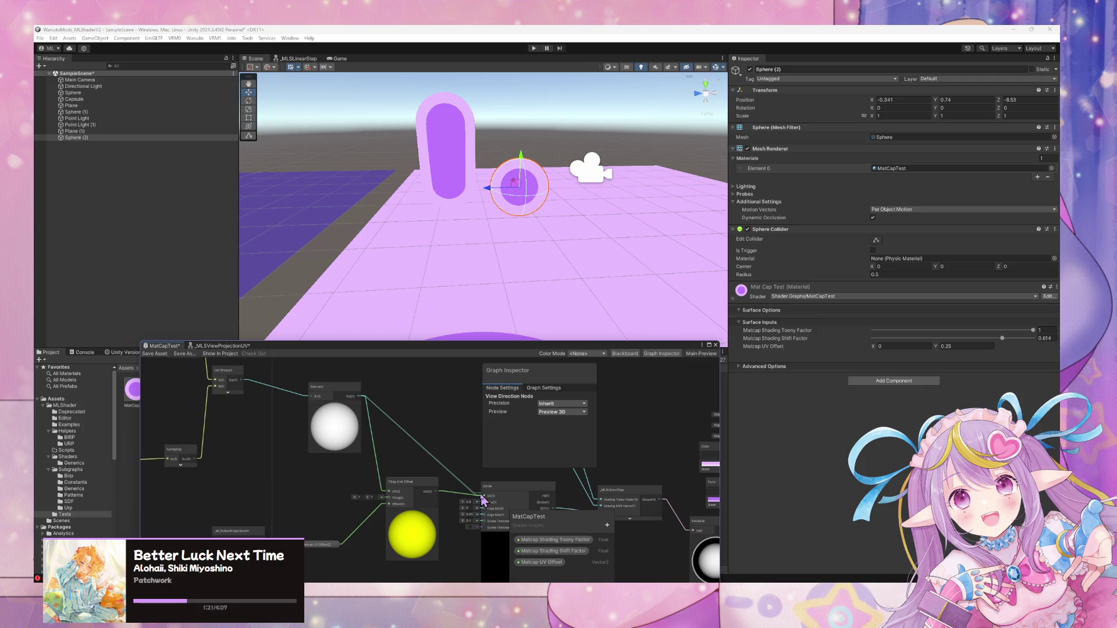
pyautogui.moveTo(412, 491); pyautogui.dragTo(454, 461)
pyautogui.click(454, 461)
pyautogui.press('Delete')
pyautogui.click(361, 507)
pyautogui.moveTo(368, 492); pyautogui.dragTo(495, 456)
pyautogui.moveTo(484, 407); pyautogui.dragTo(563, 407)
pyautogui.moveTo(495, 476)
pyautogui.mouseDown()
pyautogui.moveTo(291, 449)
pyautogui.moveTo(261, 493)
pyautogui.mouseUp()
pyautogui.hotkey('ctrl', 'v')
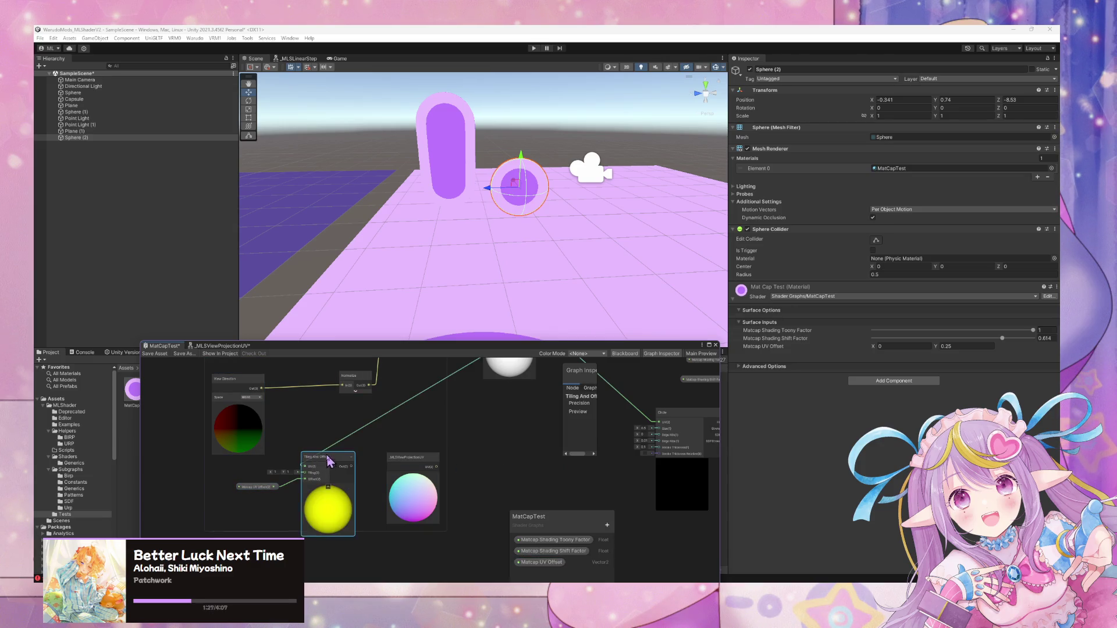
# Route View Direction through Tiling And Offset into Normalize, then test Matcap UV Offset Y at -0.65.
pyautogui.moveTo(259, 393); pyautogui.dragTo(278, 409)
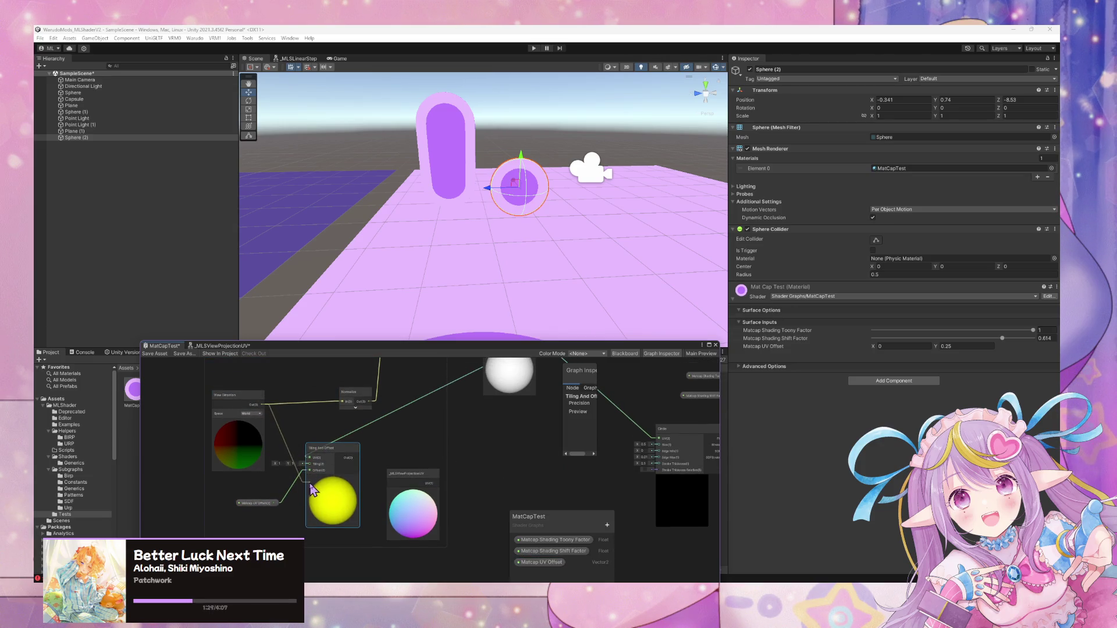
pyautogui.moveTo(315, 463); pyautogui.dragTo(313, 460)
pyautogui.moveTo(342, 410); pyautogui.dragTo(342, 410)
pyautogui.moveTo(498, 414)
pyautogui.mouseDown()
pyautogui.moveTo(351, 493)
pyautogui.moveTo(416, 413)
pyautogui.mouseUp()
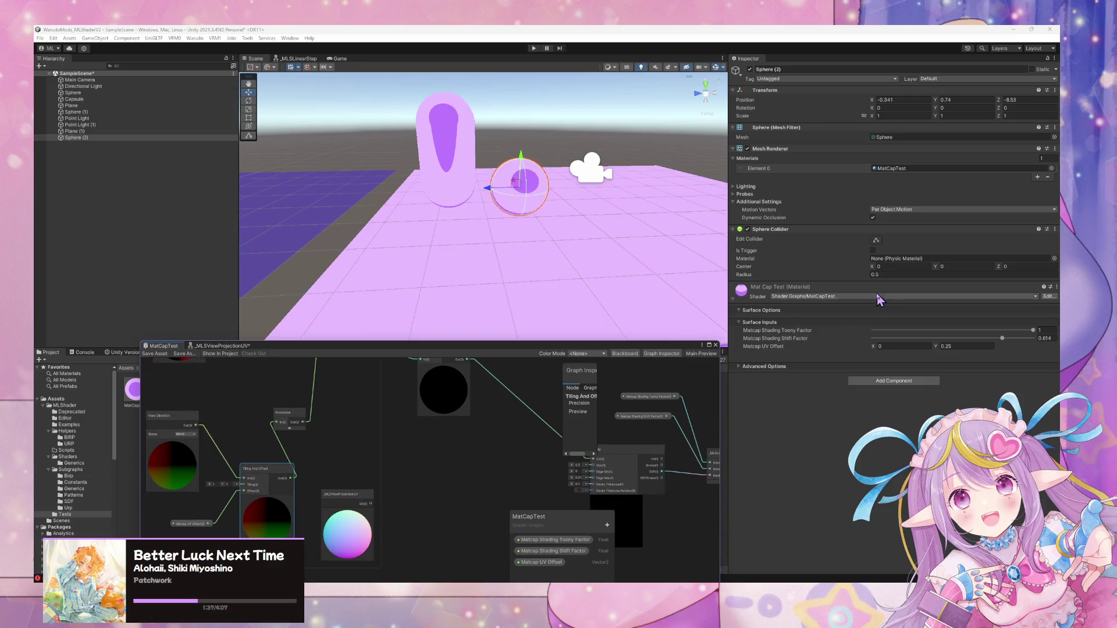
pyautogui.moveTo(940, 350)
pyautogui.mouseDown()
pyautogui.moveTo(841, 350)
pyautogui.moveTo(931, 352)
pyautogui.mouseUp()
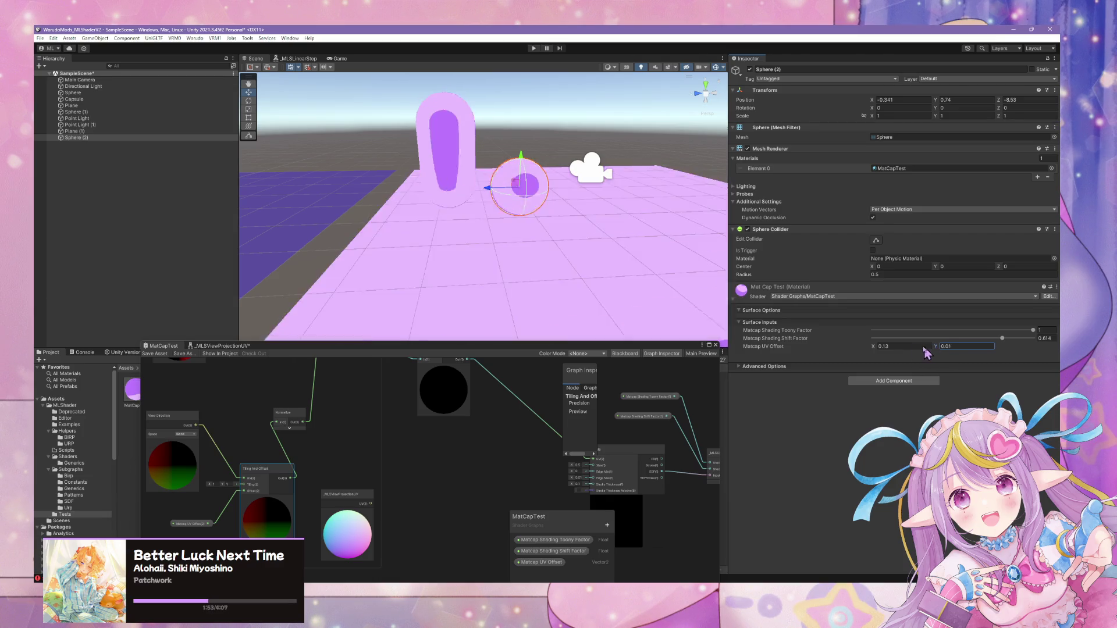
pyautogui.write('-0.65')
pyautogui.moveTo(619, 262)
pyautogui.mouseDown()
pyautogui.moveTo(603, 272)
pyautogui.moveTo(588, 252)
pyautogui.moveTo(469, 320)
pyautogui.moveTo(441, 260)
pyautogui.moveTo(553, 250)
pyautogui.moveTo(588, 309)
pyautogui.moveTo(599, 278)
pyautogui.mouseUp()
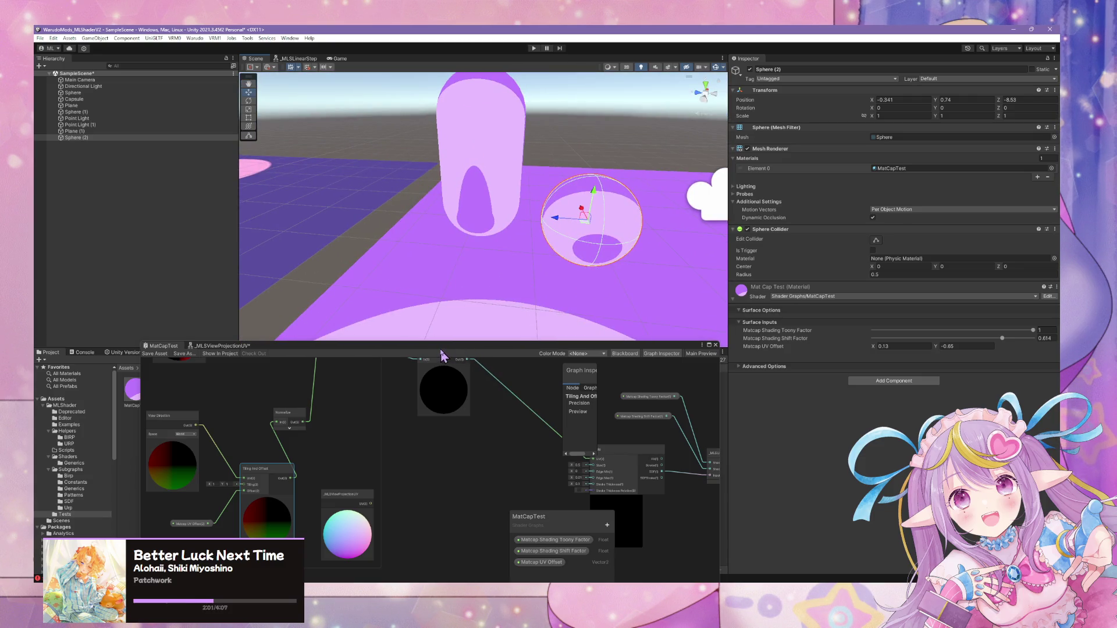
# Wire View Direction directly into Normalize and shift the Circle node left.
pyautogui.moveTo(442, 347); pyautogui.dragTo(515, 288)
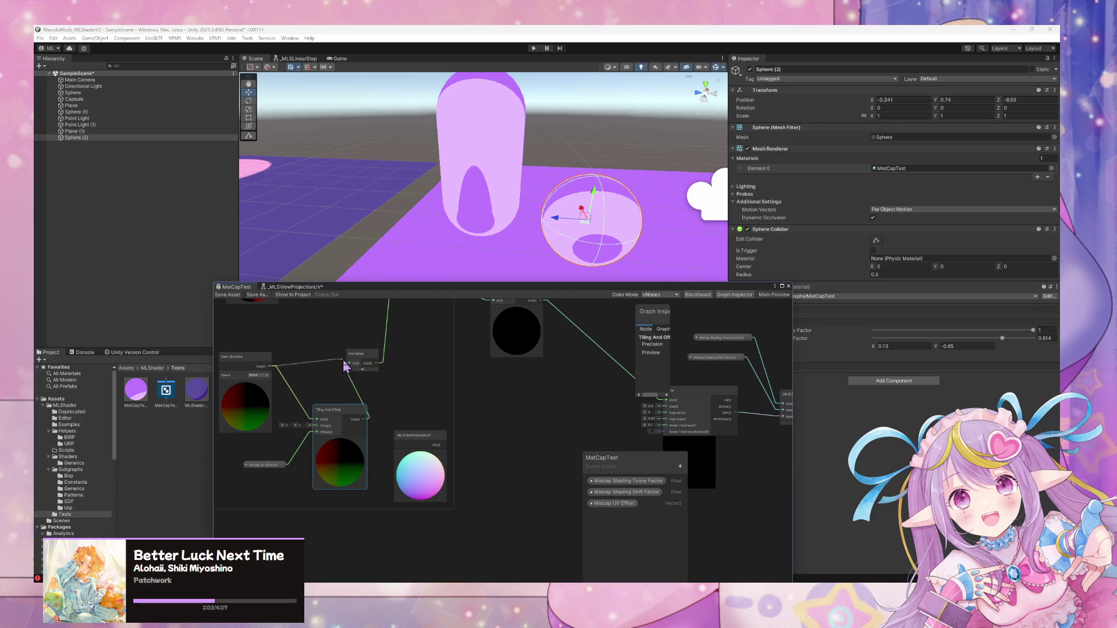
pyautogui.moveTo(345, 366); pyautogui.dragTo(350, 363)
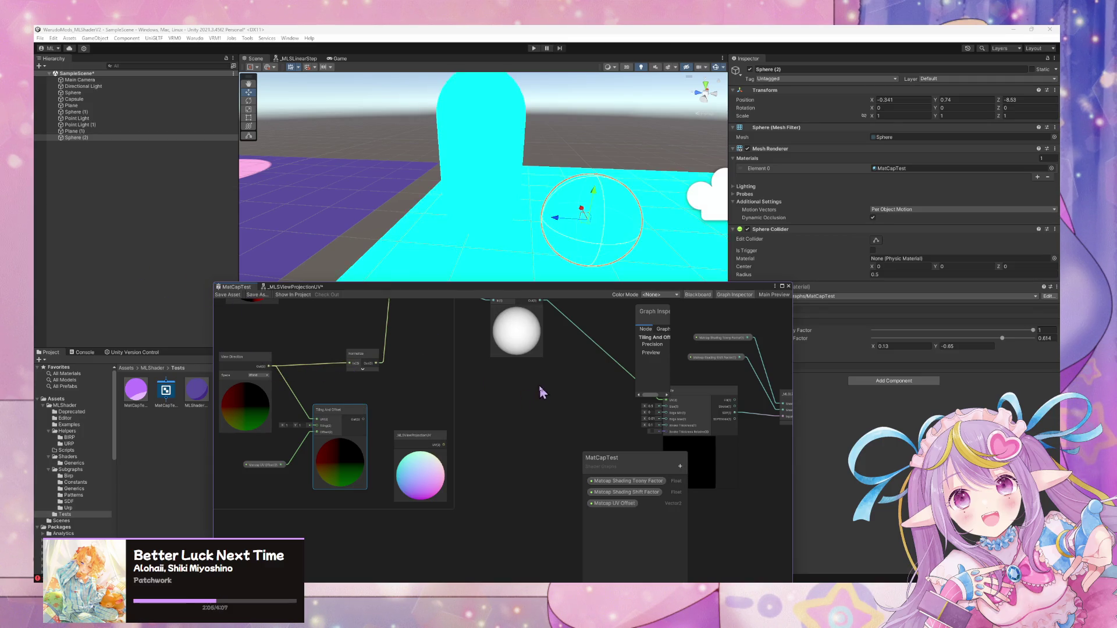
pyautogui.moveTo(541, 392); pyautogui.dragTo(429, 378)
pyautogui.moveTo(599, 391); pyautogui.dragTo(573, 397)
pyautogui.moveTo(458, 418)
pyautogui.mouseDown()
pyautogui.moveTo(466, 456)
pyautogui.moveTo(489, 464)
pyautogui.moveTo(609, 404)
pyautogui.moveTo(480, 446)
pyautogui.mouseUp()
# Move Tiling And Offset beside Normalize, feed Dot Product into its UV, and its output into Circle's UV.
pyautogui.click(386, 435)
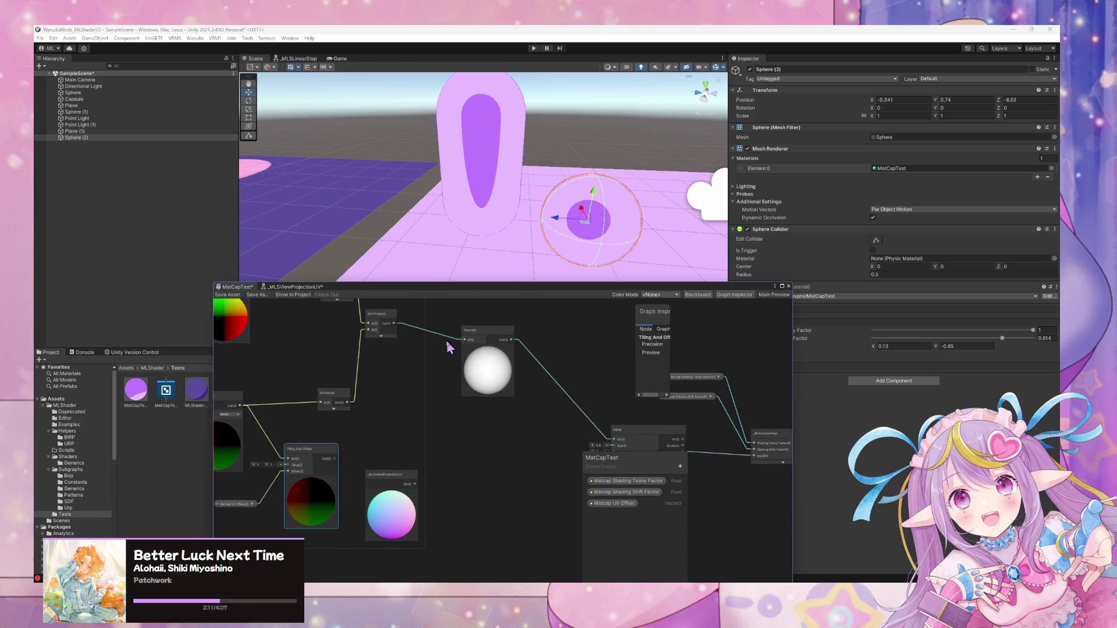
pyautogui.moveTo(448, 348); pyautogui.dragTo(444, 432)
pyautogui.moveTo(363, 497)
pyautogui.mouseDown()
pyautogui.moveTo(547, 424)
pyautogui.moveTo(510, 457)
pyautogui.moveTo(448, 427)
pyautogui.moveTo(478, 440)
pyautogui.mouseUp()
pyautogui.click(447, 443)
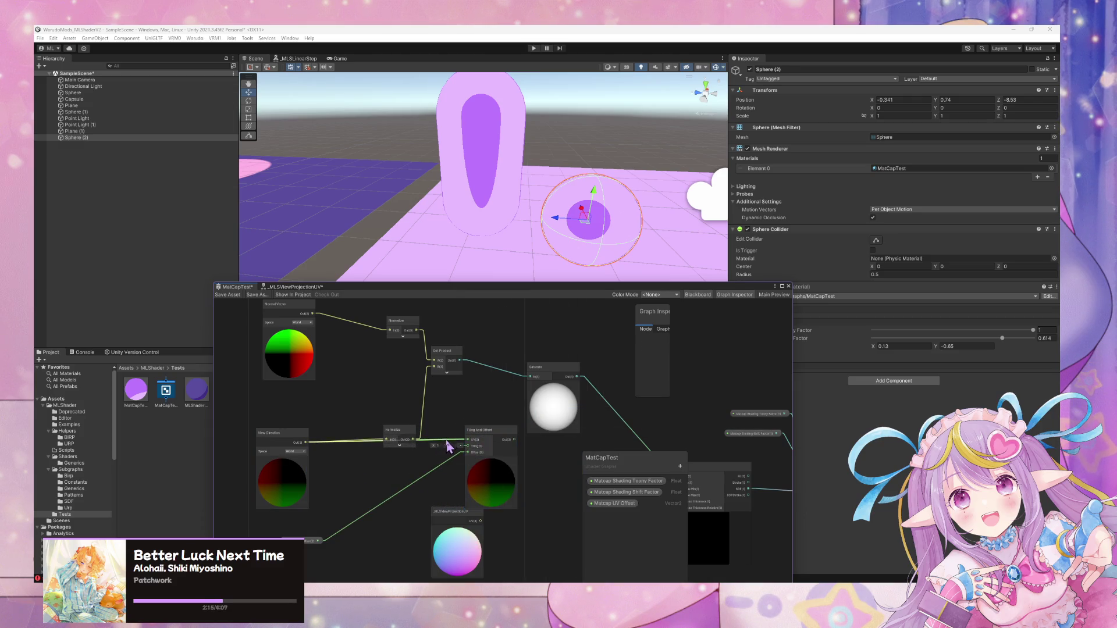
pyautogui.press('Delete')
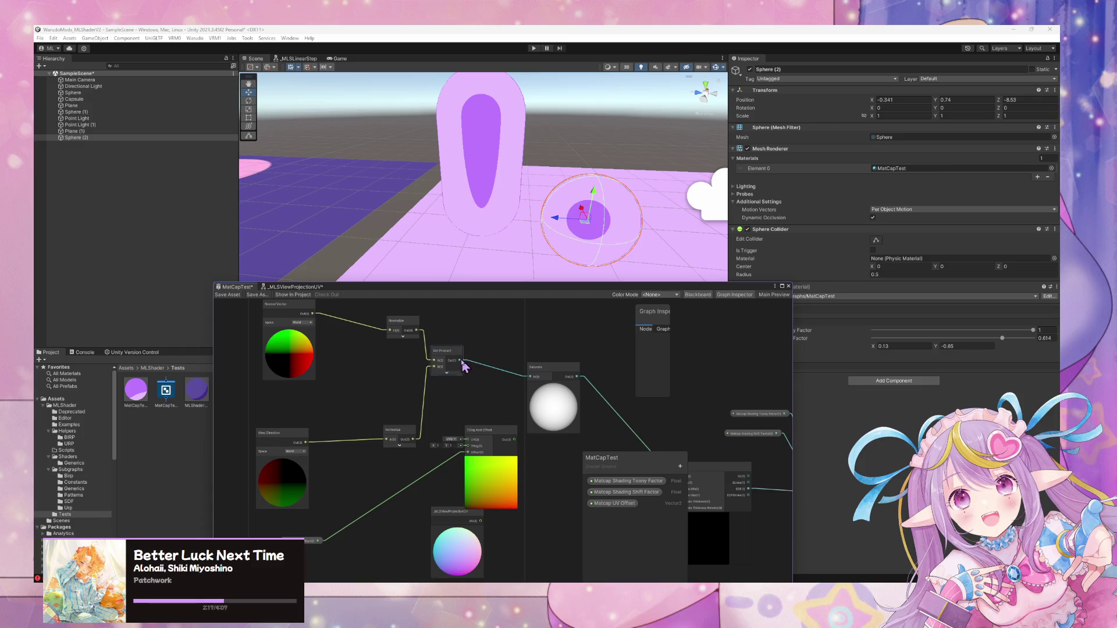
pyautogui.moveTo(472, 429); pyautogui.dragTo(467, 440)
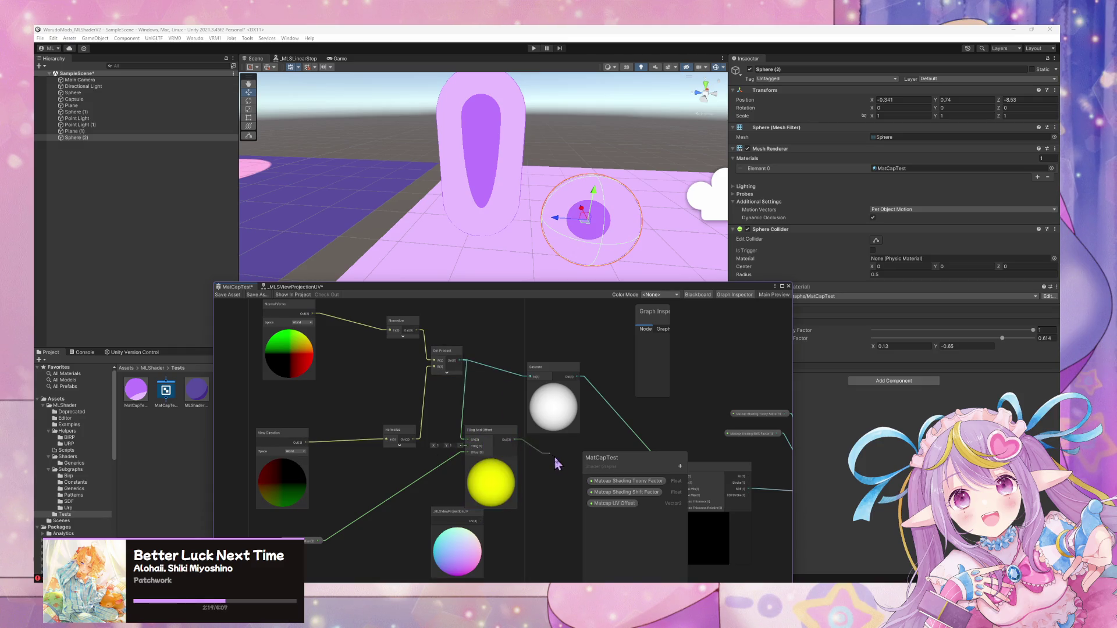
pyautogui.moveTo(666, 460); pyautogui.dragTo(757, 359)
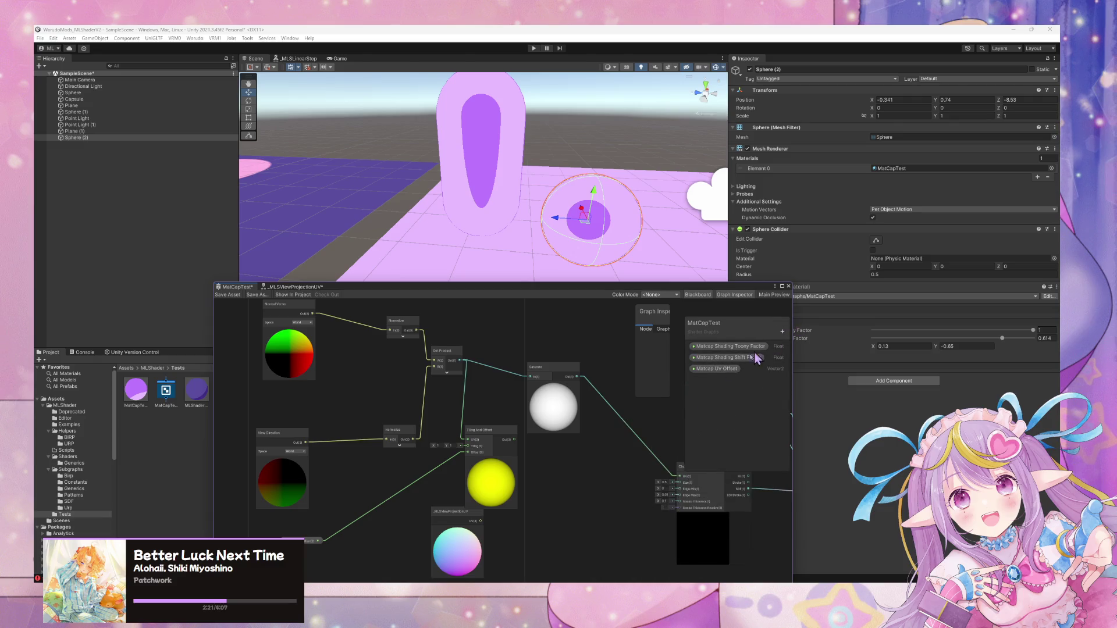
pyautogui.moveTo(584, 454); pyautogui.dragTo(679, 476)
# Delete the Saturate node, place Matcap UV Offset beside Tiling And Offset, and set offset X to -0.5.
pyautogui.click(567, 379)
pyautogui.press('Delete')
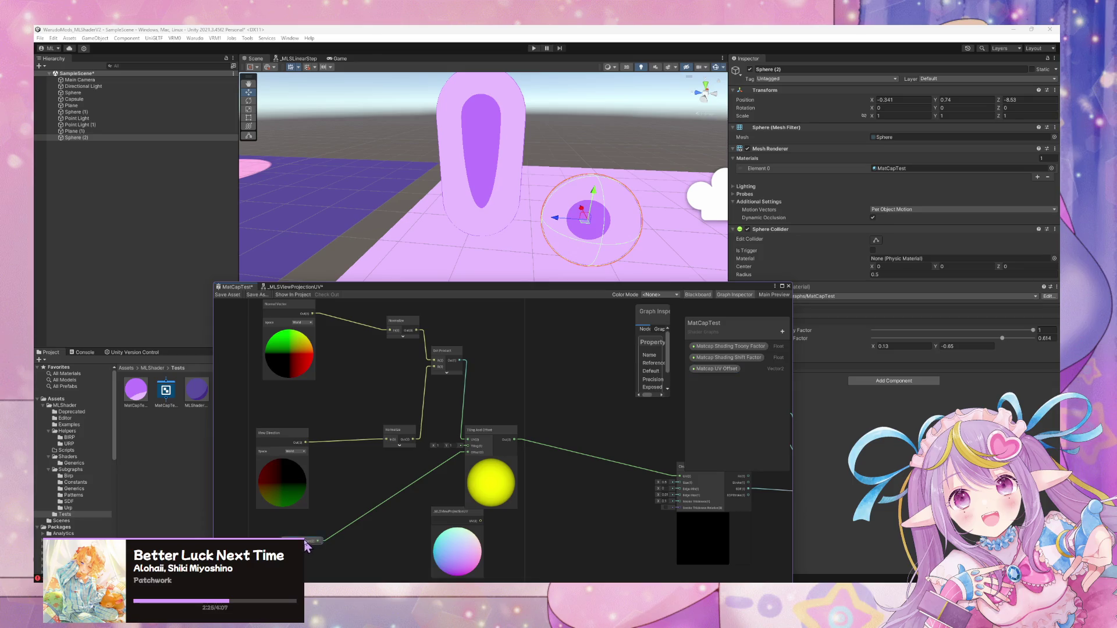
pyautogui.moveTo(315, 541); pyautogui.dragTo(429, 489)
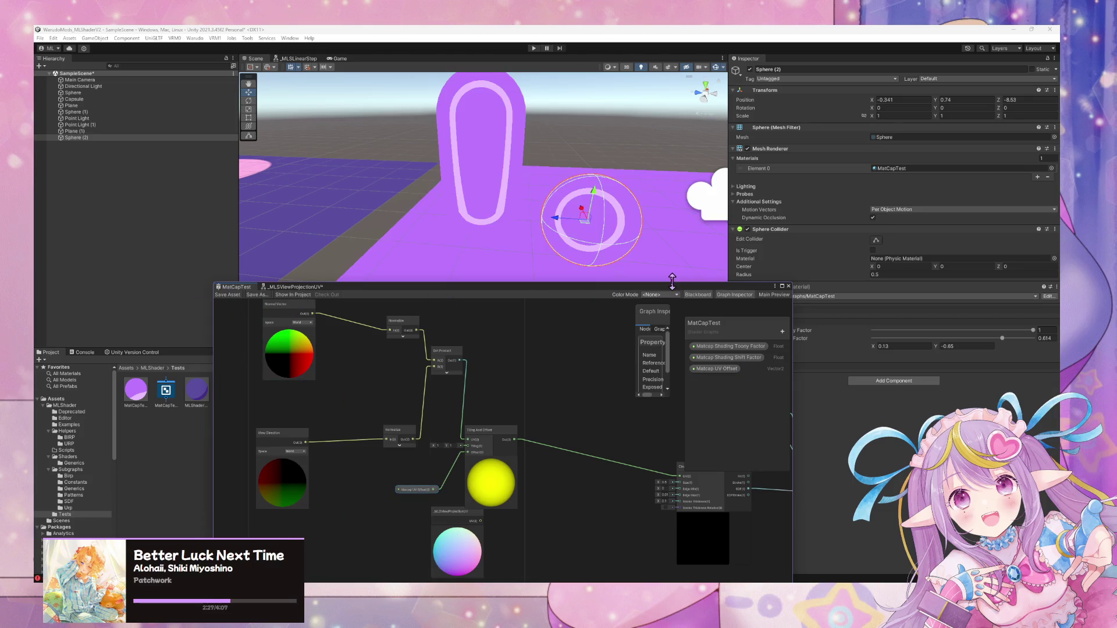
pyautogui.moveTo(670, 293); pyautogui.dragTo(722, 364)
pyautogui.click(873, 346)
pyautogui.moveTo(871, 344); pyautogui.dragTo(949, 351)
pyautogui.click(631, 302)
# Frame Plane (1) in the scene view, then delete the Tiling And Offset node from the graph.
pyautogui.press('f')
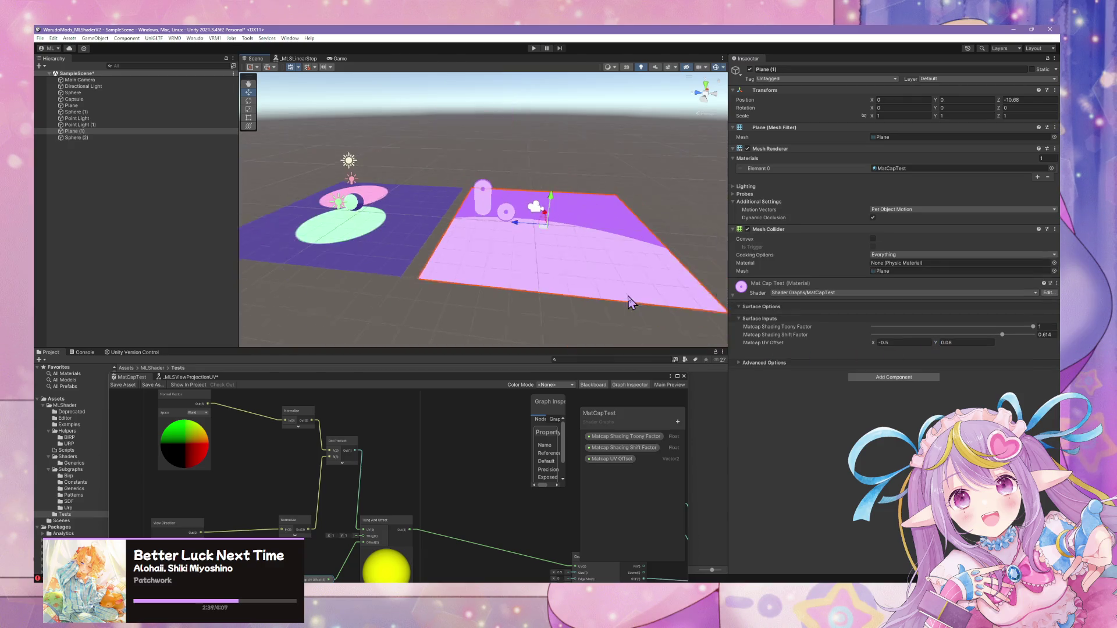
pyautogui.moveTo(616, 297)
pyautogui.mouseDown()
pyautogui.moveTo(595, 287)
pyautogui.moveTo(606, 294)
pyautogui.moveTo(561, 317)
pyautogui.moveTo(571, 304)
pyautogui.mouseUp()
pyautogui.moveTo(493, 428)
pyautogui.mouseDown()
pyautogui.moveTo(399, 461)
pyautogui.moveTo(354, 450)
pyautogui.mouseUp()
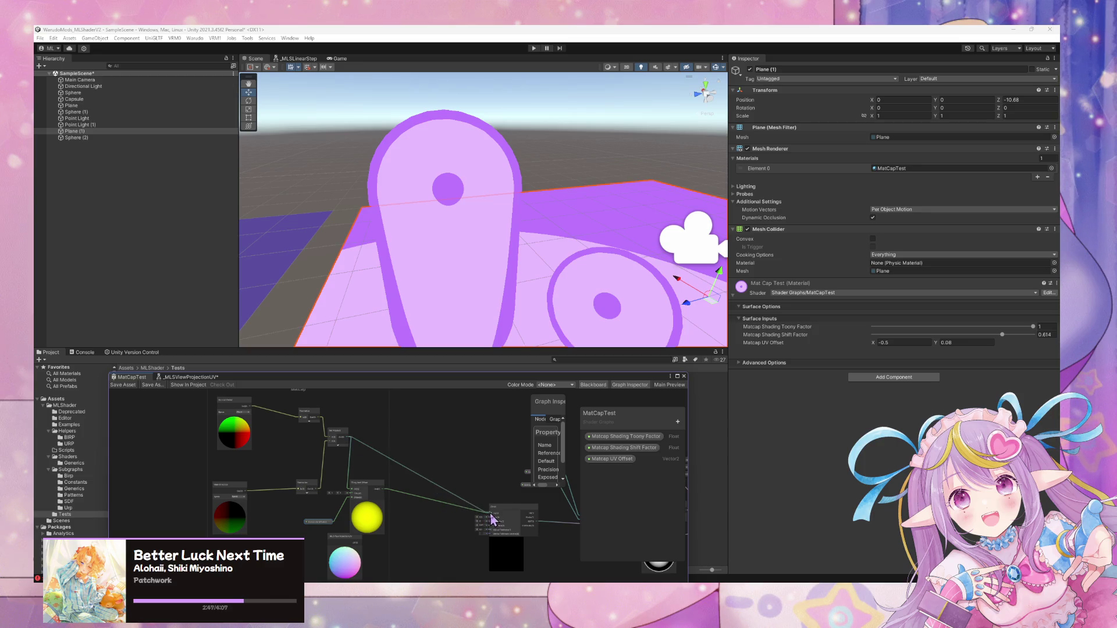
pyautogui.click(362, 500)
pyautogui.press('Delete')
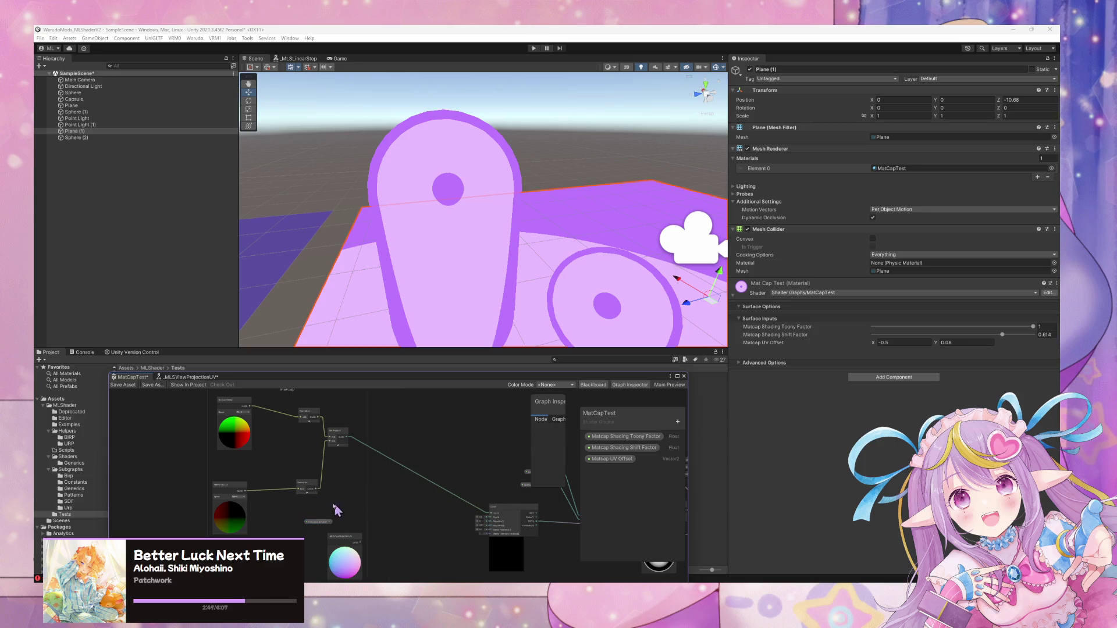
pyautogui.moveTo(319, 527); pyautogui.dragTo(322, 526)
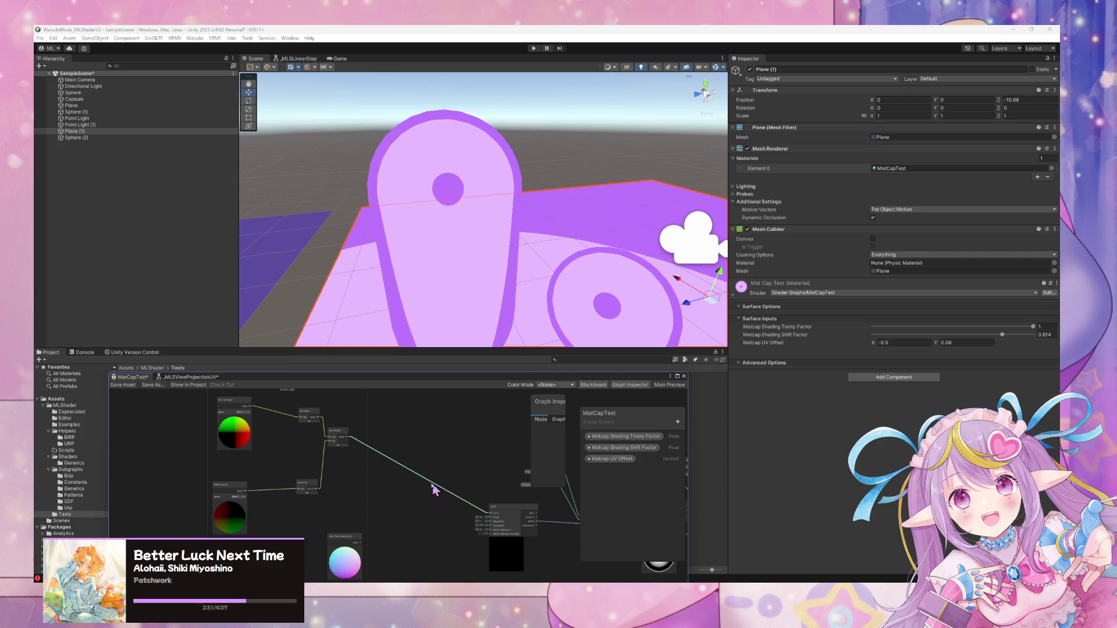
pyautogui.moveTo(434, 491); pyautogui.dragTo(395, 501)
pyautogui.click(404, 499)
pyautogui.scroll(3, 431, 438)
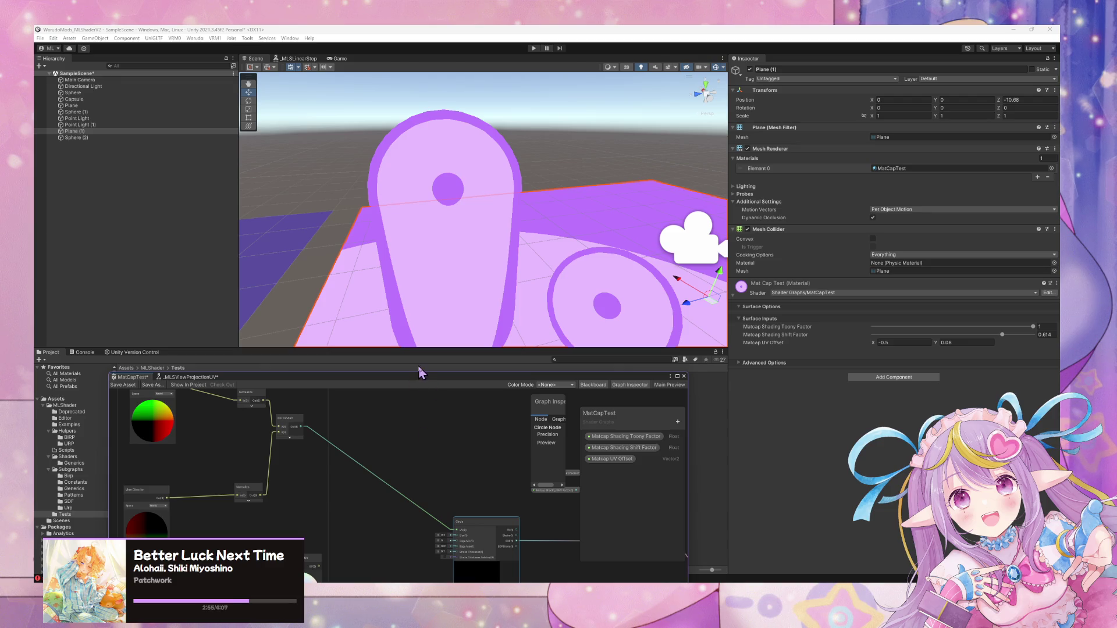
pyautogui.moveTo(376, 378); pyautogui.dragTo(625, 249)
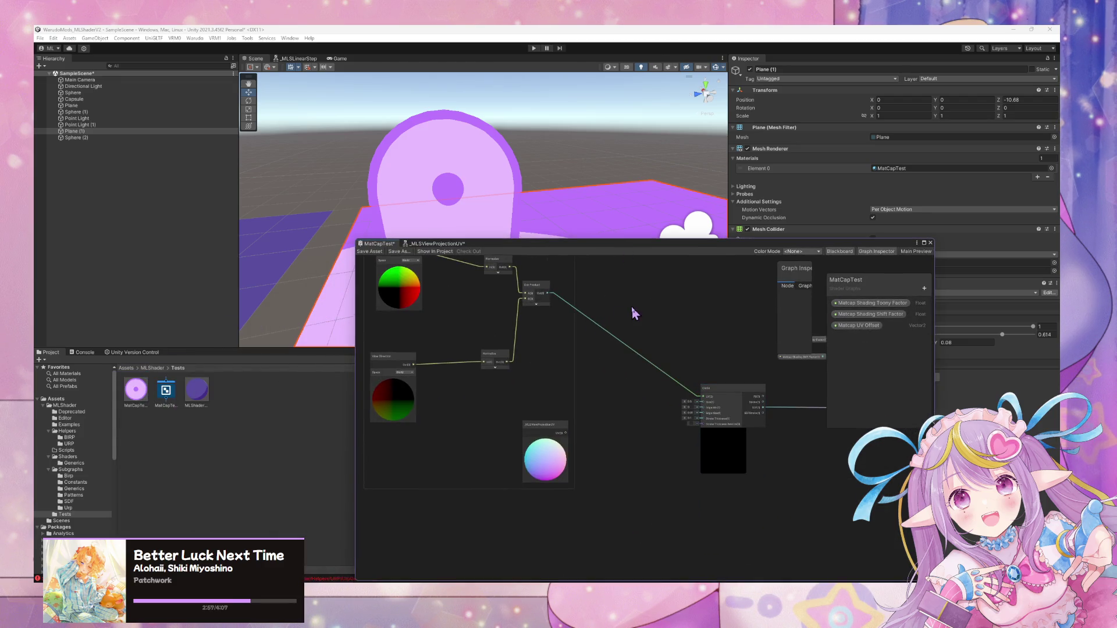
# Search the node menu for 'uvs', 'sphere', 'uv' and 'matcap', then cancel and Alt+Tab to the Unity 6 editor.
pyautogui.press('space')
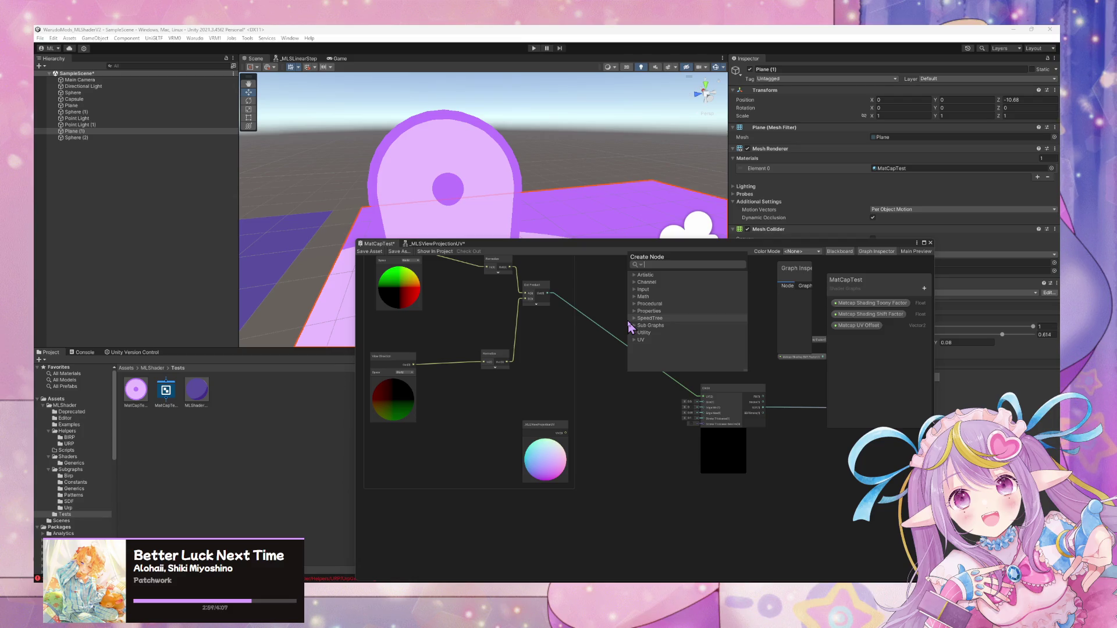
pyautogui.write('uvs')
pyautogui.press('BackSpace')
pyautogui.press('BackSpace')
pyautogui.press('BackSpace')
pyautogui.write('sphere')
pyautogui.press('BackSpace')
pyautogui.press('BackSpace')
pyautogui.press('BackSpace')
pyautogui.write('uv')
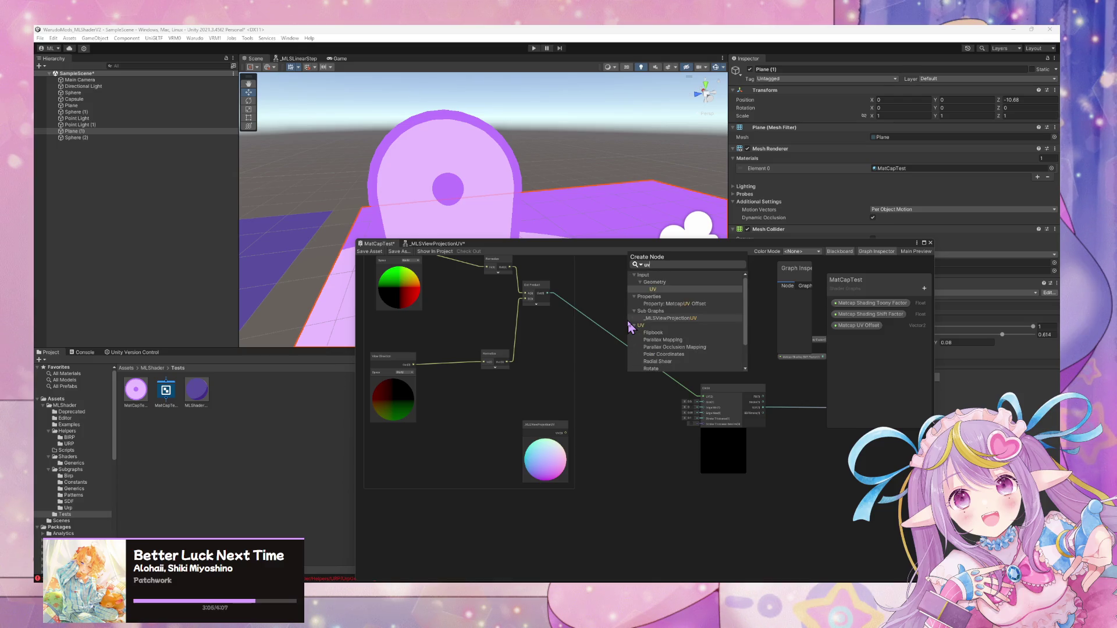
pyautogui.press('BackSpace')
pyautogui.press('BackSpace')
pyautogui.write('matcap')
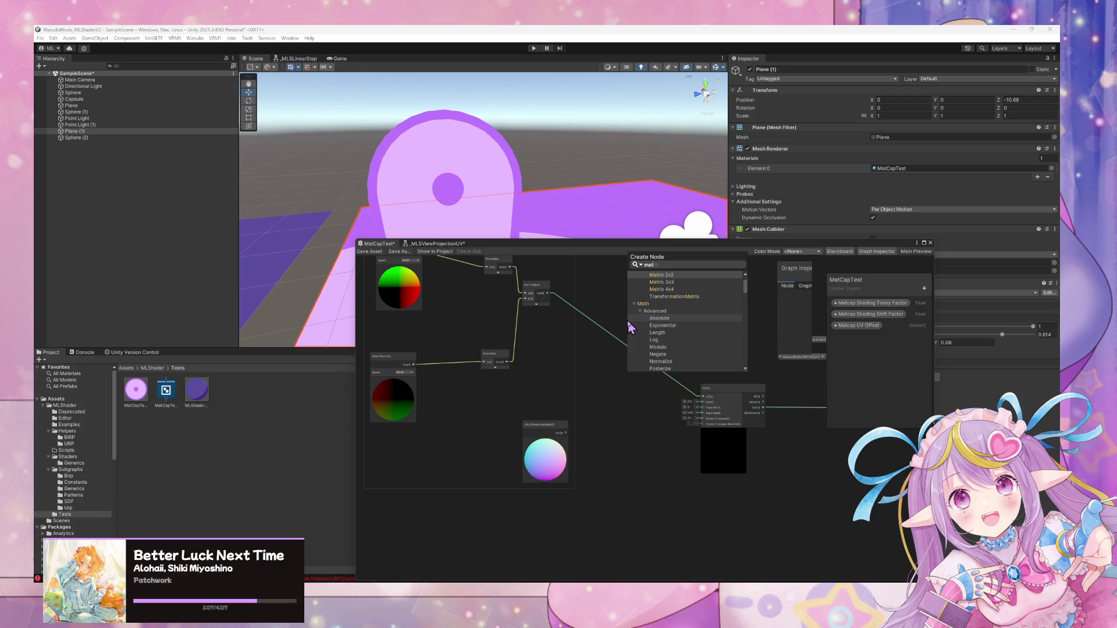
pyautogui.press('Escape')
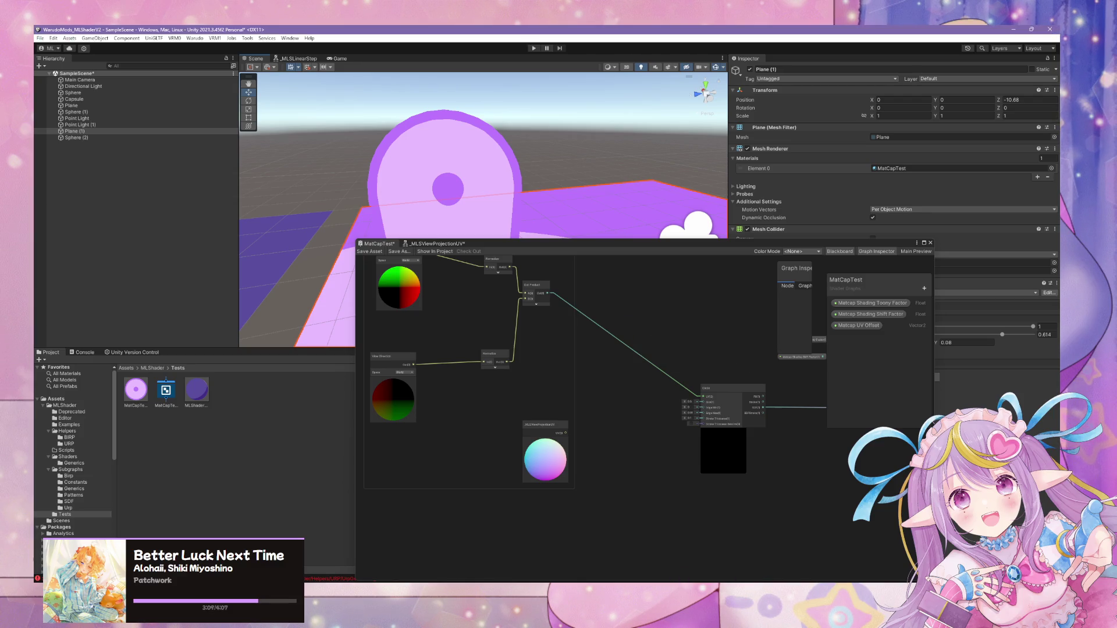
pyautogui.hotkey('alt', 'Tab')
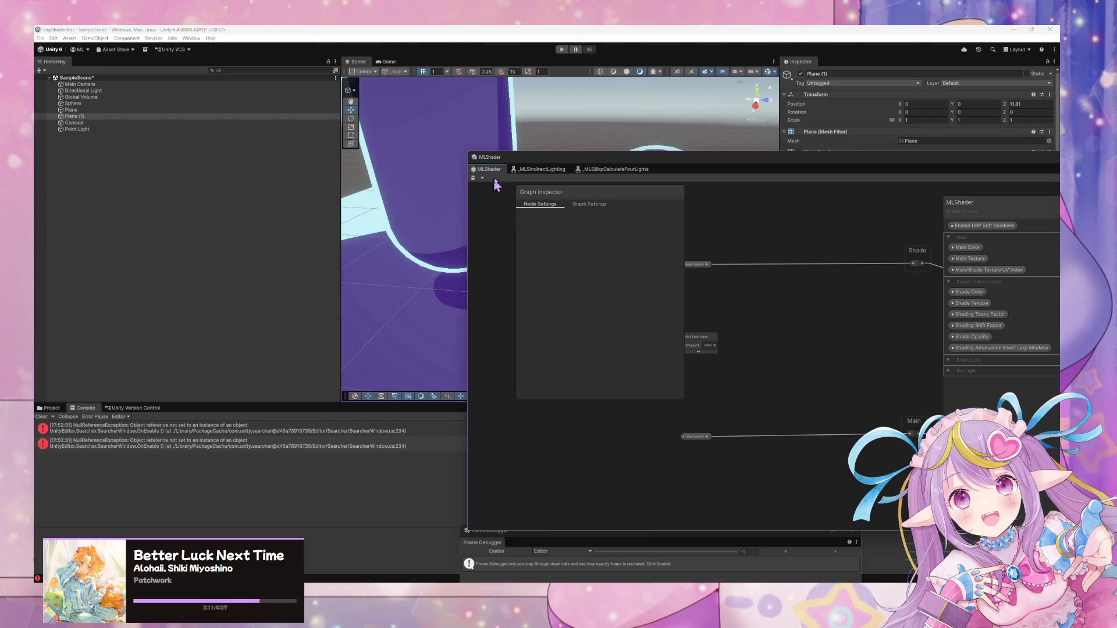
# Browse the Project window's Assets folder and open the UnlitTest shader graph.
pyautogui.click(51, 408)
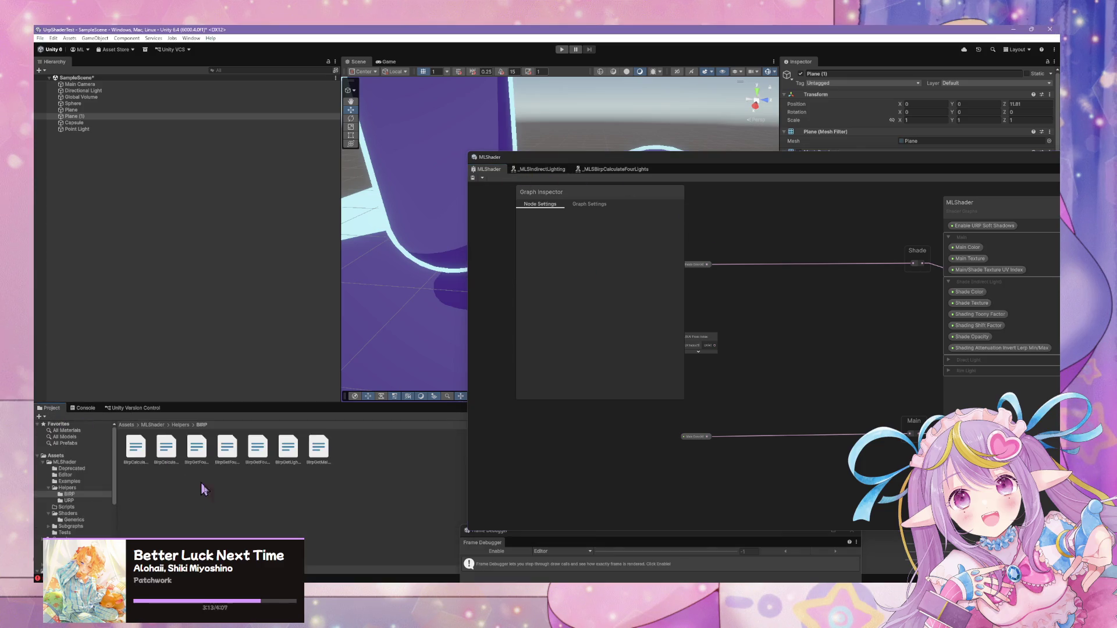
pyautogui.click(65, 462)
pyautogui.click(73, 533)
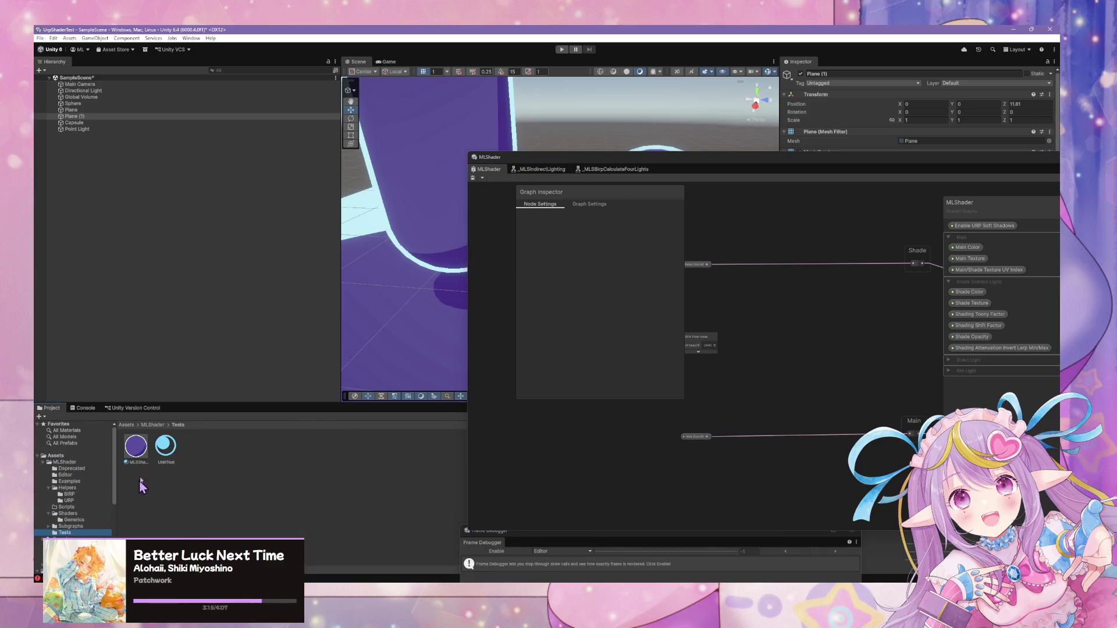
pyautogui.click(81, 456)
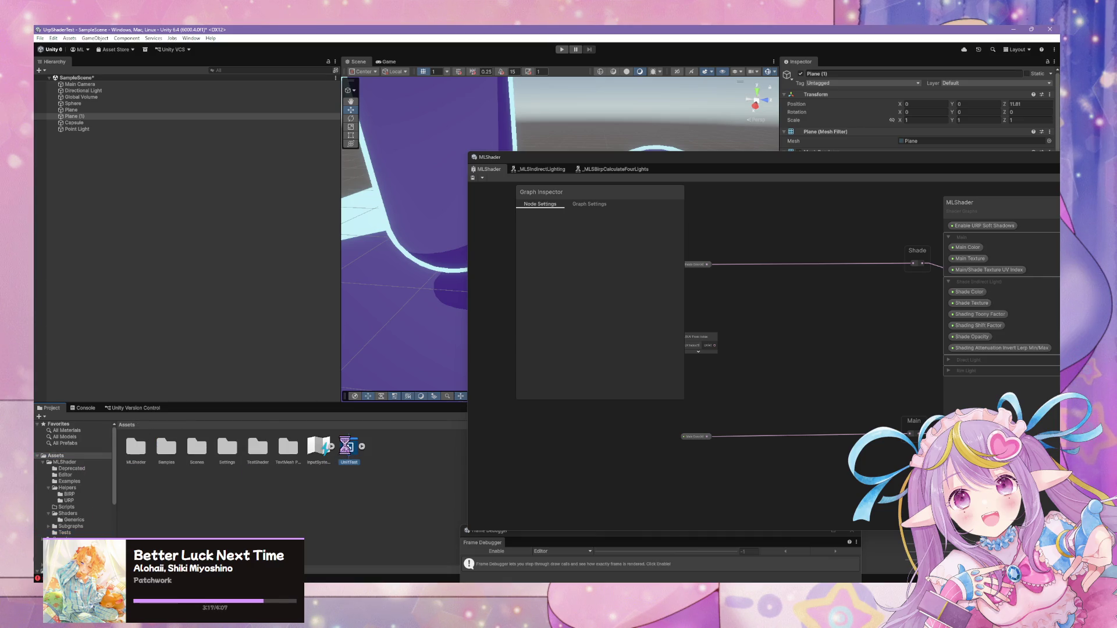
pyautogui.doubleClick(346, 447)
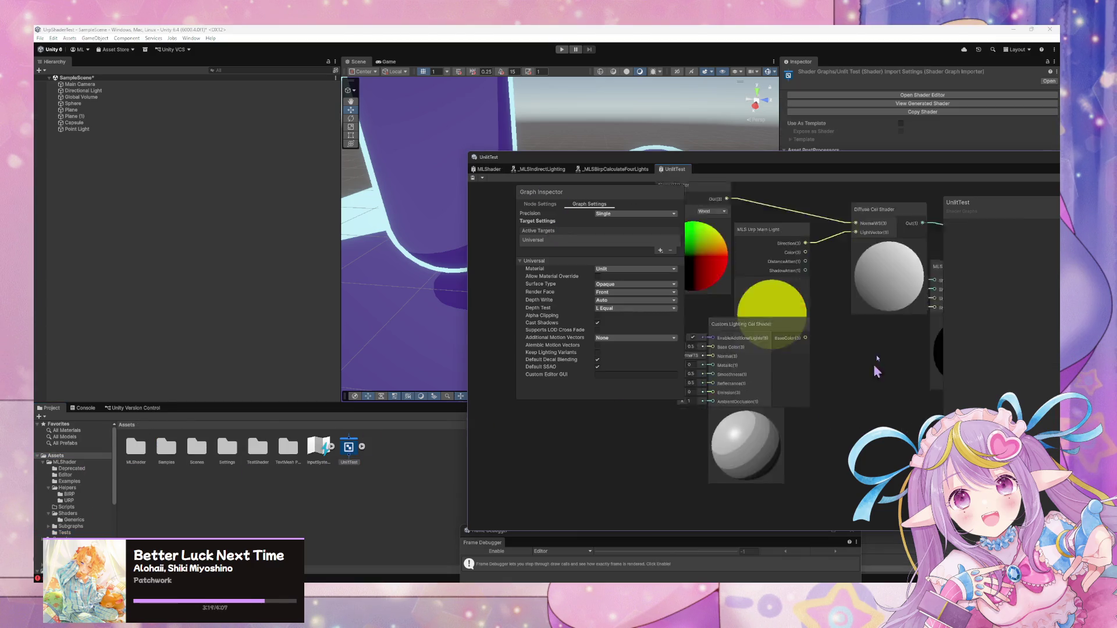
# Open the Custom Lighting Cel Shader sub-graph from its node in UnlitTest.
pyautogui.moveTo(756, 311); pyautogui.dragTo(774, 366)
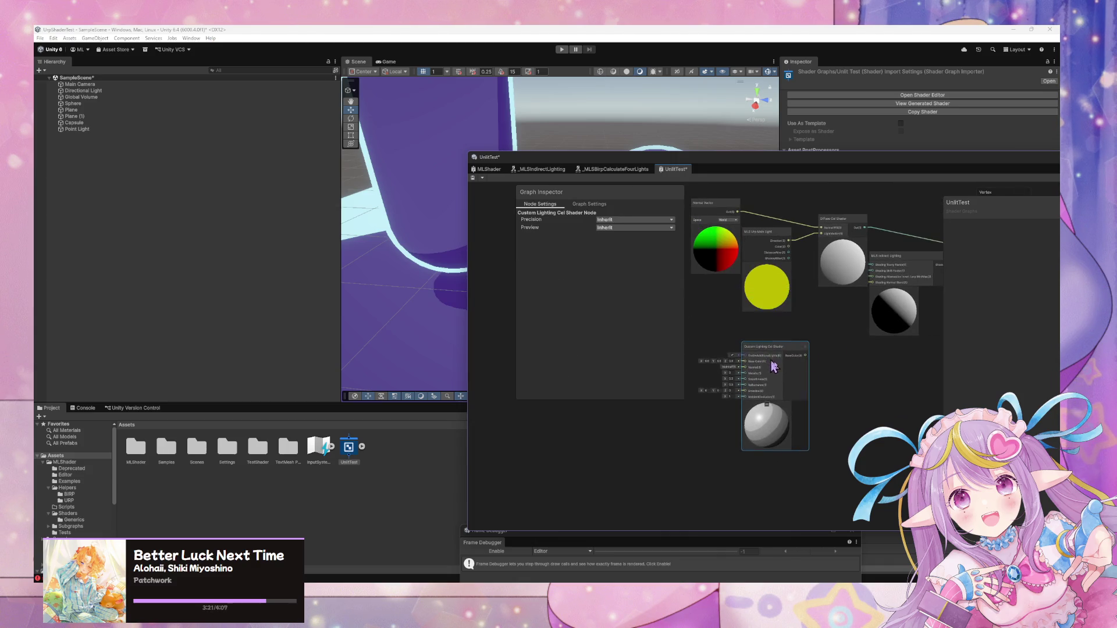
pyautogui.scroll(6, 773, 366)
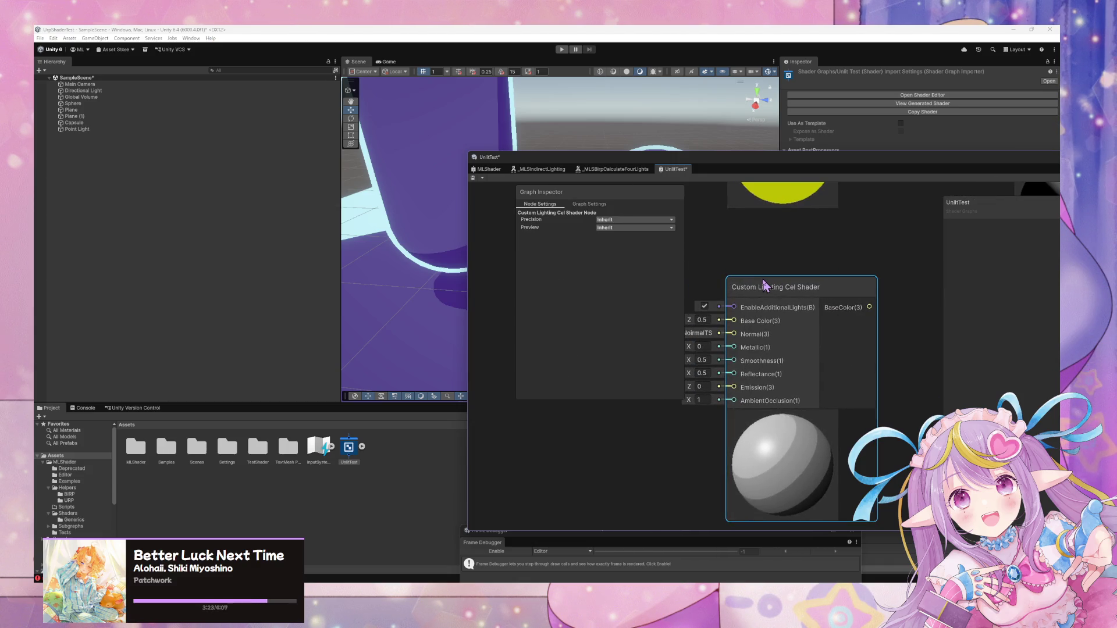
pyautogui.doubleClick(764, 285)
pyautogui.scroll(5, 804, 347)
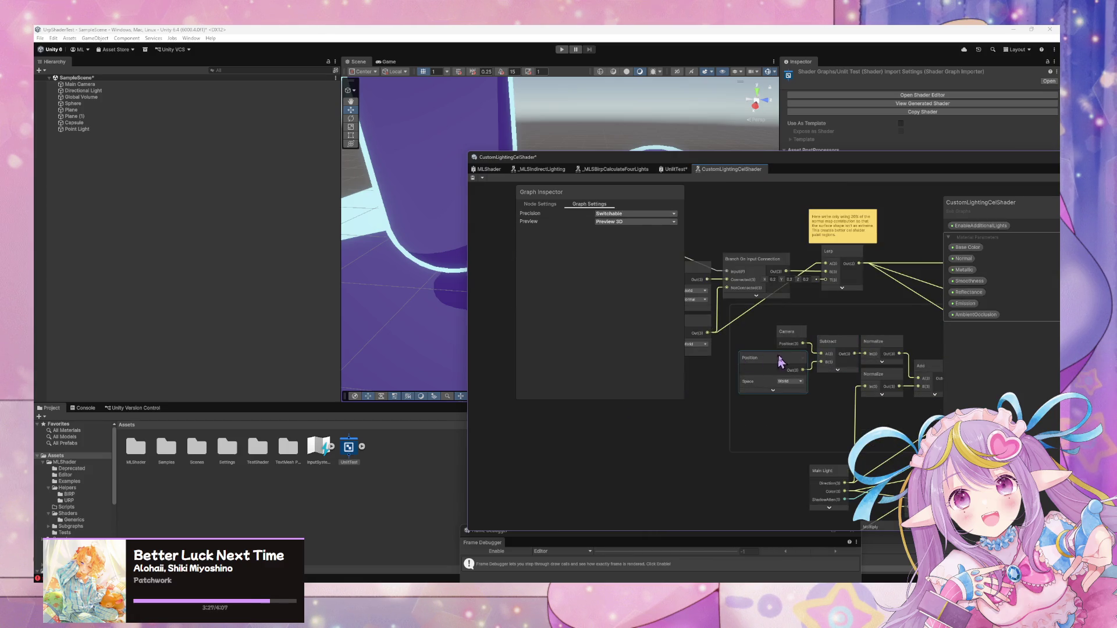
# Survey the cel shader's Lerp, Add and Multiply nodes and the EnableAdditionalLights property.
pyautogui.scroll(-3, 820, 373)
pyautogui.scroll(3, 638, 347)
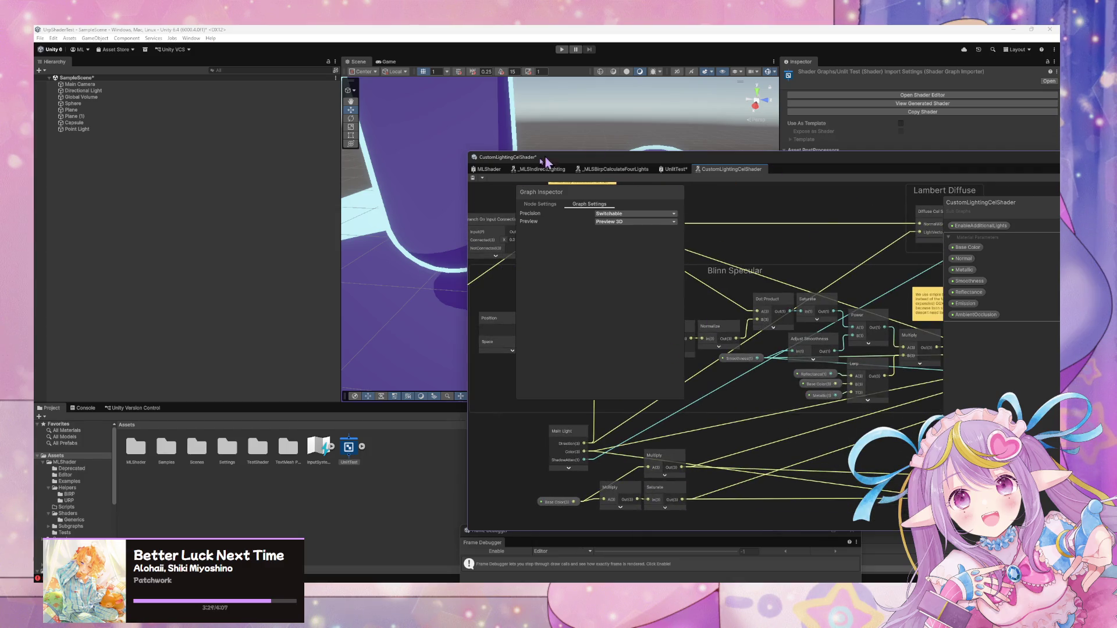
pyautogui.moveTo(605, 153); pyautogui.dragTo(247, 127)
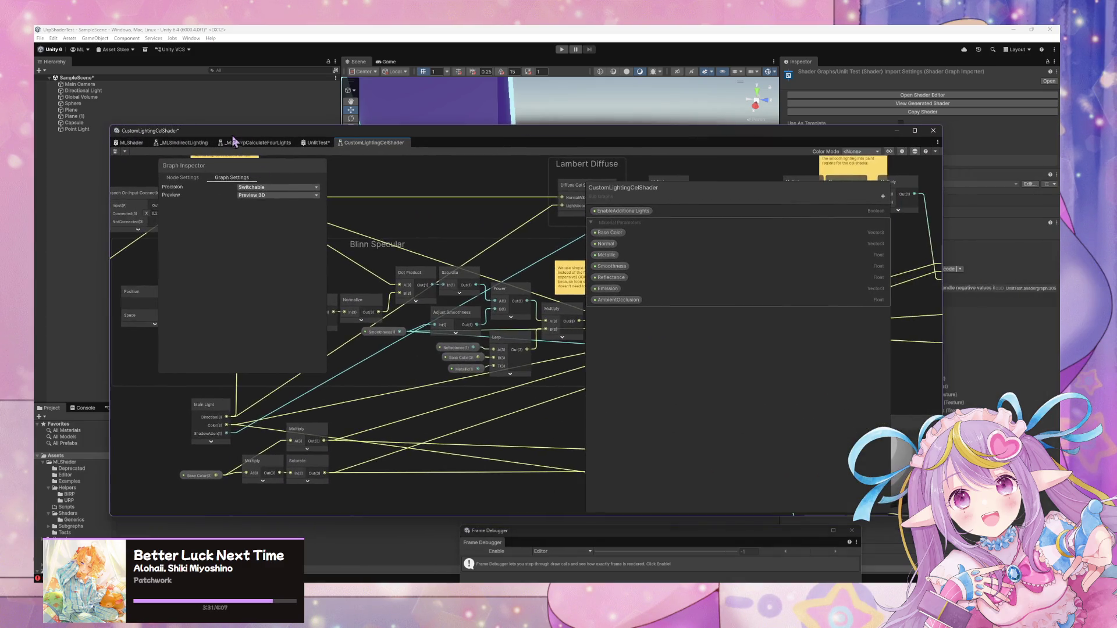
pyautogui.scroll(3, 444, 320)
pyautogui.scroll(2, 444, 320)
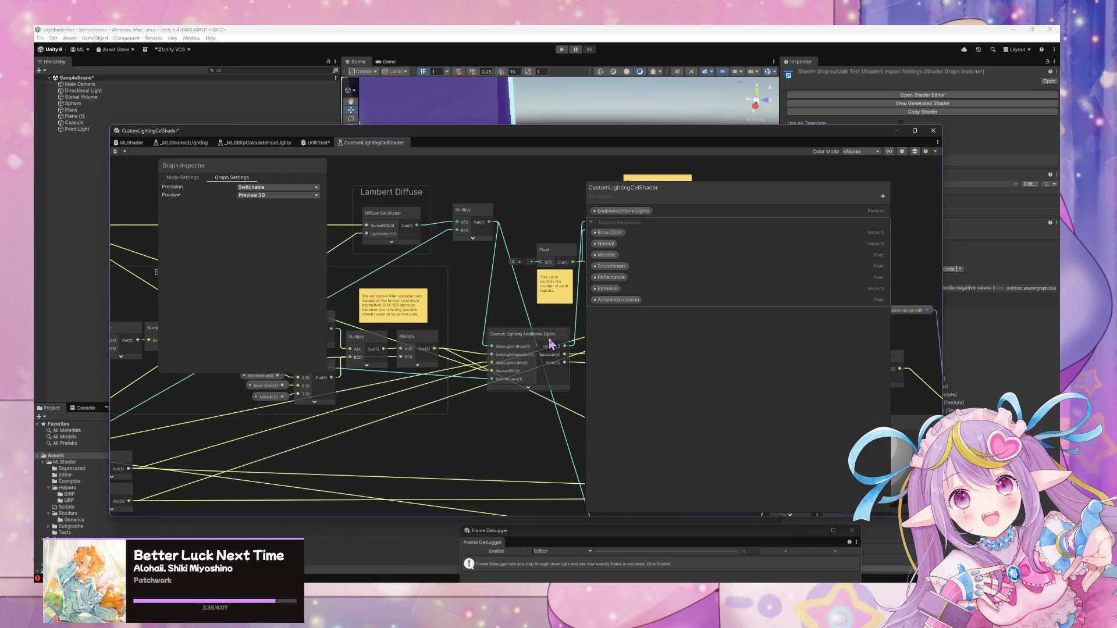
pyautogui.moveTo(551, 344); pyautogui.dragTo(418, 339)
pyautogui.moveTo(503, 364)
pyautogui.mouseDown()
pyautogui.moveTo(413, 370)
pyautogui.moveTo(379, 329)
pyautogui.moveTo(568, 257)
pyautogui.moveTo(410, 244)
pyautogui.moveTo(578, 239)
pyautogui.moveTo(375, 274)
pyautogui.mouseUp()
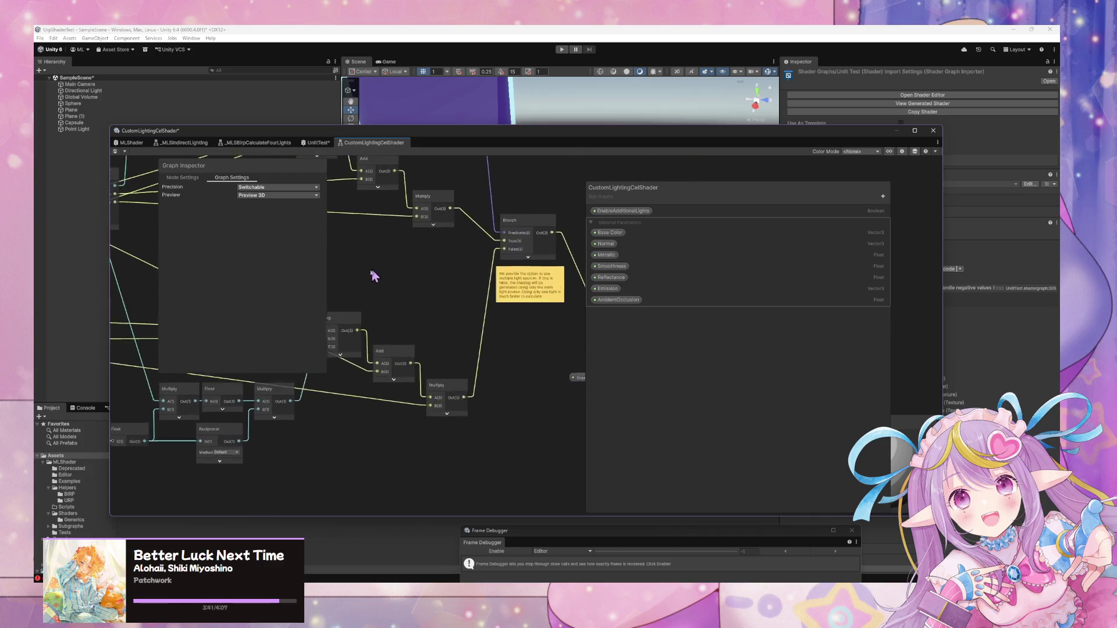
pyautogui.scroll(2, 455, 296)
pyautogui.moveTo(455, 295)
pyautogui.mouseDown()
pyautogui.moveTo(457, 284)
pyautogui.moveTo(467, 388)
pyautogui.moveTo(401, 349)
pyautogui.moveTo(466, 364)
pyautogui.moveTo(540, 425)
pyautogui.mouseUp()
# Open the Custom Lighting Additional Lights sub-graph.
pyautogui.moveTo(407, 326); pyautogui.dragTo(558, 396)
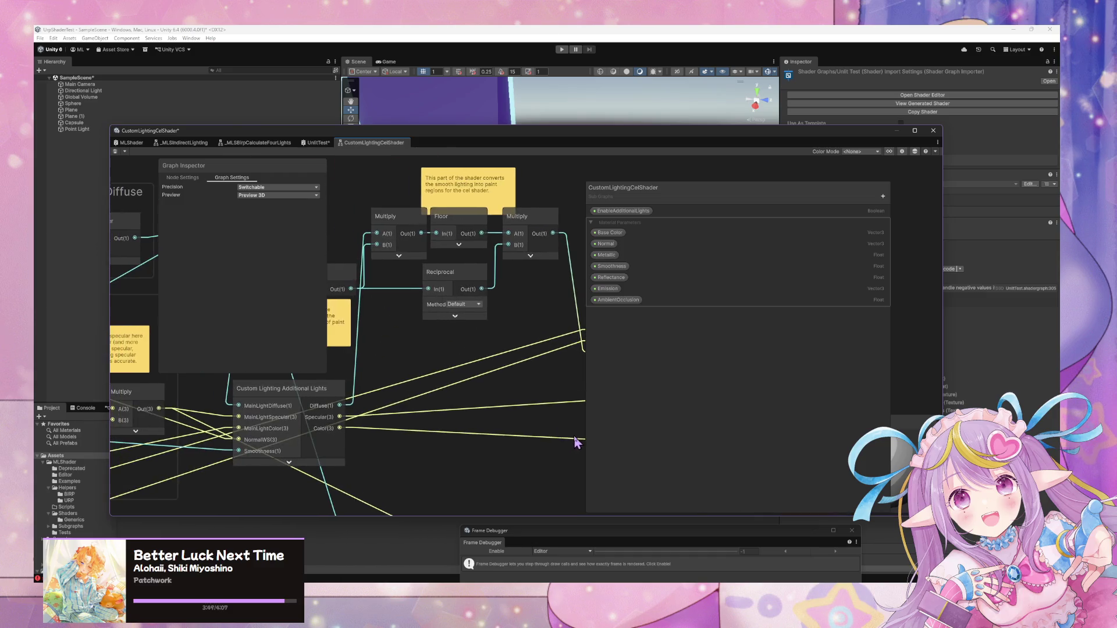
pyautogui.moveTo(256, 337)
pyautogui.mouseDown()
pyautogui.moveTo(475, 324)
pyautogui.moveTo(464, 268)
pyautogui.mouseUp()
pyautogui.doubleClick(477, 321)
pyautogui.moveTo(474, 324); pyautogui.dragTo(431, 323)
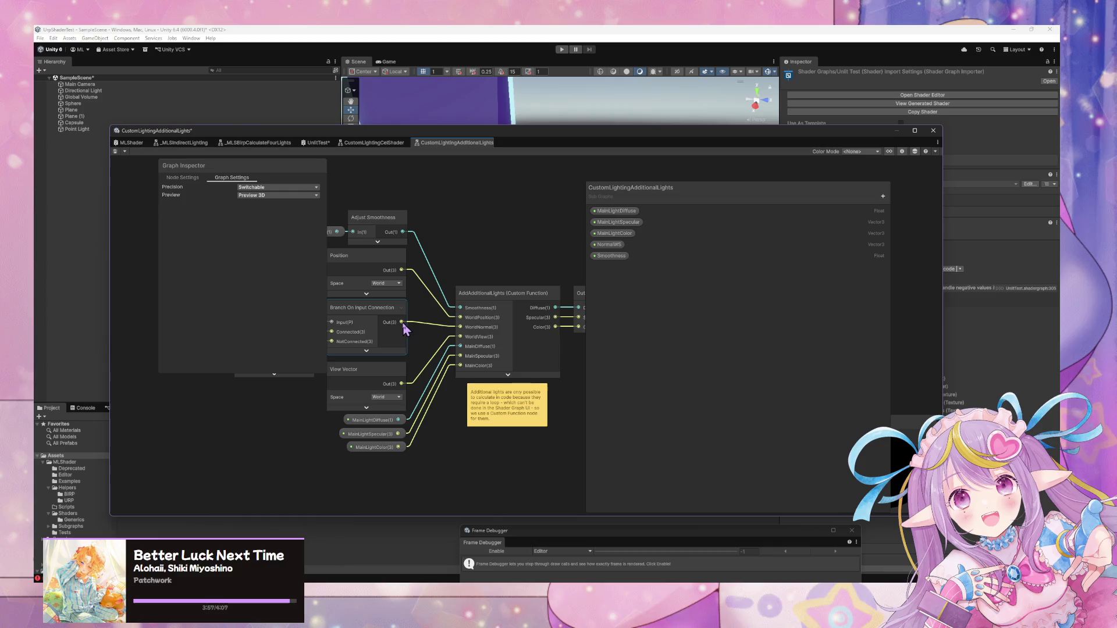
# Inspect the AddAdditionalLights custom function node and its Output node.
pyautogui.click(507, 295)
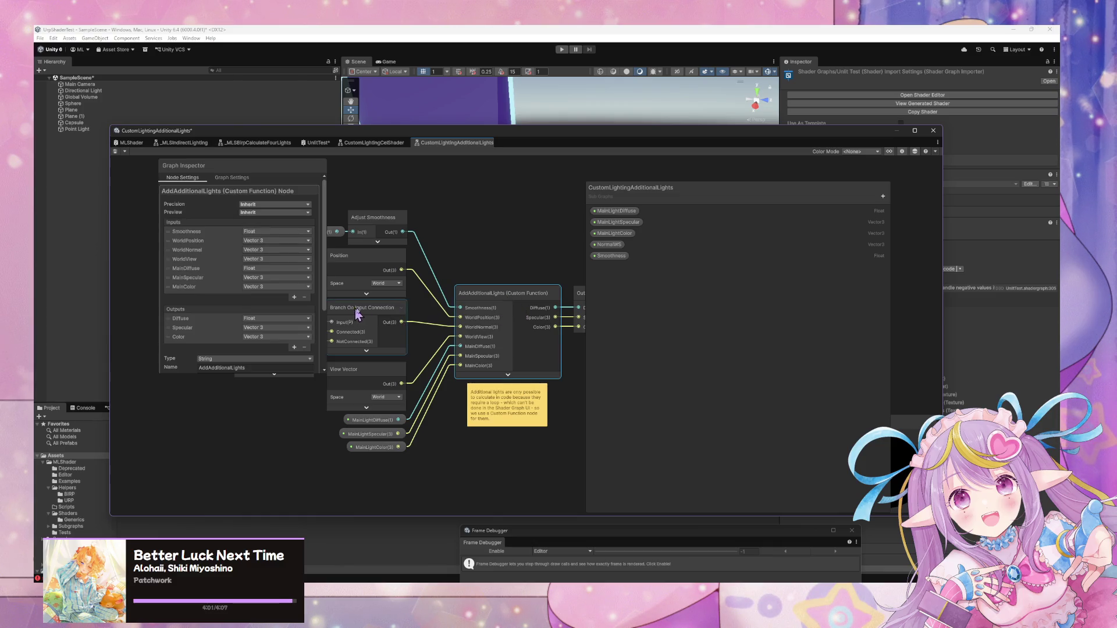
pyautogui.scroll(1, 456, 263)
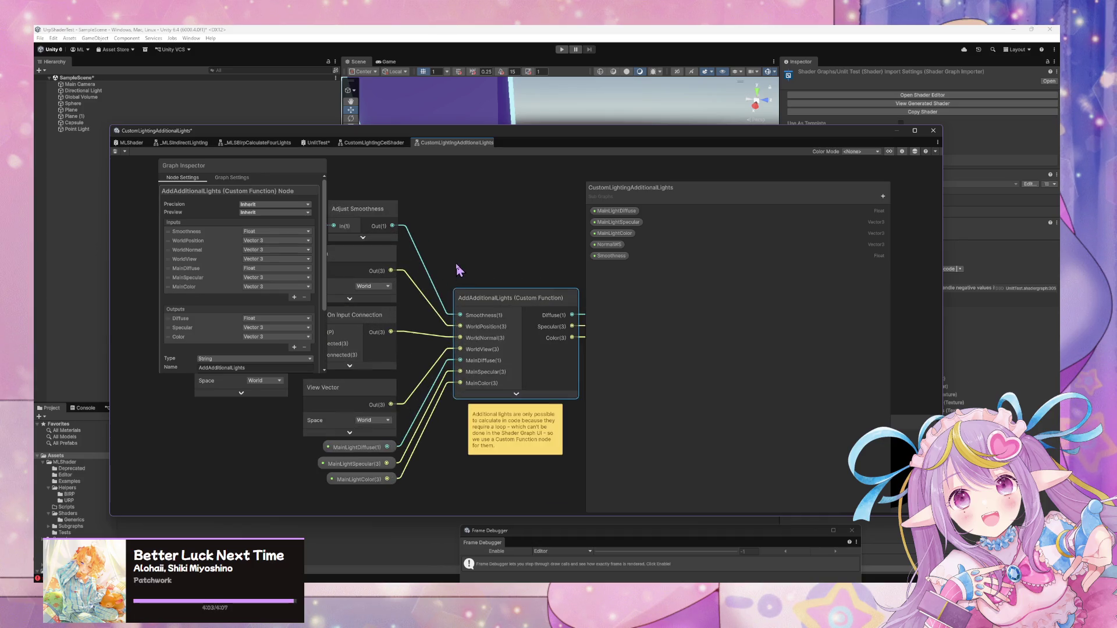
pyautogui.press('f')
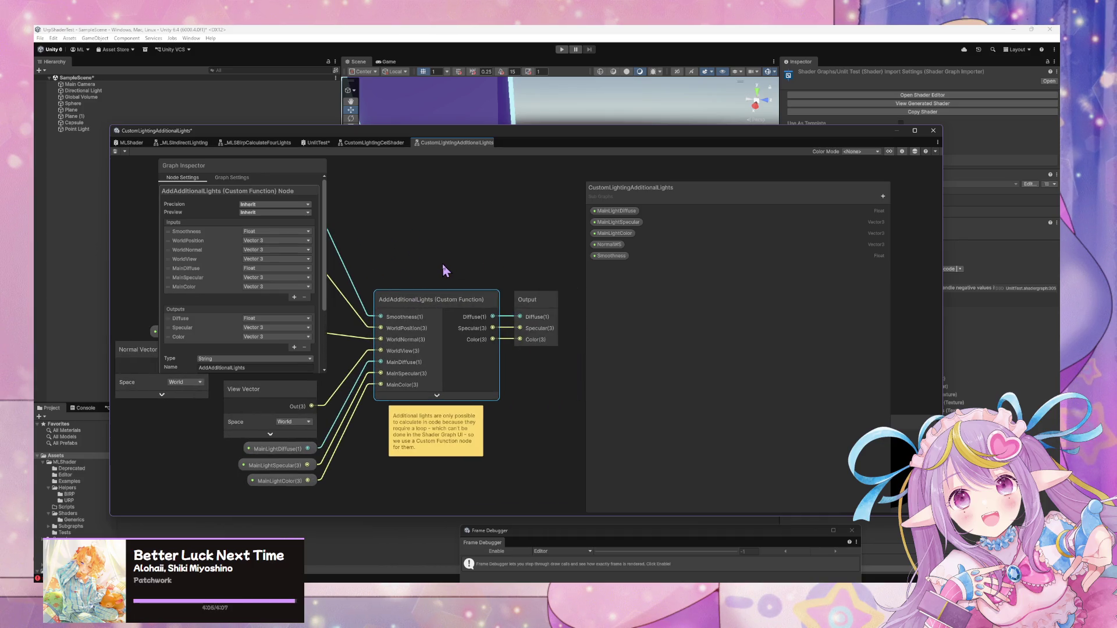
# Look through the CustomLightingCelShader, UnlitTest, _MLSBirpCalculateFourLights and _MLSIndirectLighting graphs, then bring the other Unity window forward.
pyautogui.click(373, 143)
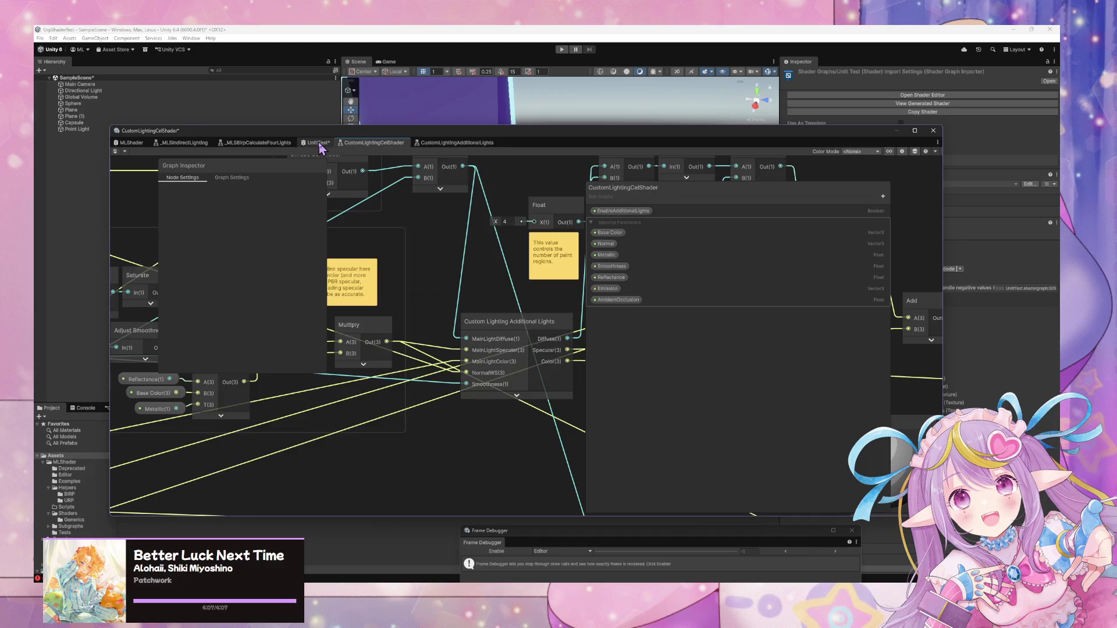
pyautogui.click(319, 144)
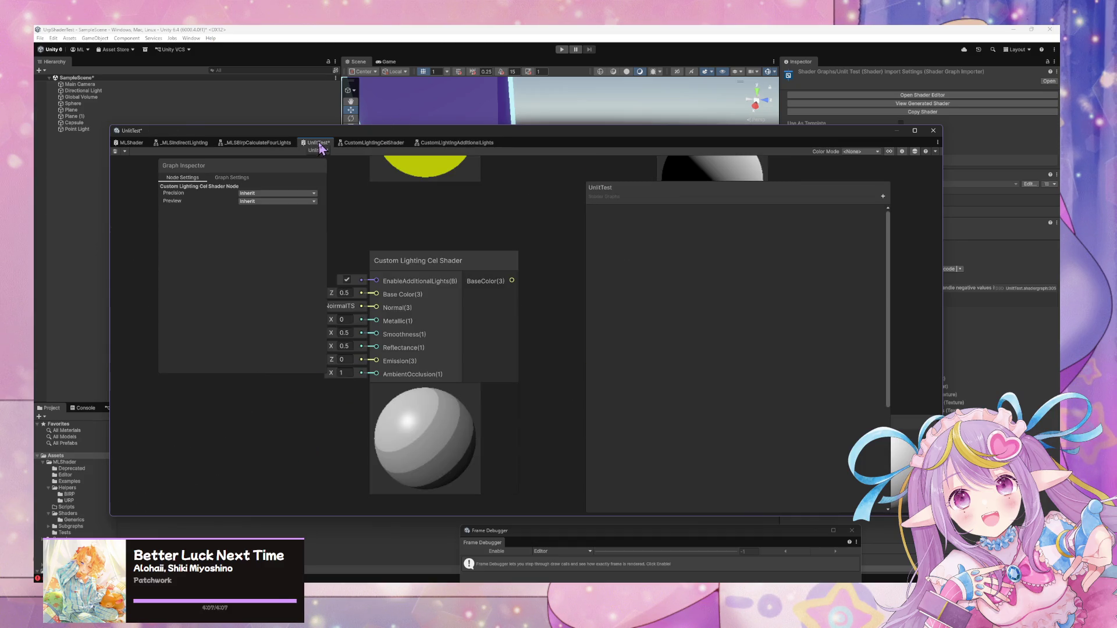
pyautogui.click(269, 149)
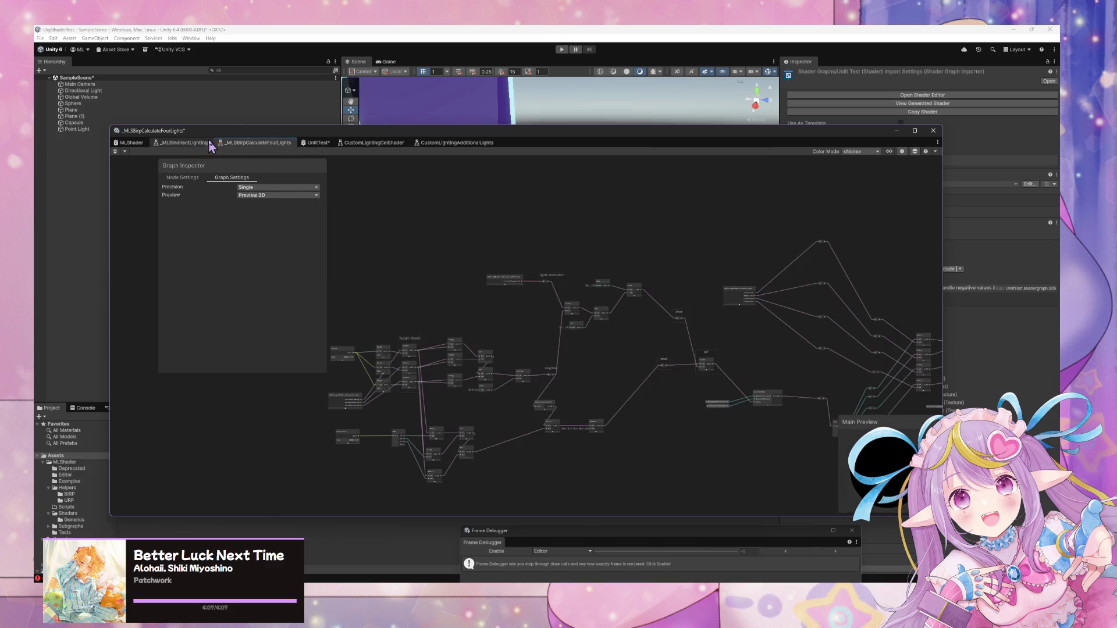
pyautogui.click(185, 145)
pyautogui.moveTo(592, 581)
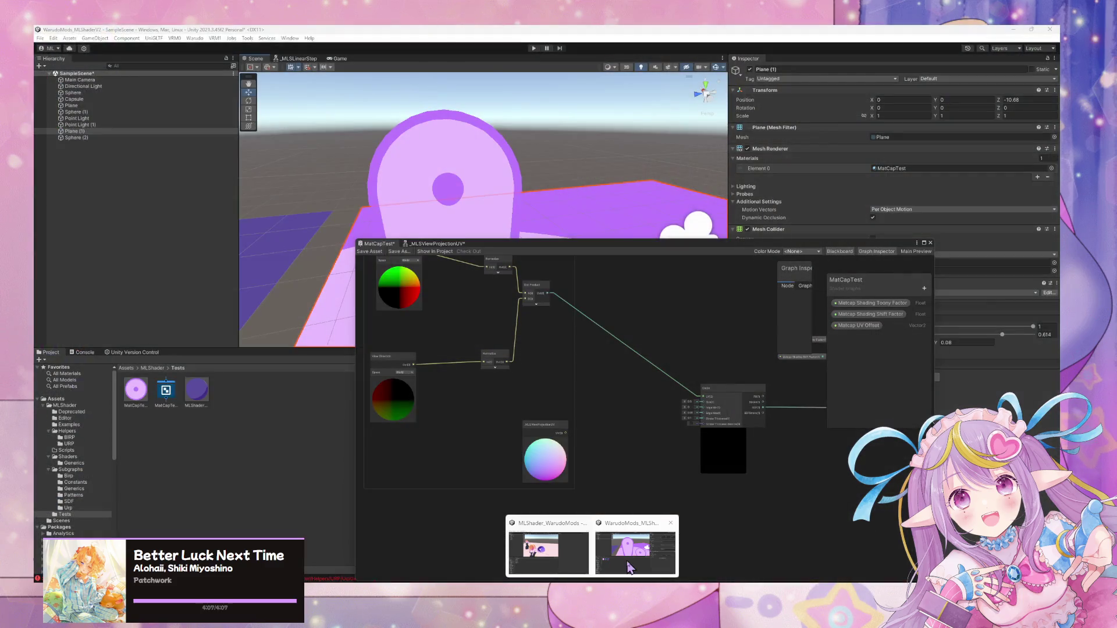
pyautogui.click(620, 559)
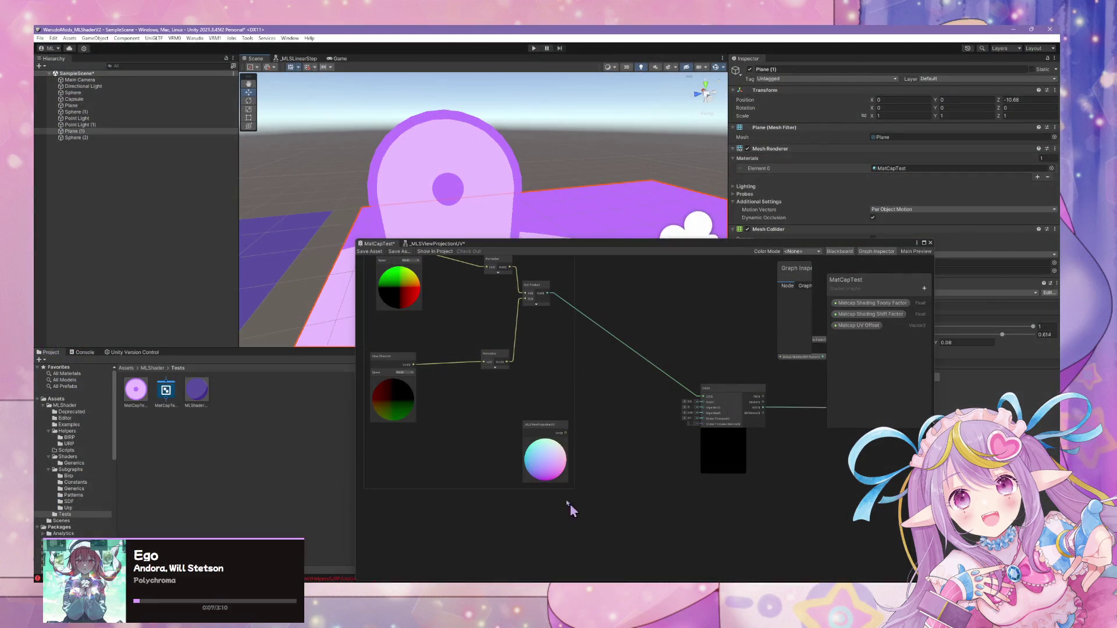
# Open the _MLSViewProjectionUV sub-graph, then return to the MatCapTest graph.
pyautogui.doubleClick(579, 462)
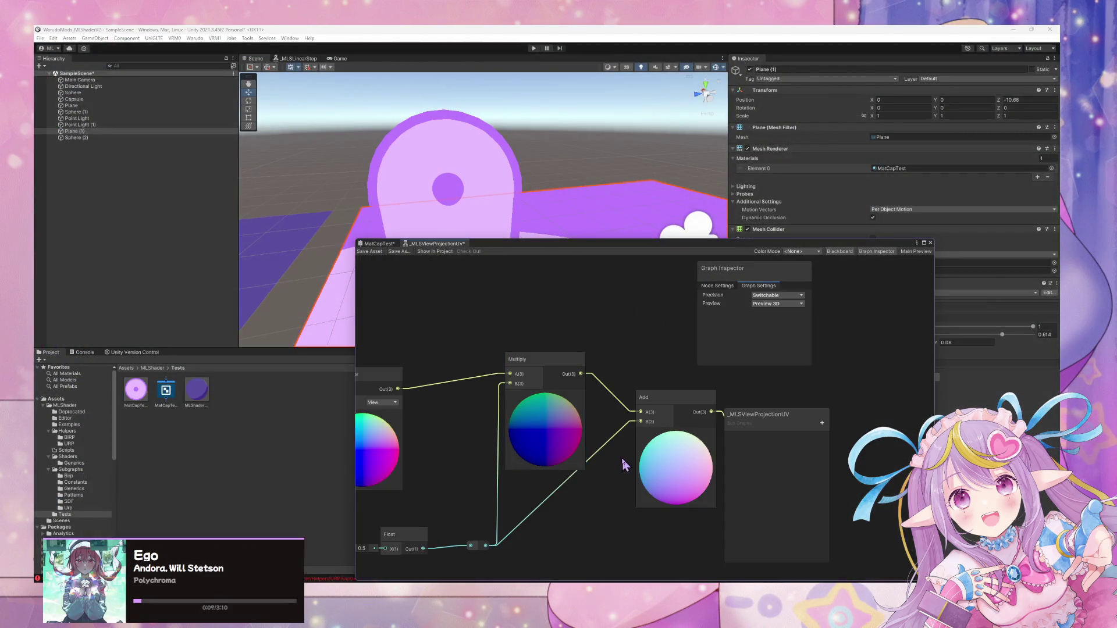
pyautogui.click(382, 244)
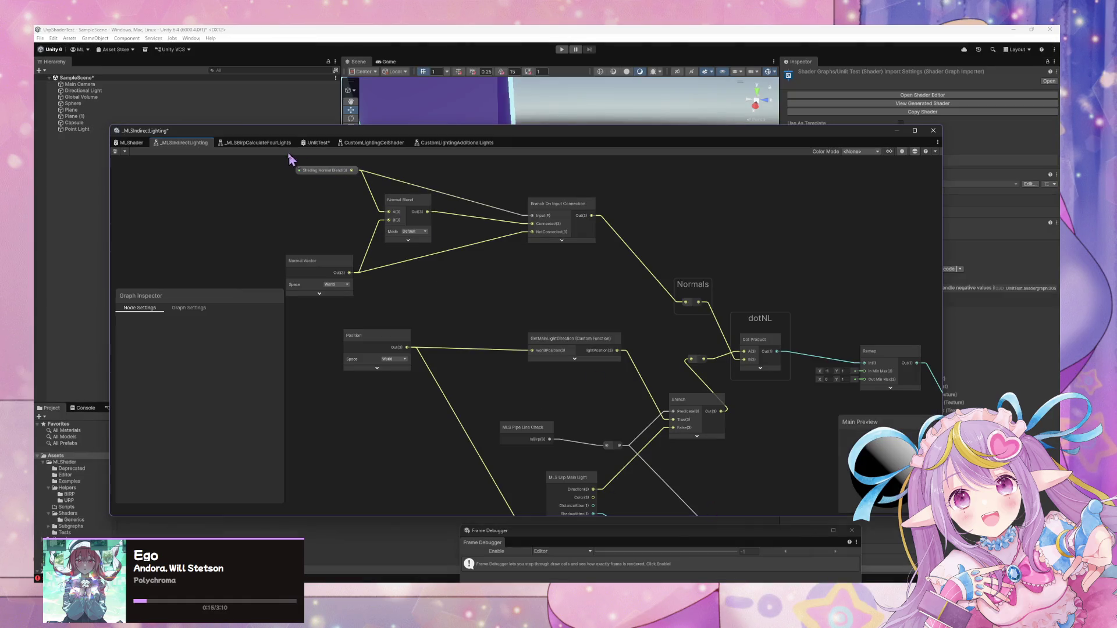
# Add a UV SphereMap node to UnlitTest via a 'sphere' search and open its sub-graph.
pyautogui.click(316, 143)
pyautogui.press('space')
pyautogui.write('sphere')
pyautogui.press('Down')
pyautogui.press('Down')
pyautogui.press('Return')
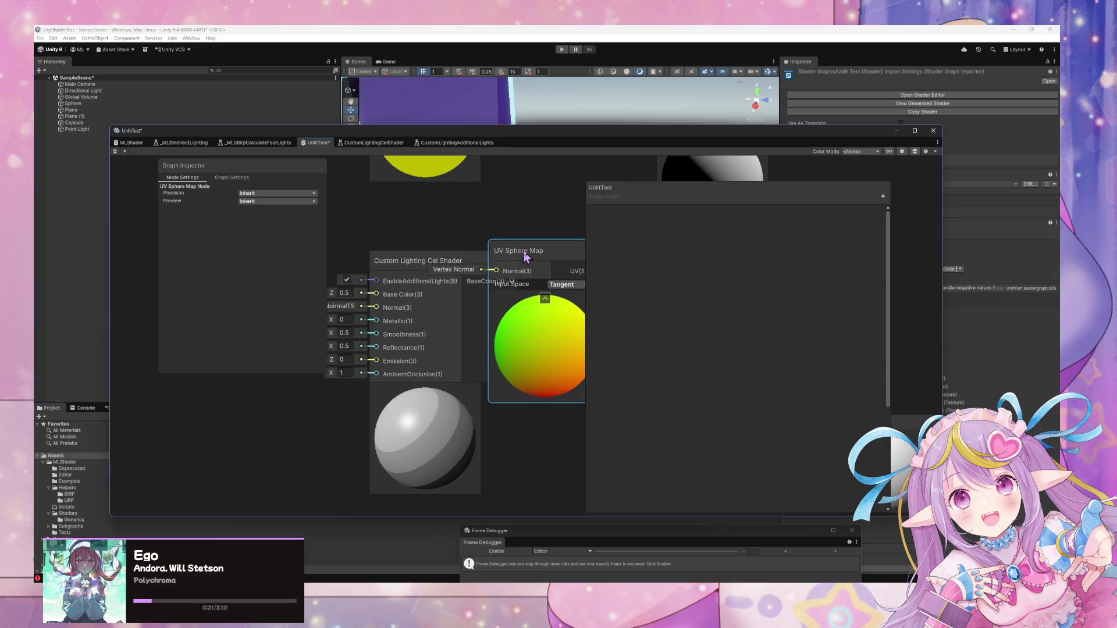
pyautogui.doubleClick(527, 250)
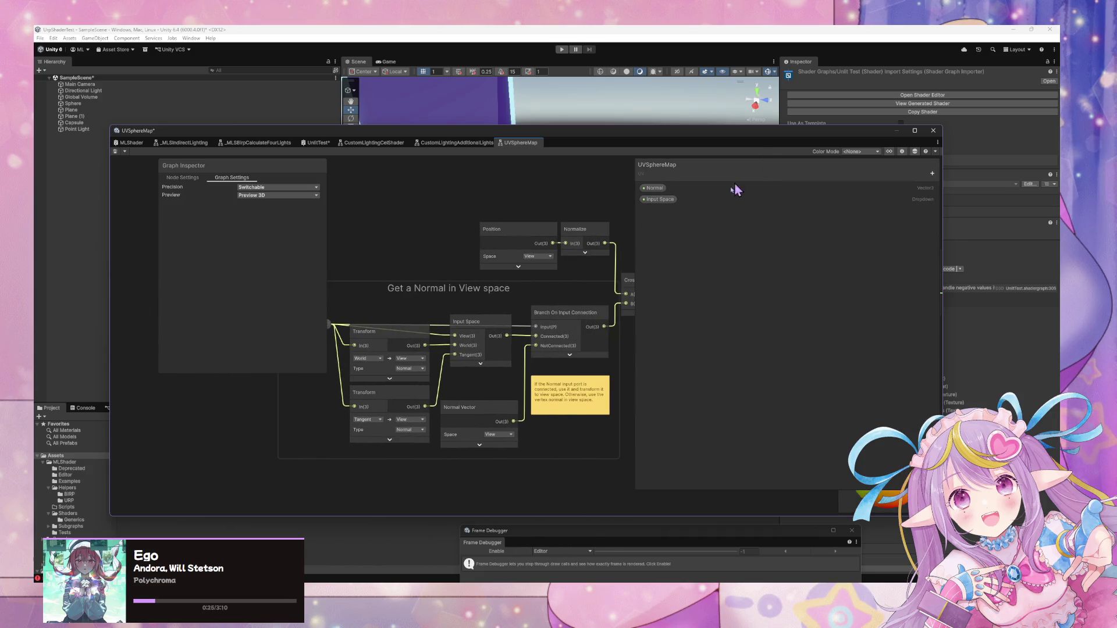
# Inspect the UVSphereMap graph's Transform, Input Space and Position nodes.
pyautogui.click(406, 321)
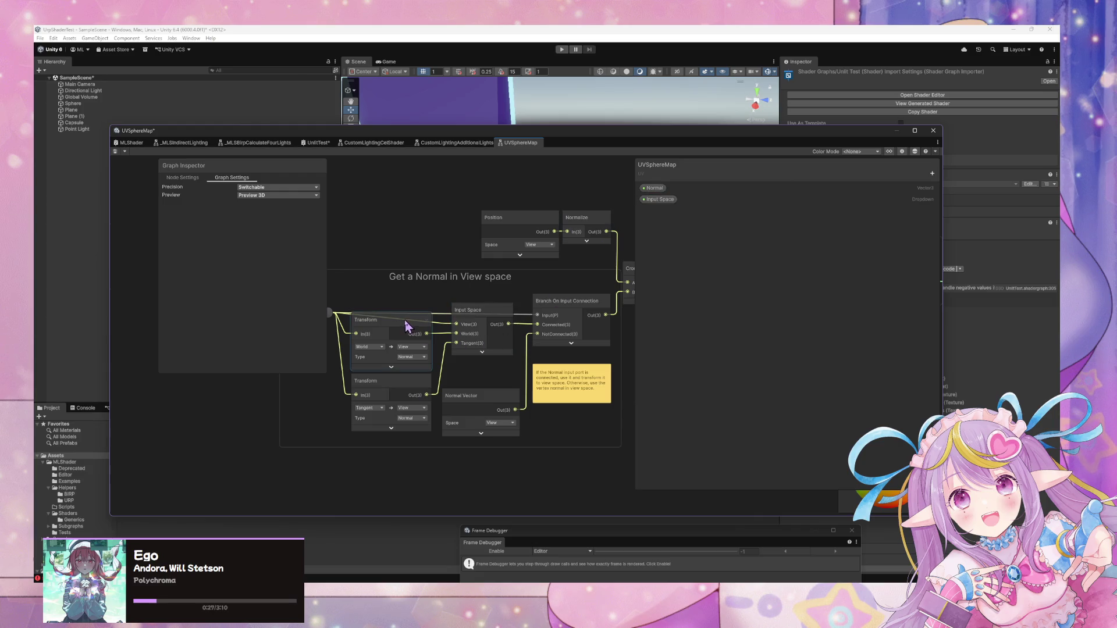
pyautogui.press('f')
pyautogui.moveTo(535, 272); pyautogui.dragTo(393, 262)
pyautogui.click(454, 327)
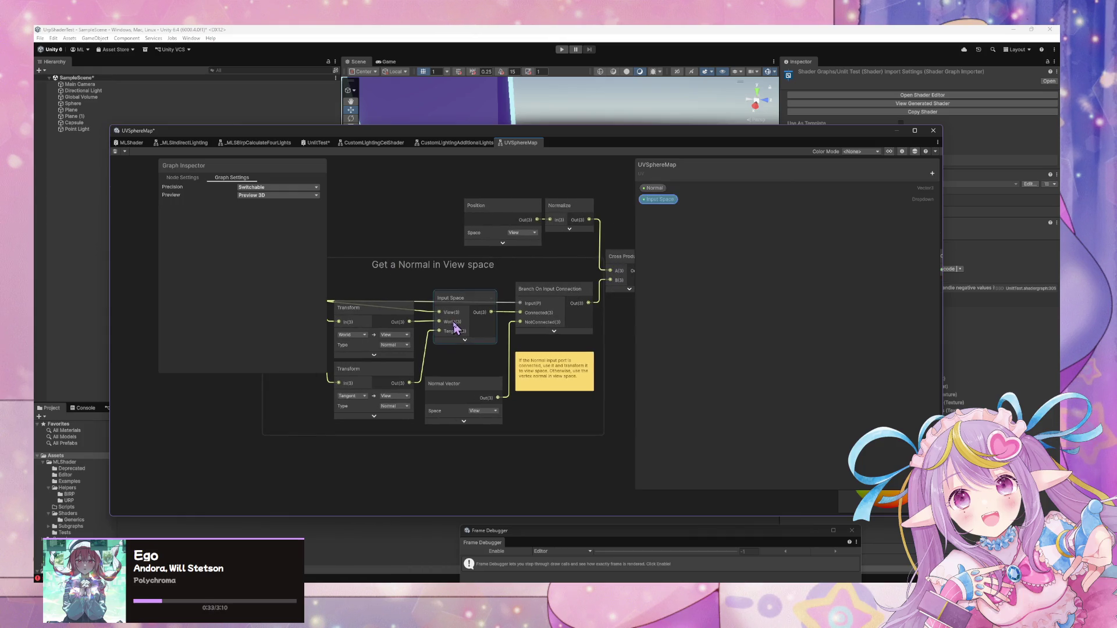
pyautogui.click(398, 245)
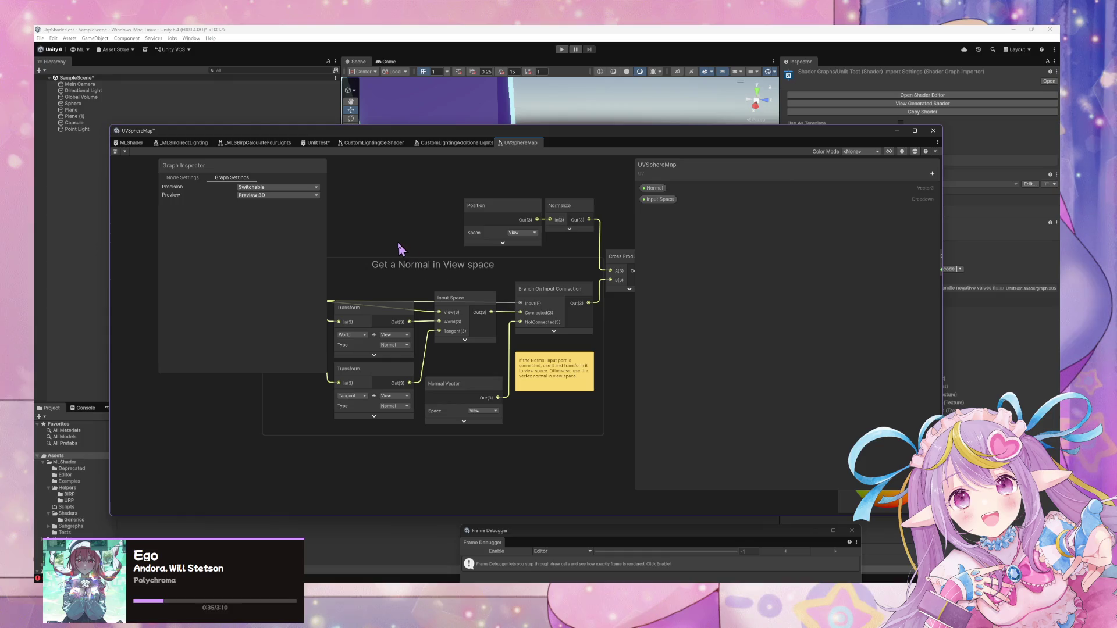
pyautogui.moveTo(396, 241); pyautogui.dragTo(359, 244)
pyautogui.click(438, 228)
pyautogui.click(378, 219)
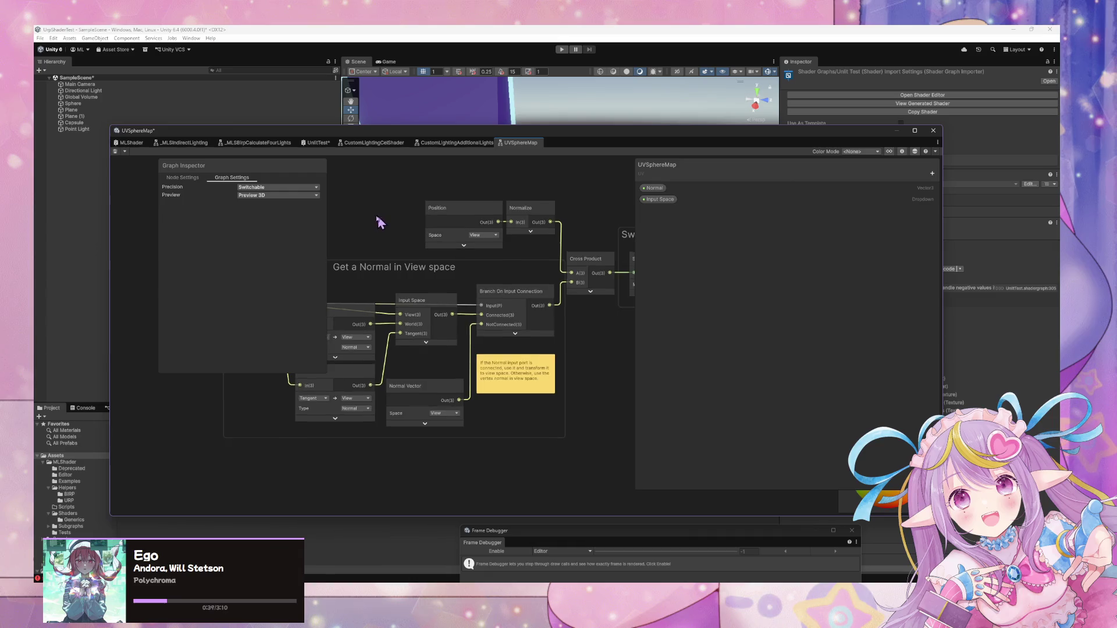
# Look over the Swap X and Y group and the Normal Vector node, then switch to the MatCapTest editor.
pyautogui.moveTo(486, 431); pyautogui.dragTo(464, 429)
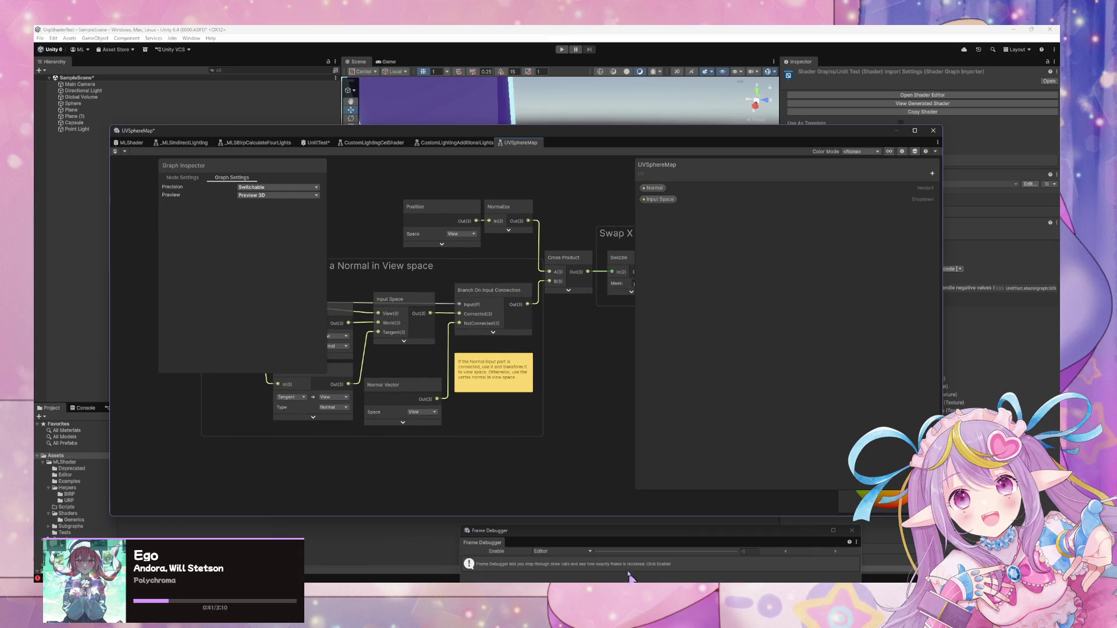
pyautogui.moveTo(676, 511)
pyautogui.mouseDown()
pyautogui.moveTo(393, 462)
pyautogui.moveTo(611, 452)
pyautogui.mouseUp()
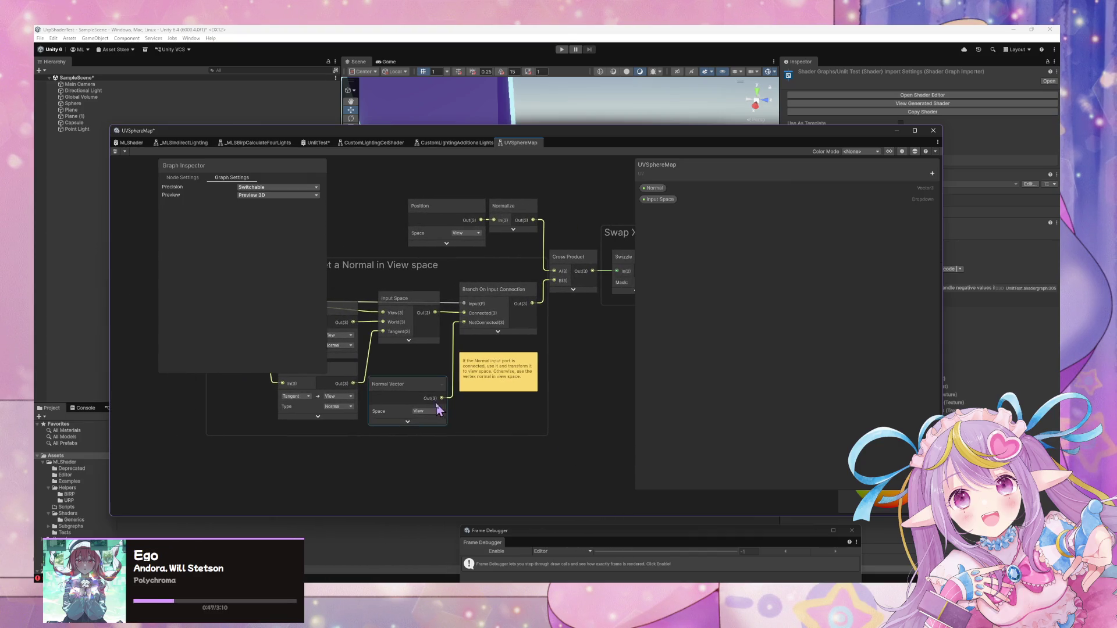
pyautogui.click(399, 383)
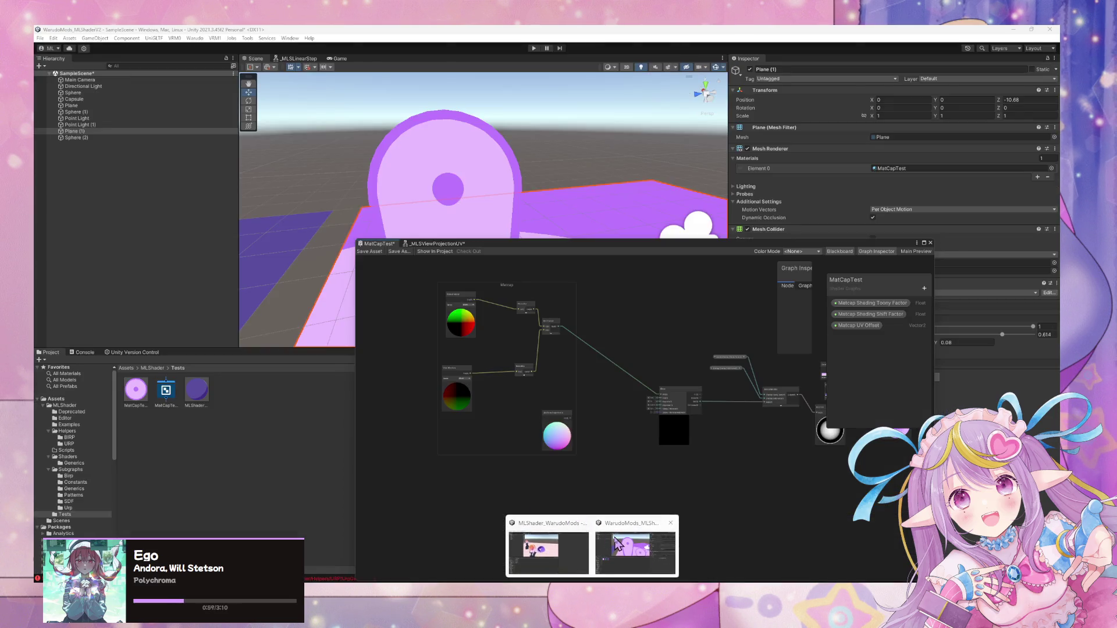
pyautogui.click(618, 545)
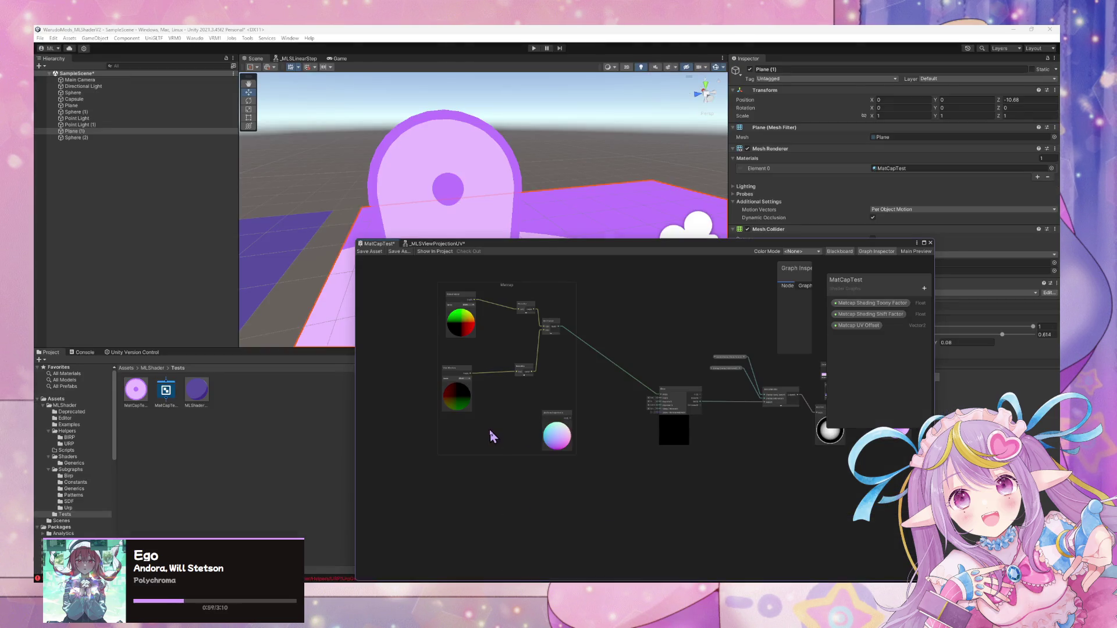
# Switch to the reference UVSphereMap graph and pan to see its whole Swap X and Y group.
pyautogui.scroll(3, 489, 429)
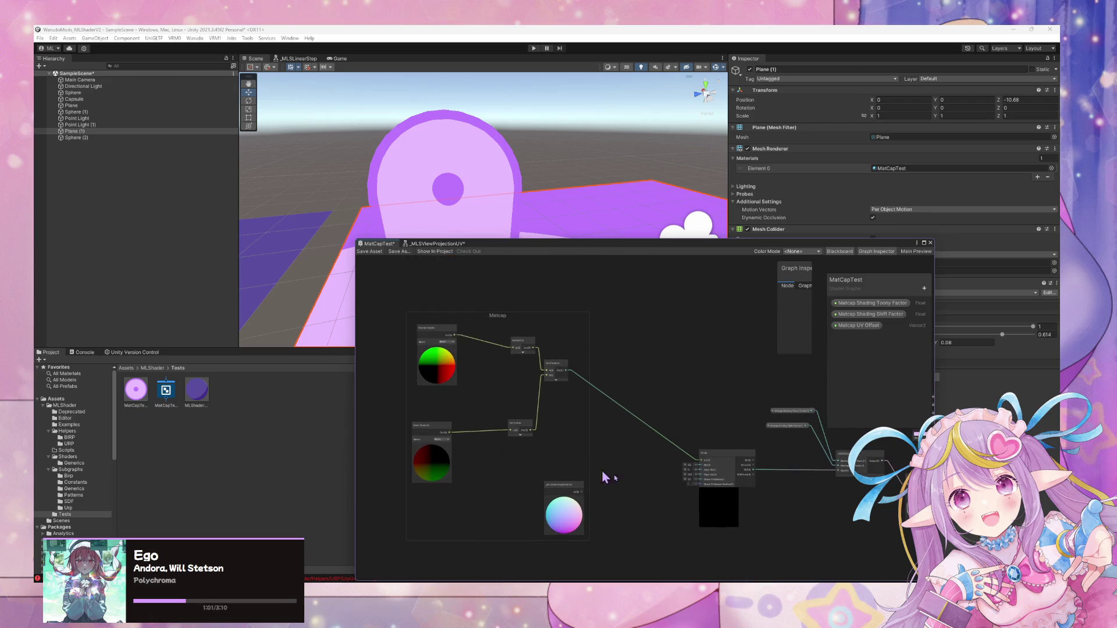
pyautogui.hotkey('alt', 'Tab')
pyautogui.moveTo(443, 461)
pyautogui.mouseDown()
pyautogui.moveTo(462, 491)
pyautogui.moveTo(423, 489)
pyautogui.moveTo(474, 486)
pyautogui.mouseUp()
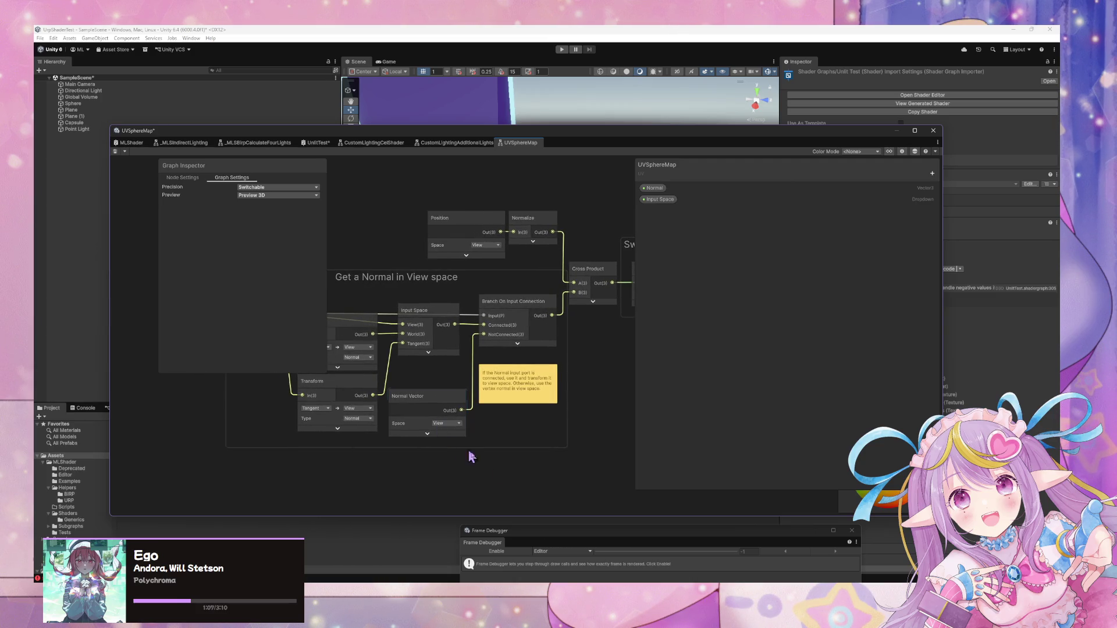
pyautogui.moveTo(610, 498); pyautogui.dragTo(594, 489)
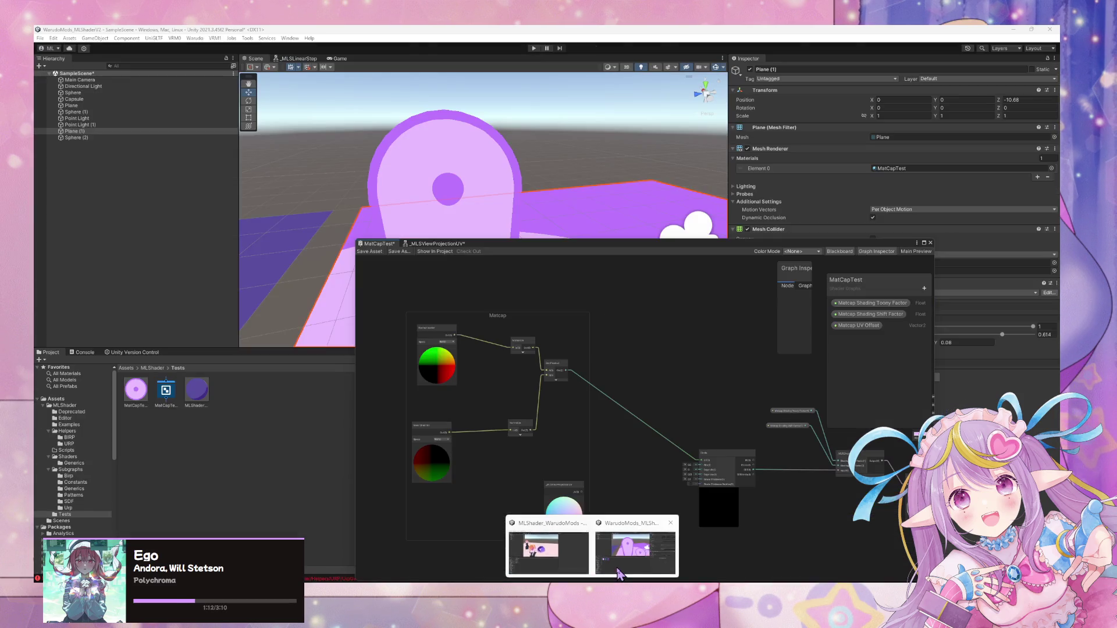
# Select View Direction in MatCapTest, then reveal the reference graph's Transform nodes and move its window down-left.
pyautogui.click(643, 550)
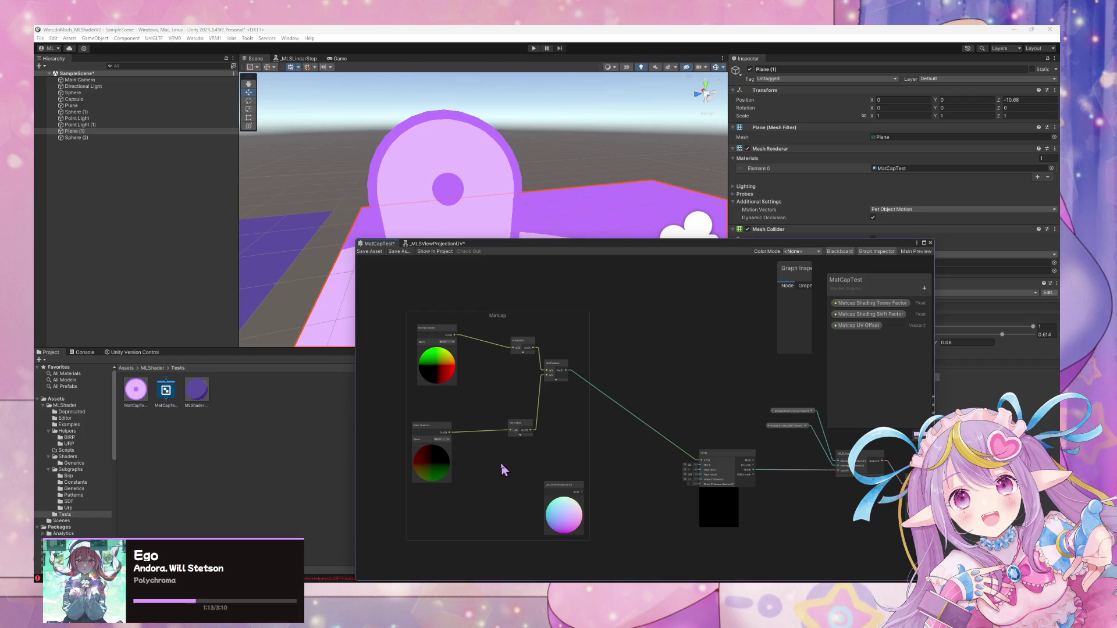
pyautogui.click(434, 449)
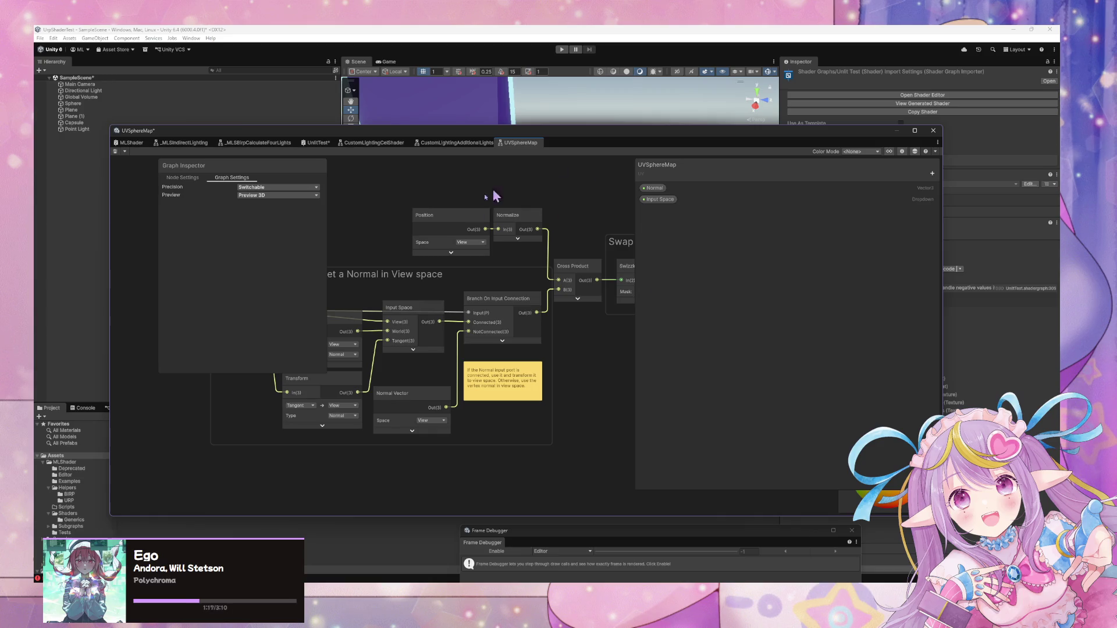
pyautogui.moveTo(374, 255); pyautogui.dragTo(449, 256)
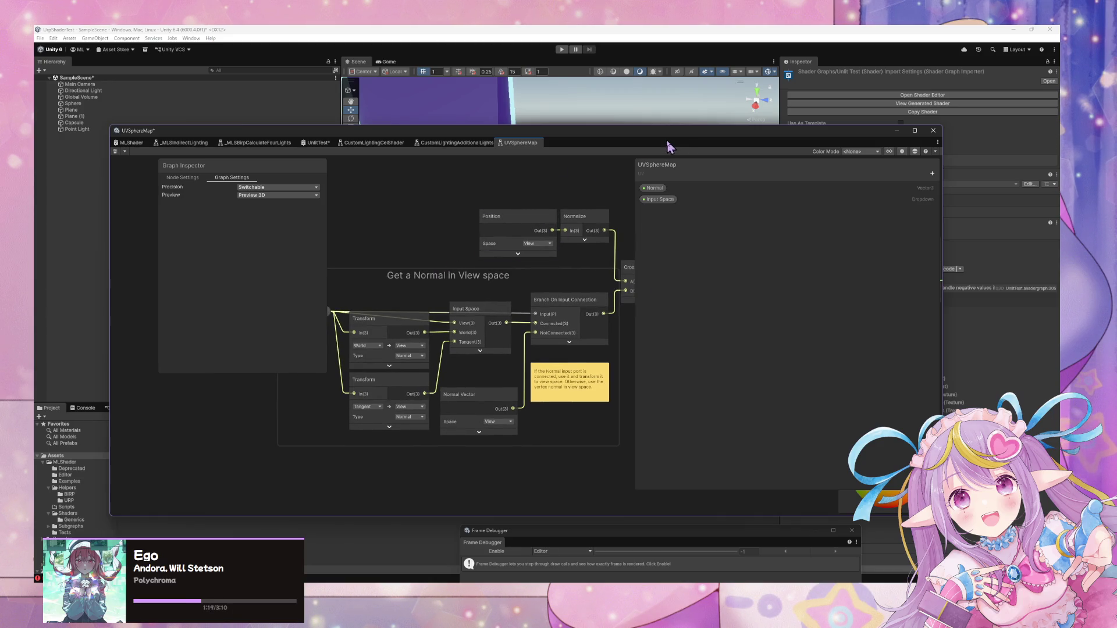
pyautogui.moveTo(582, 142)
pyautogui.mouseDown()
pyautogui.moveTo(262, 252)
pyautogui.moveTo(35, 244)
pyautogui.moveTo(3, 256)
pyautogui.mouseUp()
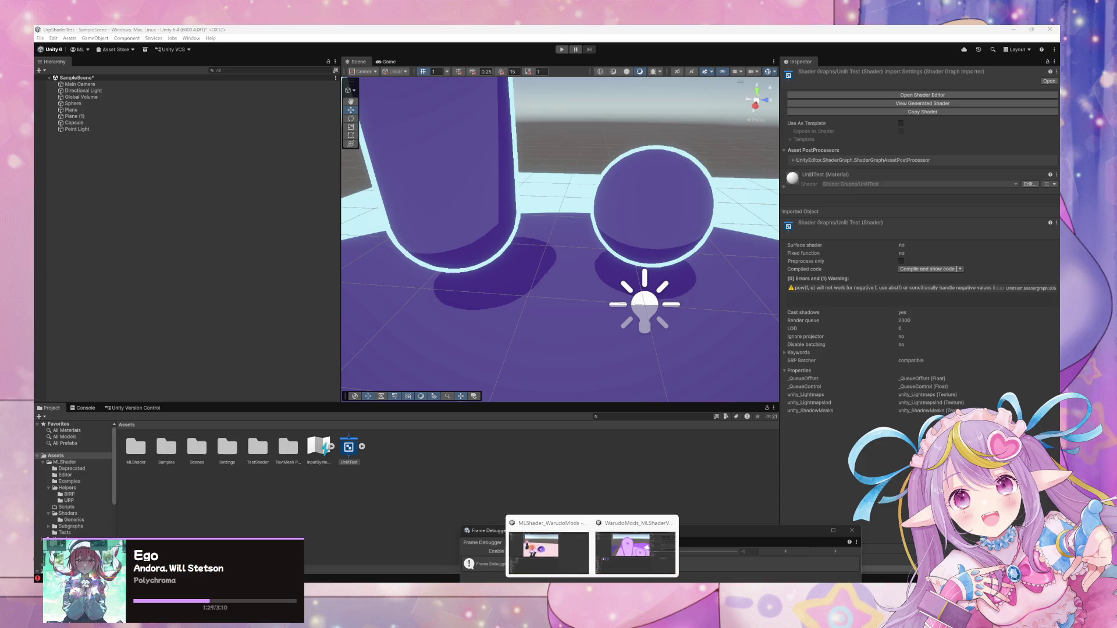
# Delete the Dot Product node and rearrange View Direction, Normal Vector and their Normalize nodes.
pyautogui.click(635, 544)
pyautogui.moveTo(524, 486); pyautogui.dragTo(444, 429)
pyautogui.moveTo(516, 429)
pyautogui.mouseDown()
pyautogui.moveTo(504, 393)
pyautogui.moveTo(514, 435)
pyautogui.moveTo(422, 419)
pyautogui.moveTo(448, 389)
pyautogui.mouseUp()
pyautogui.click(552, 371)
pyautogui.press('Delete')
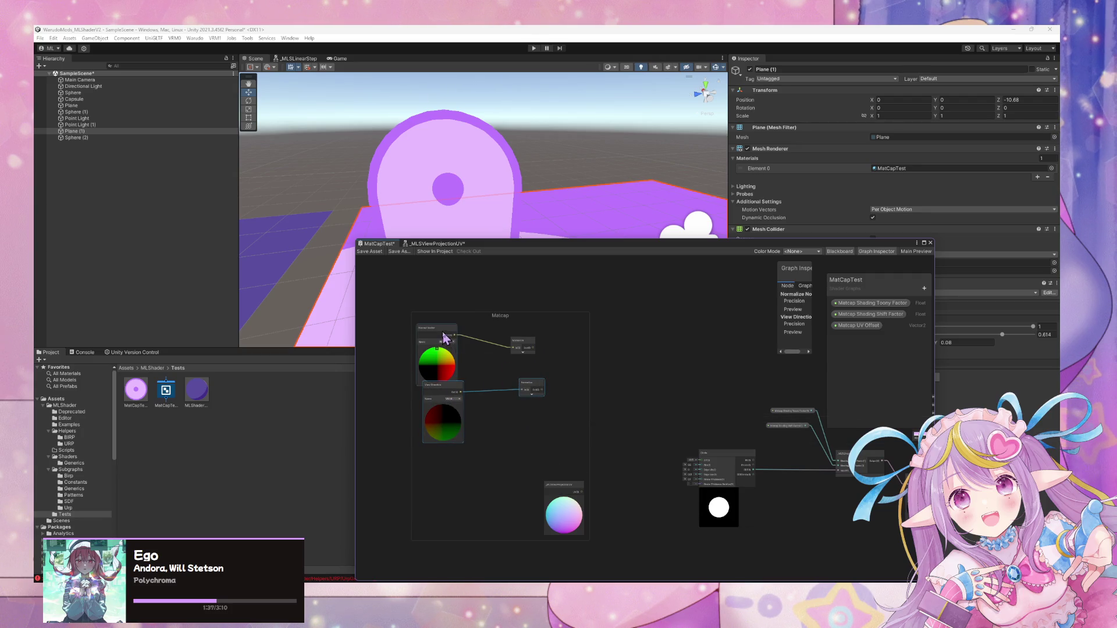
pyautogui.moveTo(444, 338); pyautogui.dragTo(459, 469)
pyautogui.moveTo(523, 342)
pyautogui.mouseDown()
pyautogui.moveTo(531, 464)
pyautogui.moveTo(554, 405)
pyautogui.mouseUp()
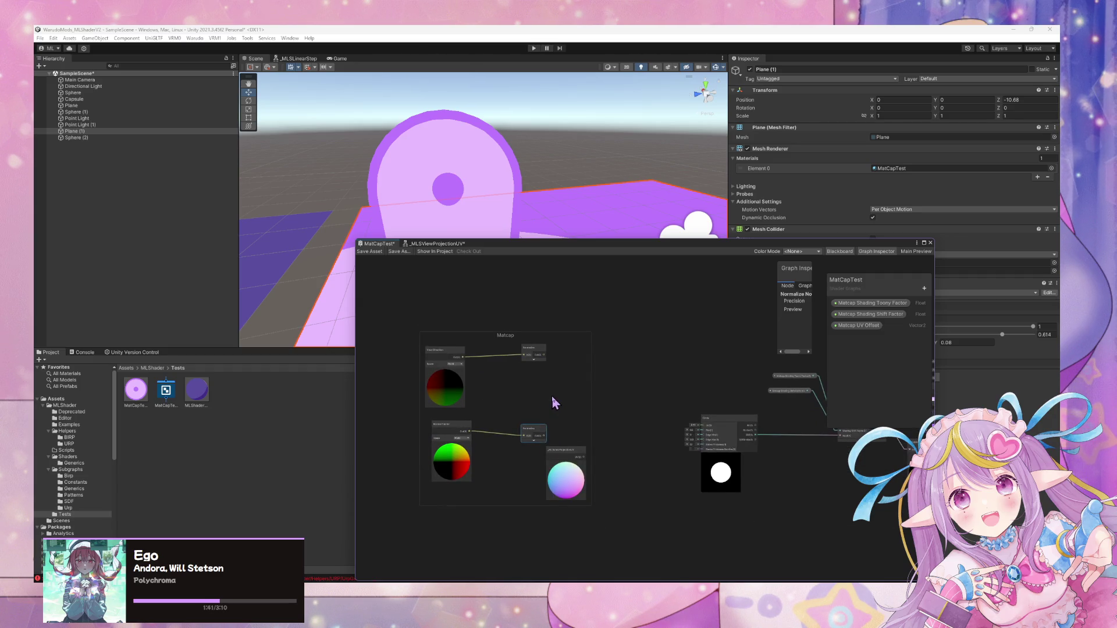
pyautogui.scroll(4, 554, 402)
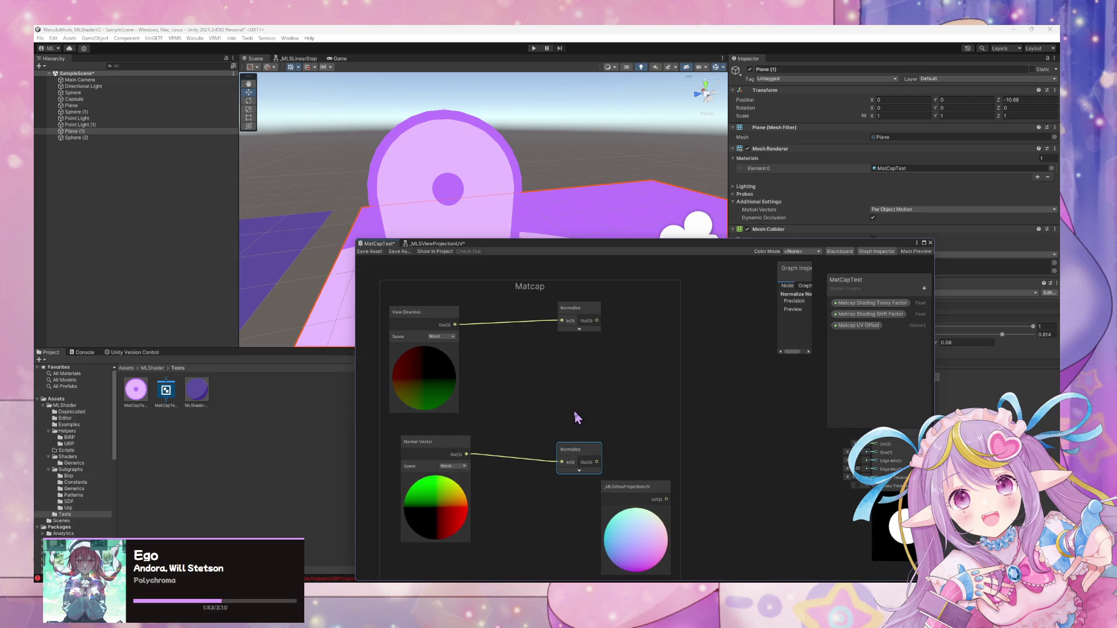
pyautogui.click(512, 368)
# Replace the View Direction node with a Position node set to View space.
pyautogui.press('space')
pyautogui.write('posi')
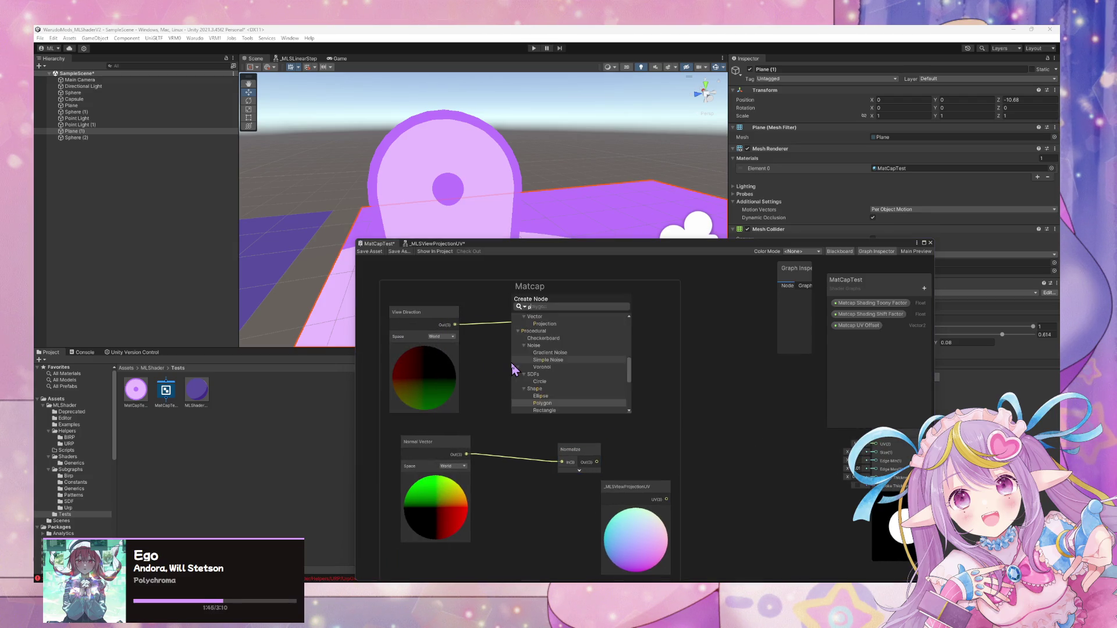
pyautogui.press('Return')
pyautogui.moveTo(585, 378)
pyautogui.mouseDown()
pyautogui.moveTo(518, 347)
pyautogui.moveTo(561, 320)
pyautogui.mouseUp()
pyautogui.click(436, 331)
pyautogui.press('Delete')
pyautogui.moveTo(491, 368)
pyautogui.mouseDown()
pyautogui.moveTo(442, 349)
pyautogui.moveTo(434, 327)
pyautogui.mouseUp()
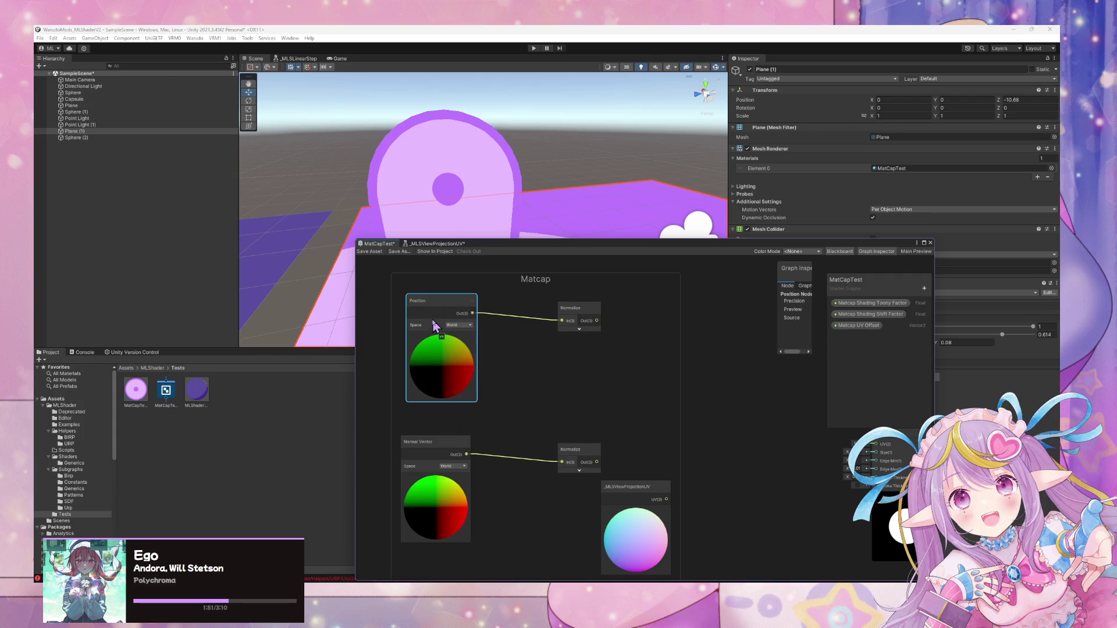
pyautogui.click(458, 325)
pyautogui.click(460, 340)
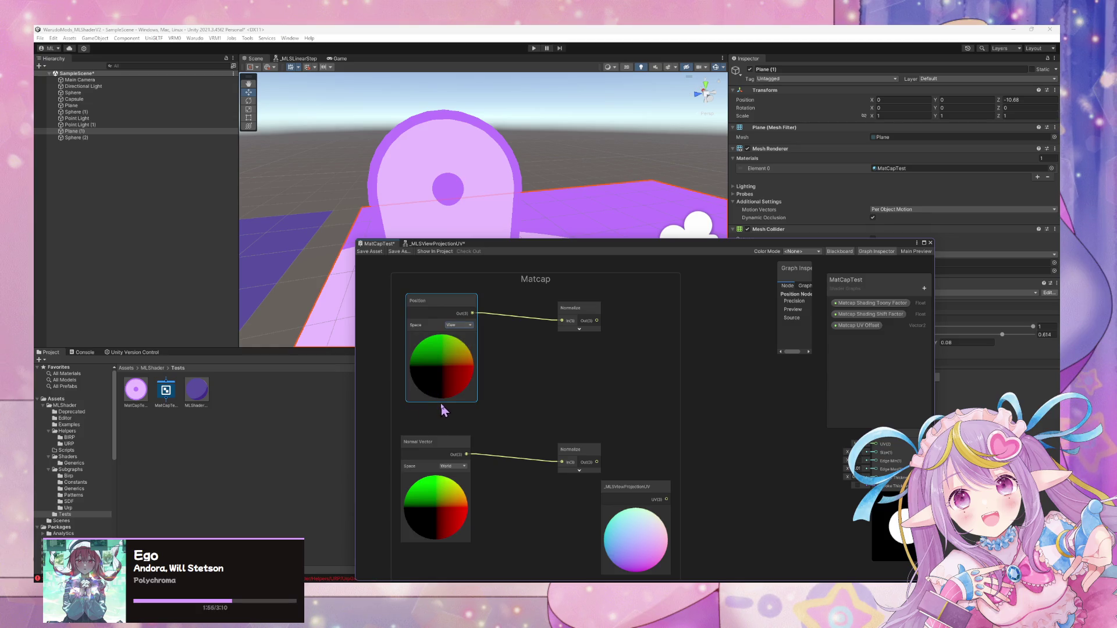
# Add a Cross Product node with the upper Normalize in A and the lower Normalize in B.
pyautogui.moveTo(582, 449); pyautogui.dragTo(534, 435)
pyautogui.moveTo(573, 316); pyautogui.dragTo(533, 320)
pyautogui.click(605, 369)
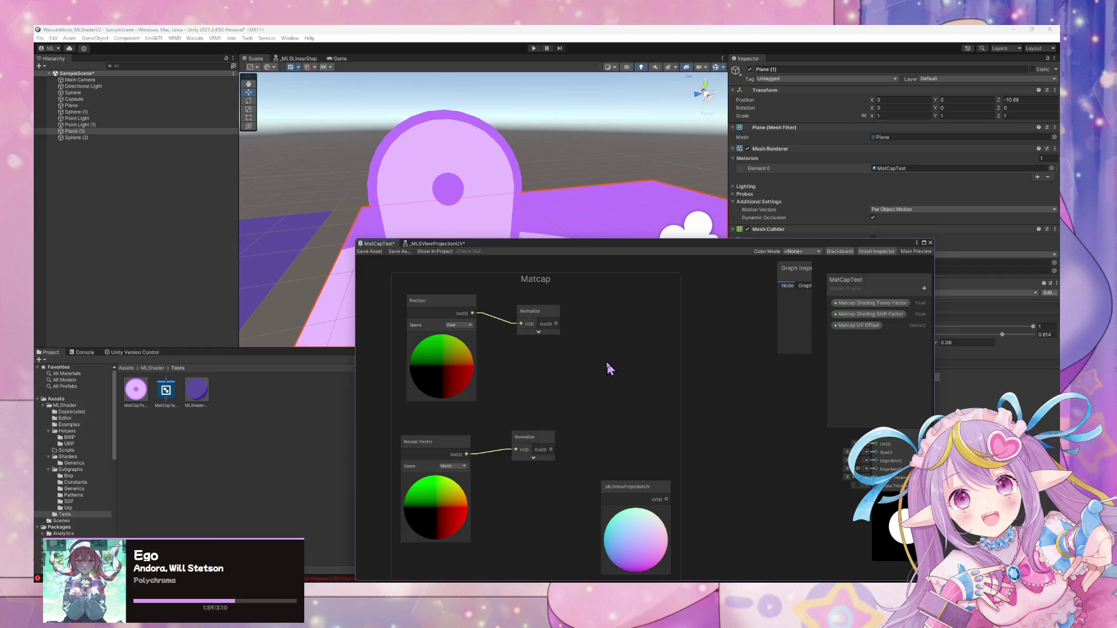
pyautogui.press('space')
pyautogui.write('cros')
pyautogui.press('Return')
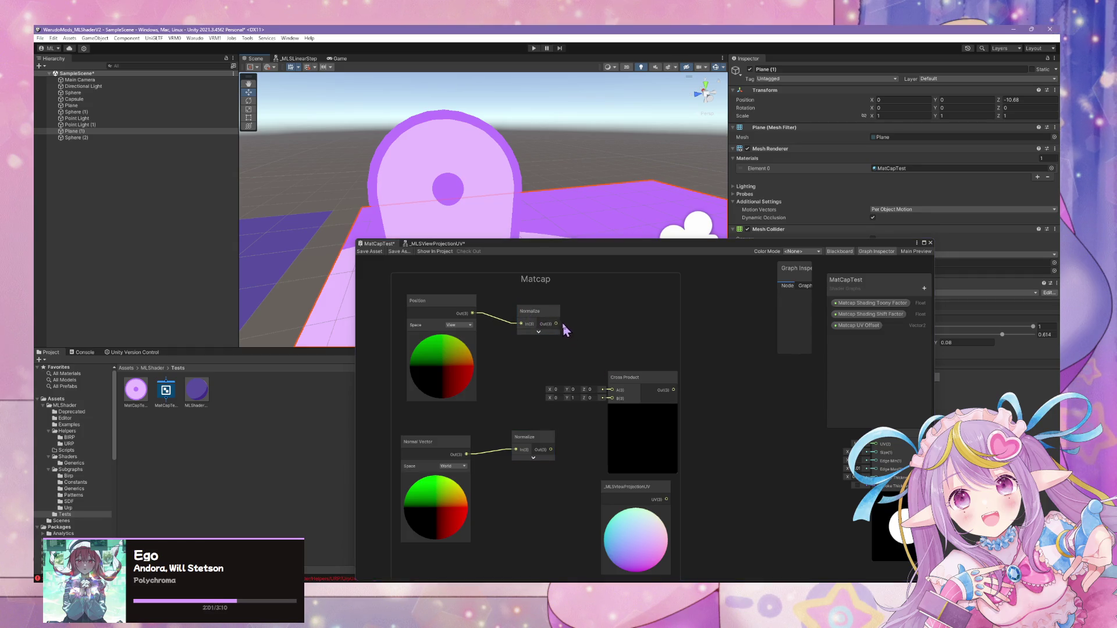
pyautogui.moveTo(556, 323); pyautogui.dragTo(612, 390)
pyautogui.moveTo(550, 449); pyautogui.dragTo(612, 397)
pyautogui.moveTo(718, 462); pyautogui.dragTo(686, 435)
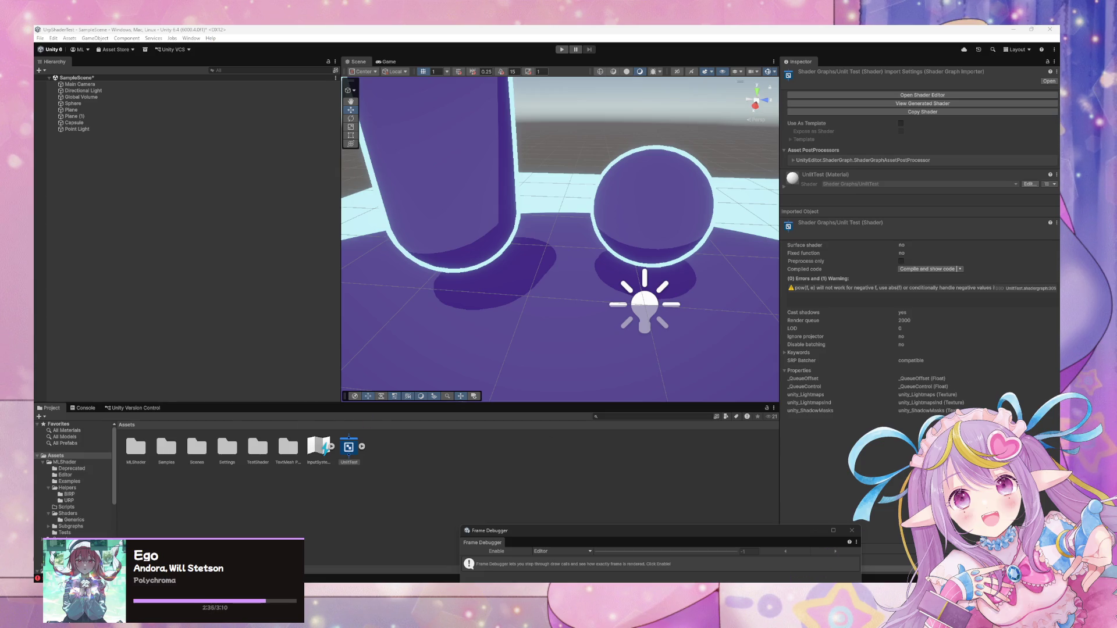
# In MatCapTest, drag a link from Cross Product's output near the Circle node and create a Swizzle node.
pyautogui.moveTo(615, 567)
pyautogui.click(632, 557)
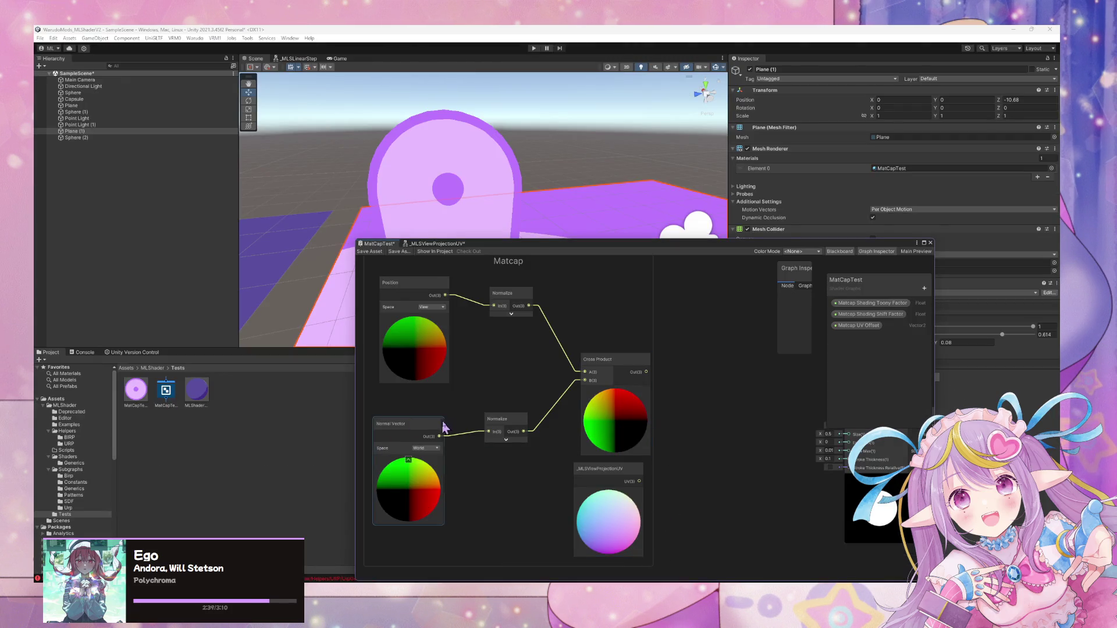
pyautogui.moveTo(727, 394); pyautogui.dragTo(588, 383)
pyautogui.moveTo(517, 367); pyautogui.dragTo(723, 432)
pyautogui.moveTo(619, 416)
pyautogui.mouseDown()
pyautogui.moveTo(619, 369)
pyautogui.moveTo(602, 355)
pyautogui.mouseUp()
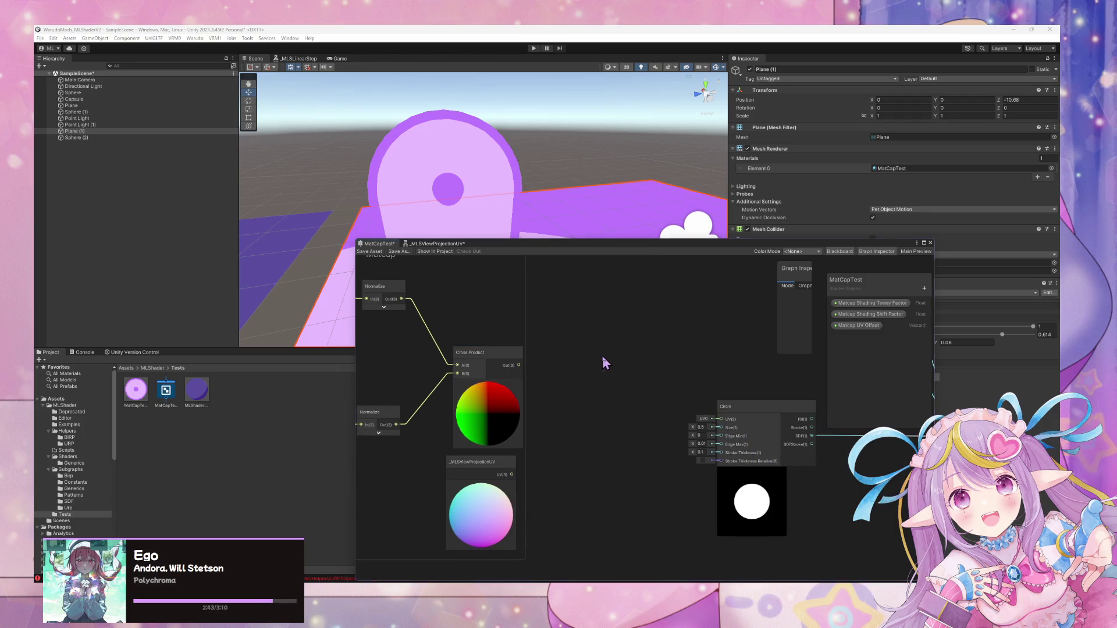
pyautogui.write('swi')
pyautogui.press('Return')
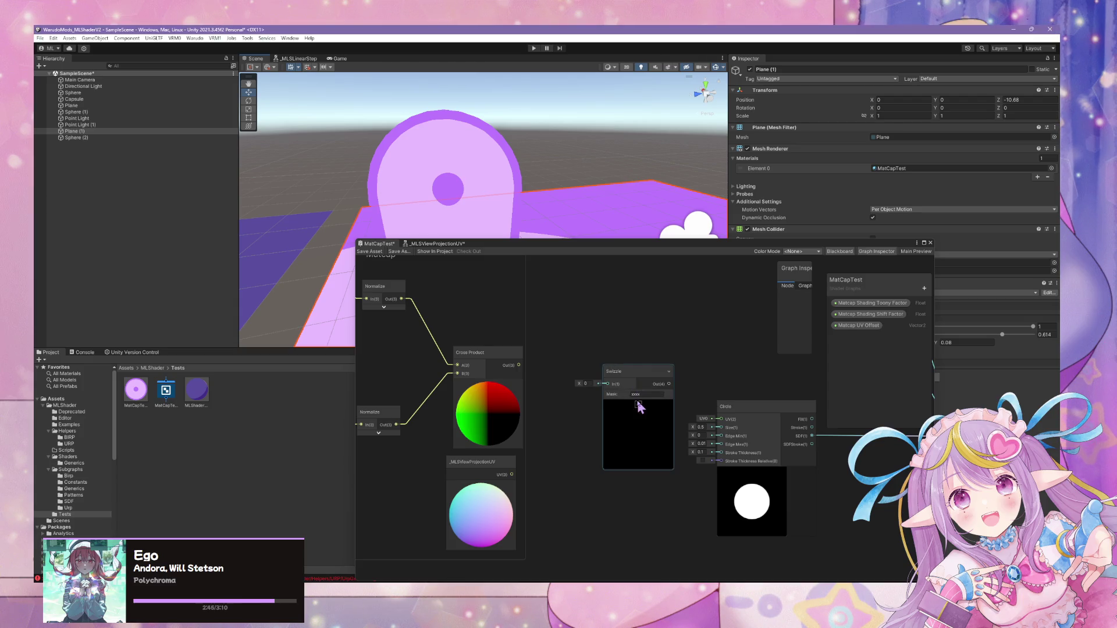
# Set the Swizzle mask to yx, wire Cross Product → Swizzle → Circle UV, and view the plane.
pyautogui.click(641, 395)
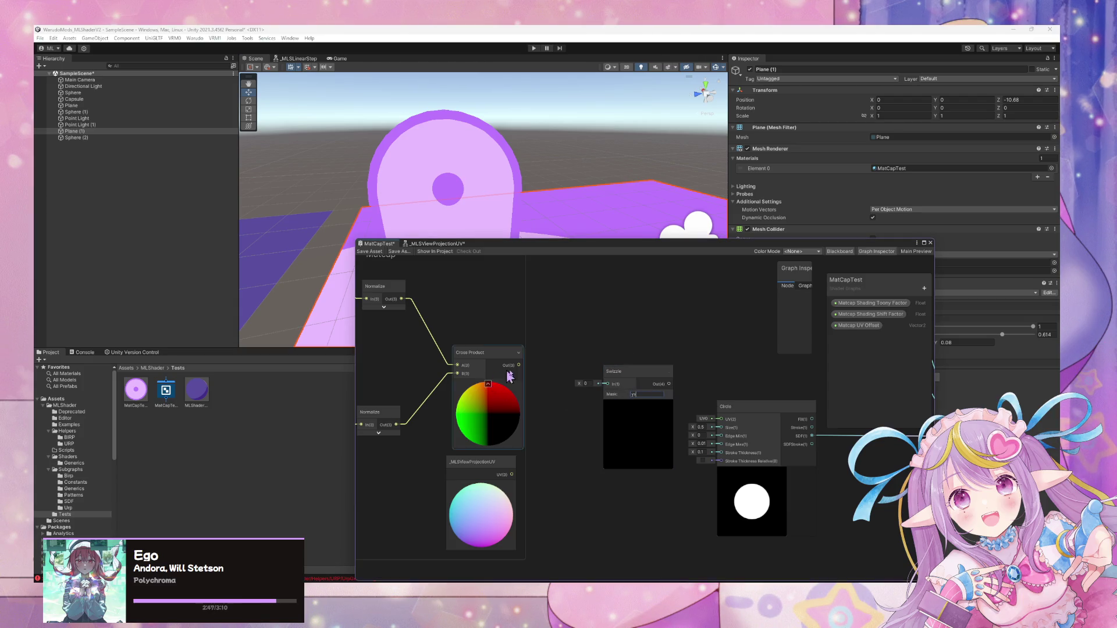
pyautogui.moveTo(519, 365); pyautogui.dragTo(608, 384)
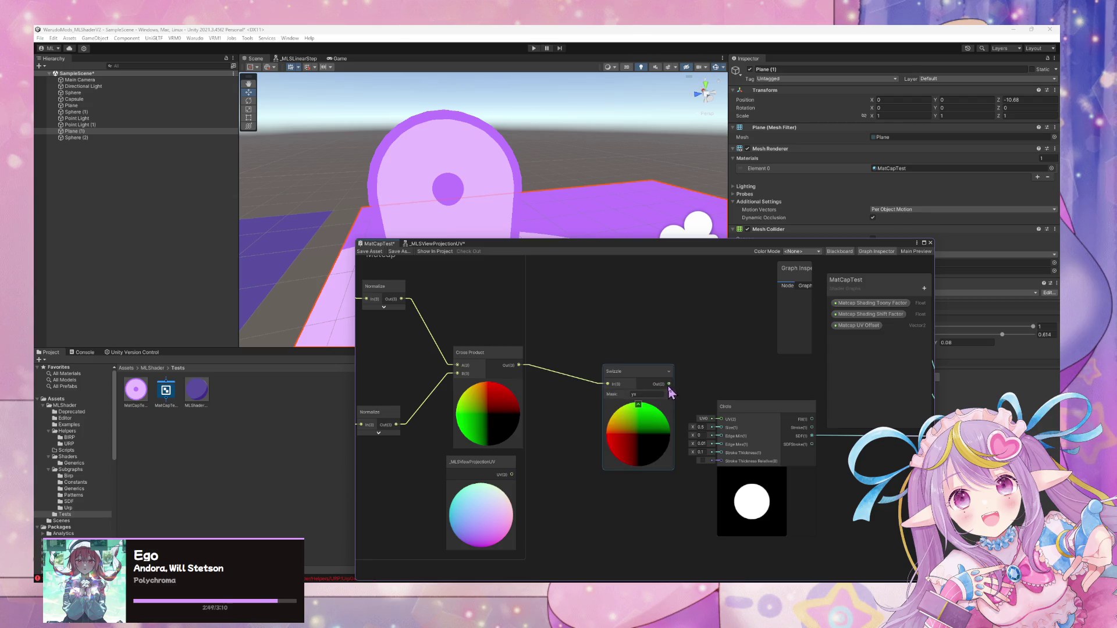
pyautogui.moveTo(718, 419); pyautogui.dragTo(721, 419)
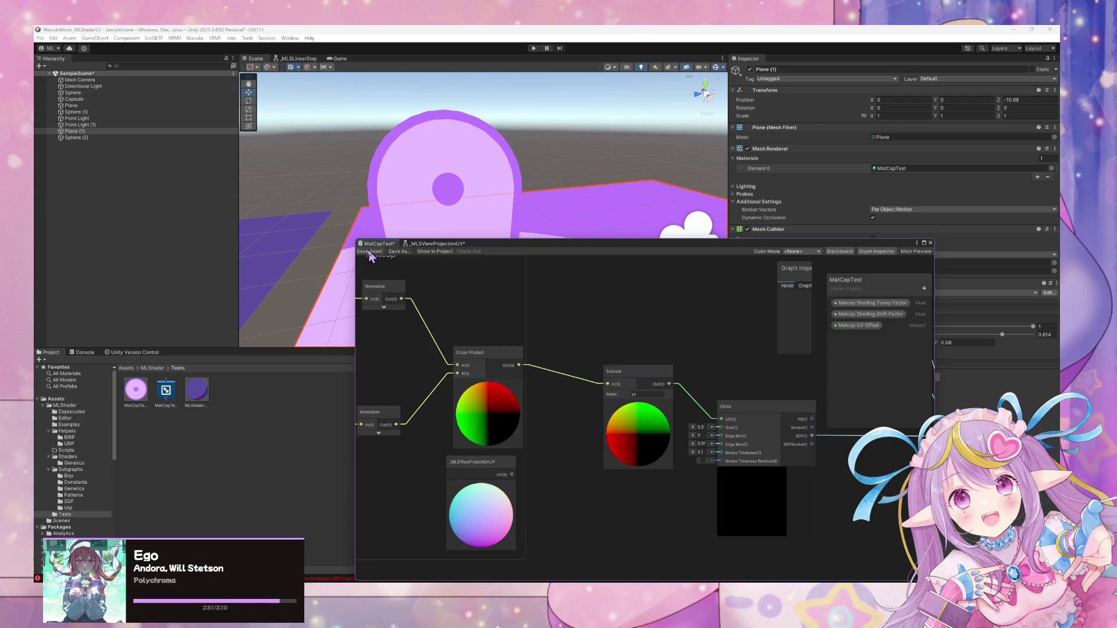
pyautogui.moveTo(559, 195)
pyautogui.mouseDown()
pyautogui.moveTo(611, 257)
pyautogui.moveTo(743, 266)
pyautogui.moveTo(509, 256)
pyautogui.moveTo(437, 282)
pyautogui.moveTo(436, 265)
pyautogui.moveTo(526, 229)
pyautogui.moveTo(756, 236)
pyautogui.moveTo(693, 237)
pyautogui.moveTo(574, 279)
pyautogui.moveTo(284, 249)
pyautogui.moveTo(444, 271)
pyautogui.moveTo(486, 222)
pyautogui.moveTo(481, 207)
pyautogui.mouseUp()
pyautogui.scroll(10, 483, 211)
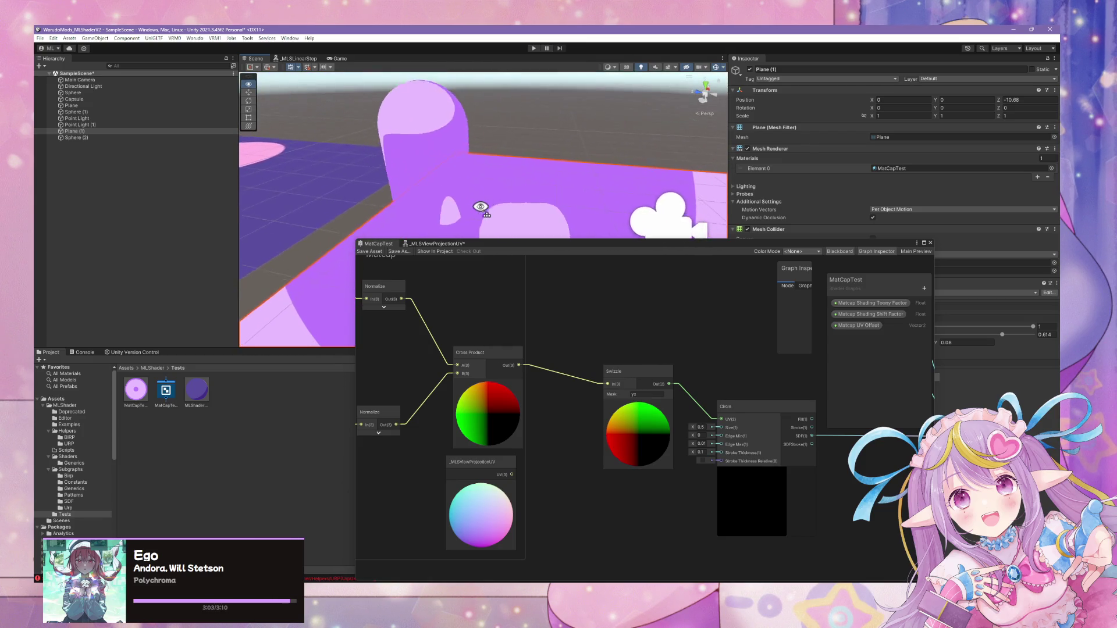
# Insert a Remap node between Swizzle and Circle UV, mapping -1–1 to 0–1.
pyautogui.moveTo(640, 382); pyautogui.dragTo(610, 372)
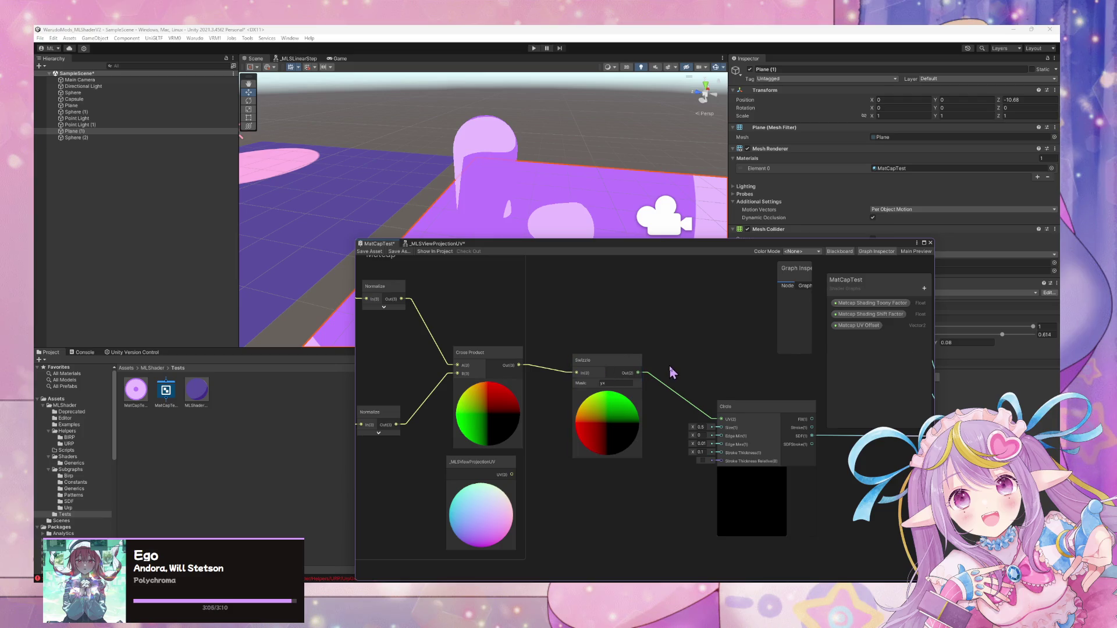
pyautogui.press('space')
pyautogui.write('rena')
pyautogui.press('BackSpace')
pyautogui.press('BackSpace')
pyautogui.write('map')
pyautogui.press('Return')
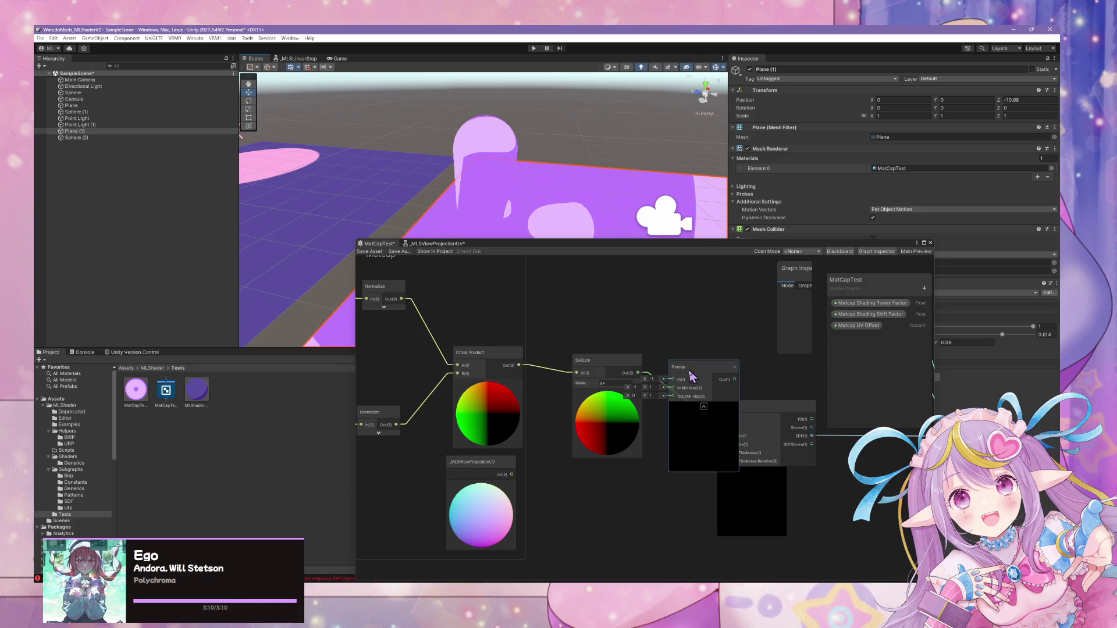
pyautogui.moveTo(689, 371); pyautogui.dragTo(677, 301)
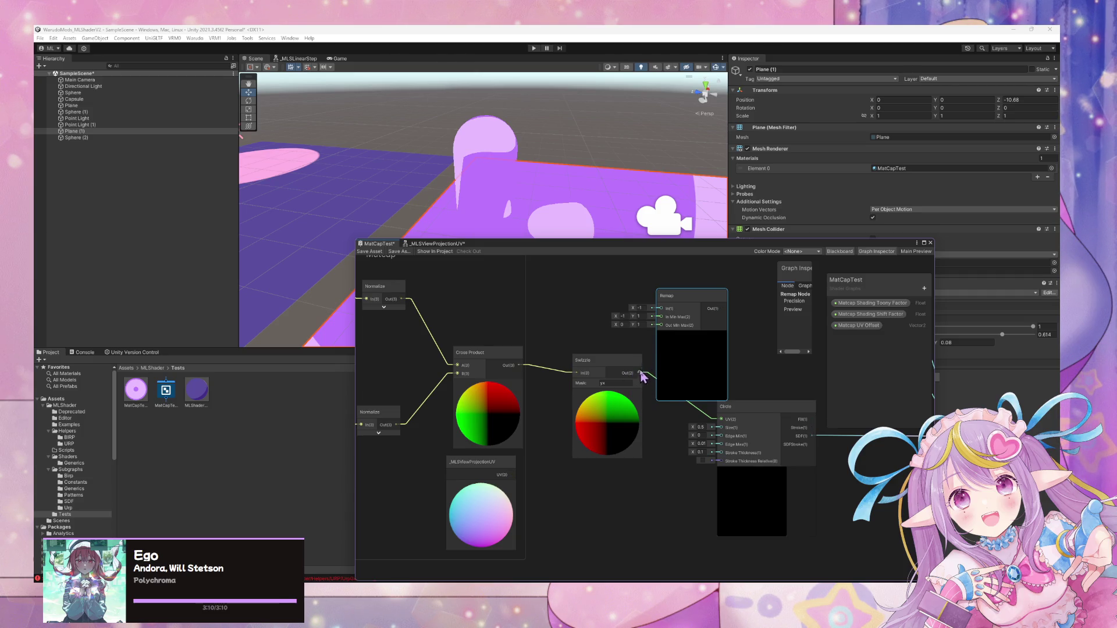
pyautogui.moveTo(663, 314)
pyautogui.mouseDown()
pyautogui.moveTo(724, 341)
pyautogui.moveTo(725, 429)
pyautogui.moveTo(722, 419)
pyautogui.moveTo(803, 422)
pyautogui.mouseUp()
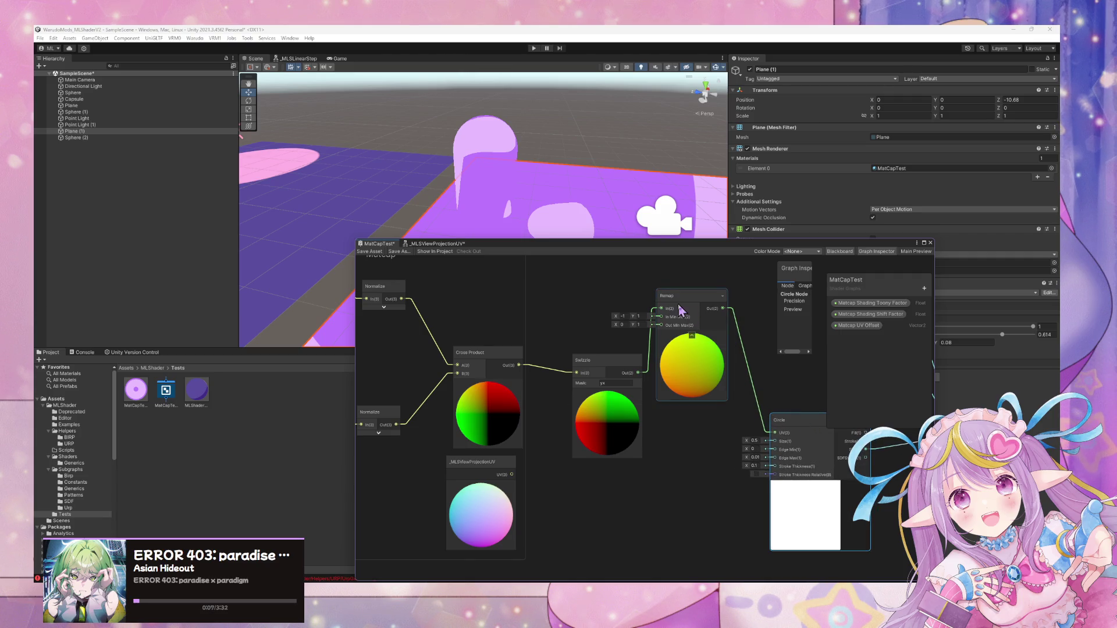
# Save the graph, check the plane in the scene, tweak the Remap, and add a Multiply node.
pyautogui.hotkey('ctrl', 's')
pyautogui.moveTo(651, 232)
pyautogui.mouseDown()
pyautogui.moveTo(644, 250)
pyautogui.moveTo(601, 242)
pyautogui.moveTo(606, 227)
pyautogui.moveTo(592, 256)
pyautogui.mouseUp()
pyautogui.click(622, 315)
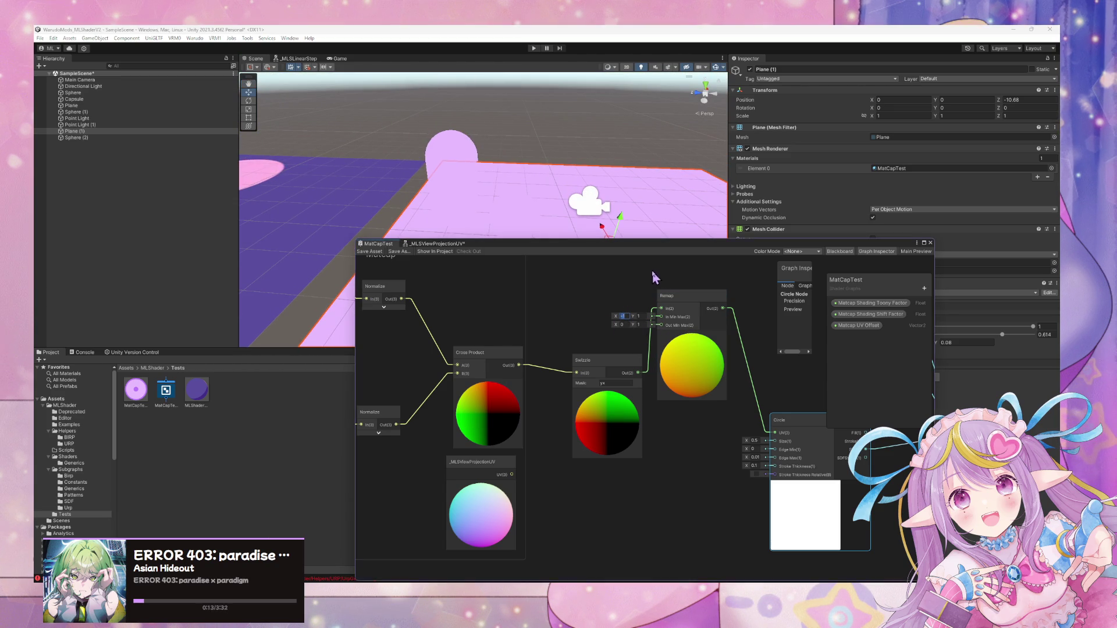
pyautogui.moveTo(582, 360); pyautogui.dragTo(562, 334)
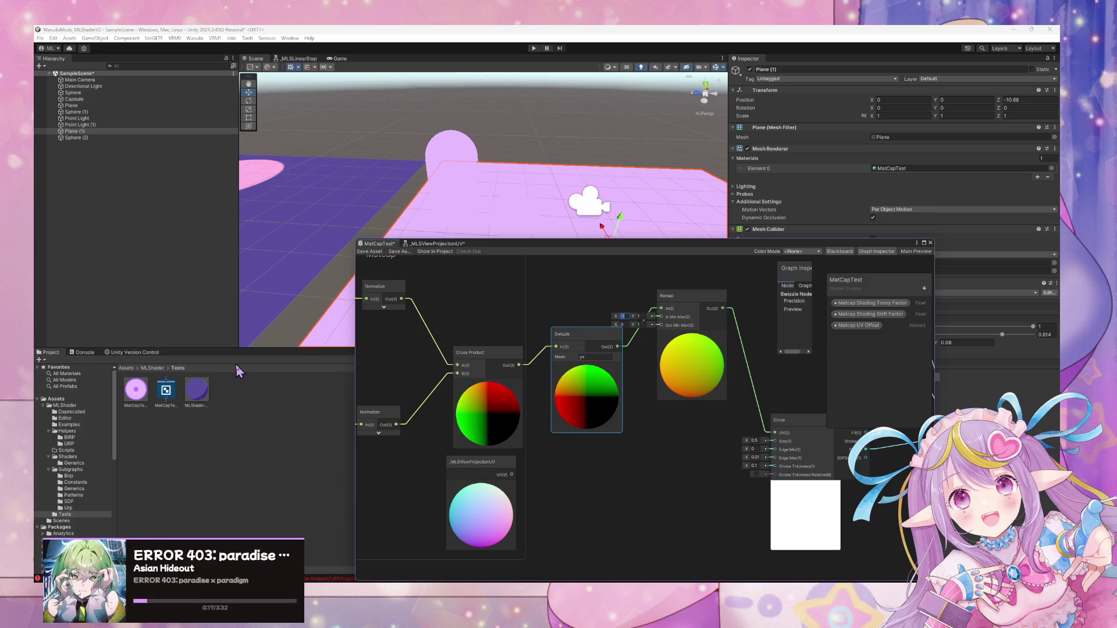
pyautogui.click(647, 428)
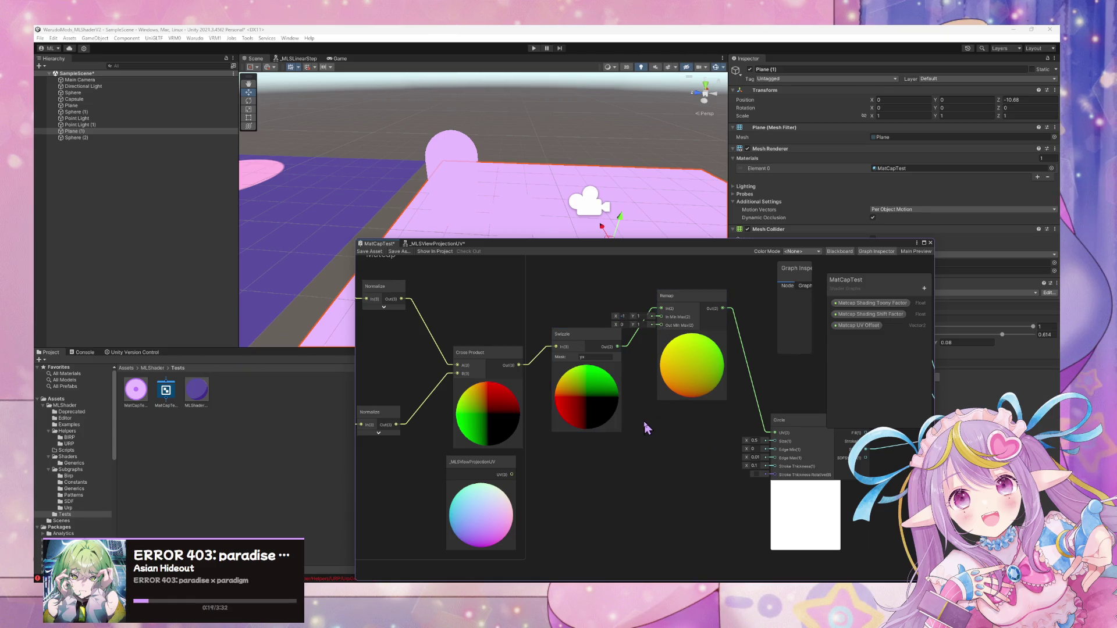
pyautogui.press('space')
pyautogui.write('multiply')
pyautogui.press('Return')
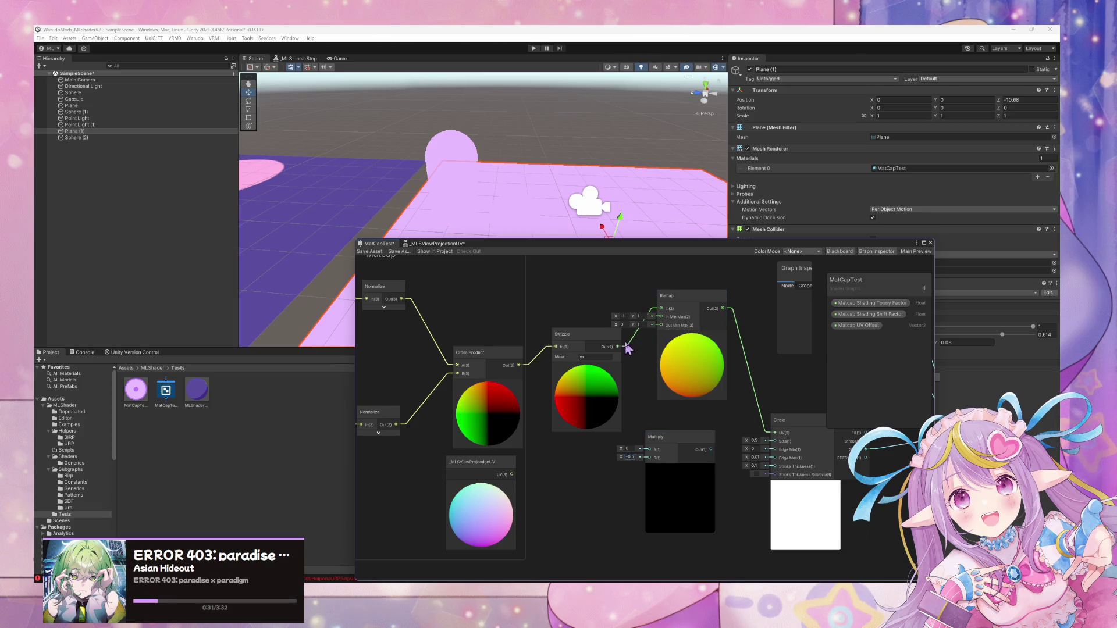
# Feed the Swizzle output into Multiply with B set to 0.5, and delete the Remap node.
pyautogui.moveTo(647, 451); pyautogui.dragTo(648, 450)
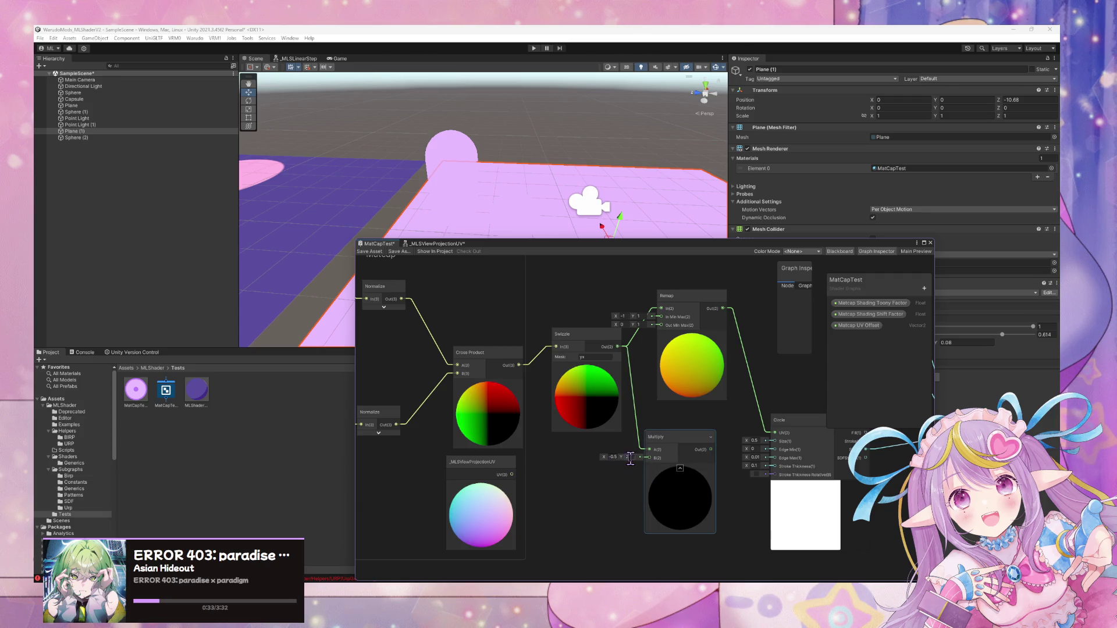
pyautogui.write('0.5')
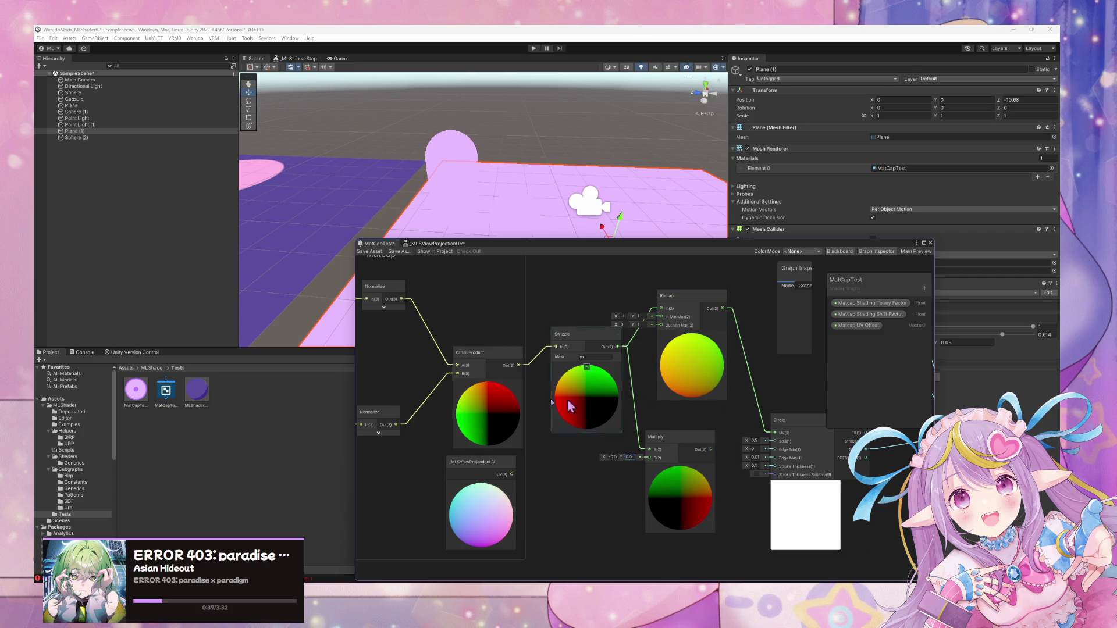
pyautogui.moveTo(669, 438); pyautogui.dragTo(645, 438)
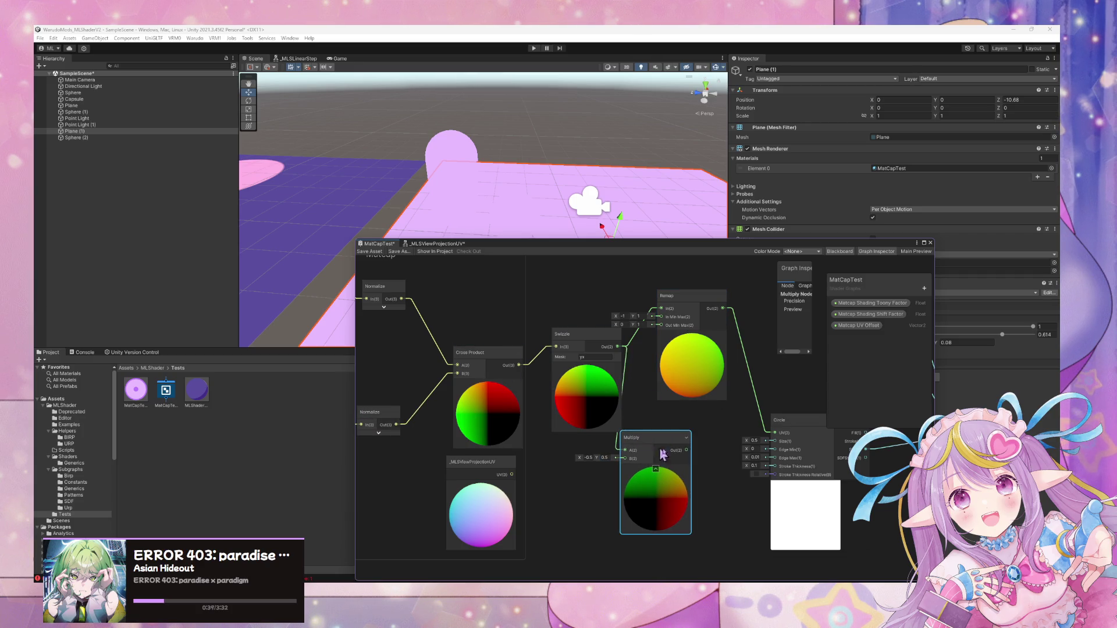
pyautogui.click(709, 340)
pyautogui.press('Delete')
pyautogui.moveTo(788, 436); pyautogui.dragTo(860, 446)
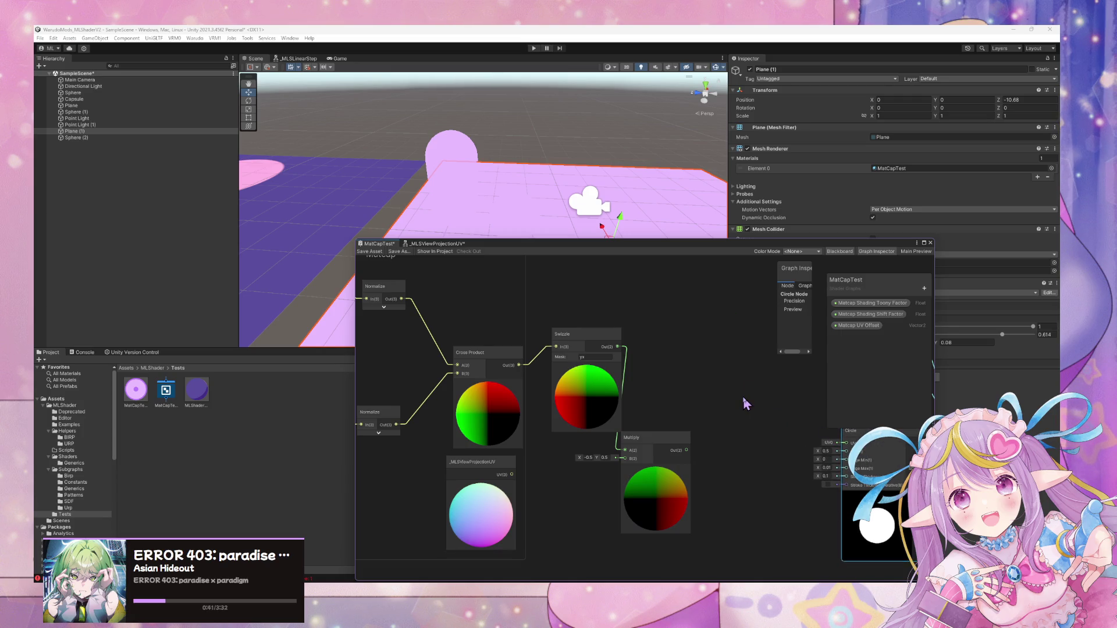
# Add an Add node (A 0.5) after Multiply and connect its output to the Circle's UV.
pyautogui.press('space')
pyautogui.write('add')
pyautogui.press('Return')
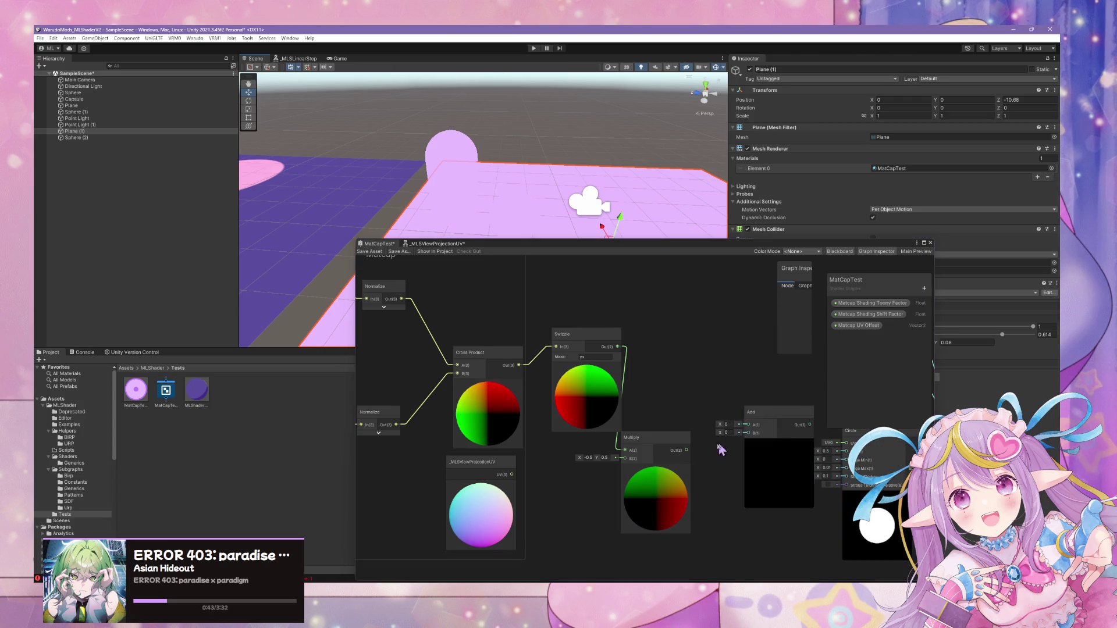
pyautogui.moveTo(687, 452); pyautogui.dragTo(749, 438)
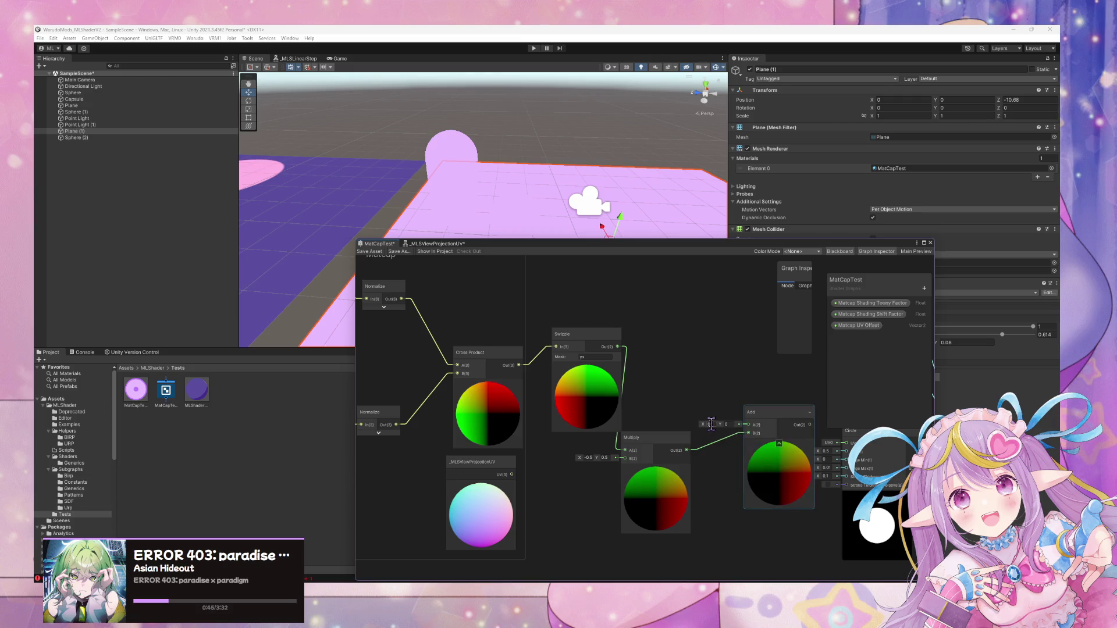
pyautogui.write('.5')
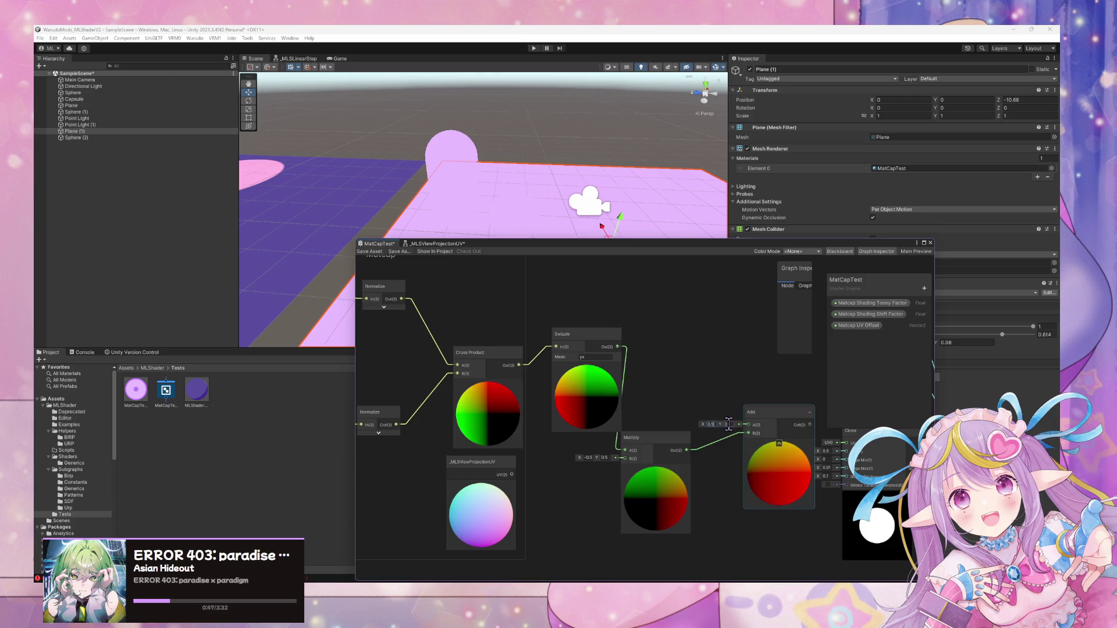
pyautogui.write('.5')
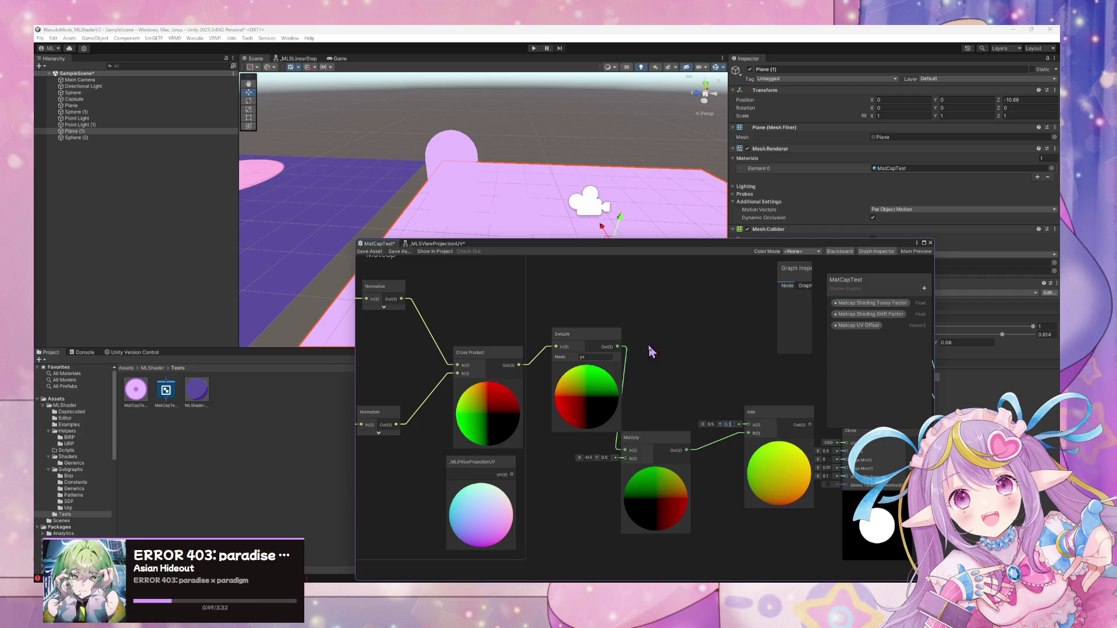
pyautogui.write('f')
pyautogui.moveTo(681, 419); pyautogui.dragTo(687, 425)
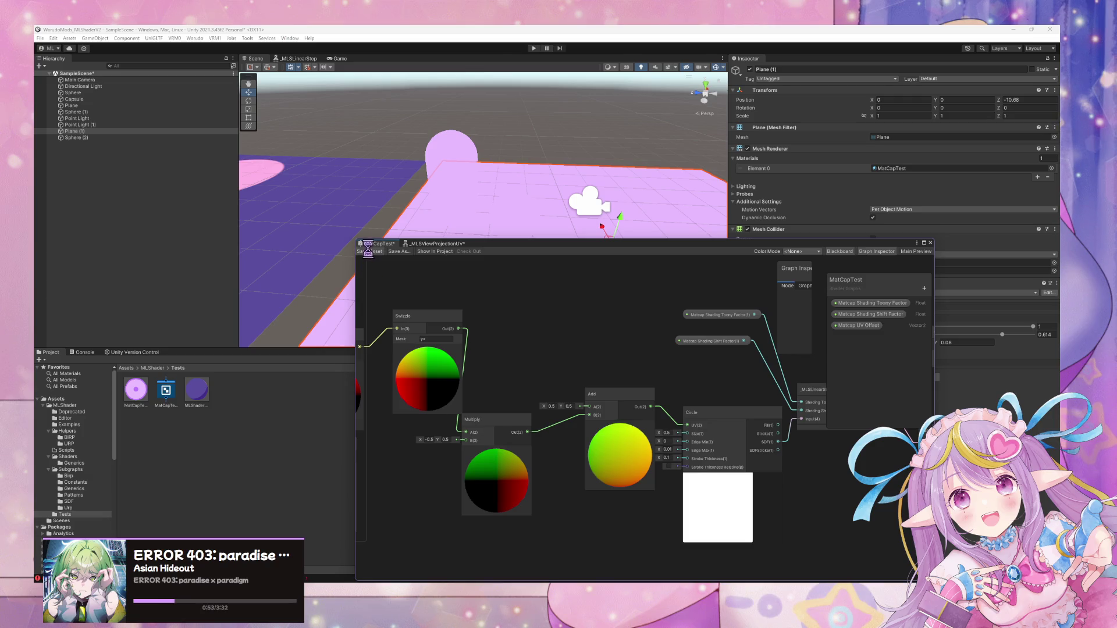
pyautogui.moveTo(508, 418)
pyautogui.mouseDown()
pyautogui.moveTo(554, 376)
pyautogui.moveTo(543, 321)
pyautogui.mouseUp()
pyautogui.moveTo(600, 396); pyautogui.dragTo(606, 329)
# Move the graph window aside and lower the material's Shading Shift Factor to 0.264.
pyautogui.moveTo(781, 251)
pyautogui.mouseDown()
pyautogui.moveTo(1009, 349)
pyautogui.moveTo(951, 339)
pyautogui.moveTo(1000, 340)
pyautogui.moveTo(983, 337)
pyautogui.mouseUp()
pyautogui.moveTo(559, 210)
pyautogui.mouseDown()
pyautogui.moveTo(475, 213)
pyautogui.moveTo(633, 239)
pyautogui.moveTo(673, 277)
pyautogui.moveTo(571, 242)
pyautogui.moveTo(573, 227)
pyautogui.moveTo(544, 220)
pyautogui.moveTo(574, 219)
pyautogui.moveTo(564, 204)
pyautogui.moveTo(456, 199)
pyautogui.moveTo(466, 209)
pyautogui.mouseUp()
pyautogui.scroll(-5, 636, 440)
# Orbit the scene, shift the Saturate node right, and try several Shading Shift Factor values.
pyautogui.scroll(5, 636, 440)
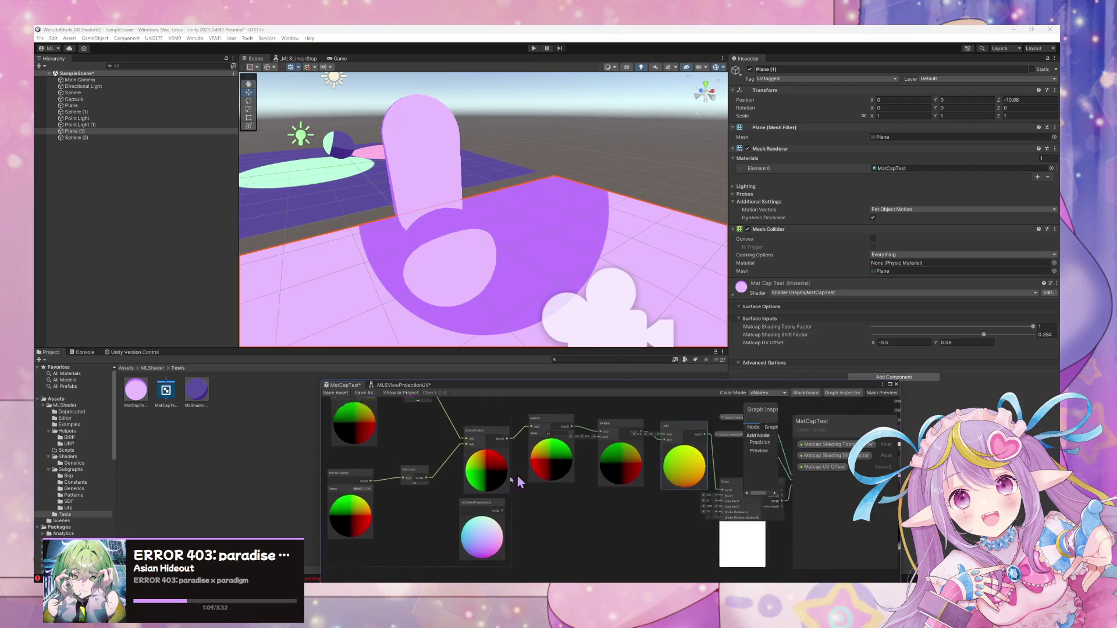
pyautogui.moveTo(571, 252)
pyautogui.mouseDown()
pyautogui.moveTo(522, 259)
pyautogui.moveTo(519, 245)
pyautogui.moveTo(593, 244)
pyautogui.moveTo(533, 233)
pyautogui.moveTo(587, 238)
pyautogui.mouseUp()
pyautogui.moveTo(716, 274)
pyautogui.mouseDown()
pyautogui.moveTo(723, 292)
pyautogui.moveTo(644, 304)
pyautogui.moveTo(643, 288)
pyautogui.moveTo(558, 257)
pyautogui.moveTo(701, 257)
pyautogui.moveTo(573, 236)
pyautogui.moveTo(606, 241)
pyautogui.moveTo(588, 243)
pyautogui.moveTo(633, 356)
pyautogui.moveTo(581, 252)
pyautogui.moveTo(613, 289)
pyautogui.moveTo(612, 257)
pyautogui.moveTo(629, 287)
pyautogui.mouseUp()
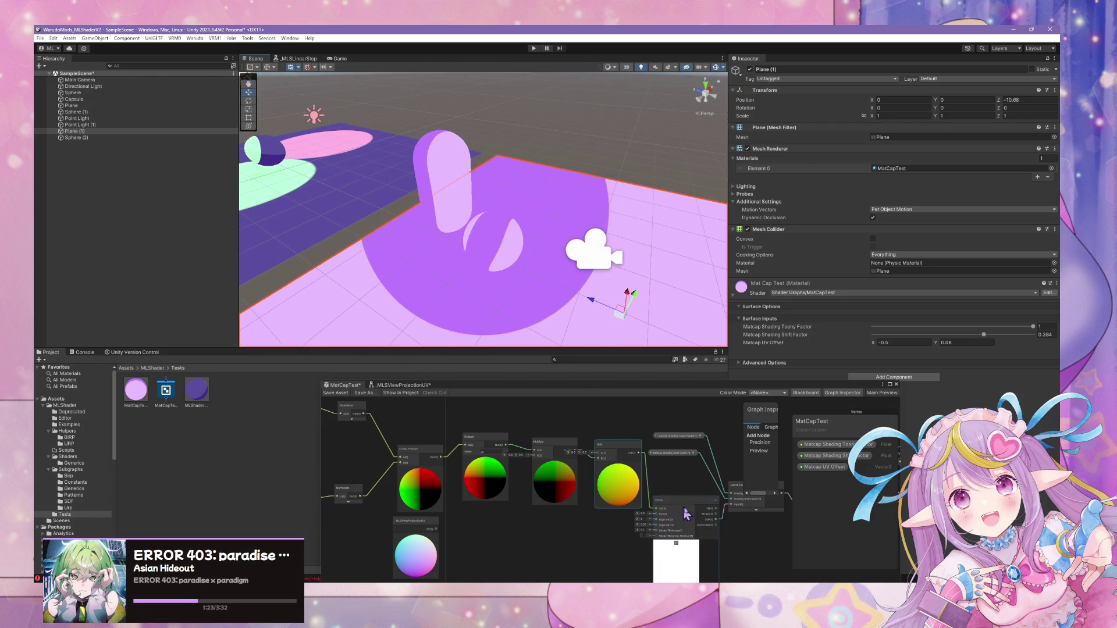
pyautogui.moveTo(647, 473)
pyautogui.mouseDown()
pyautogui.moveTo(658, 473)
pyautogui.moveTo(628, 506)
pyautogui.mouseUp()
pyautogui.scroll(2, 657, 472)
pyautogui.moveTo(661, 472); pyautogui.dragTo(693, 477)
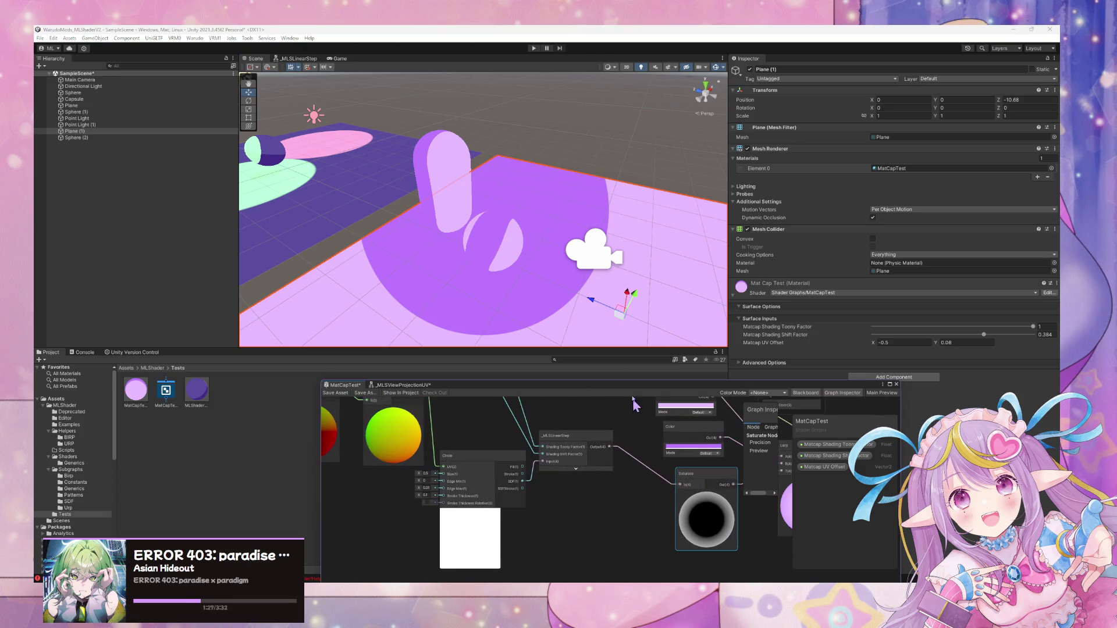
pyautogui.moveTo(978, 342)
pyautogui.mouseDown()
pyautogui.moveTo(951, 341)
pyautogui.moveTo(993, 340)
pyautogui.moveTo(910, 330)
pyautogui.mouseUp()
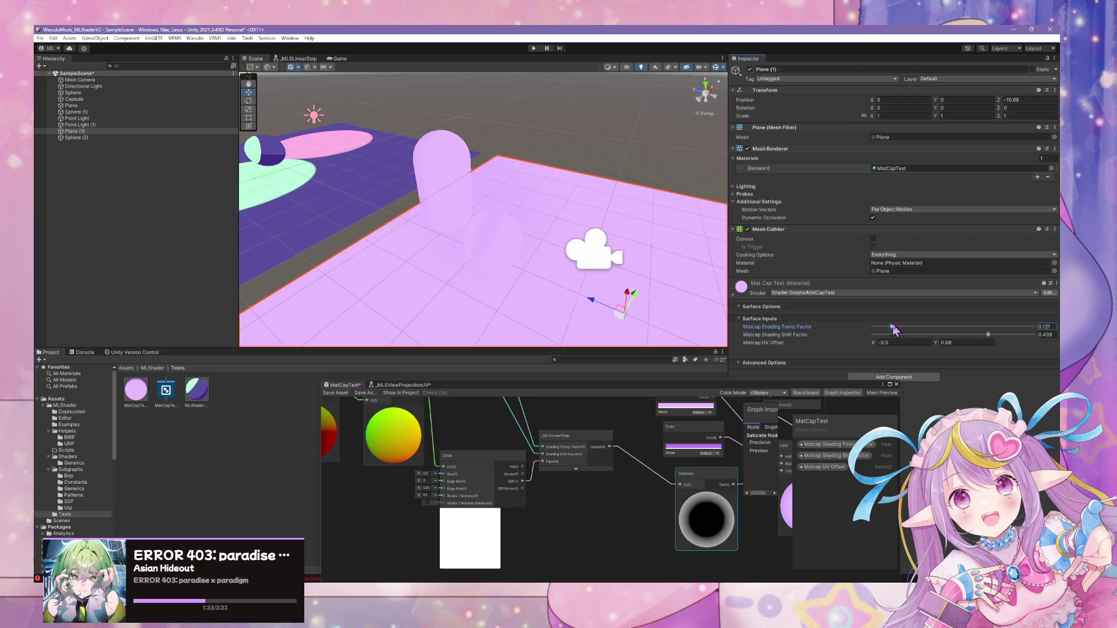
pyautogui.moveTo(989, 340); pyautogui.dragTo(953, 337)
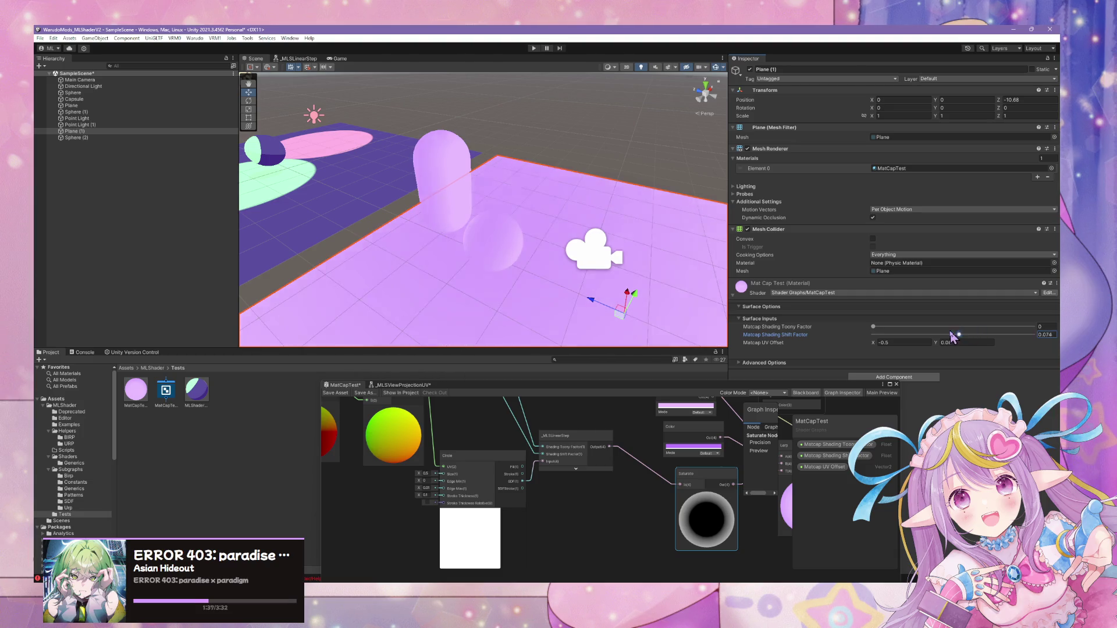
# Remove the extra Color wire into the Lerp and add a One Minus after MLSLinearStep's output.
pyautogui.click(632, 486)
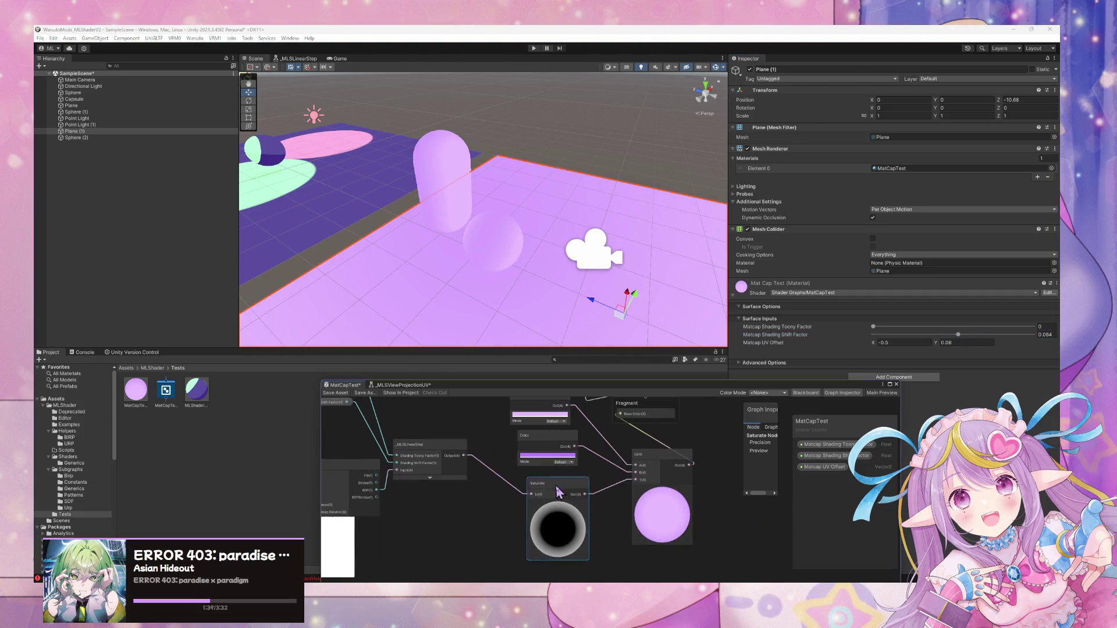
pyautogui.moveTo(728, 459)
pyautogui.mouseDown()
pyautogui.moveTo(573, 495)
pyautogui.moveTo(552, 453)
pyautogui.mouseUp()
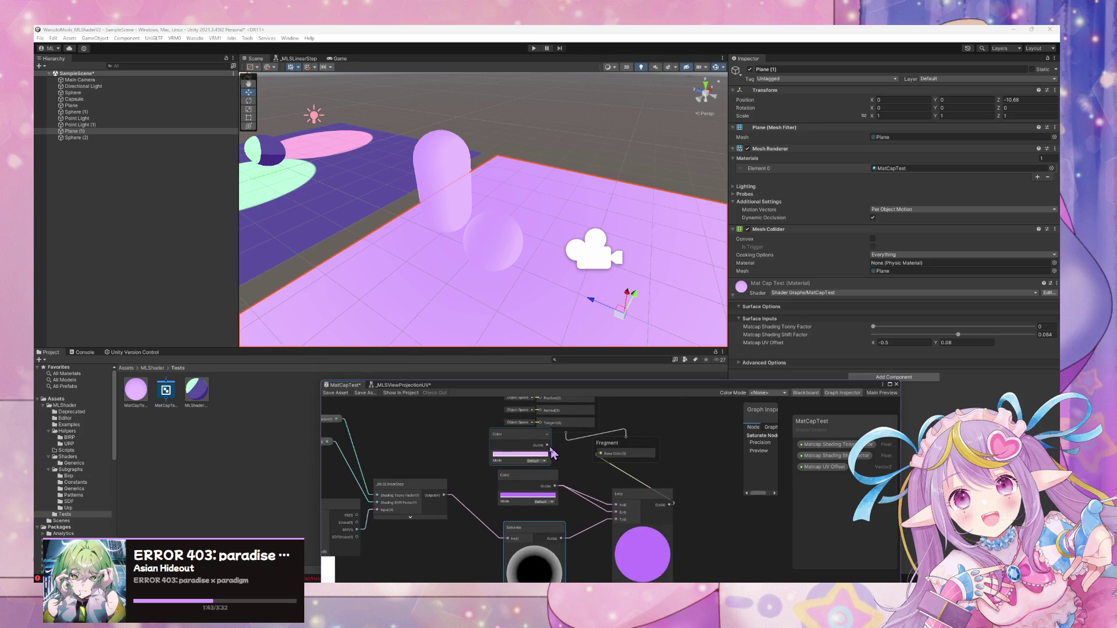
pyautogui.moveTo(624, 525)
pyautogui.mouseDown()
pyautogui.moveTo(554, 470)
pyautogui.moveTo(533, 476)
pyautogui.mouseUp()
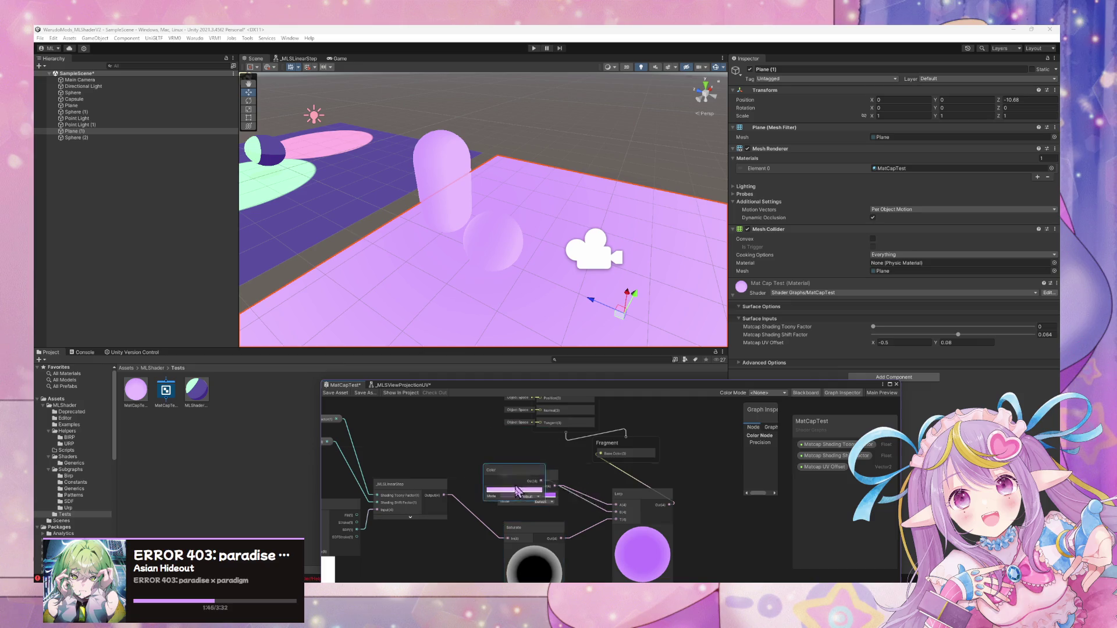
pyautogui.moveTo(451, 495)
pyautogui.mouseDown()
pyautogui.moveTo(506, 457)
pyautogui.moveTo(509, 470)
pyautogui.mouseUp()
pyautogui.moveTo(587, 487); pyautogui.dragTo(633, 488)
pyautogui.press('space')
pyautogui.write('one minus')
pyautogui.press('Return')
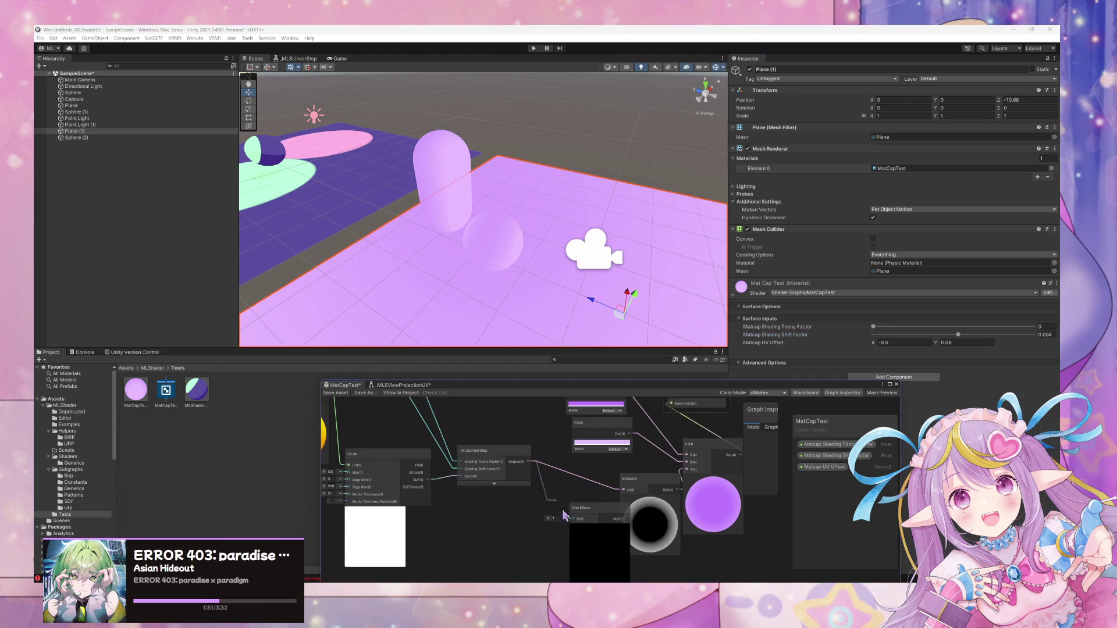
pyautogui.moveTo(576, 522); pyautogui.dragTo(639, 483)
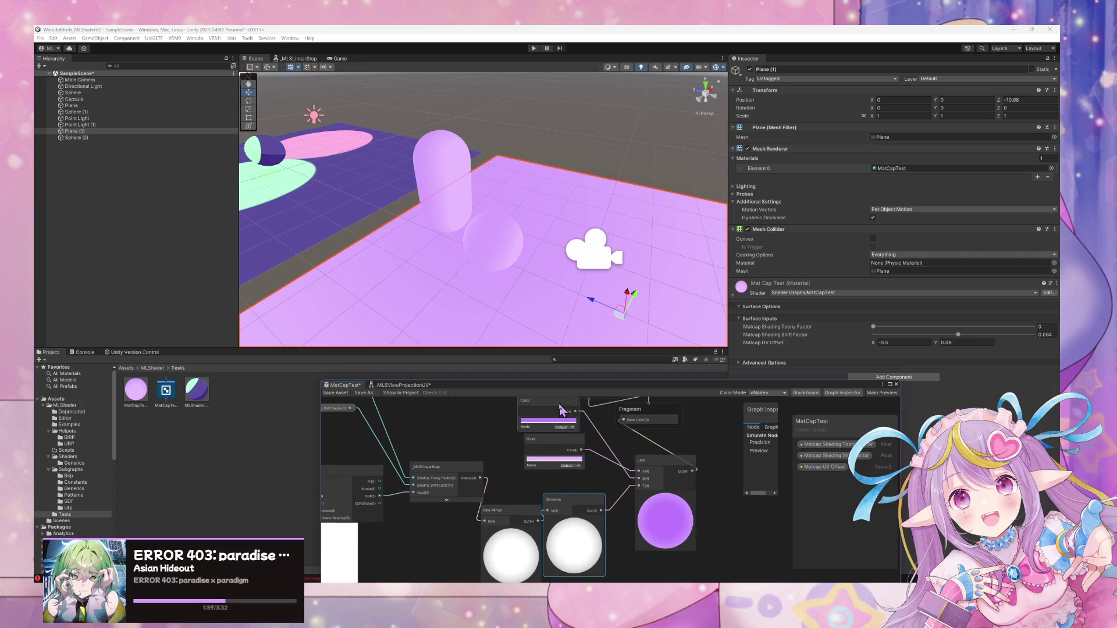
# Stack the two Color nodes neatly and inspect the soft purple shading on the scene objects.
pyautogui.moveTo(553, 443); pyautogui.dragTo(541, 482)
pyautogui.moveTo(544, 426); pyautogui.dragTo(544, 442)
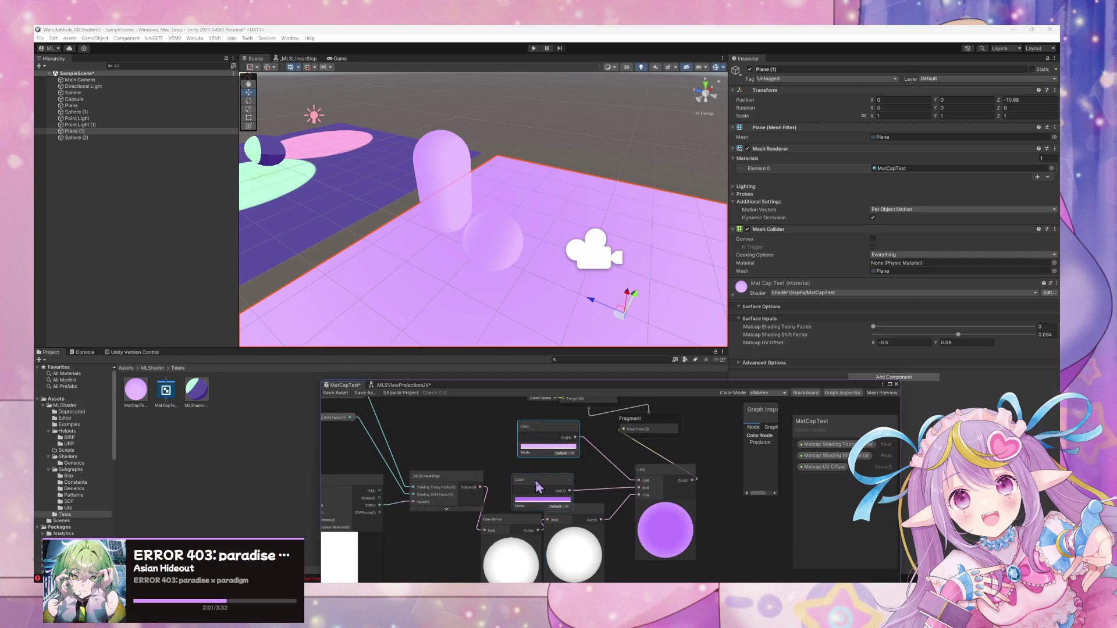
pyautogui.moveTo(537, 488); pyautogui.dragTo(543, 465)
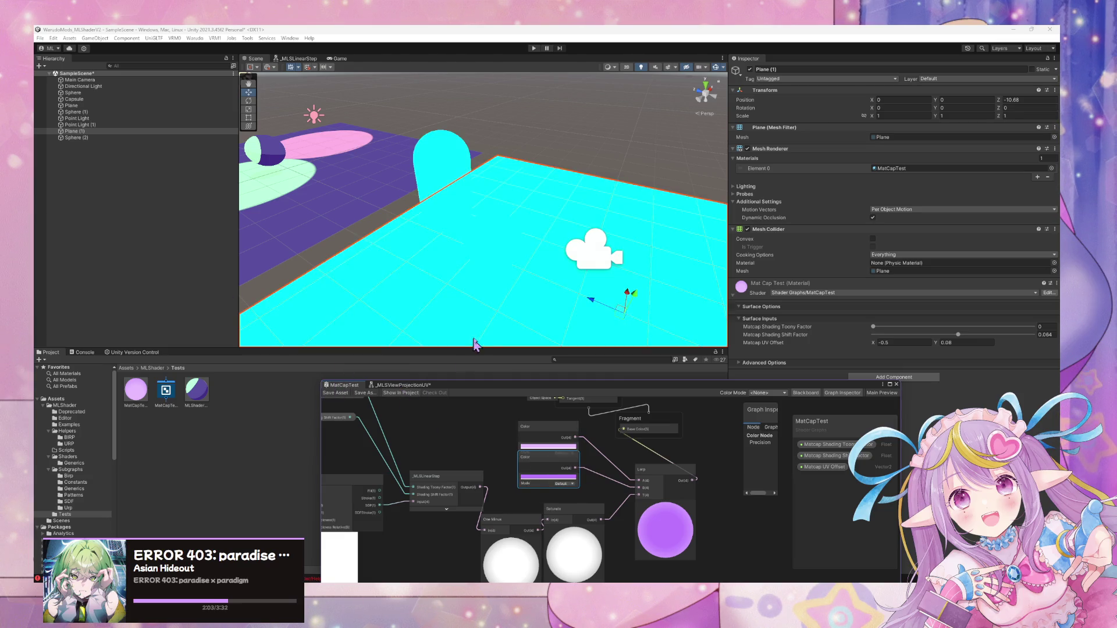
pyautogui.moveTo(498, 294)
pyautogui.mouseDown()
pyautogui.moveTo(536, 312)
pyautogui.moveTo(588, 281)
pyautogui.moveTo(752, 275)
pyautogui.moveTo(261, 276)
pyautogui.moveTo(574, 282)
pyautogui.moveTo(441, 280)
pyautogui.moveTo(653, 296)
pyautogui.mouseUp()
pyautogui.moveTo(504, 399); pyautogui.dragTo(693, 287)
# Switch the Position node to World space and move the graph window off the scene.
pyautogui.scroll(5, 703, 424)
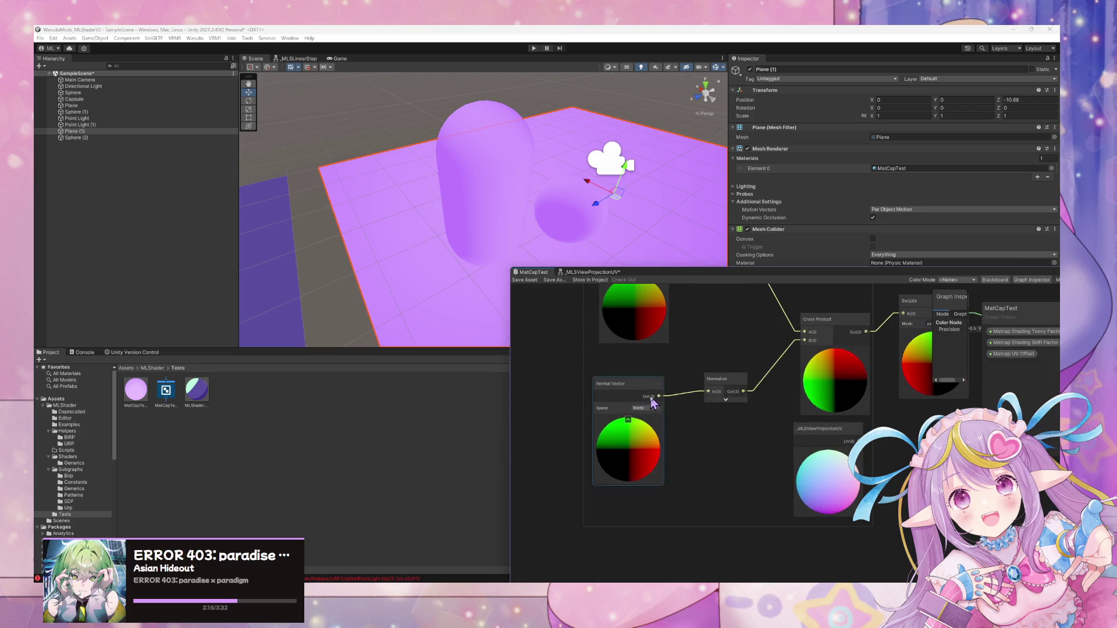
pyautogui.click(630, 343)
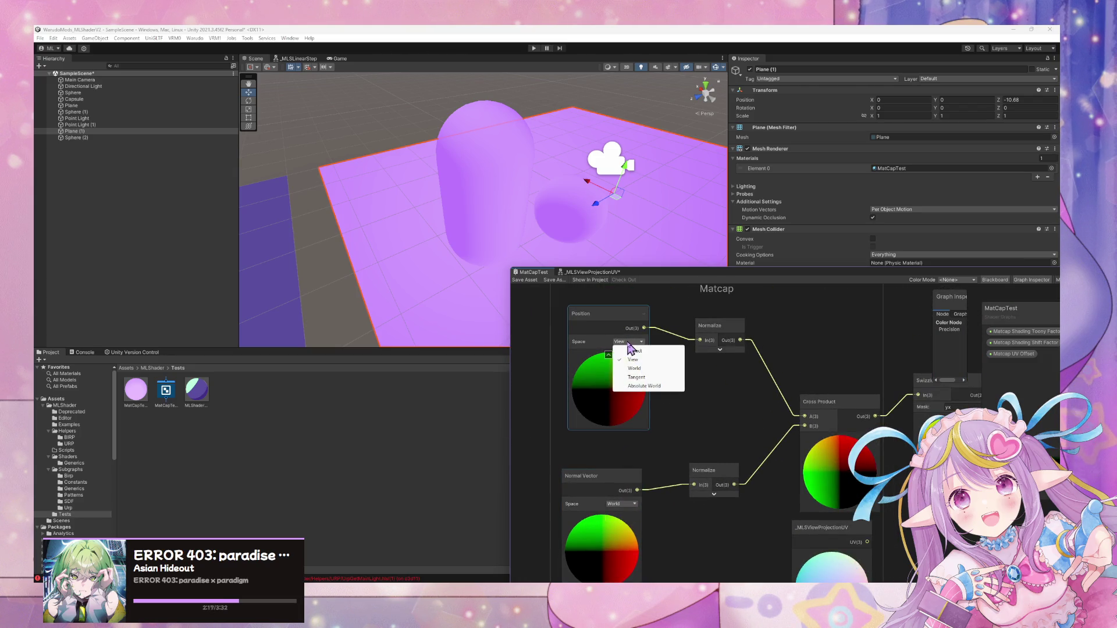
pyautogui.click(664, 368)
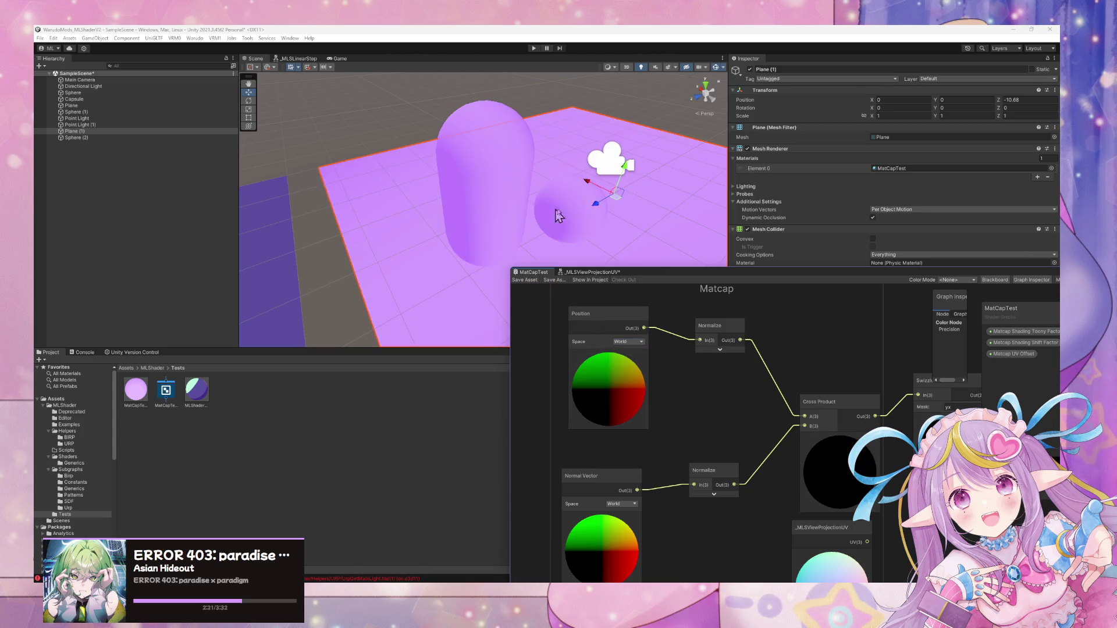
pyautogui.moveTo(708, 278)
pyautogui.mouseDown()
pyautogui.moveTo(653, 337)
pyautogui.moveTo(646, 262)
pyautogui.moveTo(561, 267)
pyautogui.moveTo(531, 256)
pyautogui.moveTo(727, 257)
pyautogui.moveTo(466, 175)
pyautogui.moveTo(621, 312)
pyautogui.mouseUp()
pyautogui.scroll(3, 632, 439)
pyautogui.scroll(-2, 631, 440)
pyautogui.press('`')
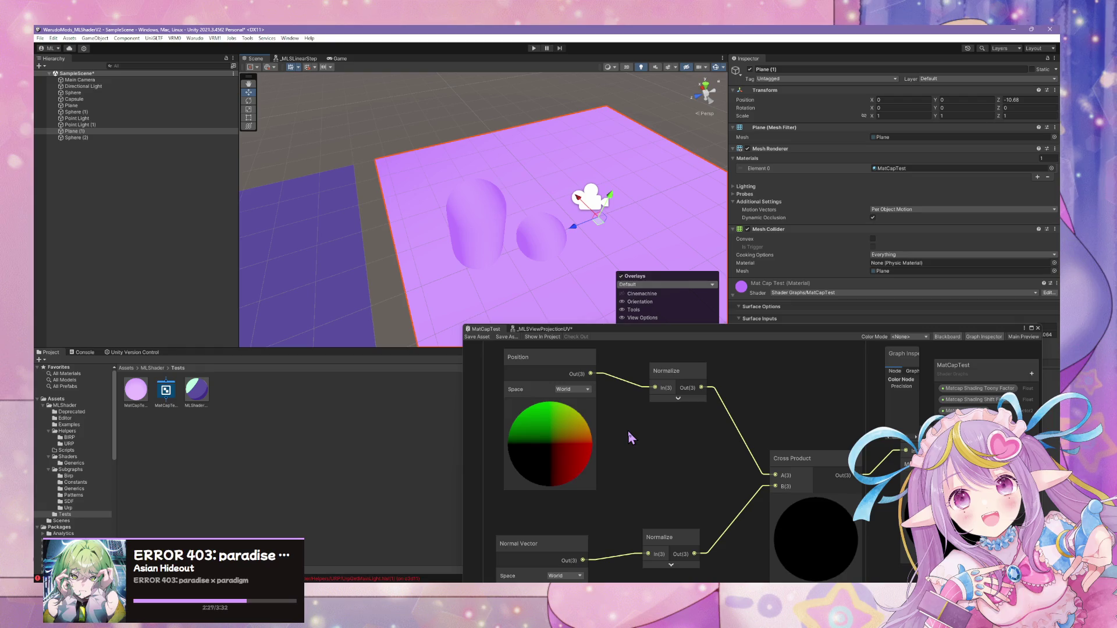
# Add a View Vector node, wire it into the first Normalize in place of Position, and check the scene.
pyautogui.click(625, 427)
pyautogui.press('space')
pyautogui.write('view')
pyautogui.press('Return')
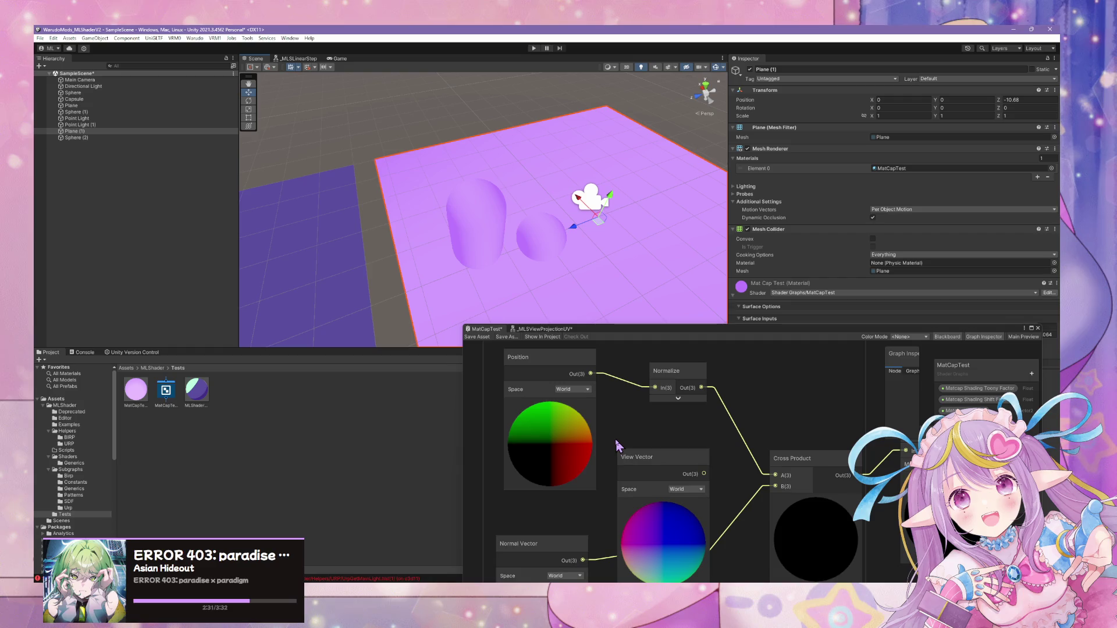
pyautogui.moveTo(634, 457); pyautogui.dragTo(569, 403)
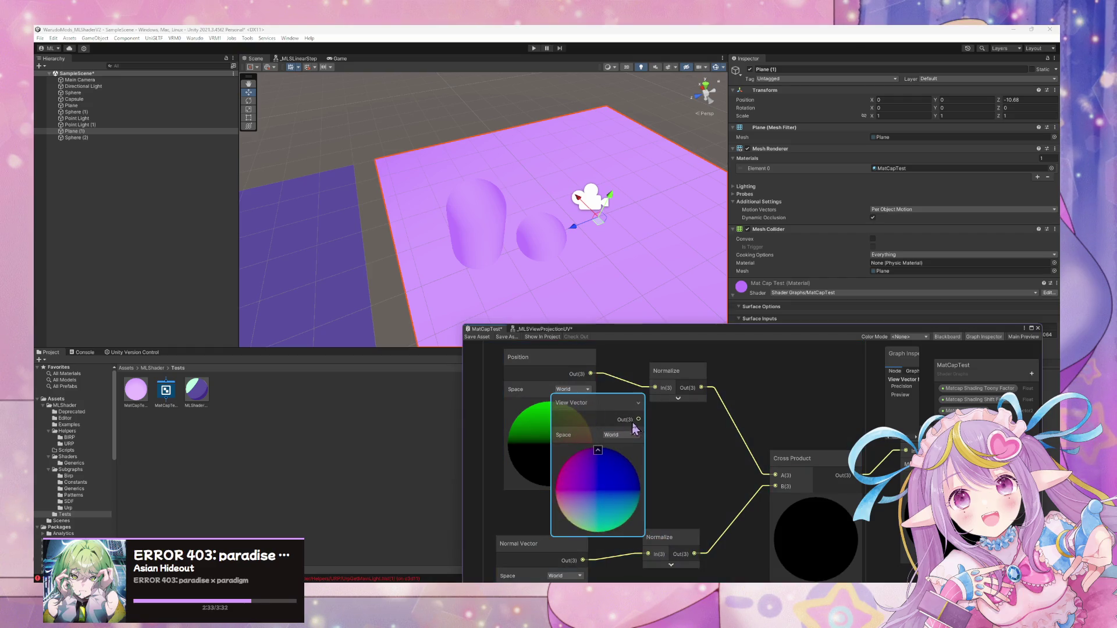
pyautogui.moveTo(655, 388); pyautogui.dragTo(639, 419)
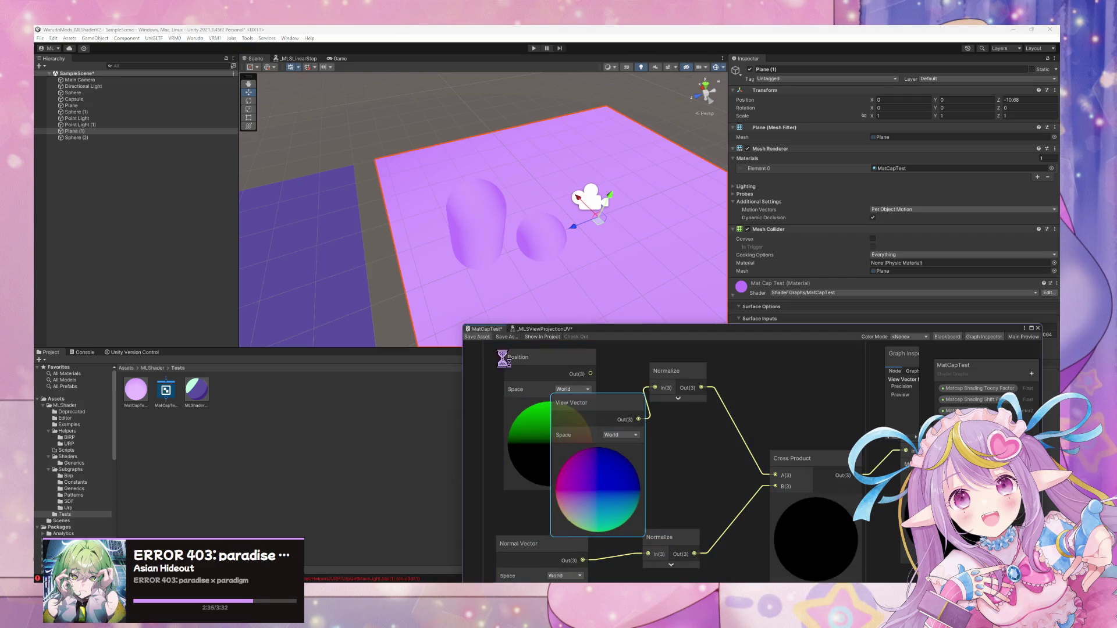
pyautogui.moveTo(602, 281)
pyautogui.mouseDown()
pyautogui.moveTo(539, 289)
pyautogui.moveTo(803, 279)
pyautogui.moveTo(419, 256)
pyautogui.moveTo(424, 242)
pyautogui.moveTo(611, 229)
pyautogui.moveTo(617, 209)
pyautogui.moveTo(686, 299)
pyautogui.moveTo(276, 177)
pyautogui.moveTo(346, 187)
pyautogui.moveTo(623, 276)
pyautogui.moveTo(538, 266)
pyautogui.mouseUp()
# Lower Shading Shift Factor to -0.217, inspect the plane up close, and reconnect Position toward the first Normalize.
pyautogui.moveTo(535, 281); pyautogui.dragTo(673, 290)
pyautogui.moveTo(867, 336); pyautogui.dragTo(773, 430)
pyautogui.moveTo(959, 335)
pyautogui.mouseDown()
pyautogui.moveTo(933, 338)
pyautogui.moveTo(1034, 327)
pyautogui.mouseUp()
pyautogui.moveTo(500, 175); pyautogui.dragTo(503, 153)
pyautogui.moveTo(508, 441); pyautogui.dragTo(606, 294)
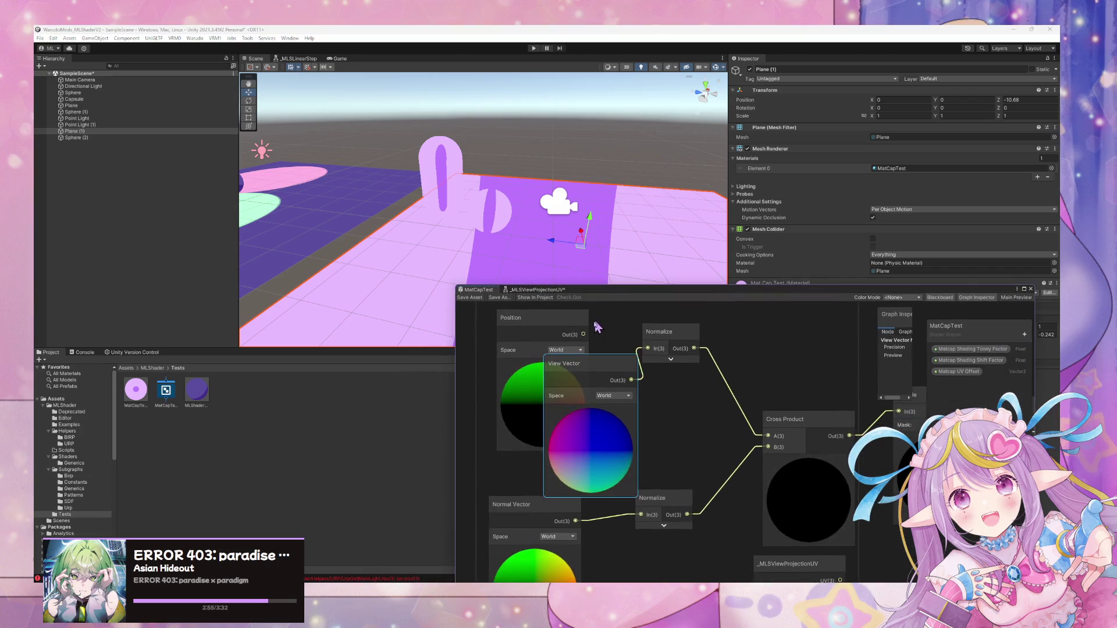
pyautogui.moveTo(584, 346); pyautogui.dragTo(659, 361)
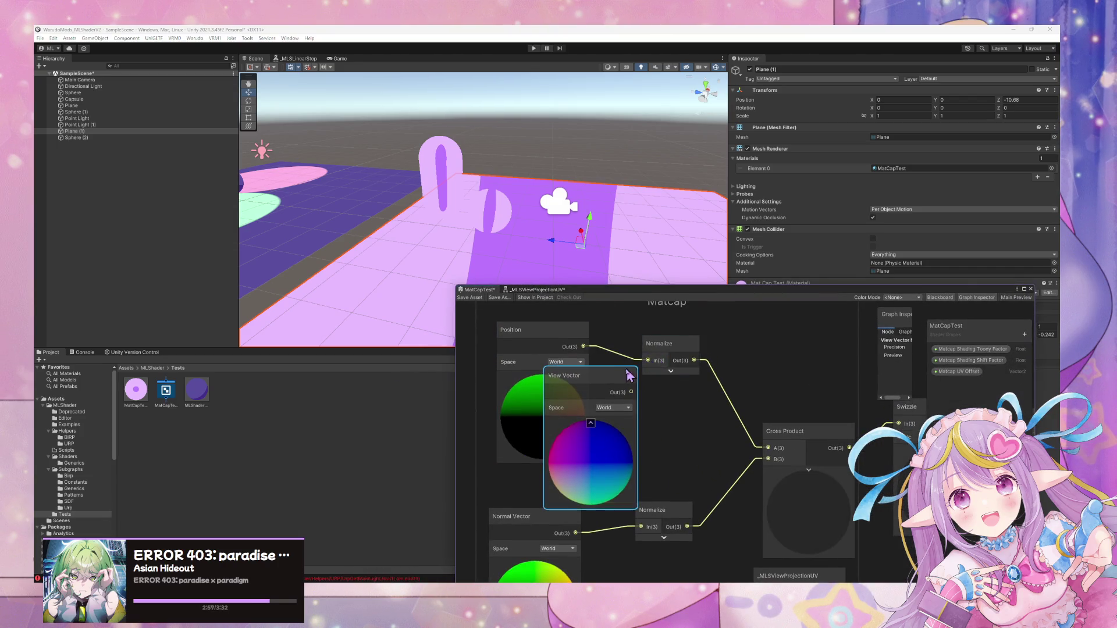
# Delete the View Vector node and set the Position node to View space.
pyautogui.press('Delete')
pyautogui.click(564, 362)
pyautogui.click(579, 381)
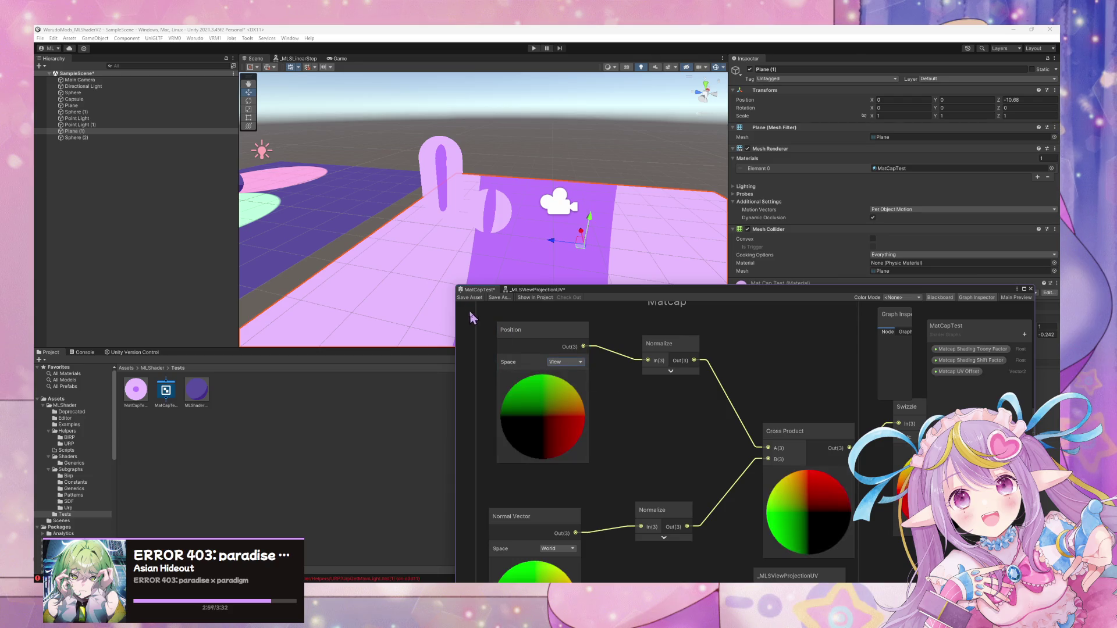
pyautogui.moveTo(582, 229)
pyautogui.mouseDown()
pyautogui.moveTo(563, 214)
pyautogui.moveTo(372, 221)
pyautogui.moveTo(474, 242)
pyautogui.moveTo(523, 407)
pyautogui.mouseUp()
# Set the Normal Vector node to View space and save the shader graph.
pyautogui.click(557, 548)
pyautogui.click(569, 557)
pyautogui.click(568, 552)
pyautogui.click(559, 533)
pyautogui.click(475, 299)
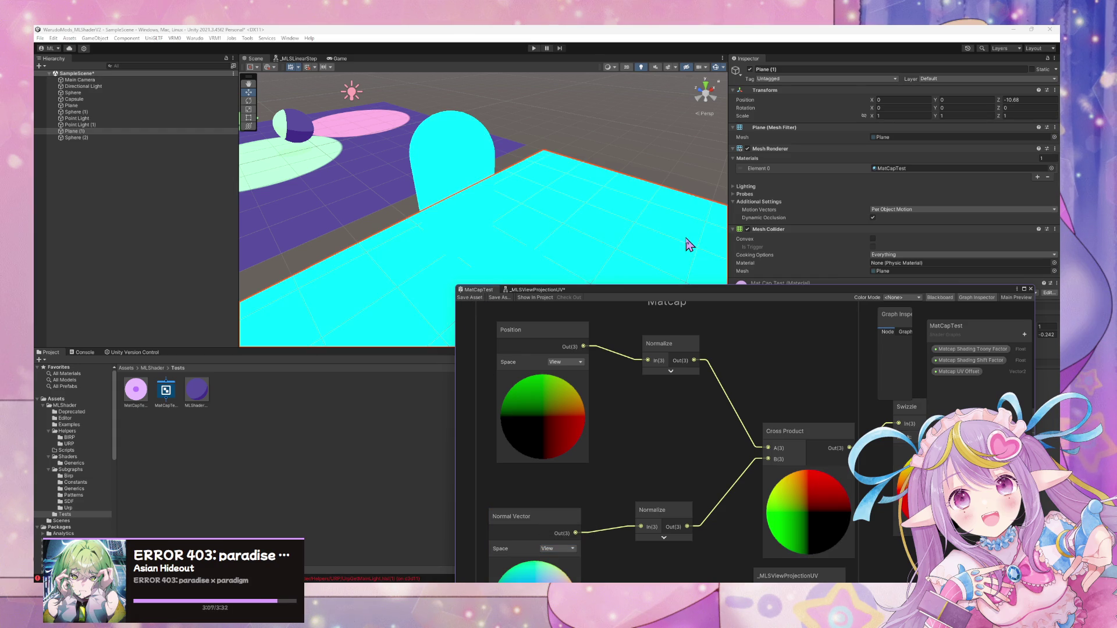
# Set the material's Shading Shift Factor to 0.139.
pyautogui.moveTo(598, 204)
pyautogui.mouseDown()
pyautogui.moveTo(751, 238)
pyautogui.moveTo(669, 192)
pyautogui.moveTo(687, 175)
pyautogui.moveTo(705, 180)
pyautogui.moveTo(703, 138)
pyautogui.mouseUp()
pyautogui.scroll(-5, 703, 140)
pyautogui.scroll(5, 702, 143)
pyautogui.scroll(-6, 702, 148)
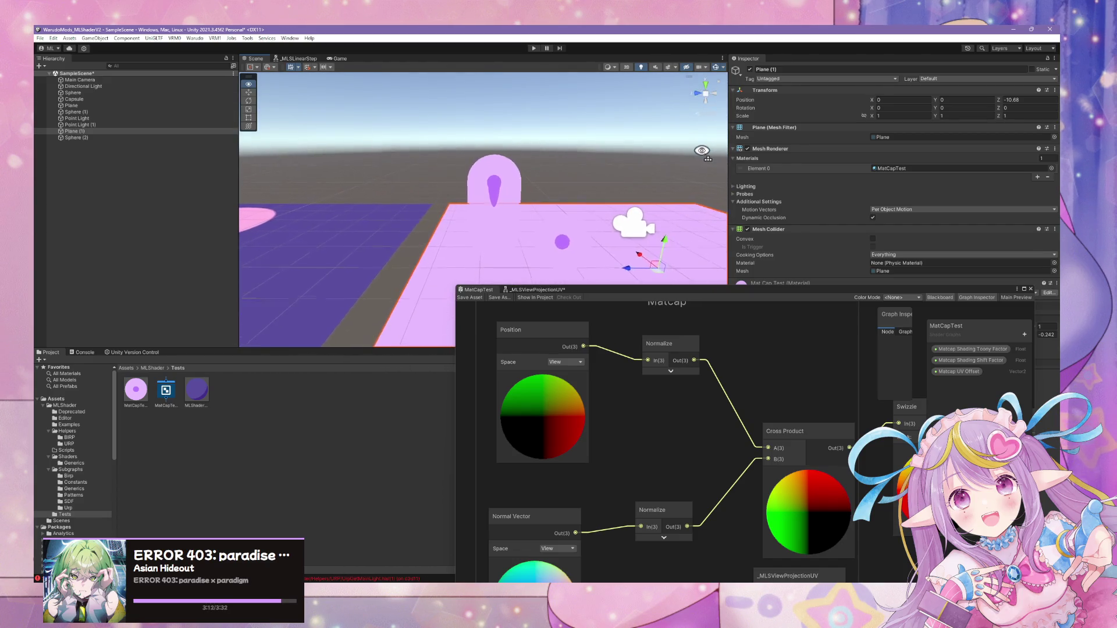
pyautogui.scroll(3, 701, 150)
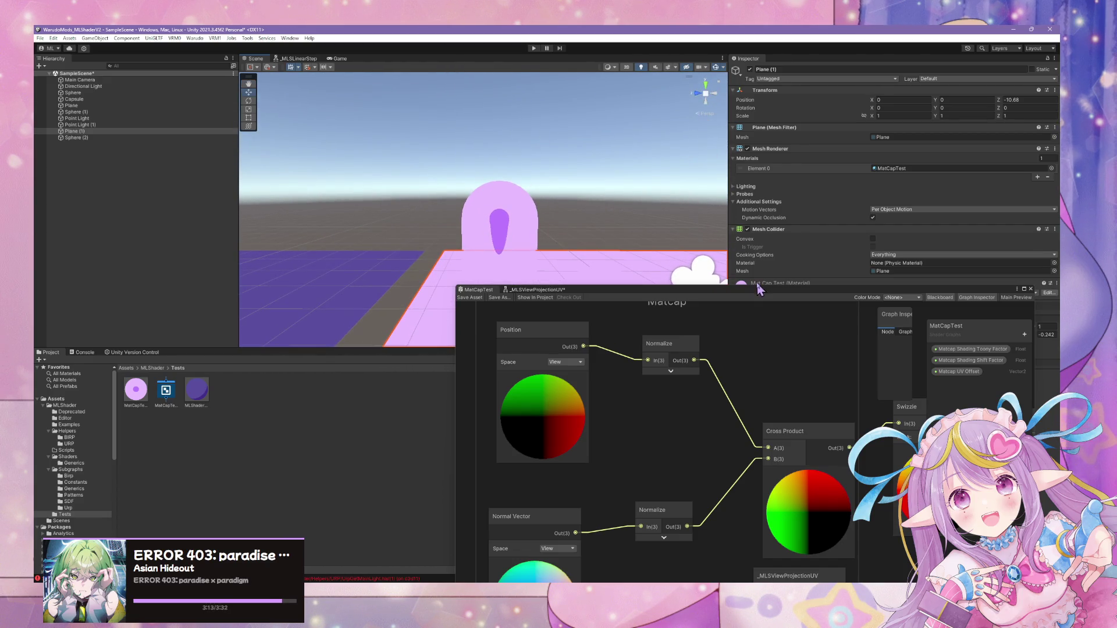
pyautogui.moveTo(759, 299); pyautogui.dragTo(523, 327)
pyautogui.moveTo(934, 336); pyautogui.dragTo(964, 336)
pyautogui.moveTo(562, 392); pyautogui.dragTo(362, 378)
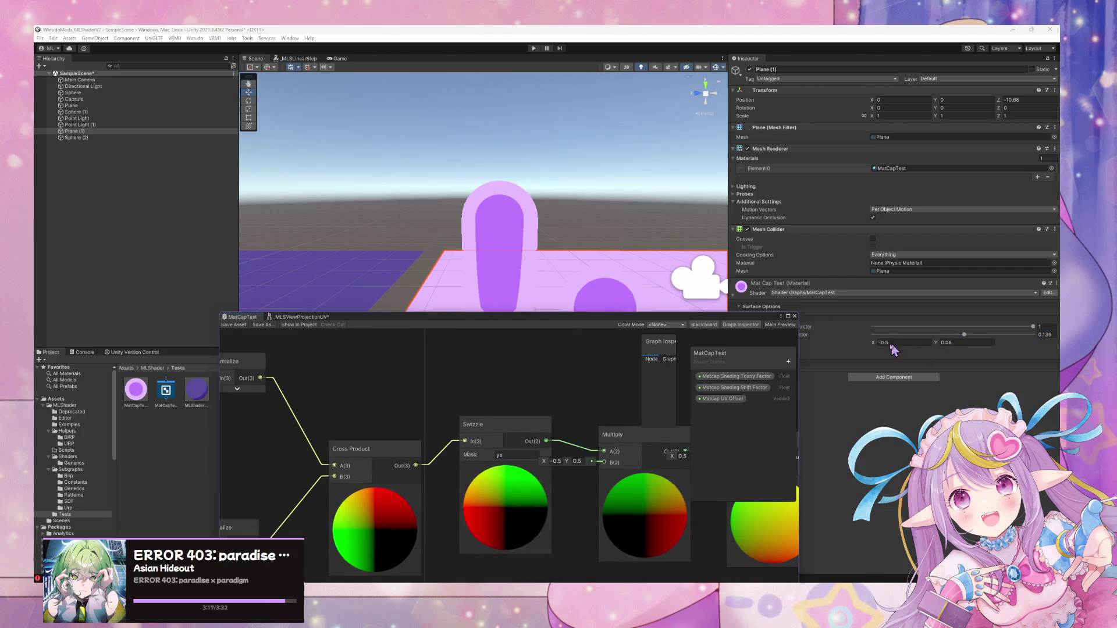
# Move the Multiply node down below the Add node to make room.
pyautogui.moveTo(581, 394); pyautogui.dragTo(489, 373)
pyautogui.click(564, 417)
pyautogui.moveTo(583, 394); pyautogui.dragTo(449, 380)
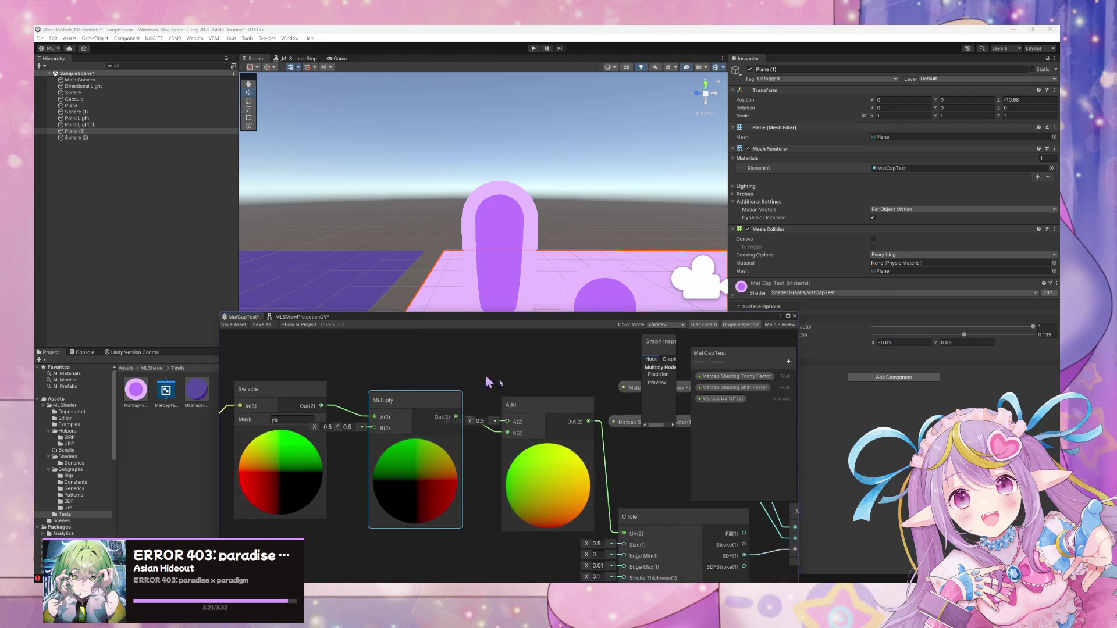
pyautogui.click(564, 418)
pyautogui.moveTo(564, 418); pyautogui.dragTo(559, 410)
pyautogui.moveTo(394, 402); pyautogui.dragTo(393, 467)
# Add a Vector 2 node set to 0.5, 0.5.
pyautogui.rightClick(425, 361)
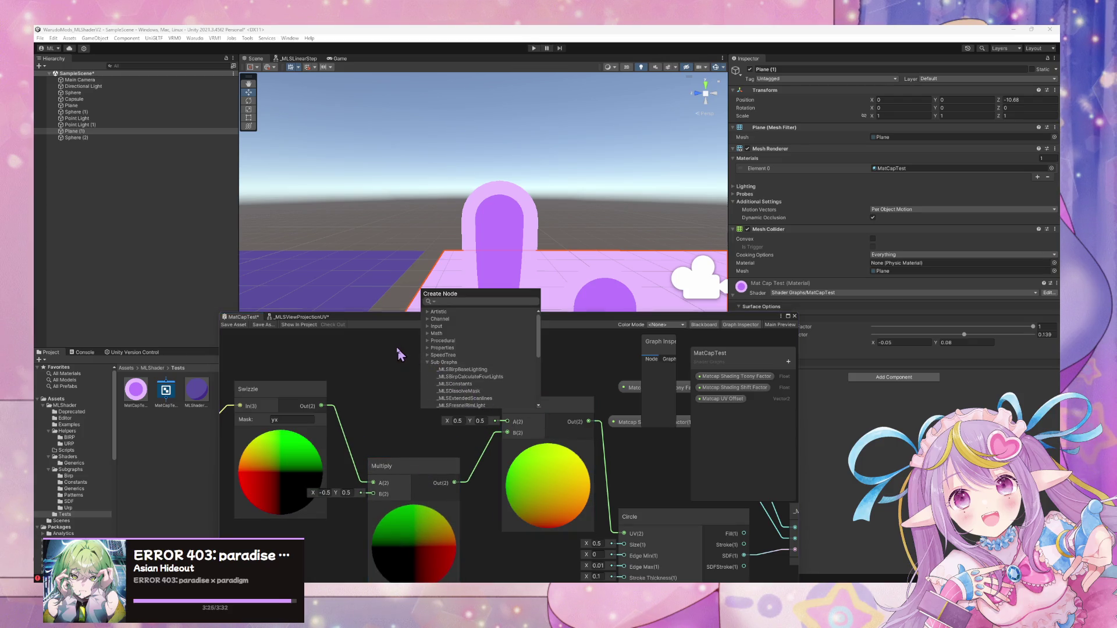
pyautogui.click(397, 358)
pyautogui.moveTo(397, 357); pyautogui.dragTo(473, 391)
pyautogui.press('space')
pyautogui.write('vector 2')
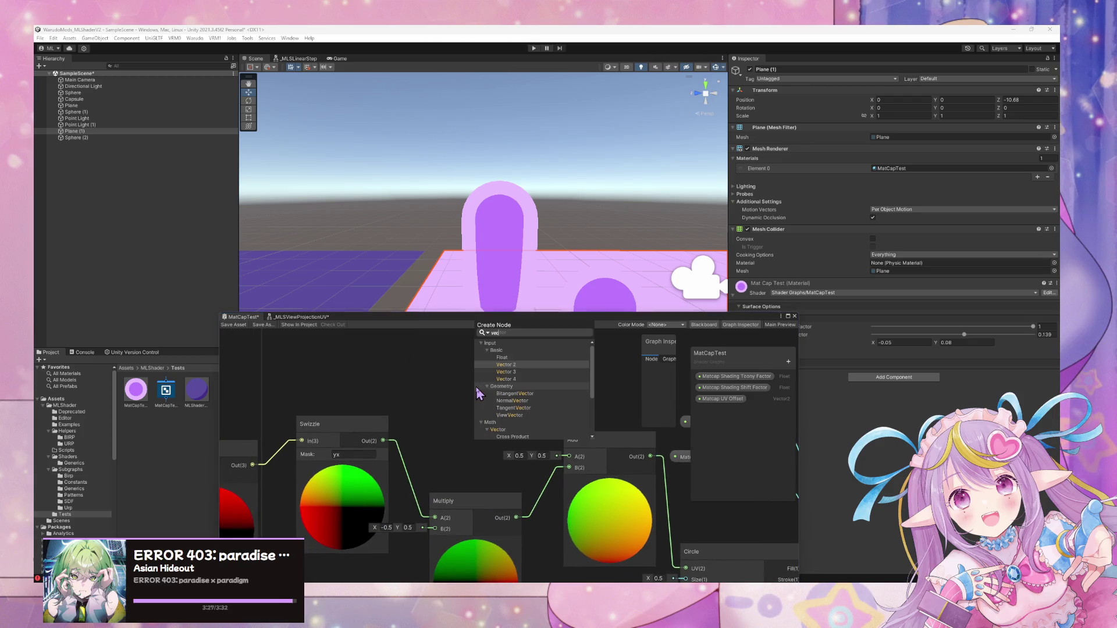
pyautogui.press('Return')
pyautogui.write('0.5')
pyautogui.click(452, 423)
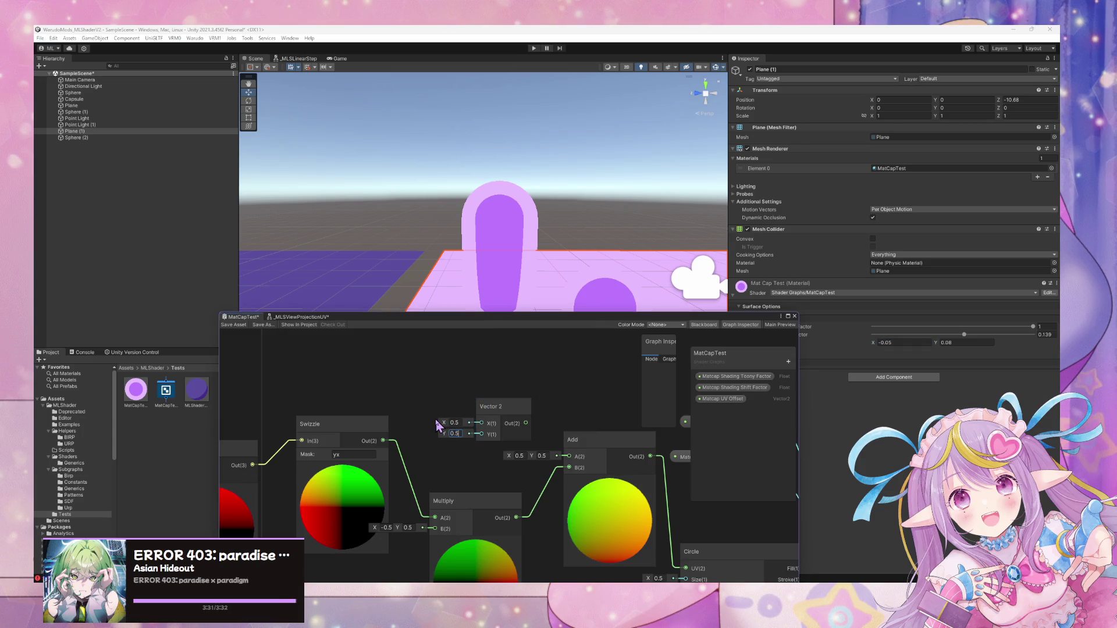
pyautogui.moveTo(526, 423)
pyautogui.mouseDown()
pyautogui.moveTo(569, 457)
pyautogui.moveTo(453, 375)
pyautogui.mouseUp()
# Add a new Add node fed by the Vector 2, with its output going into the lower Add.
pyautogui.press('space')
pyautogui.write('add')
pyautogui.press('Return')
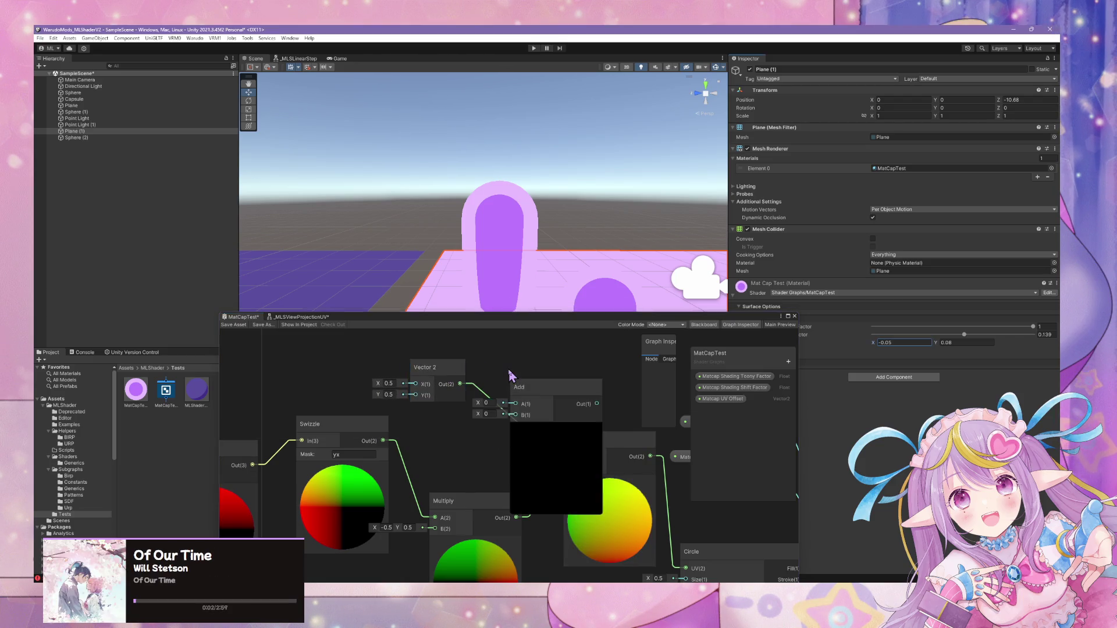
pyautogui.moveTo(515, 469); pyautogui.dragTo(512, 395)
pyautogui.moveTo(435, 461); pyautogui.dragTo(483, 408)
pyautogui.moveTo(564, 398); pyautogui.dragTo(521, 543)
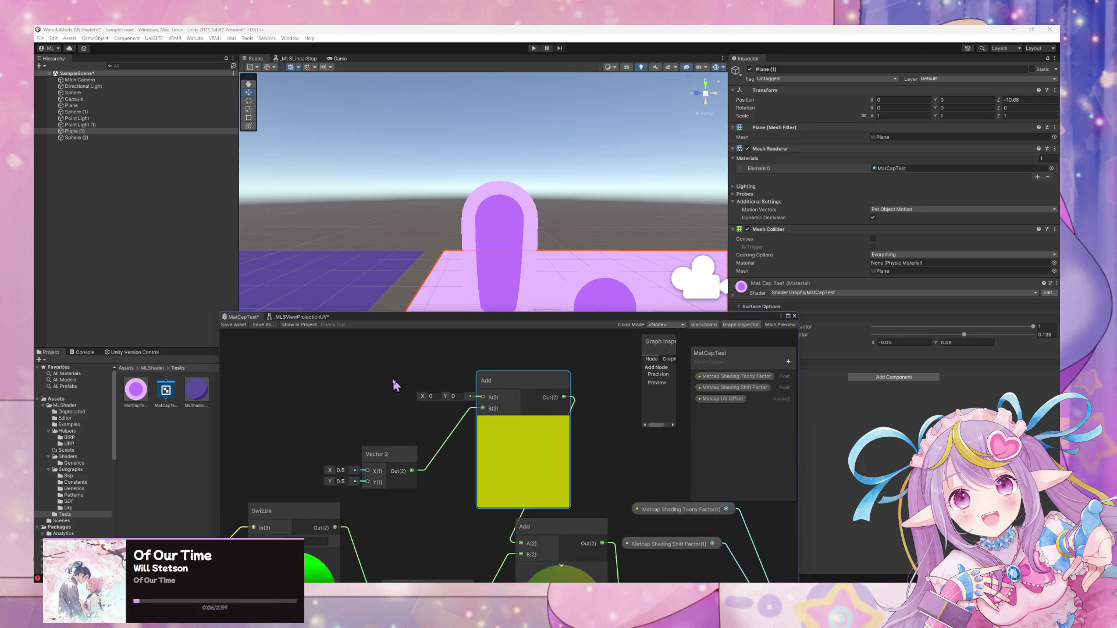
pyautogui.moveTo(396, 385); pyautogui.dragTo(471, 404)
# Wire the Matcap UV Offset property into the new Add node and save the graph.
pyautogui.moveTo(655, 319); pyautogui.dragTo(617, 313)
pyautogui.moveTo(523, 442)
pyautogui.mouseDown()
pyautogui.moveTo(495, 349)
pyautogui.moveTo(465, 396)
pyautogui.moveTo(446, 356)
pyautogui.moveTo(454, 404)
pyautogui.mouseUp()
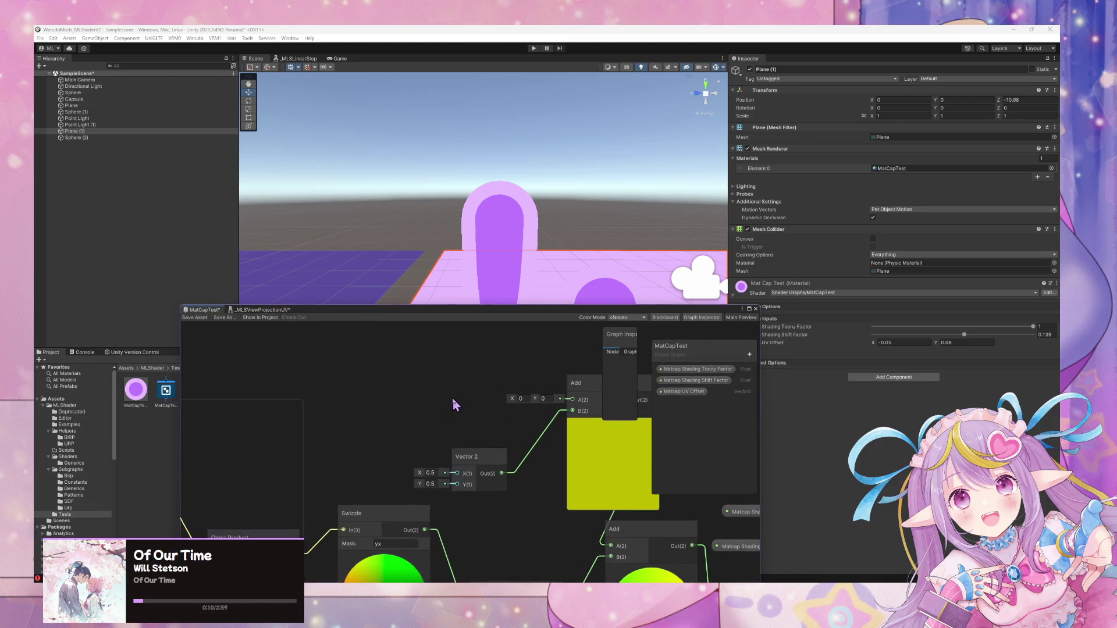
pyautogui.moveTo(579, 393); pyautogui.dragTo(557, 401)
pyautogui.moveTo(471, 457); pyautogui.dragTo(418, 447)
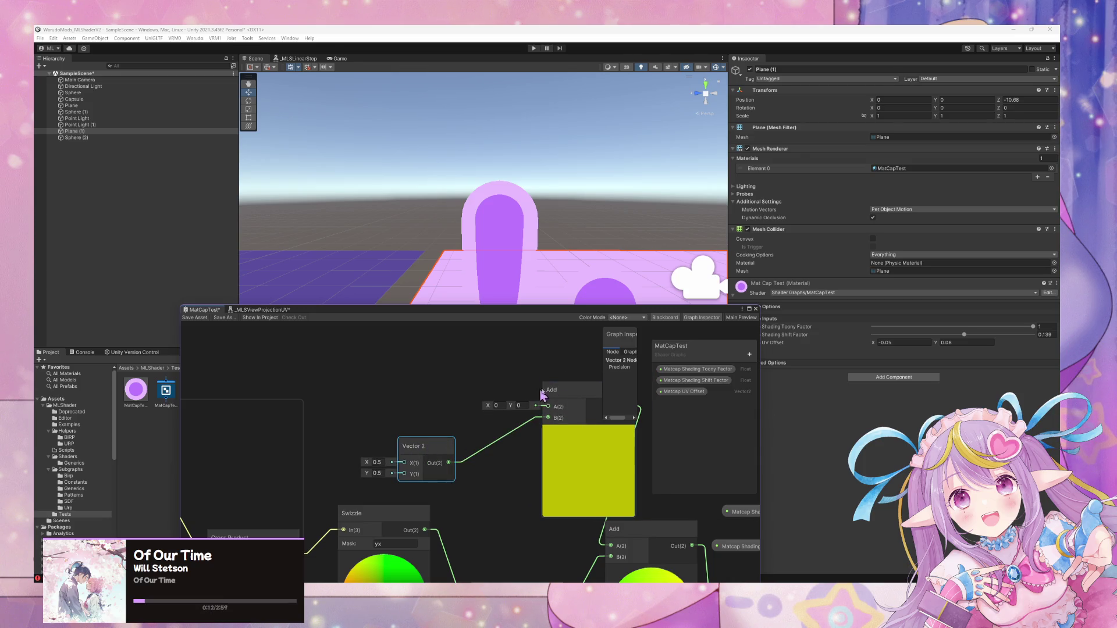
pyautogui.moveTo(559, 390); pyautogui.dragTo(536, 390)
pyautogui.moveTo(582, 317)
pyautogui.mouseDown()
pyautogui.moveTo(526, 319)
pyautogui.moveTo(546, 334)
pyautogui.moveTo(631, 310)
pyautogui.mouseUp()
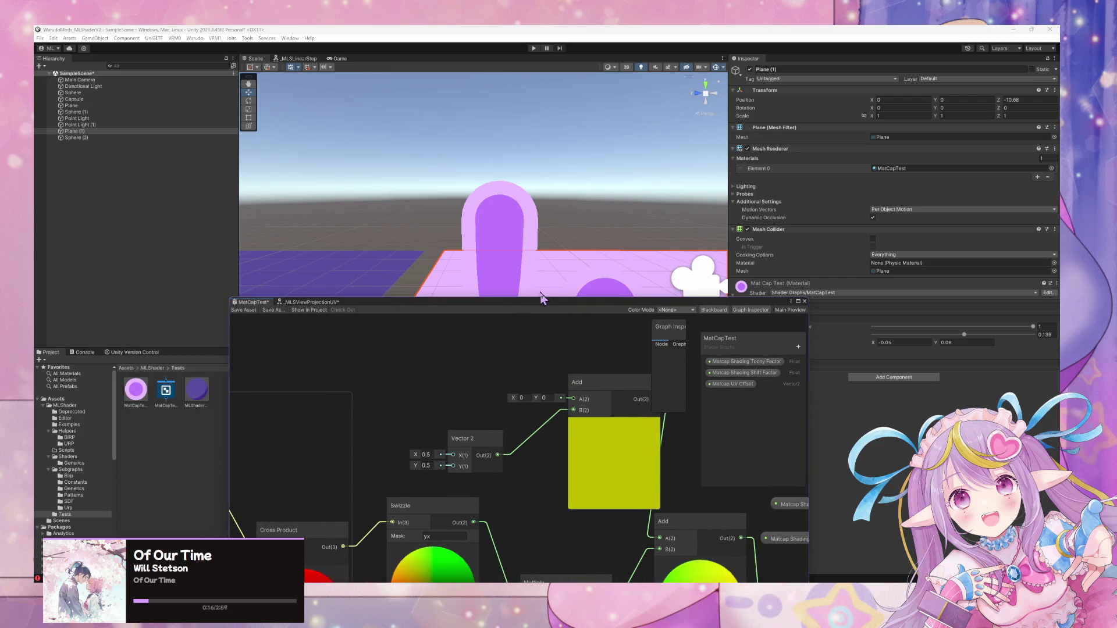
pyautogui.moveTo(732, 384); pyautogui.dragTo(443, 384)
pyautogui.moveTo(562, 395); pyautogui.dragTo(573, 399)
pyautogui.click(244, 310)
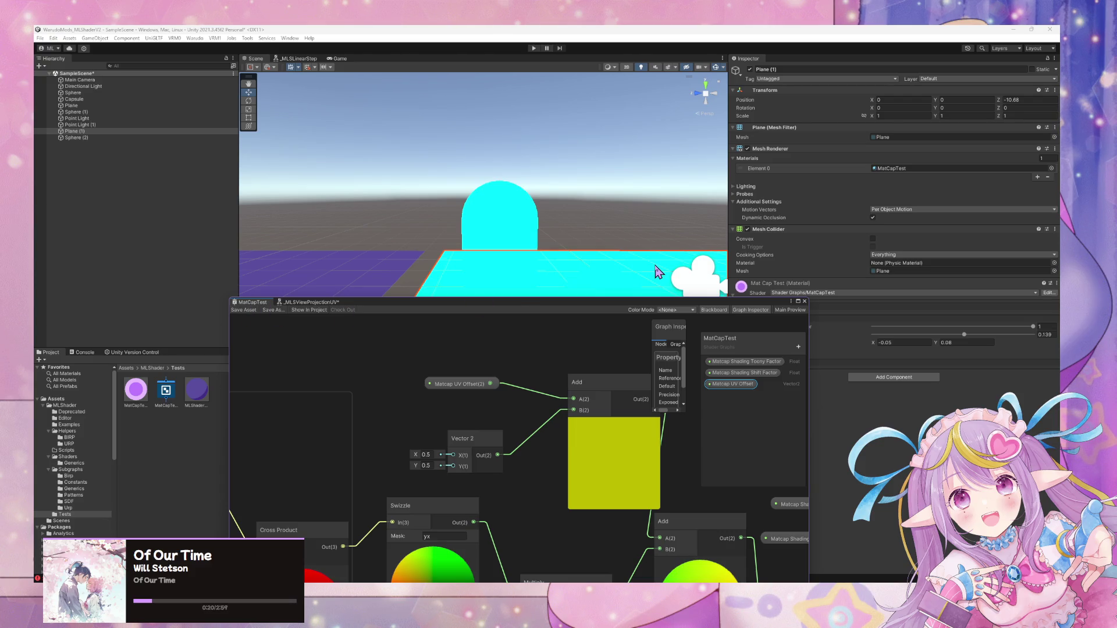
# Set the material's Matcap UV Offset X to 0.19.
pyautogui.click(883, 344)
pyautogui.write('0.5')
pyautogui.press('BackSpace')
pyautogui.write('19')
pyautogui.moveTo(720, 307); pyautogui.dragTo(616, 444)
pyautogui.moveTo(640, 326)
pyautogui.mouseDown()
pyautogui.moveTo(664, 175)
pyautogui.moveTo(609, 297)
pyautogui.moveTo(675, 291)
pyautogui.mouseUp()
pyautogui.scroll(-5, 609, 298)
# Set Matcap UV Offset Y to -0.12 and Shading Shift Factor to about 0.4.
pyautogui.moveTo(937, 341); pyautogui.dragTo(876, 340)
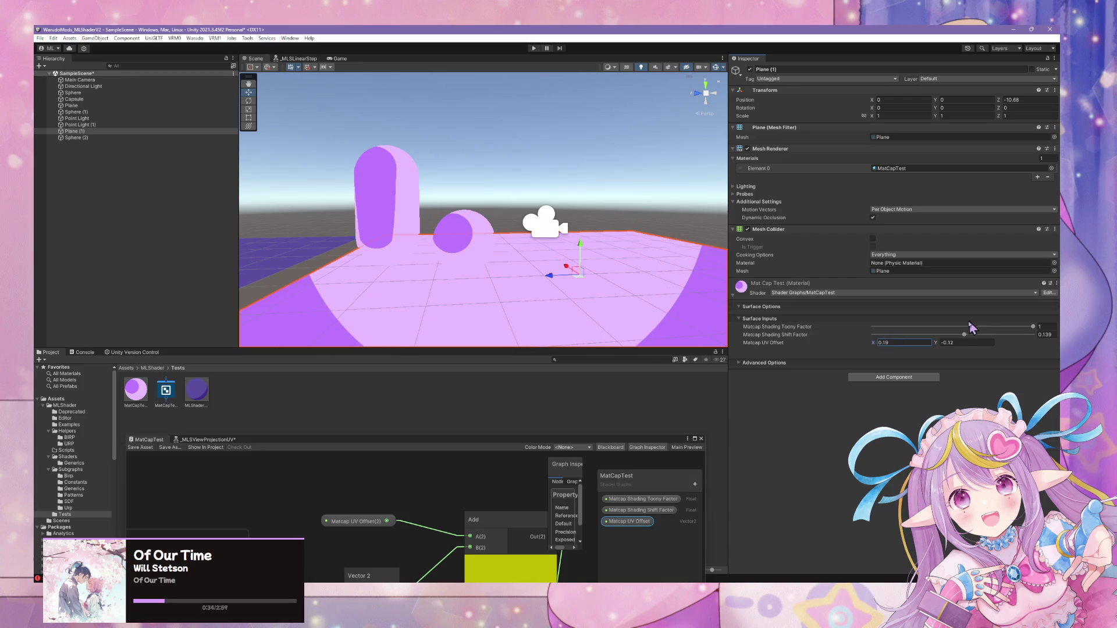
pyautogui.moveTo(965, 336); pyautogui.dragTo(989, 340)
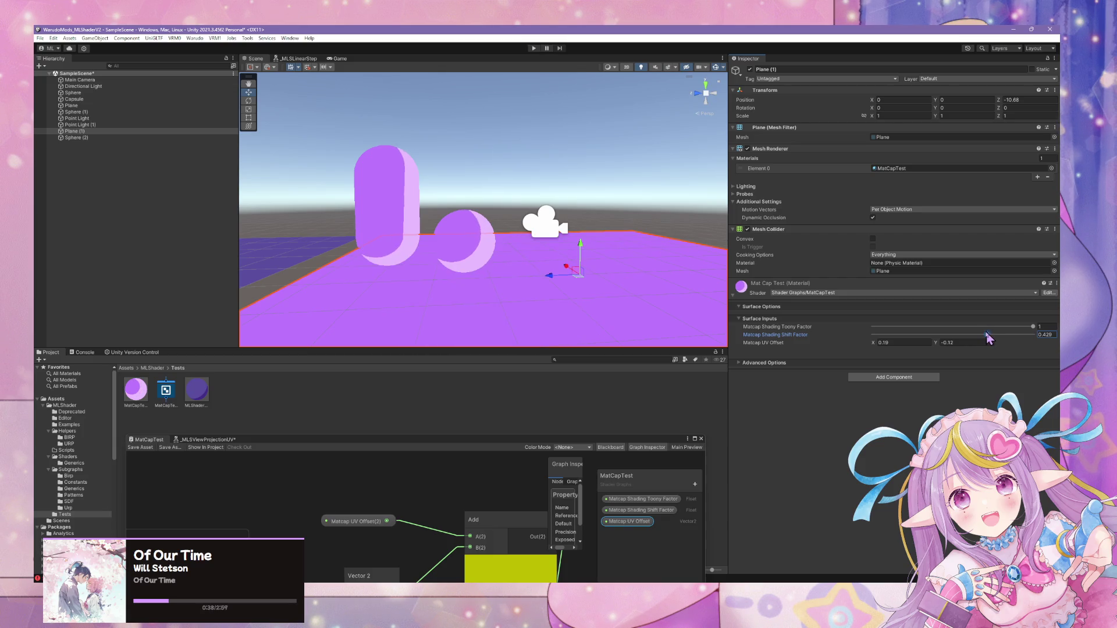
pyautogui.moveTo(559, 227)
pyautogui.mouseDown()
pyautogui.moveTo(541, 201)
pyautogui.moveTo(260, 232)
pyautogui.moveTo(154, 268)
pyautogui.moveTo(379, 252)
pyautogui.moveTo(602, 378)
pyautogui.moveTo(538, 285)
pyautogui.moveTo(459, 302)
pyautogui.moveTo(494, 202)
pyautogui.mouseUp()
pyautogui.moveTo(990, 337)
pyautogui.mouseDown()
pyautogui.moveTo(927, 331)
pyautogui.moveTo(990, 327)
pyautogui.moveTo(872, 327)
pyautogui.mouseUp()
# Turn Toony Factor down to 0 and open the _MLSViewProjectionUV subgraph.
pyautogui.moveTo(559, 224)
pyautogui.mouseDown()
pyautogui.moveTo(280, 242)
pyautogui.moveTo(638, 272)
pyautogui.moveTo(593, 281)
pyautogui.moveTo(568, 220)
pyautogui.moveTo(556, 224)
pyautogui.mouseUp()
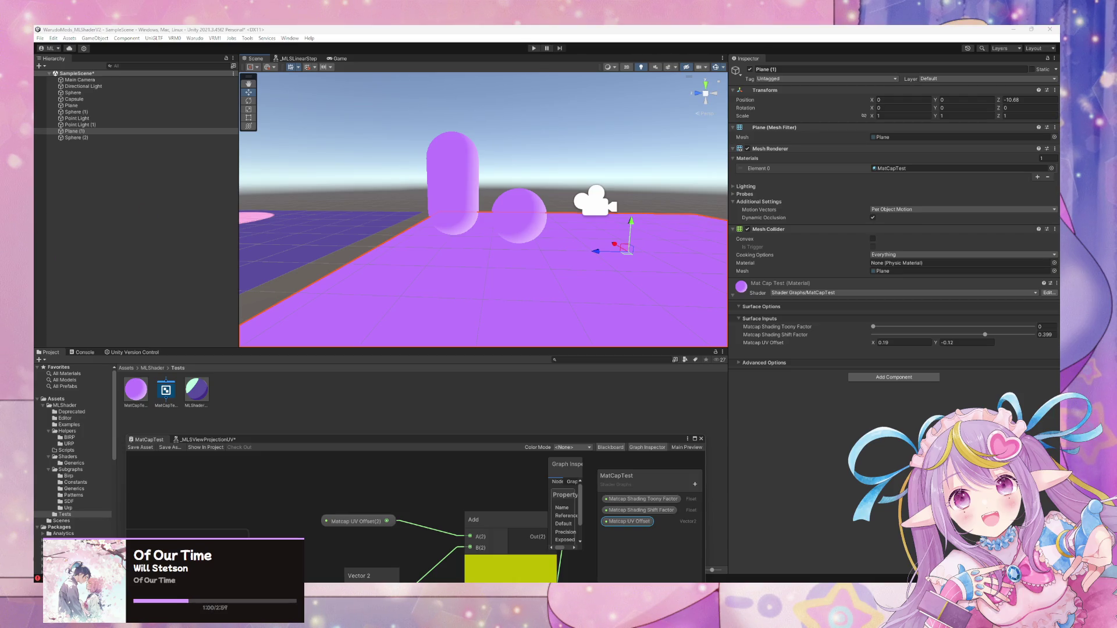
pyautogui.moveTo(607, 241)
pyautogui.mouseDown()
pyautogui.moveTo(613, 217)
pyautogui.moveTo(628, 281)
pyautogui.mouseUp()
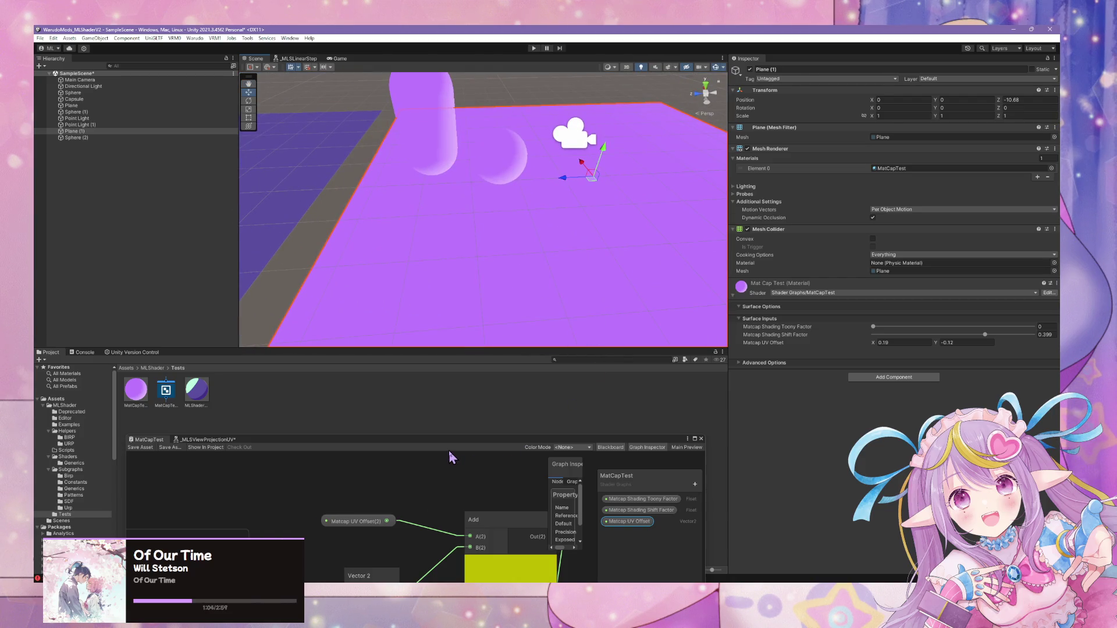
pyautogui.click(209, 440)
pyautogui.moveTo(352, 447)
pyautogui.mouseDown()
pyautogui.moveTo(486, 242)
pyautogui.moveTo(456, 225)
pyautogui.mouseUp()
pyautogui.click(253, 227)
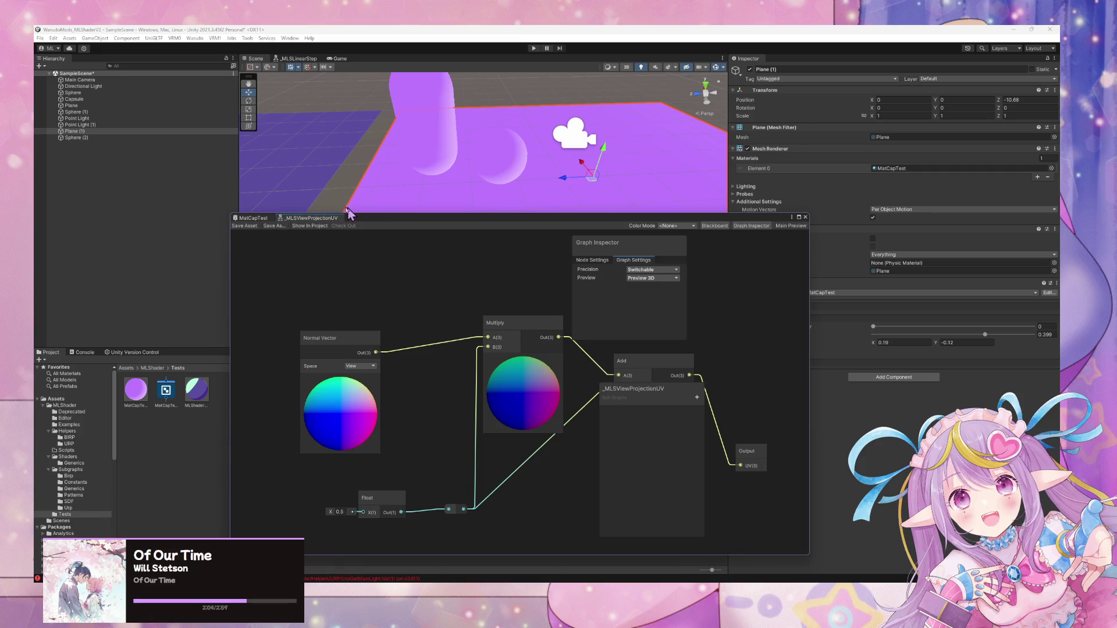
pyautogui.click(254, 218)
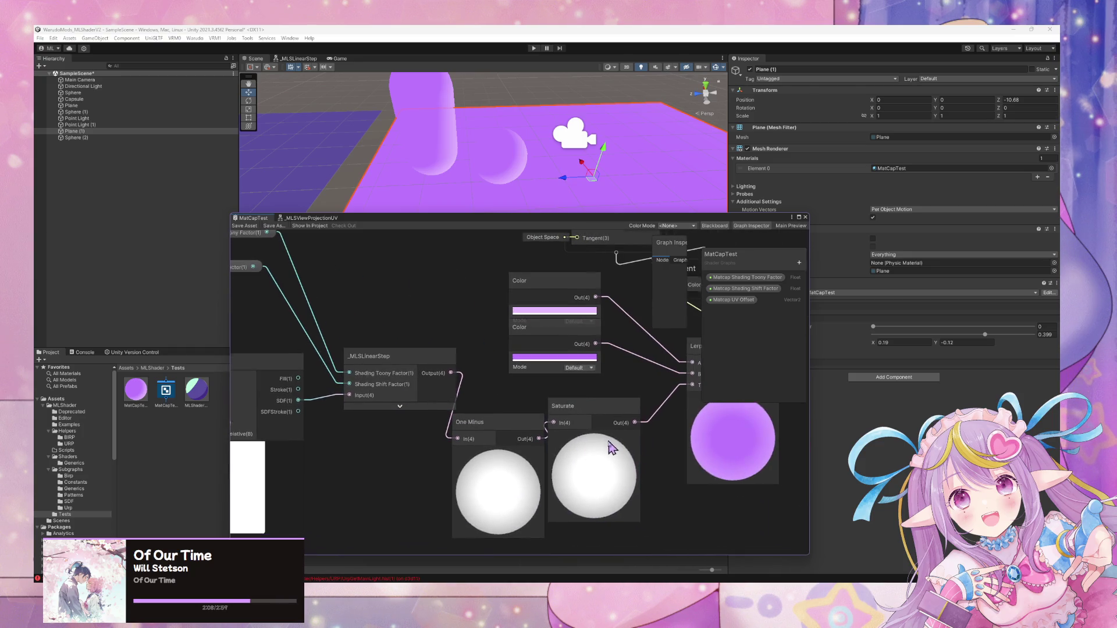
# Wire _MLSLinearStep straight into Saturate and delete the One Minus node.
pyautogui.moveTo(580, 423); pyautogui.dragTo(580, 434)
pyautogui.moveTo(452, 373); pyautogui.dragTo(554, 435)
pyautogui.click(498, 438)
pyautogui.press('Delete')
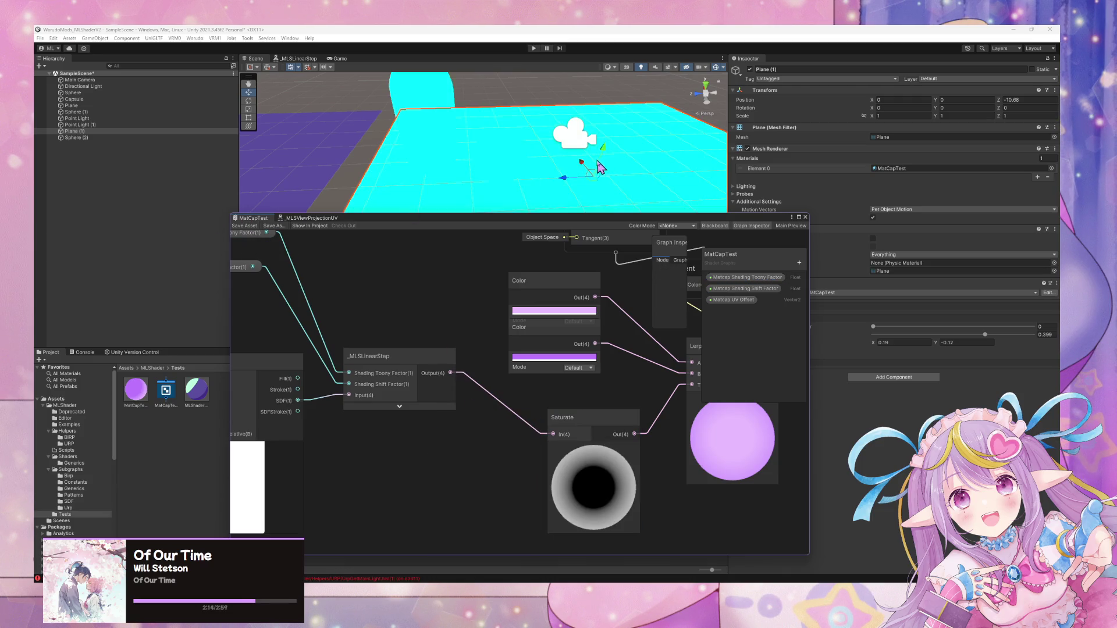
pyautogui.moveTo(549, 142)
pyautogui.mouseDown()
pyautogui.moveTo(425, 174)
pyautogui.moveTo(449, 199)
pyautogui.moveTo(609, 152)
pyautogui.mouseUp()
# Raise the material's Toony Factor back to 1.
pyautogui.moveTo(581, 224); pyautogui.dragTo(506, 333)
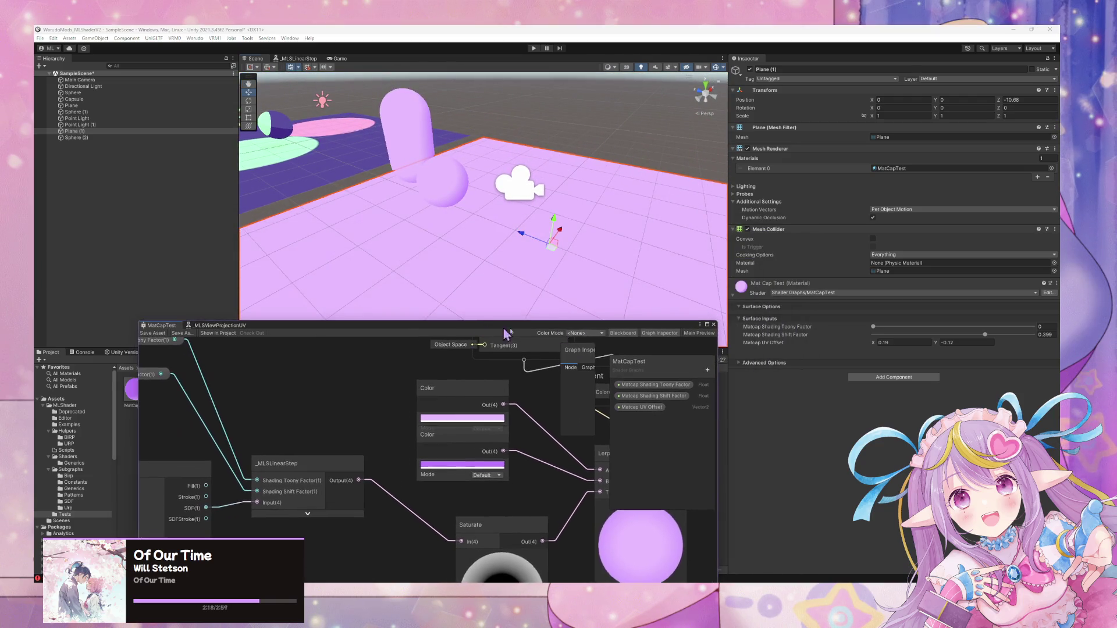
pyautogui.moveTo(880, 330)
pyautogui.mouseDown()
pyautogui.moveTo(908, 327)
pyautogui.moveTo(865, 327)
pyautogui.moveTo(1036, 327)
pyautogui.mouseUp()
pyautogui.moveTo(572, 222)
pyautogui.mouseDown()
pyautogui.moveTo(661, 209)
pyautogui.moveTo(581, 215)
pyautogui.moveTo(675, 221)
pyautogui.moveTo(641, 142)
pyautogui.mouseUp()
# Trim Matcap UV Offset X to 0.1 and set Y to -0.03.
pyautogui.scroll(5, 645, 152)
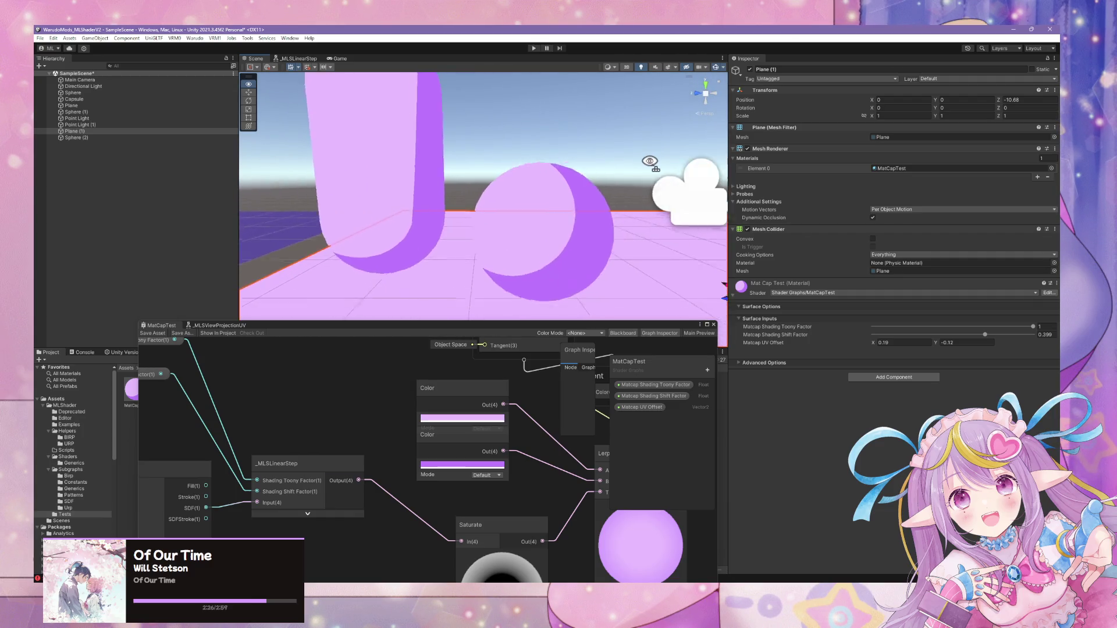
pyautogui.scroll(-3, 651, 160)
pyautogui.scroll(2, 657, 168)
pyautogui.scroll(-8, 524, 175)
pyautogui.moveTo(536, 179)
pyautogui.mouseDown()
pyautogui.moveTo(536, 219)
pyautogui.moveTo(531, 199)
pyautogui.mouseUp()
pyautogui.scroll(5, 534, 182)
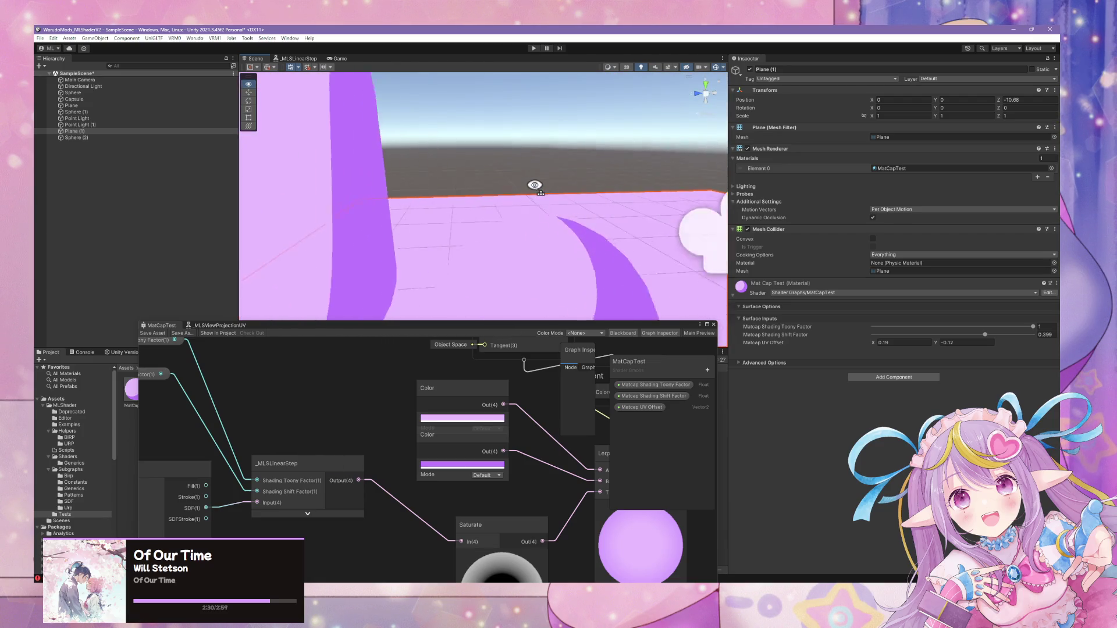
pyautogui.scroll(-2, 534, 182)
pyautogui.moveTo(874, 344); pyautogui.dragTo(874, 343)
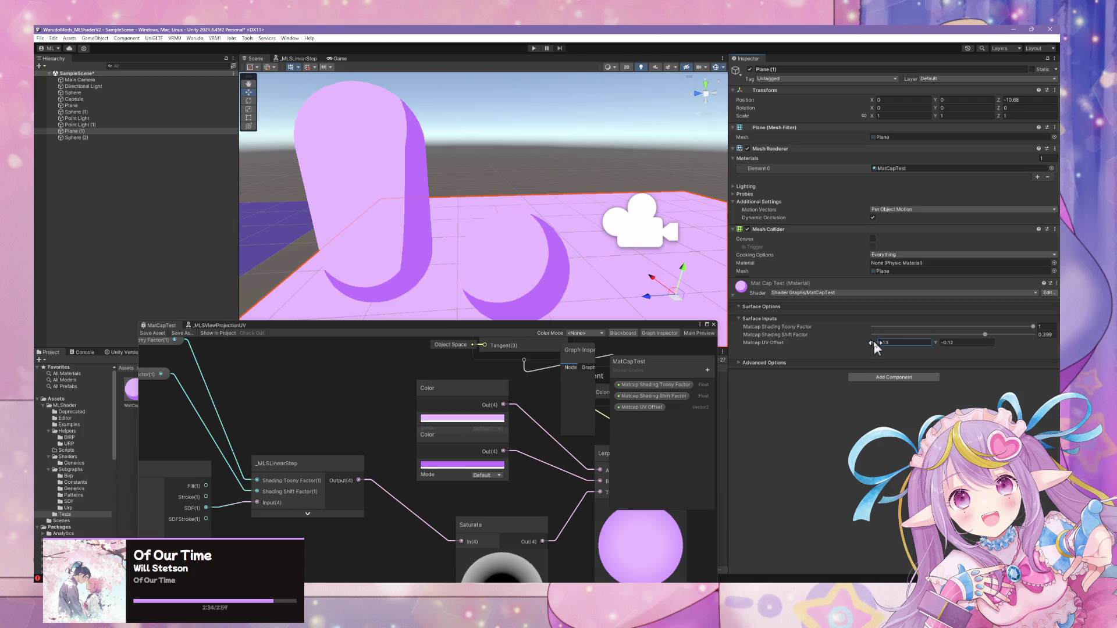
pyautogui.click(909, 343)
pyautogui.press('BackSpace')
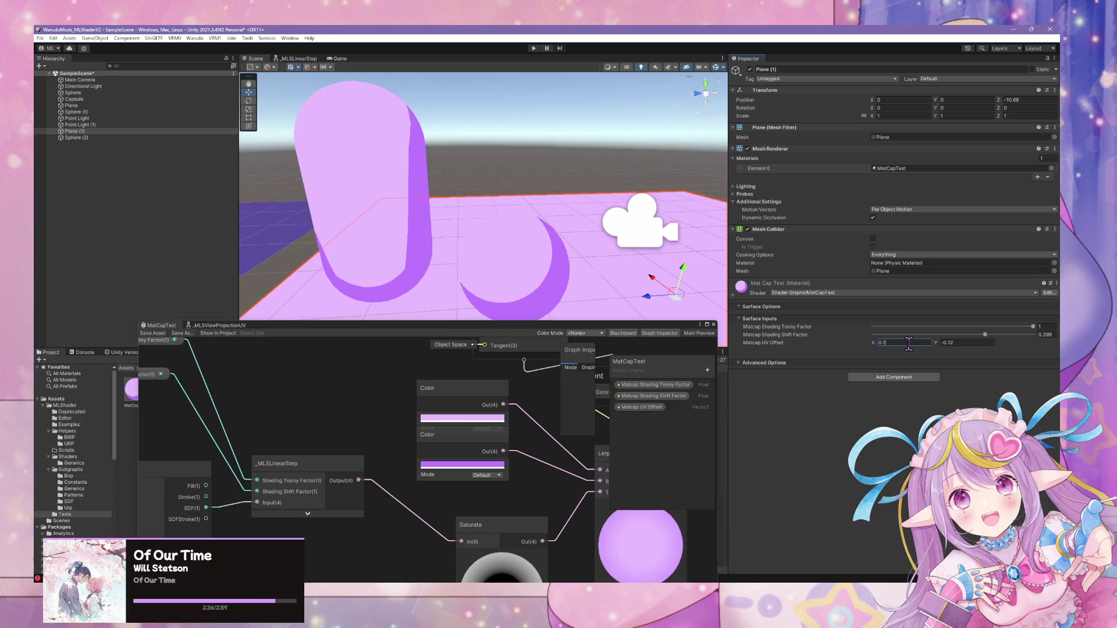
pyautogui.click(954, 344)
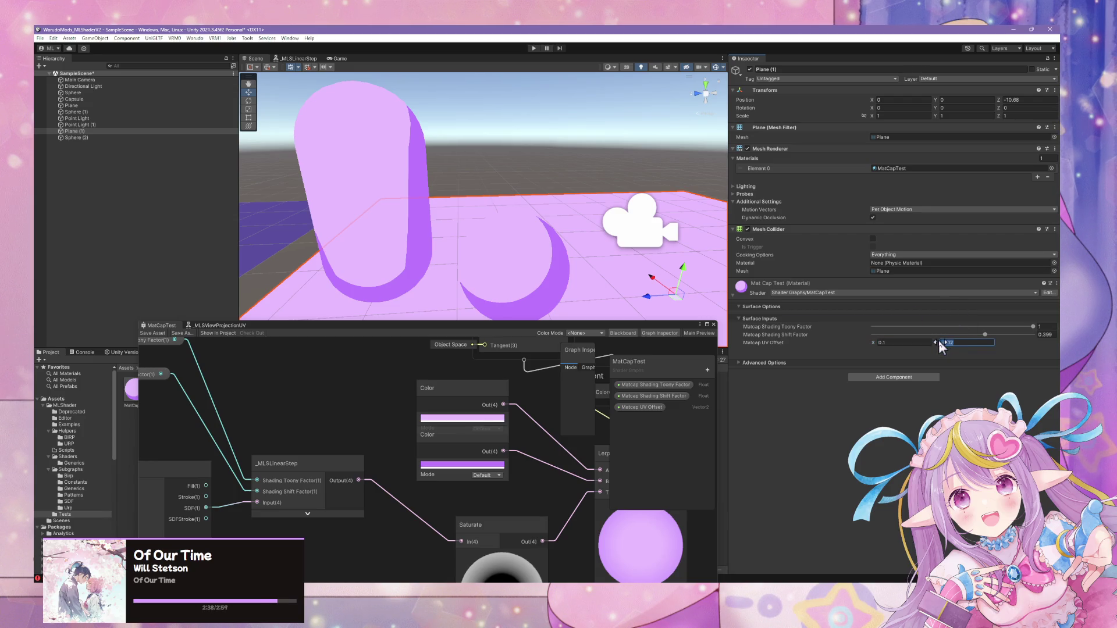
pyautogui.write('-0.03')
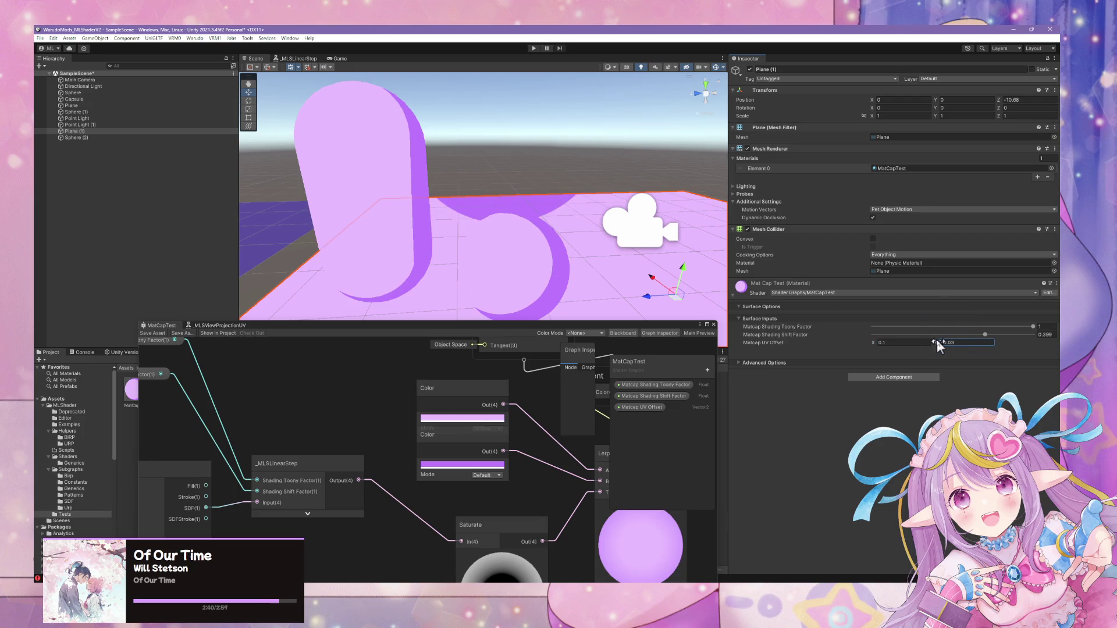
# Nudge Shading Shift Factor up to about 0.5 and bring UV Offset X back to 0.13.
pyautogui.moveTo(986, 336); pyautogui.dragTo(992, 336)
pyautogui.click(896, 343)
pyautogui.write('0.04')
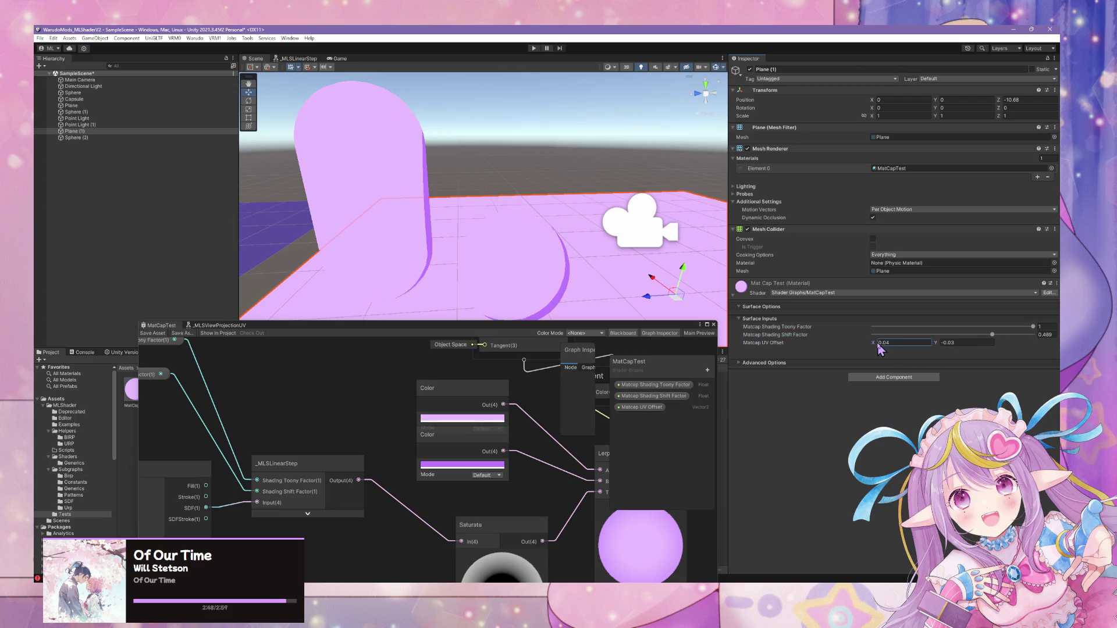
pyautogui.moveTo(573, 208)
pyautogui.mouseDown()
pyautogui.moveTo(430, 238)
pyautogui.moveTo(195, 260)
pyautogui.moveTo(367, 256)
pyautogui.moveTo(552, 233)
pyautogui.moveTo(703, 342)
pyautogui.moveTo(581, 232)
pyautogui.moveTo(543, 239)
pyautogui.moveTo(587, 229)
pyautogui.moveTo(550, 245)
pyautogui.moveTo(575, 253)
pyautogui.moveTo(539, 249)
pyautogui.moveTo(579, 264)
pyautogui.moveTo(506, 245)
pyautogui.mouseUp()
pyautogui.rightClick(156, 206)
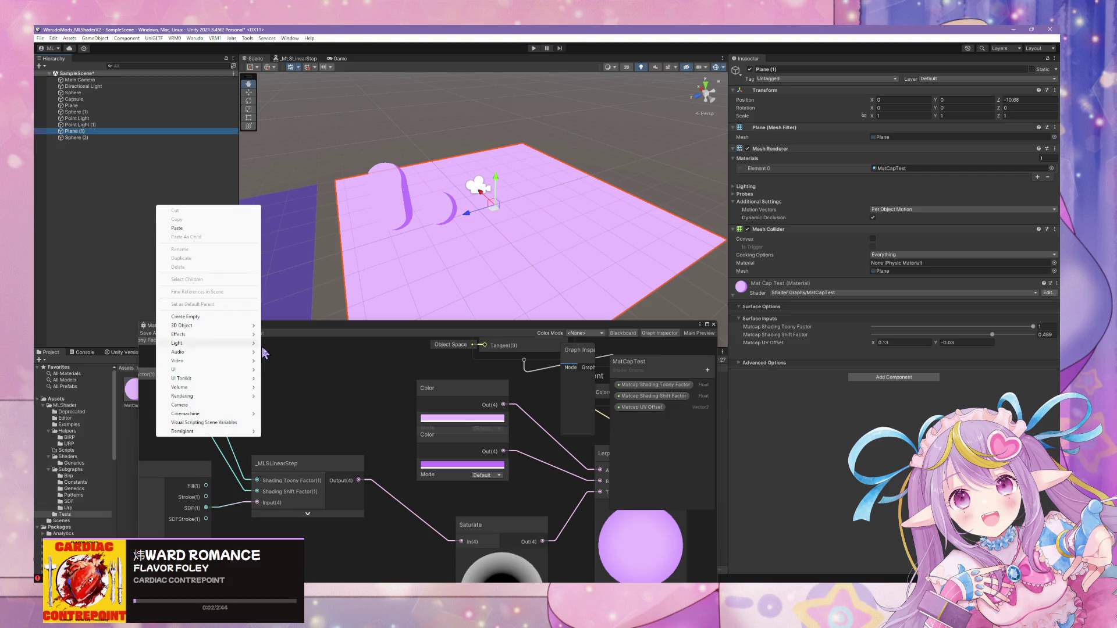
# Create a cube and zero its X and Y position.
pyautogui.moveTo(239, 333)
pyautogui.click(286, 326)
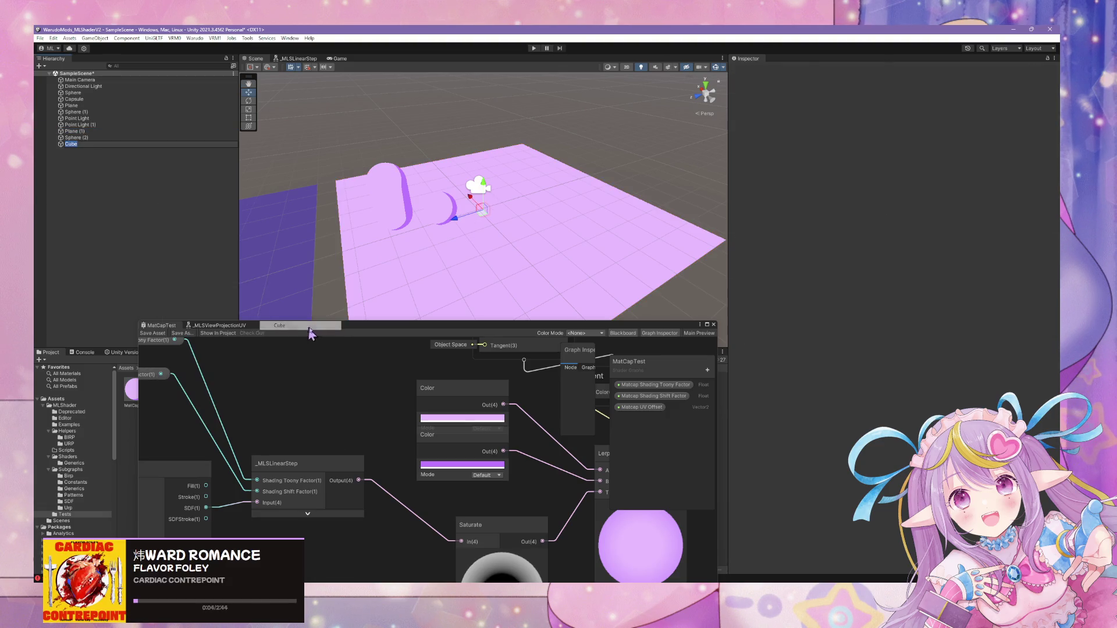
pyautogui.moveTo(501, 217); pyautogui.dragTo(526, 211)
pyautogui.click(901, 100)
pyautogui.write('0')
pyautogui.press('Tab')
pyautogui.write('0')
pyautogui.press('Tab')
pyautogui.write('0')
pyautogui.press('Return')
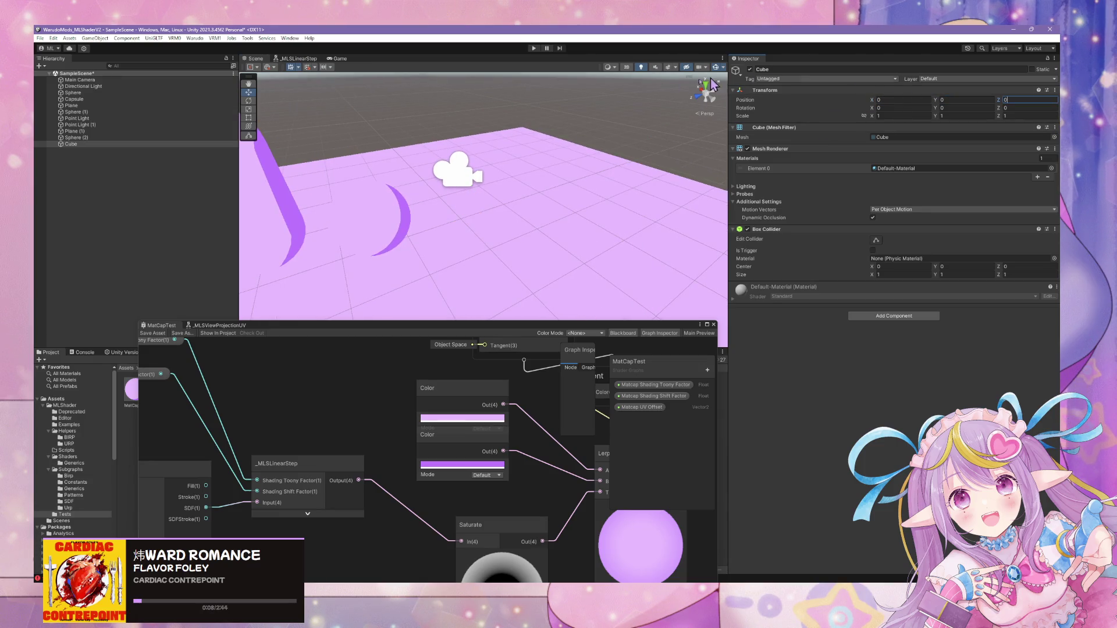
# Move the cube to Z -10.255 and raise it off the floor.
pyautogui.press('f')
pyautogui.moveTo(429, 138)
pyautogui.mouseDown()
pyautogui.moveTo(582, 208)
pyautogui.moveTo(732, 225)
pyautogui.moveTo(758, 291)
pyautogui.mouseUp()
pyautogui.press('f')
pyautogui.moveTo(516, 148); pyautogui.dragTo(519, 110)
# Tilt the cube 45° on X and Z and give it the MatCapTest material.
pyautogui.click(903, 108)
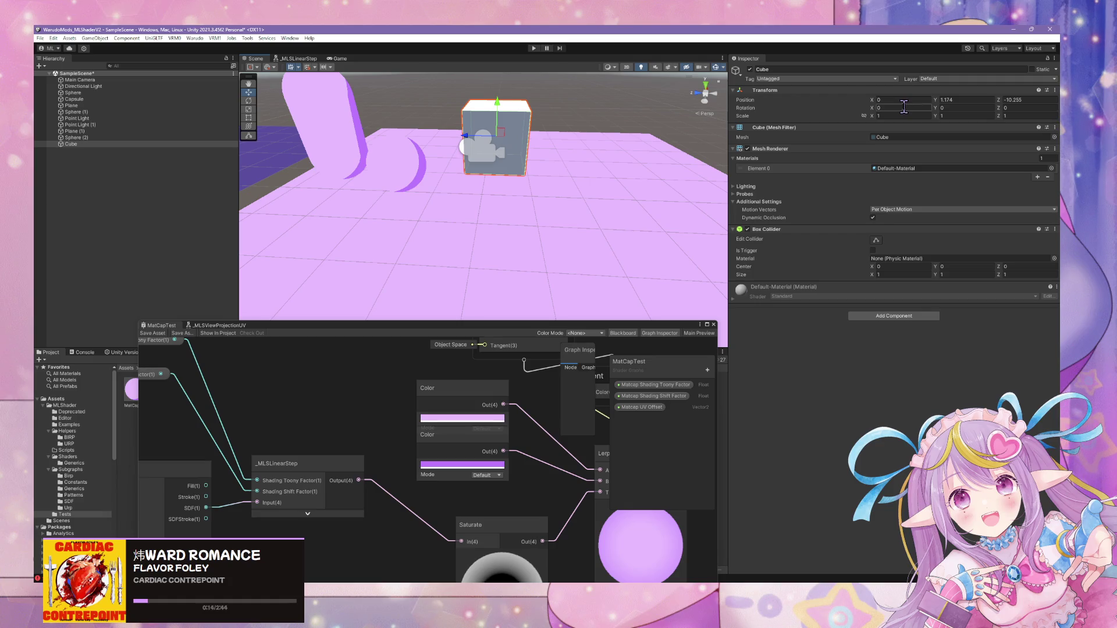
pyautogui.press('Tab')
pyautogui.press('Tab')
pyautogui.write('45')
pyautogui.click(902, 108)
pyautogui.write('45')
pyautogui.moveTo(639, 124); pyautogui.dragTo(594, 110)
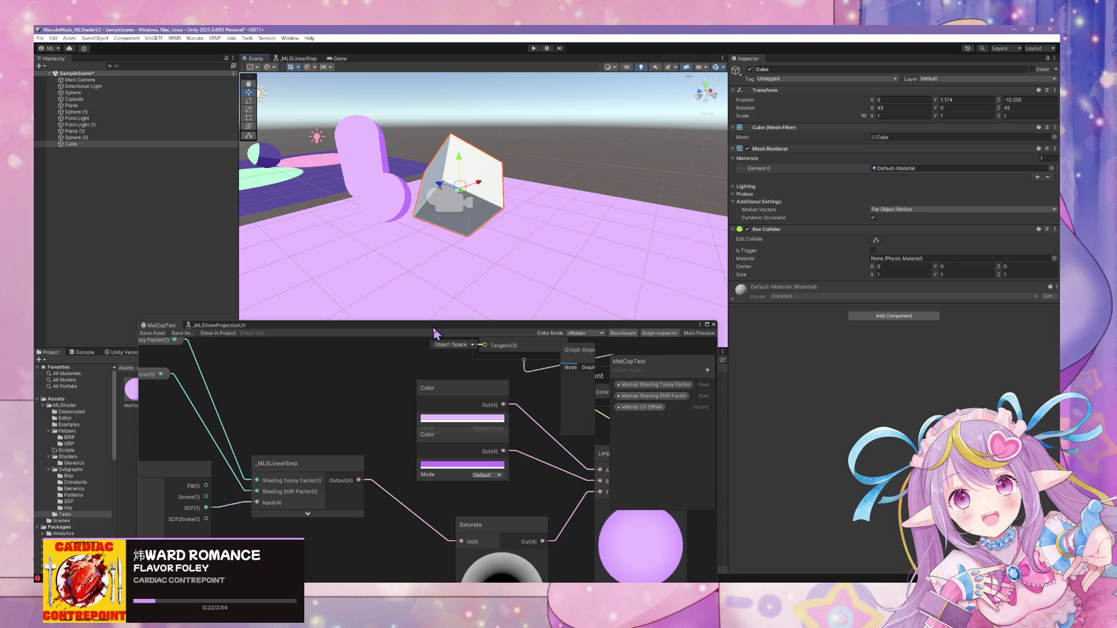
pyautogui.moveTo(433, 329); pyautogui.dragTo(673, 391)
pyautogui.moveTo(145, 397)
pyautogui.mouseDown()
pyautogui.moveTo(472, 209)
pyautogui.moveTo(586, 223)
pyautogui.moveTo(389, 217)
pyautogui.moveTo(154, 230)
pyautogui.moveTo(584, 239)
pyautogui.moveTo(542, 217)
pyautogui.moveTo(568, 194)
pyautogui.moveTo(530, 244)
pyautogui.moveTo(534, 267)
pyautogui.moveTo(459, 256)
pyautogui.moveTo(484, 257)
pyautogui.moveTo(491, 224)
pyautogui.moveTo(803, 244)
pyautogui.moveTo(738, 247)
pyautogui.moveTo(583, 322)
pyautogui.moveTo(464, 211)
pyautogui.moveTo(521, 215)
pyautogui.moveTo(522, 145)
pyautogui.mouseUp()
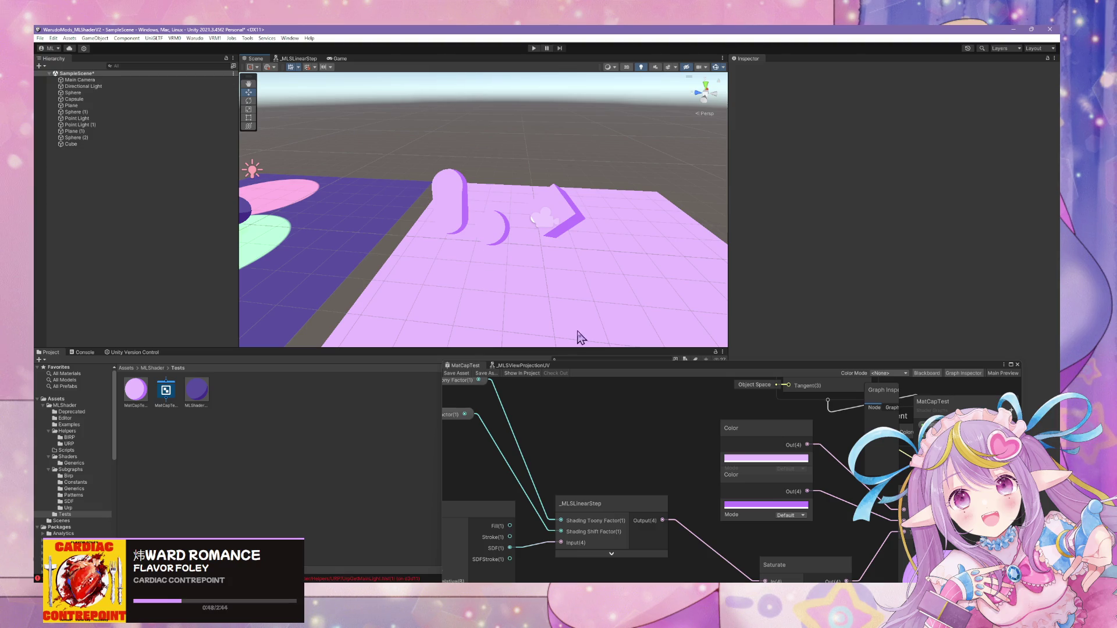
# Float the Shader Graph window and delete the stray _MLSViewProjectionUV node.
pyautogui.moveTo(583, 366)
pyautogui.mouseDown()
pyautogui.moveTo(599, 189)
pyautogui.moveTo(540, 137)
pyautogui.mouseUp()
pyautogui.moveTo(531, 195); pyautogui.dragTo(760, 277)
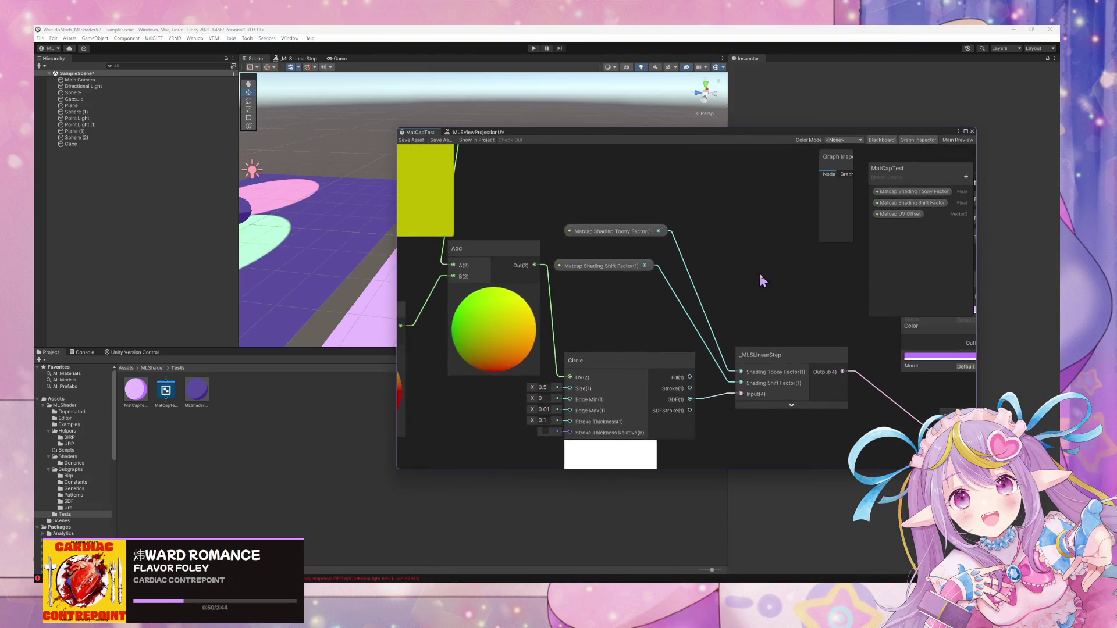
pyautogui.scroll(3, 698, 260)
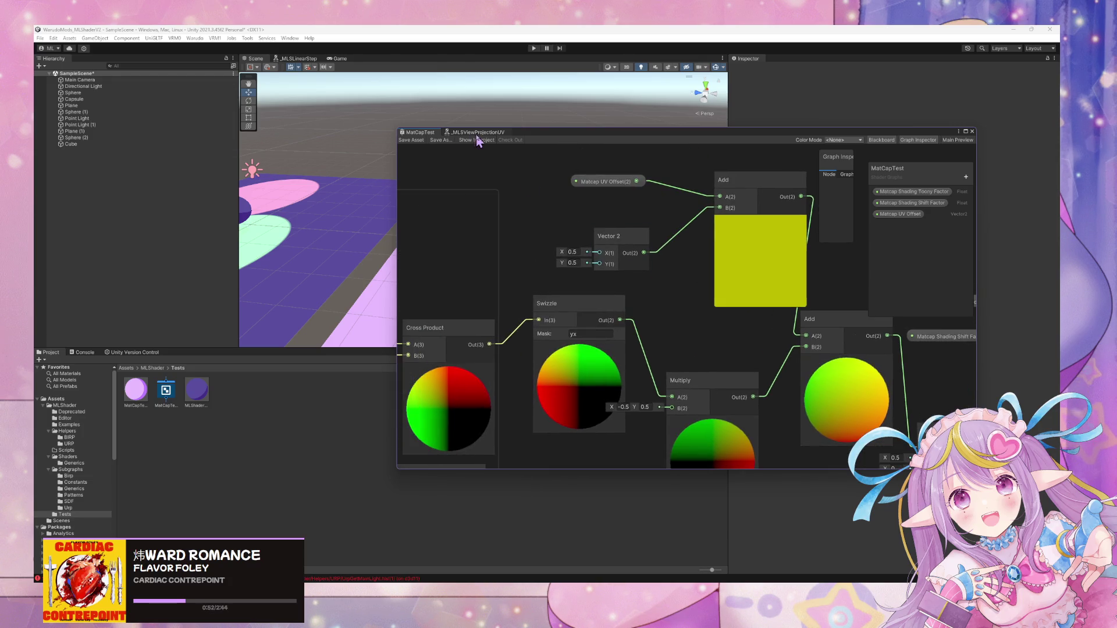
pyautogui.click(478, 132)
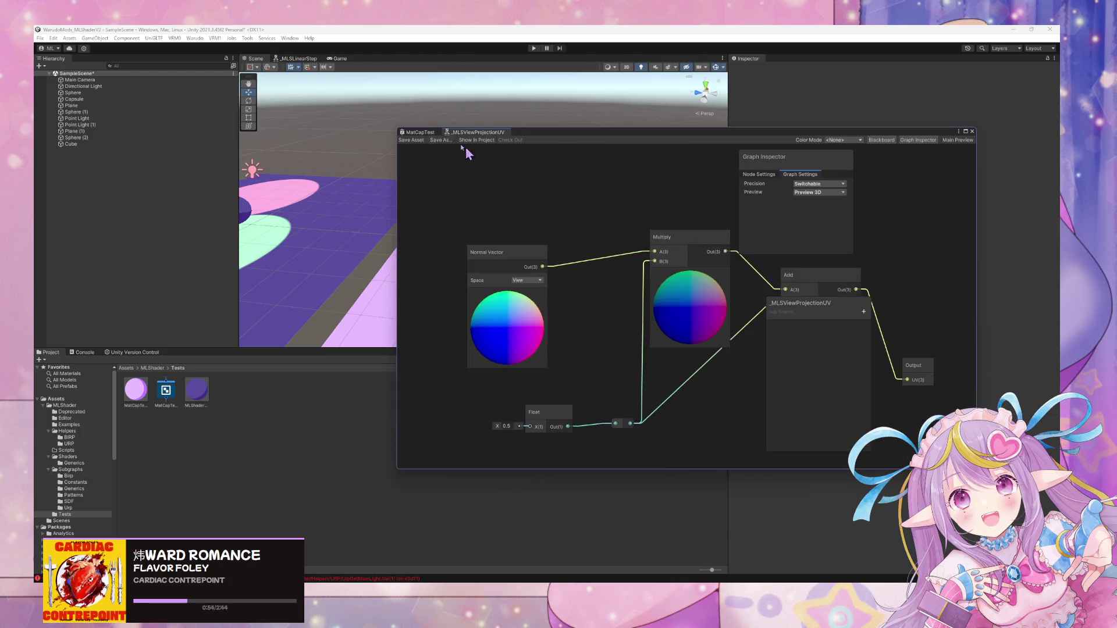
pyautogui.click(430, 135)
pyautogui.scroll(-3, 721, 286)
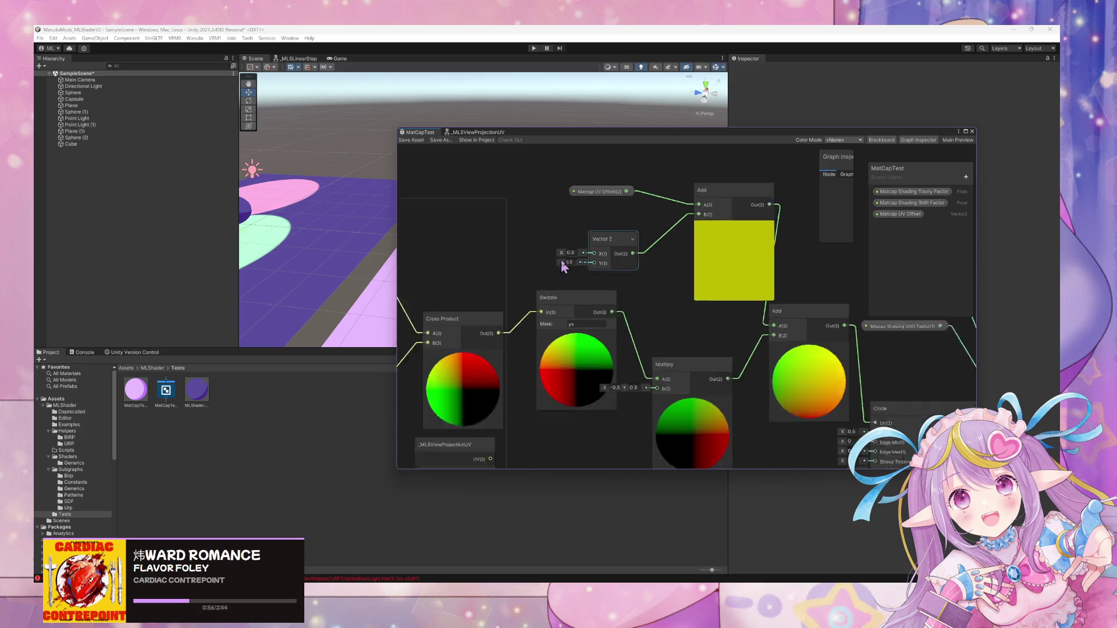
pyautogui.scroll(2, 723, 291)
pyautogui.click(626, 414)
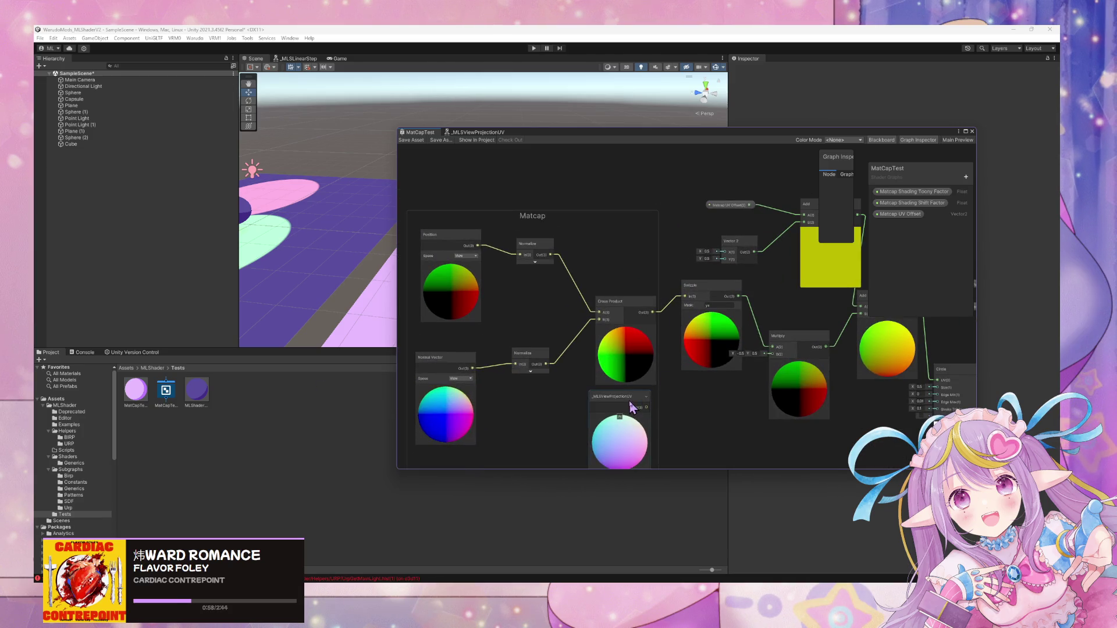
pyautogui.press('Delete')
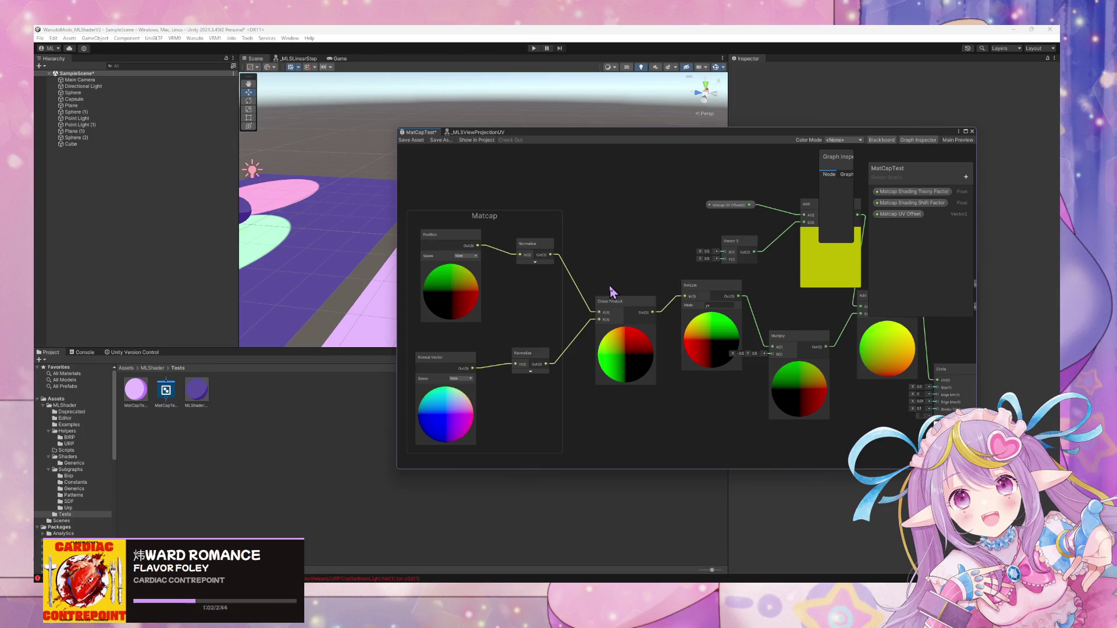
# Collapse the Cross Product, Swizzle and Multiply node previews and tighten their layout.
pyautogui.moveTo(685, 262); pyautogui.dragTo(635, 253)
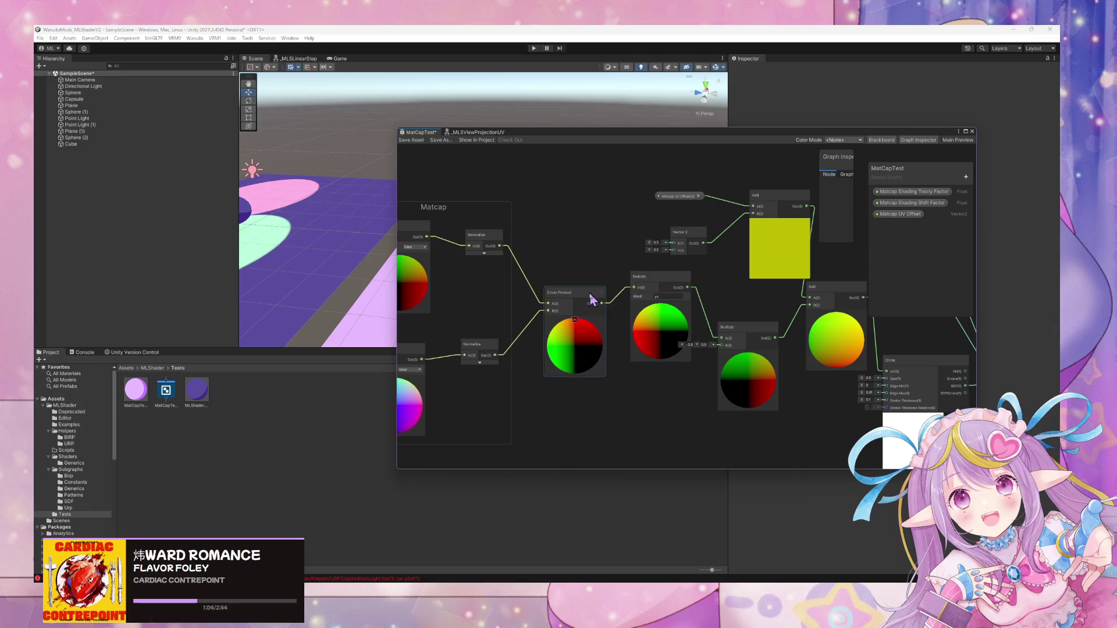
pyautogui.moveTo(591, 300); pyautogui.dragTo(582, 288)
pyautogui.click(566, 308)
pyautogui.click(661, 303)
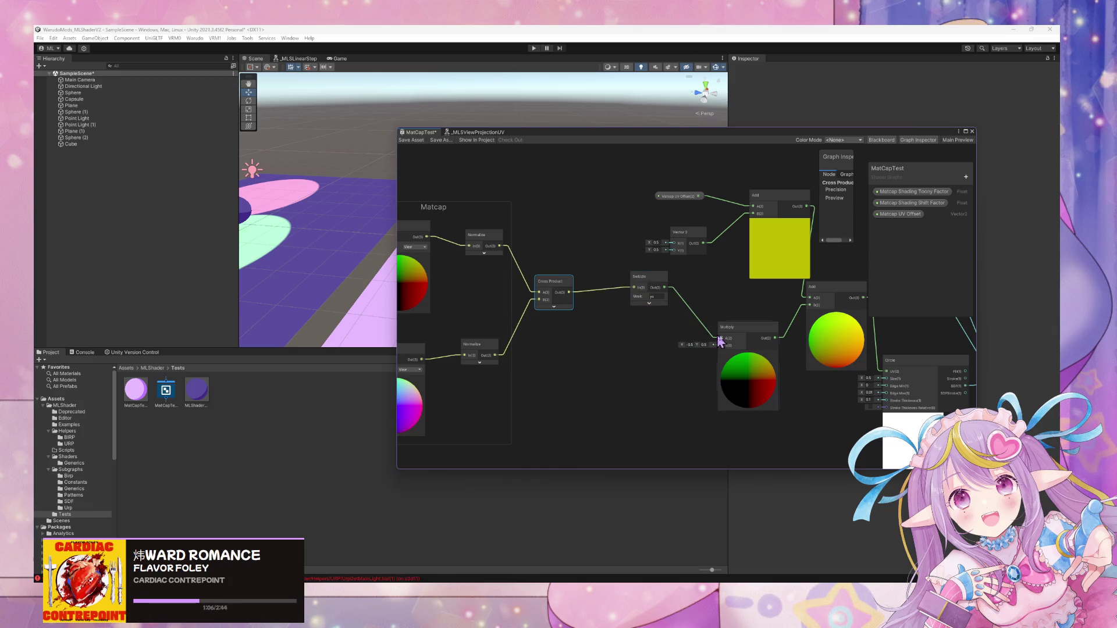
pyautogui.click(749, 356)
pyautogui.moveTo(736, 347); pyautogui.dragTo(724, 317)
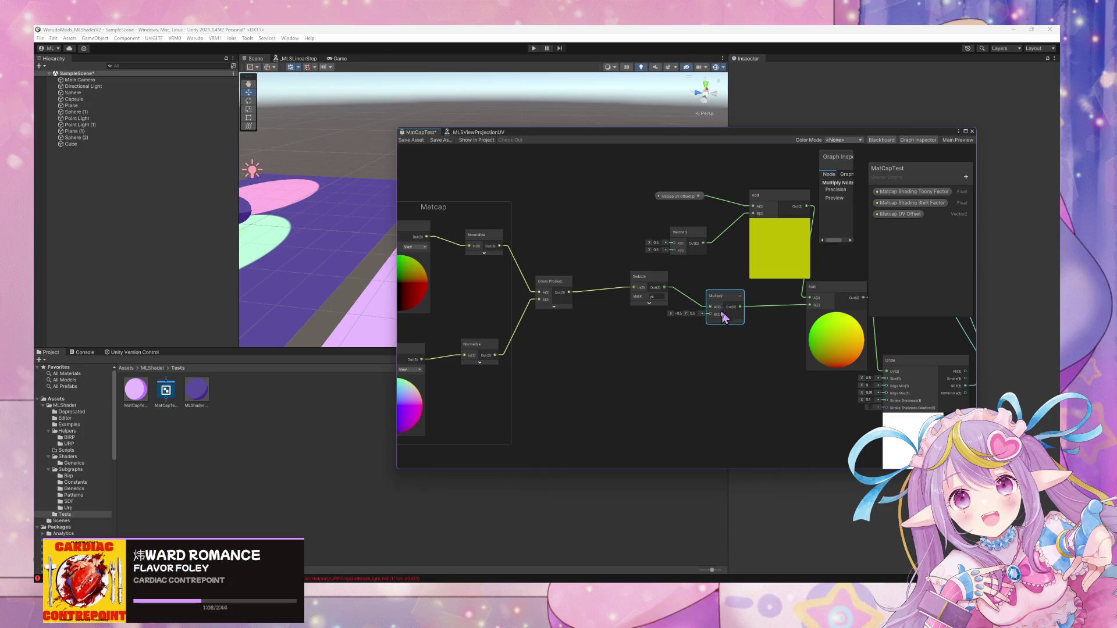
pyautogui.click(740, 297)
pyautogui.click(741, 297)
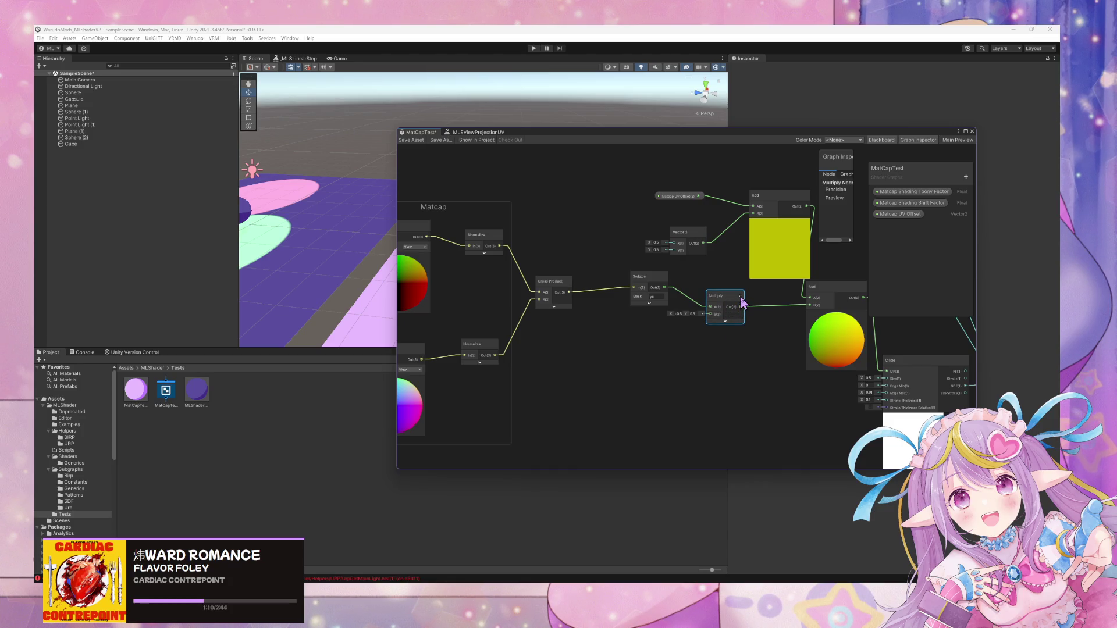
# Shift the Vector 2, Add and Matcap UV Offset nodes left and put Cross Product in the Matcap group.
pyautogui.moveTo(661, 247); pyautogui.dragTo(626, 248)
pyautogui.moveTo(750, 208); pyautogui.dragTo(720, 208)
pyautogui.moveTo(647, 208); pyautogui.dragTo(603, 211)
pyautogui.moveTo(531, 238); pyautogui.dragTo(708, 225)
pyautogui.moveTo(697, 293)
pyautogui.mouseDown()
pyautogui.moveTo(651, 306)
pyautogui.moveTo(752, 306)
pyautogui.mouseUp()
# Rename the Blackboard property to Matcap Shading UV Offset.
pyautogui.doubleClick(918, 220)
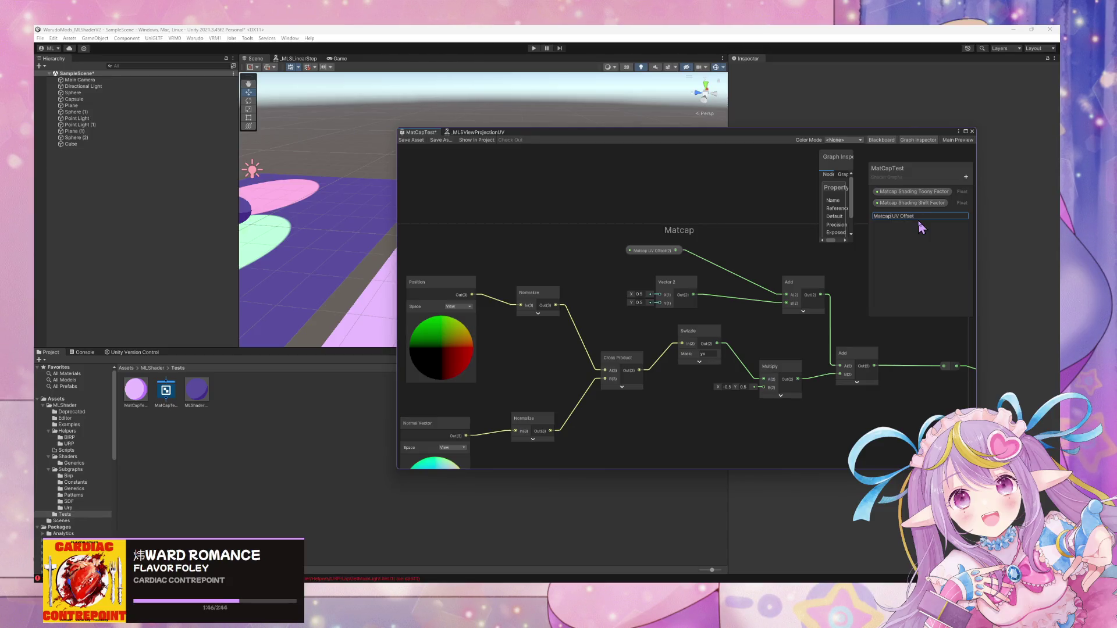
pyautogui.write('Shad')
pyautogui.press('Return')
pyautogui.scroll(-3, 748, 282)
pyautogui.scroll(2, 751, 281)
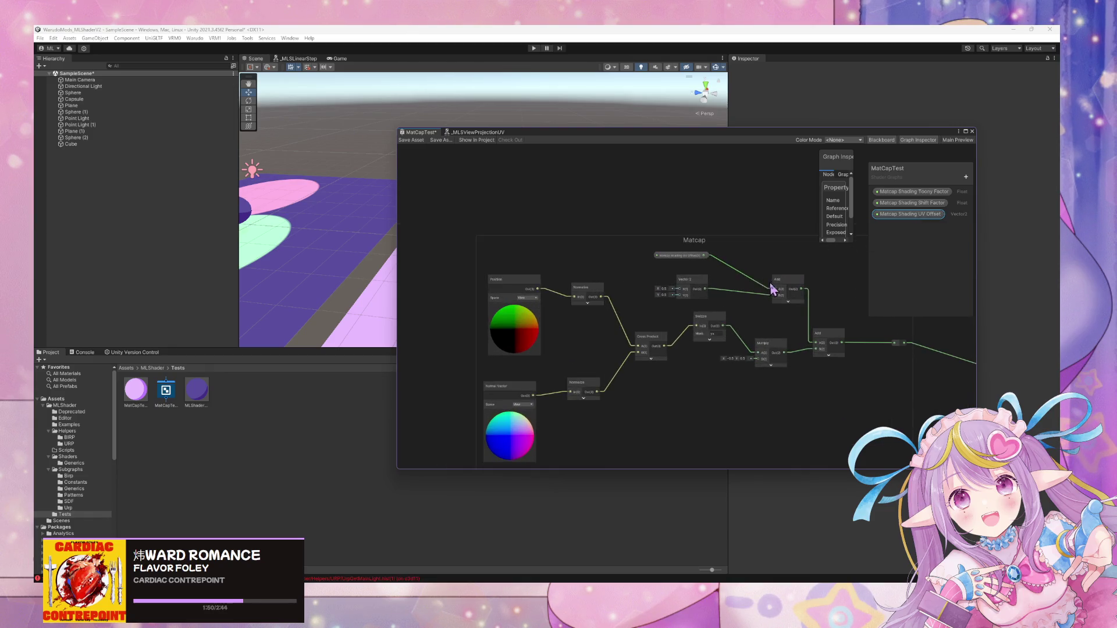
pyautogui.scroll(-2, 718, 304)
# Move the Circle node into the Matcap group, removing its link bend point, with _MLSLinearStep beside it.
pyautogui.moveTo(718, 304)
pyautogui.mouseDown()
pyautogui.moveTo(534, 287)
pyautogui.moveTo(563, 238)
pyautogui.moveTo(715, 283)
pyautogui.mouseUp()
pyautogui.moveTo(881, 365)
pyautogui.mouseDown()
pyautogui.moveTo(625, 363)
pyautogui.moveTo(669, 326)
pyautogui.moveTo(685, 281)
pyautogui.moveTo(691, 304)
pyautogui.mouseUp()
pyautogui.click(654, 314)
pyautogui.press('Delete')
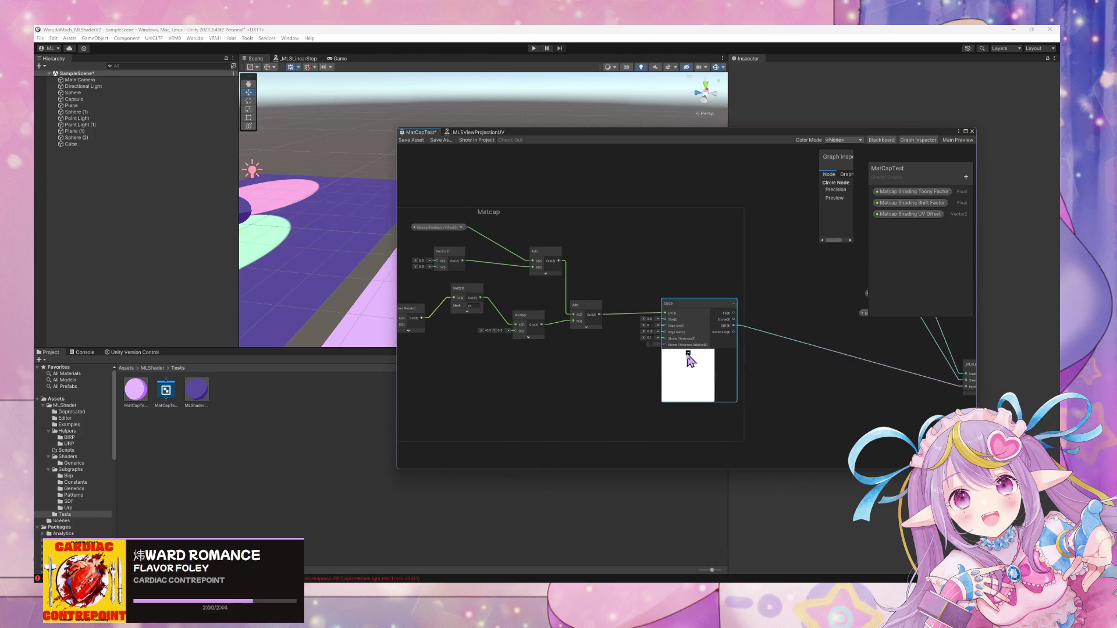
pyautogui.click(688, 353)
pyautogui.hscroll(5, 775, 358)
pyautogui.moveTo(794, 354)
pyautogui.mouseDown()
pyautogui.moveTo(568, 340)
pyautogui.moveTo(500, 367)
pyautogui.moveTo(611, 364)
pyautogui.moveTo(661, 296)
pyautogui.moveTo(698, 291)
pyautogui.moveTo(563, 261)
pyautogui.mouseUp()
# Add the two property nodes and the Saturate node to the Matcap group.
pyautogui.moveTo(675, 298)
pyautogui.mouseDown()
pyautogui.moveTo(553, 289)
pyautogui.moveTo(547, 279)
pyautogui.mouseUp()
pyautogui.moveTo(751, 337); pyautogui.dragTo(619, 322)
pyautogui.moveTo(782, 378)
pyautogui.mouseDown()
pyautogui.moveTo(550, 371)
pyautogui.moveTo(643, 331)
pyautogui.moveTo(647, 305)
pyautogui.moveTo(629, 314)
pyautogui.mouseUp()
pyautogui.click(701, 408)
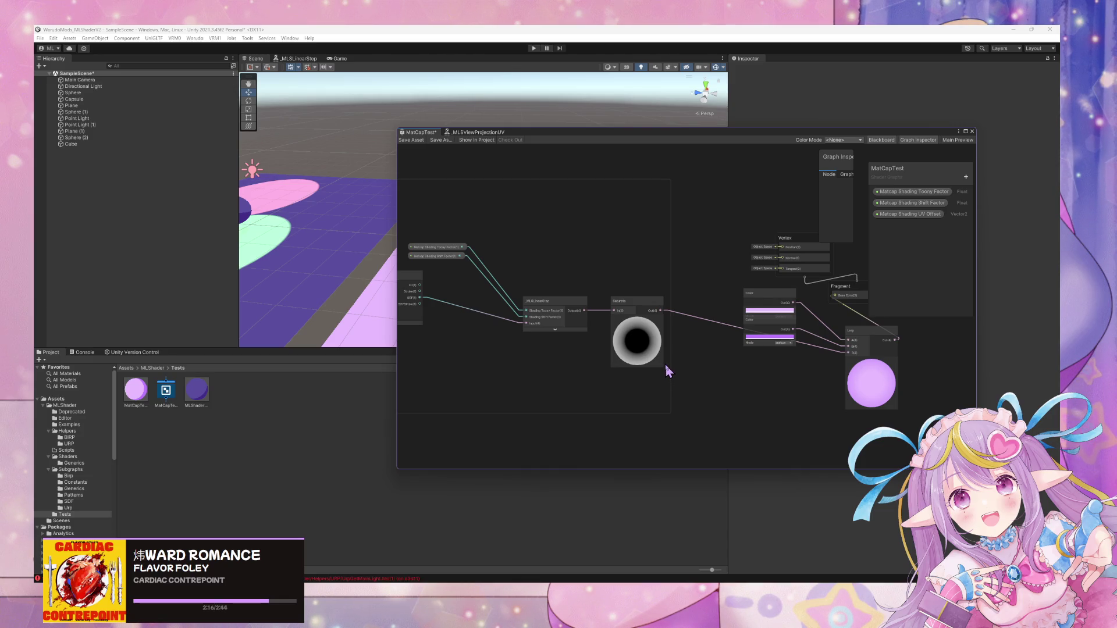
pyautogui.scroll(-5, 587, 361)
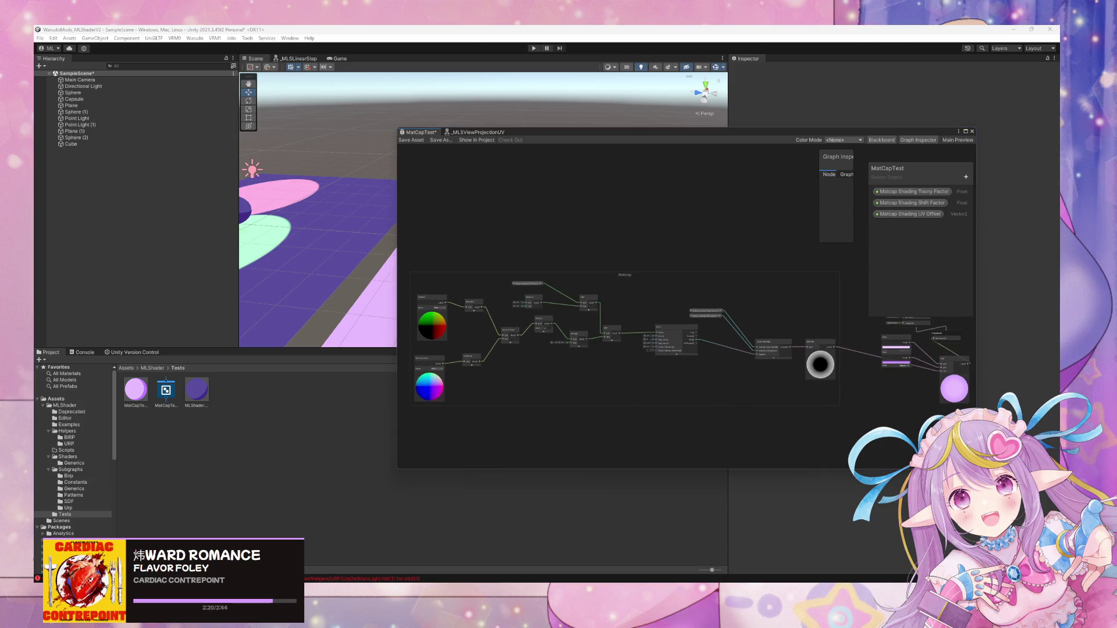
pyautogui.hotkey('alt', 'Tab')
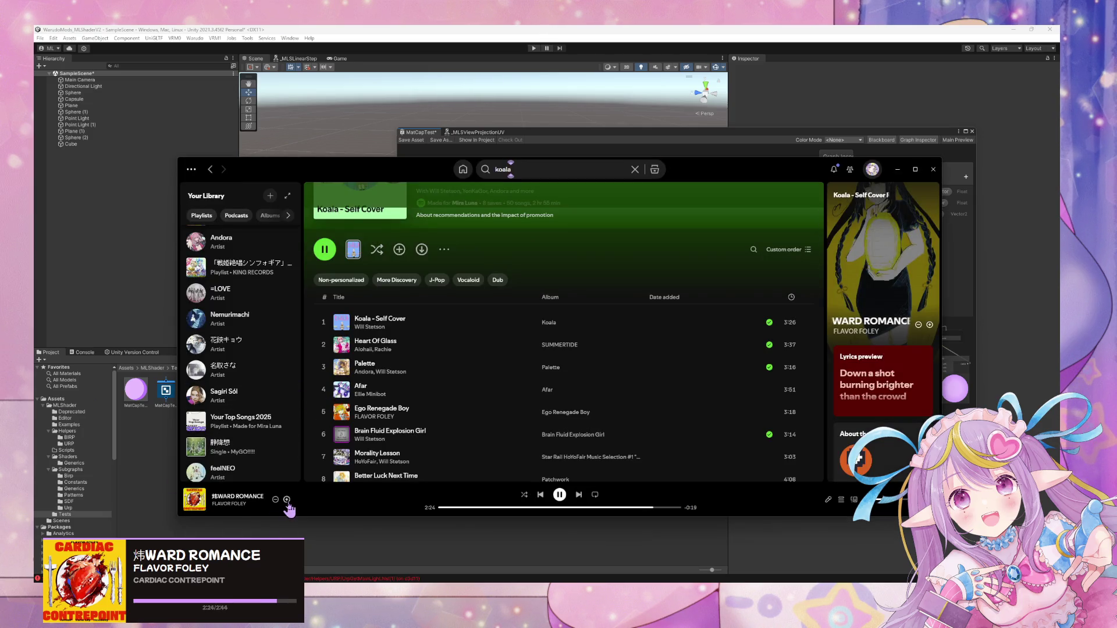
# Save the playing track WARD ROMANCE by FLAVOR FOLEY to Liked Songs.
pyautogui.click(286, 500)
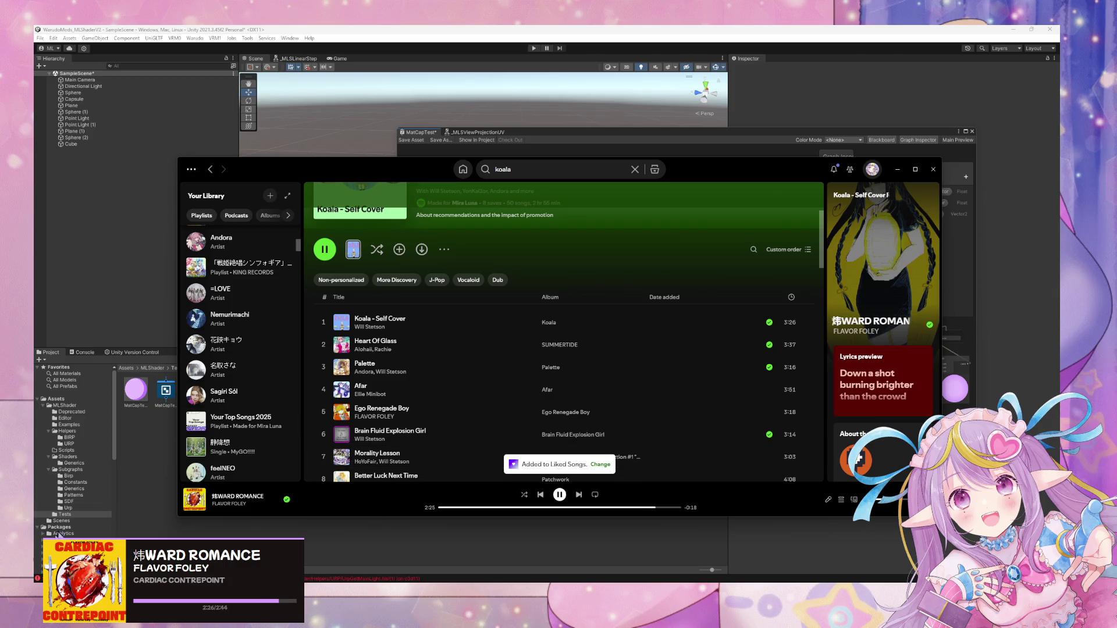
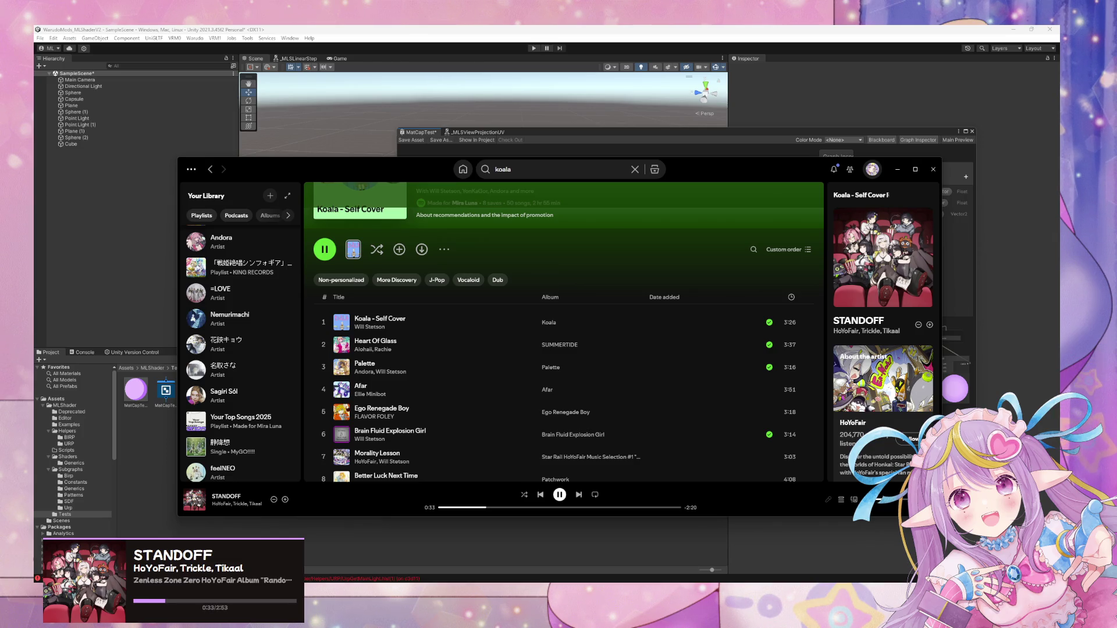
# Bring the Unity Shader Graph window with the MatCapTest graph in front of Spotify.
pyautogui.click(561, 133)
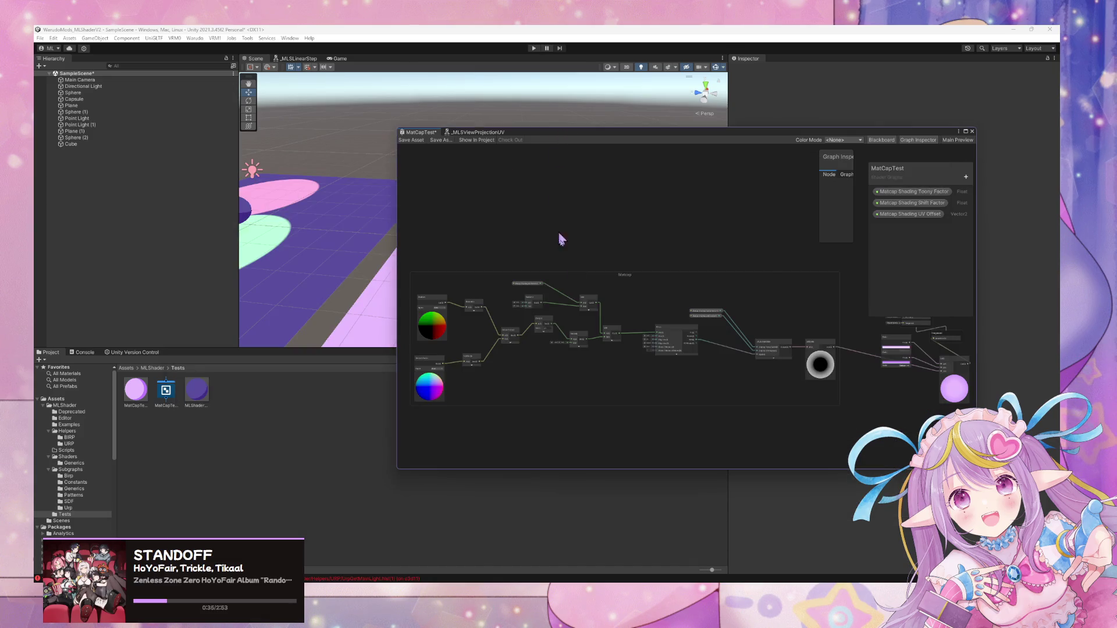
# Add a reroute point on the Saturate output wire and group it as 'Shadow Attenuation'.
pyautogui.moveTo(668, 288); pyautogui.dragTo(577, 251)
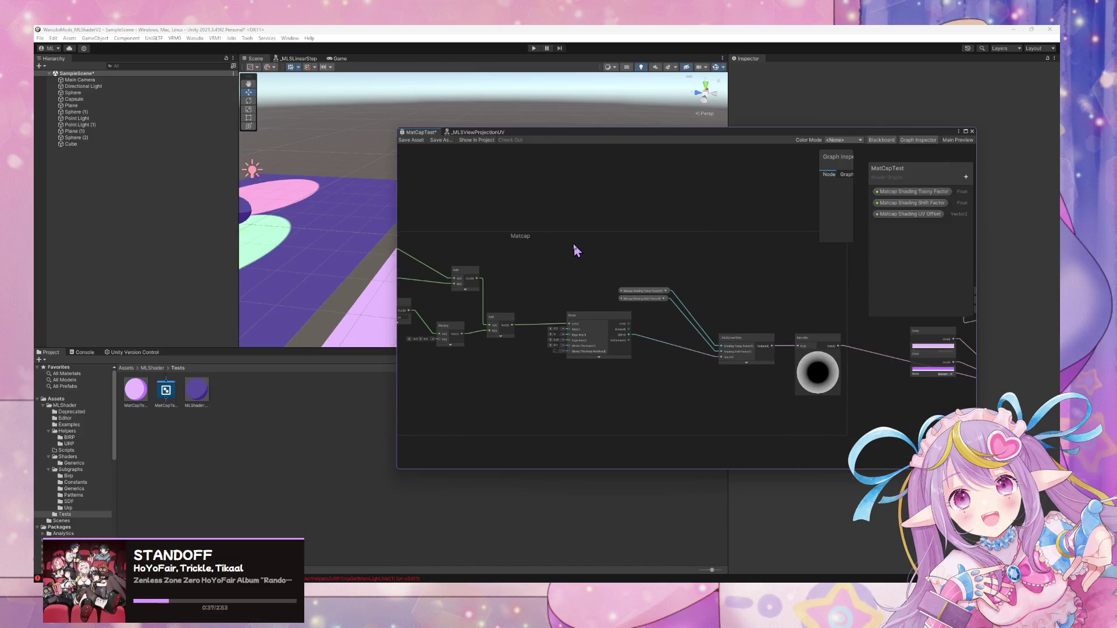
pyautogui.scroll(-1, 577, 250)
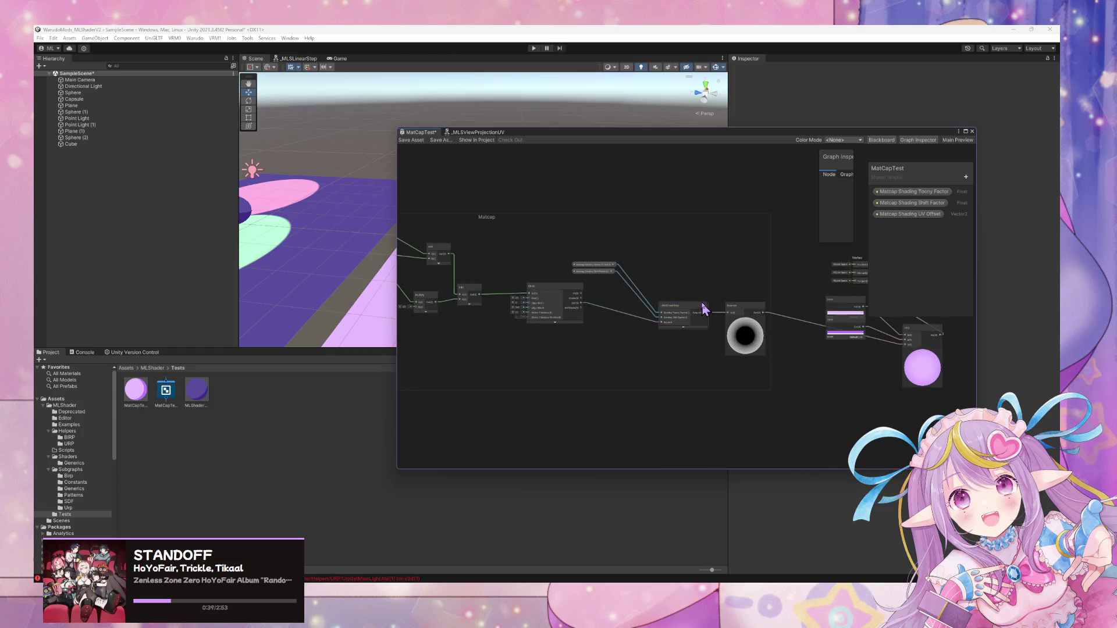
pyautogui.moveTo(670, 273)
pyautogui.mouseDown()
pyautogui.moveTo(601, 264)
pyautogui.moveTo(696, 269)
pyautogui.moveTo(635, 289)
pyautogui.moveTo(725, 297)
pyautogui.mouseUp()
pyautogui.click(611, 291)
pyautogui.doubleClick(706, 291)
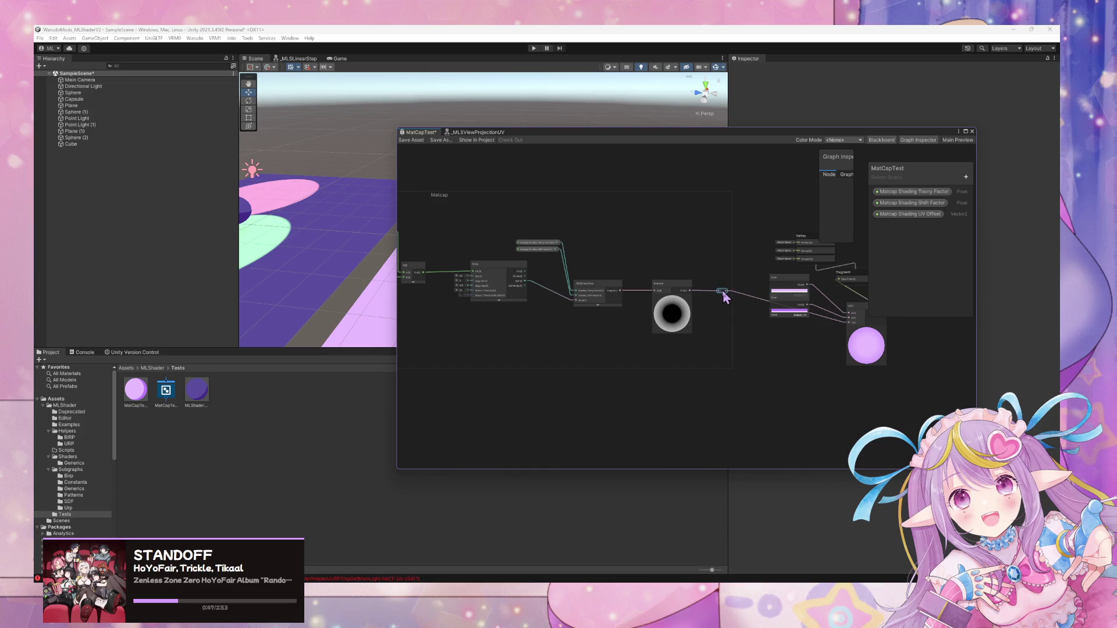
pyautogui.hotkey('ctrl', 'g')
pyautogui.scroll(4, 724, 281)
pyautogui.write('Shadow Attenuation')
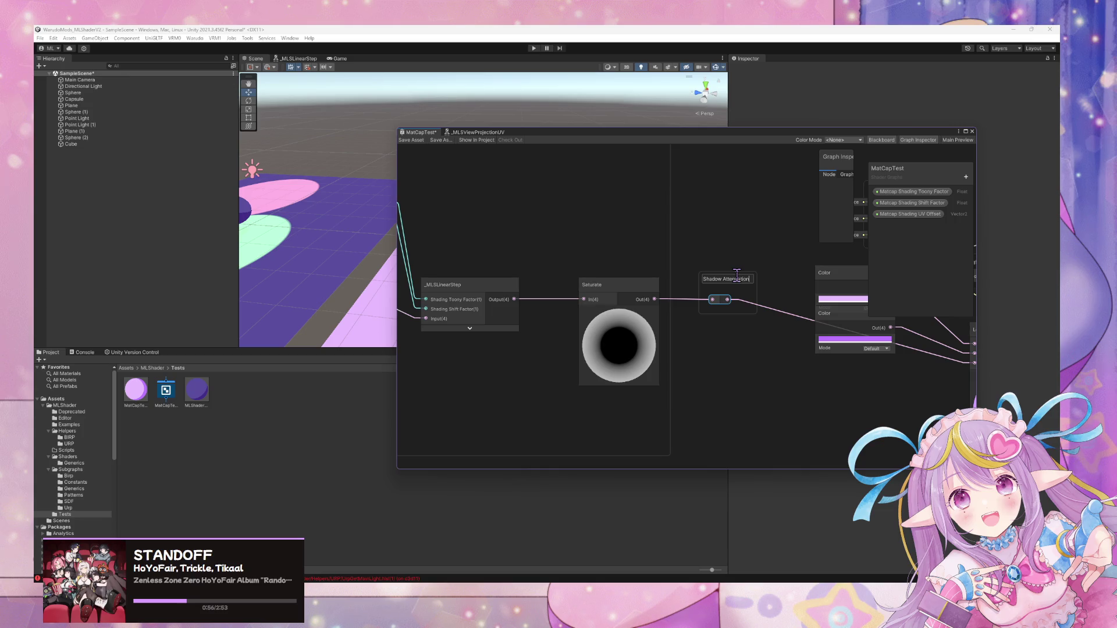
pyautogui.press('Return')
# Move the lower Color node off the pink one, then select the Matcap group.
pyautogui.moveTo(780, 314); pyautogui.dragTo(620, 324)
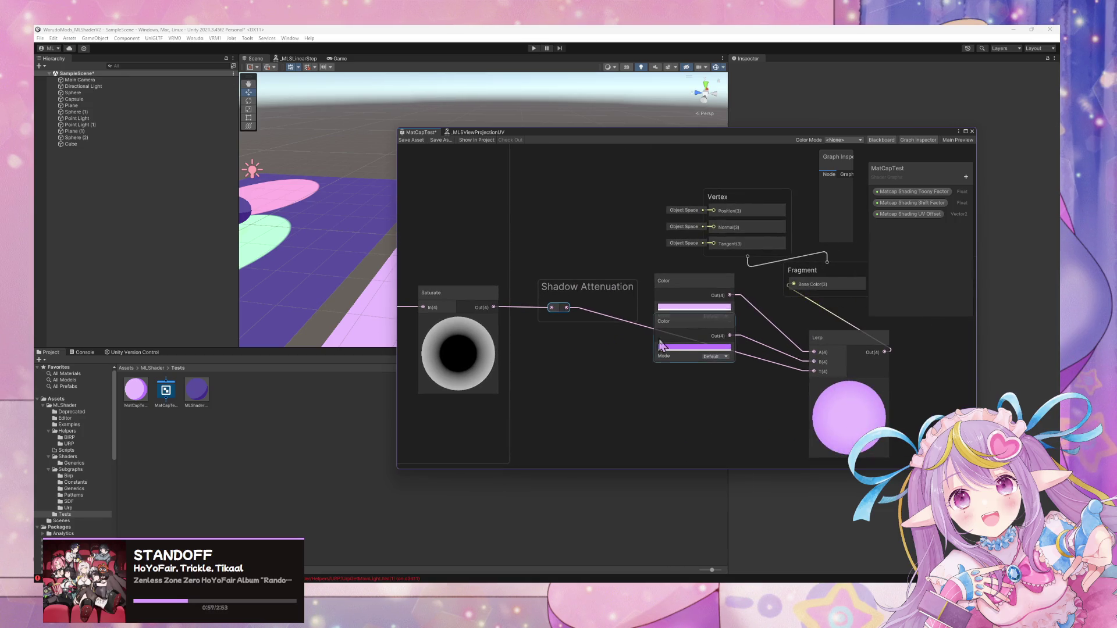
pyautogui.moveTo(714, 328)
pyautogui.mouseDown()
pyautogui.moveTo(721, 382)
pyautogui.moveTo(724, 352)
pyautogui.moveTo(703, 339)
pyautogui.mouseUp()
pyautogui.scroll(-3, 523, 280)
pyautogui.moveTo(547, 291)
pyautogui.mouseDown()
pyautogui.moveTo(670, 307)
pyautogui.moveTo(798, 343)
pyautogui.mouseUp()
pyautogui.scroll(-3, 670, 307)
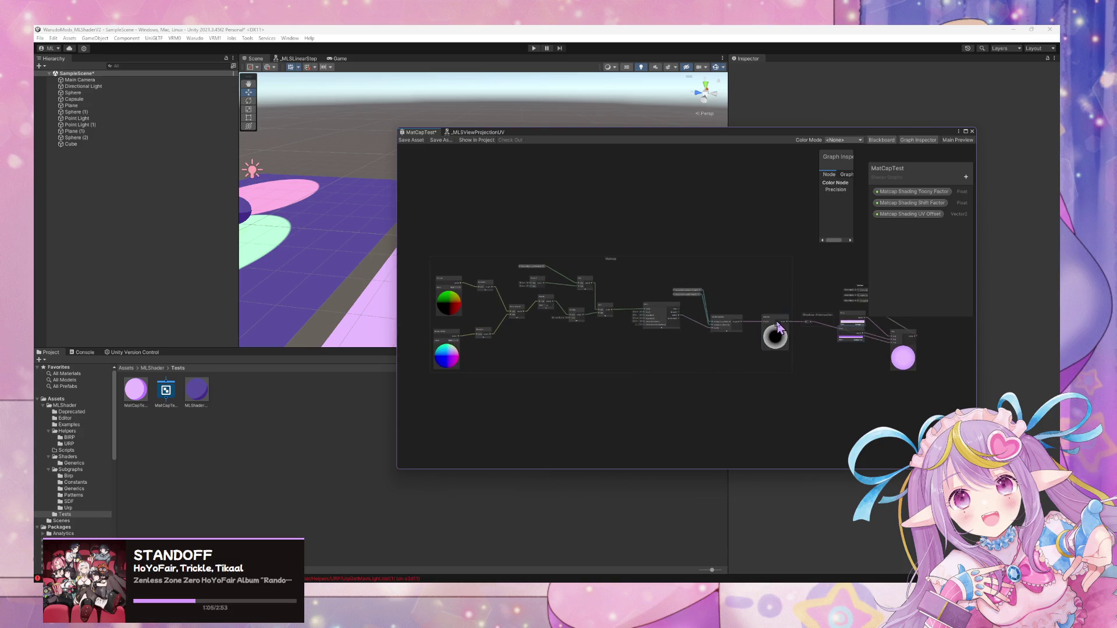
pyautogui.scroll(-1, 799, 358)
pyautogui.moveTo(829, 388); pyautogui.dragTo(474, 238)
pyautogui.scroll(5, 728, 284)
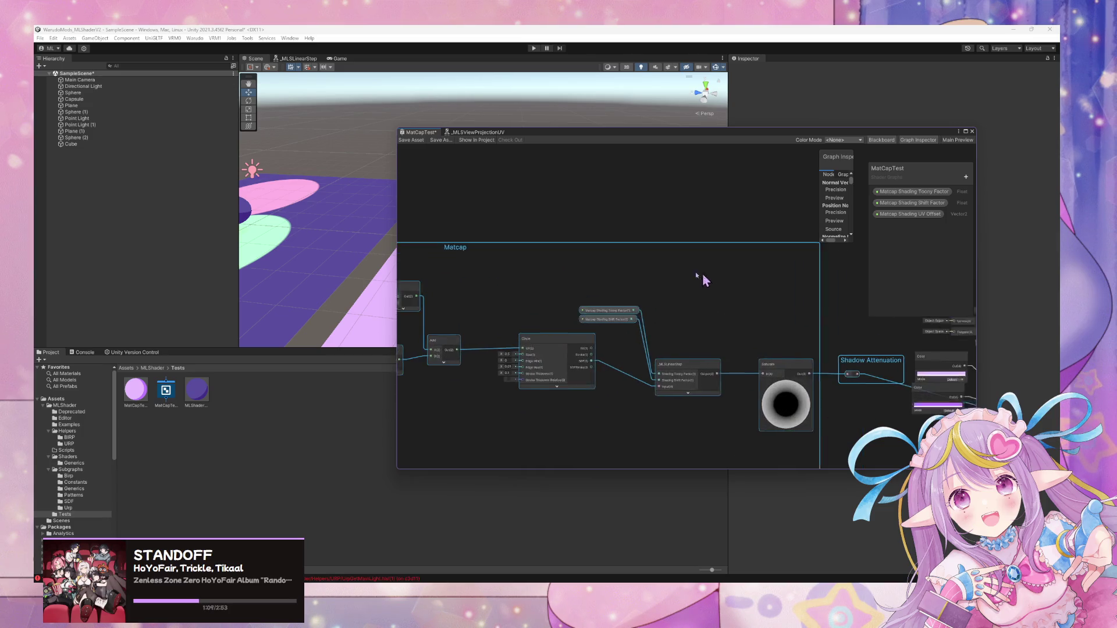
# Look through the context options of the Shadow Attenuation and Matcap groups.
pyautogui.rightClick(733, 345)
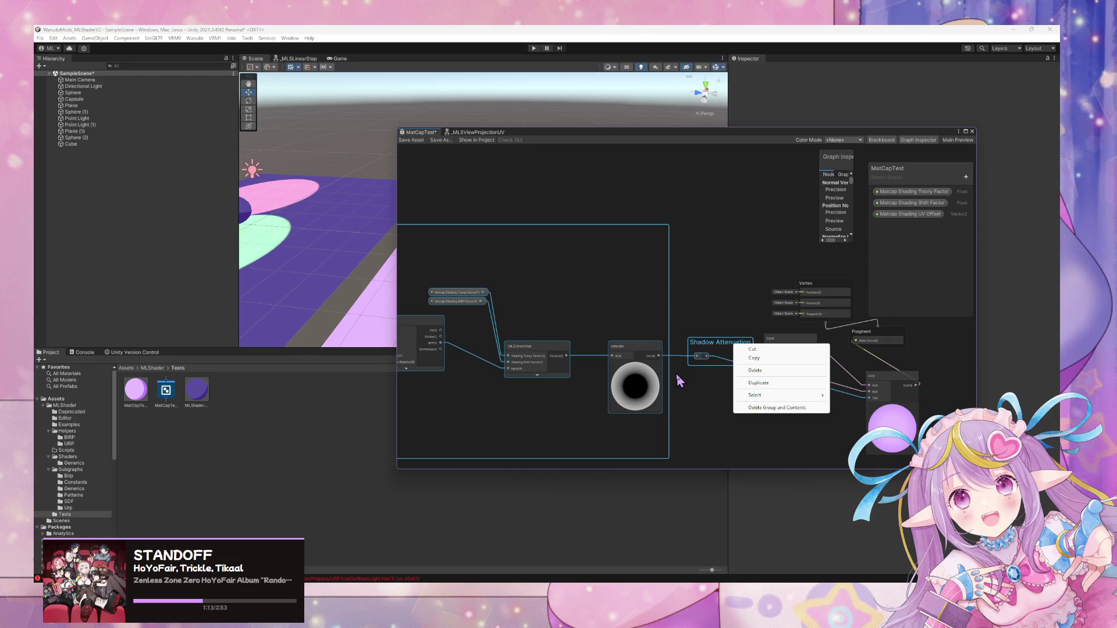
pyautogui.rightClick(703, 348)
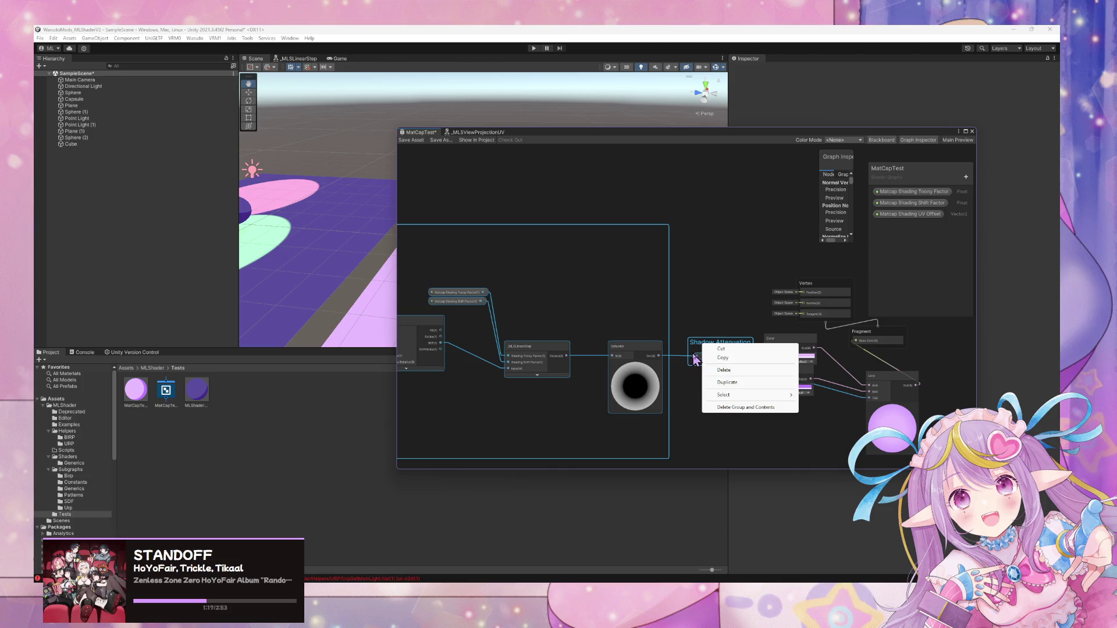
pyautogui.click(690, 396)
pyautogui.click(649, 372)
pyautogui.scroll(-3, 649, 372)
pyautogui.click(460, 283)
pyautogui.rightClick(481, 288)
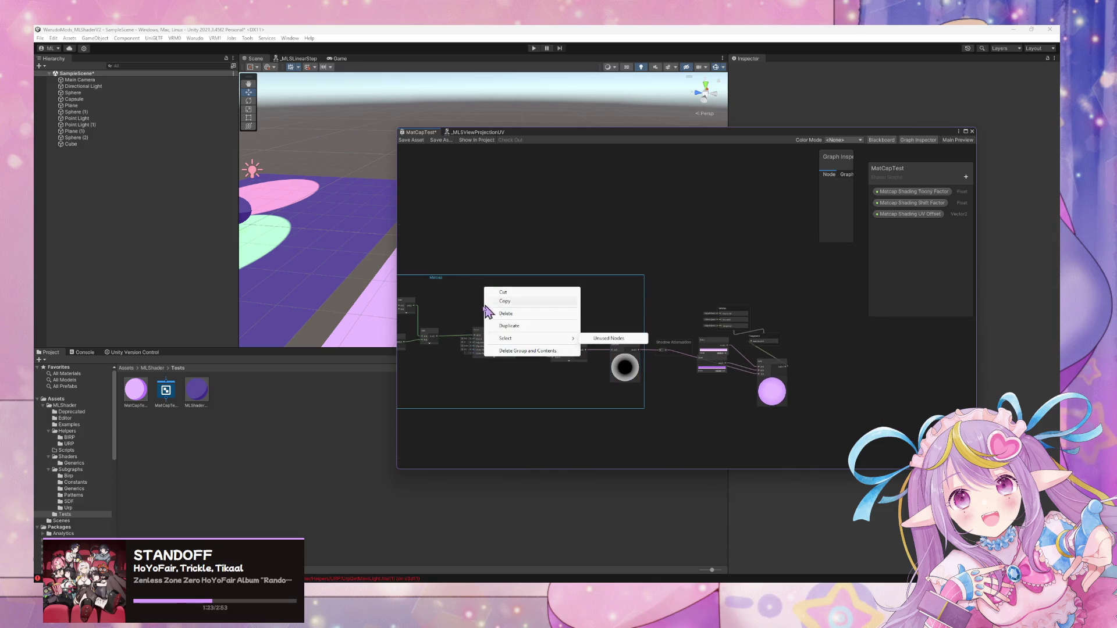
pyautogui.click(516, 387)
# Select all nodes in the Matcap group and choose Convert To > Sub-graph.
pyautogui.moveTo(589, 378); pyautogui.dragTo(796, 377)
pyautogui.scroll(2, 675, 368)
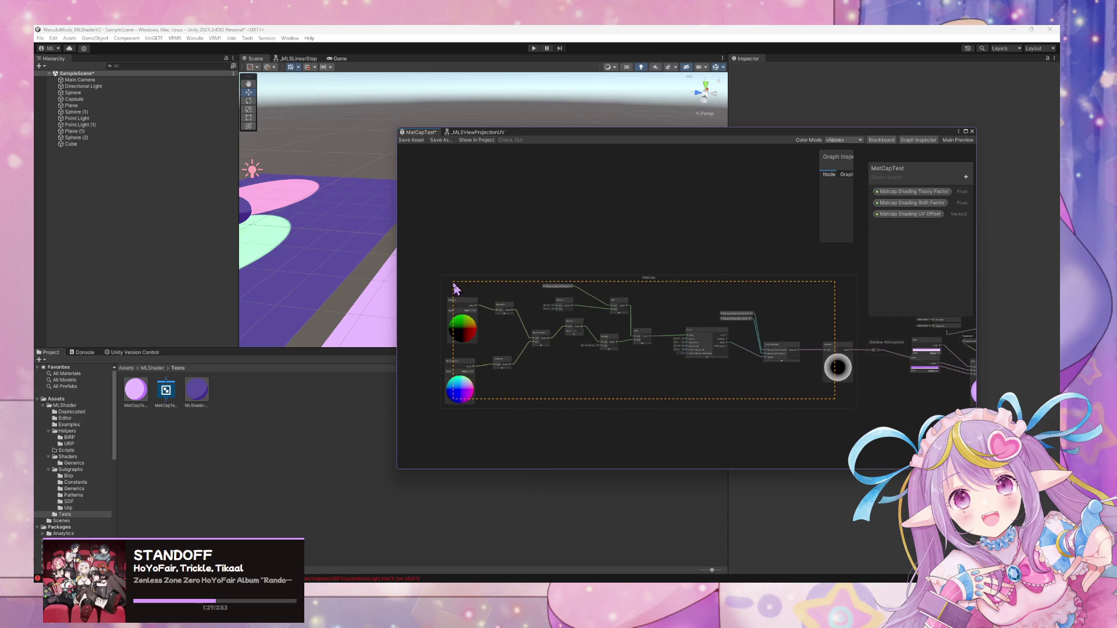
pyautogui.click(707, 352)
pyautogui.rightClick(707, 352)
pyautogui.moveTo(760, 454)
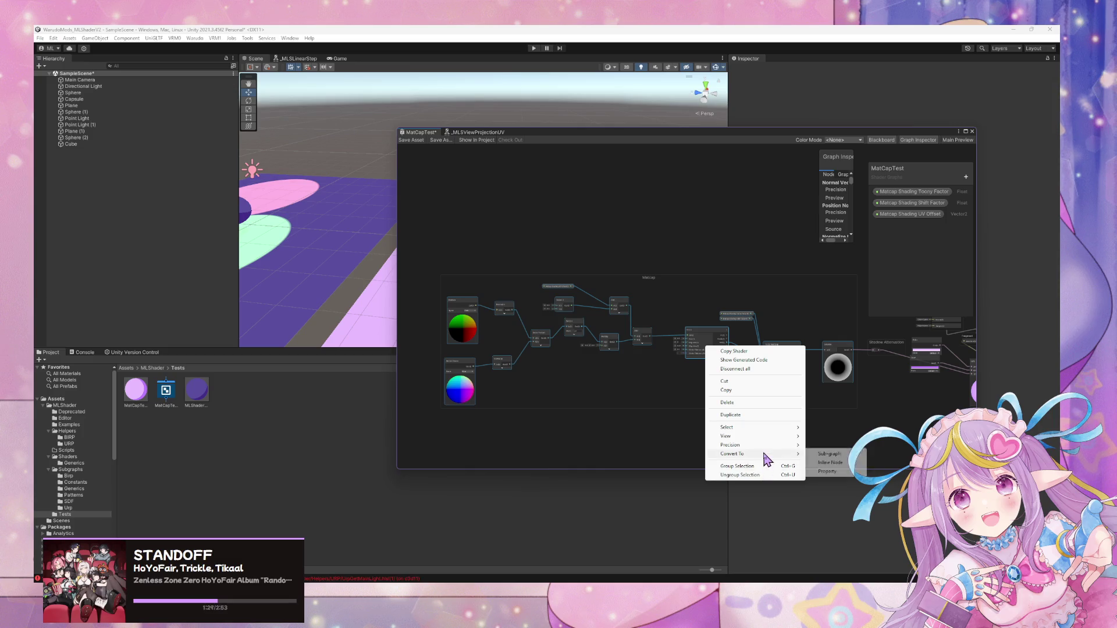
pyautogui.click(840, 454)
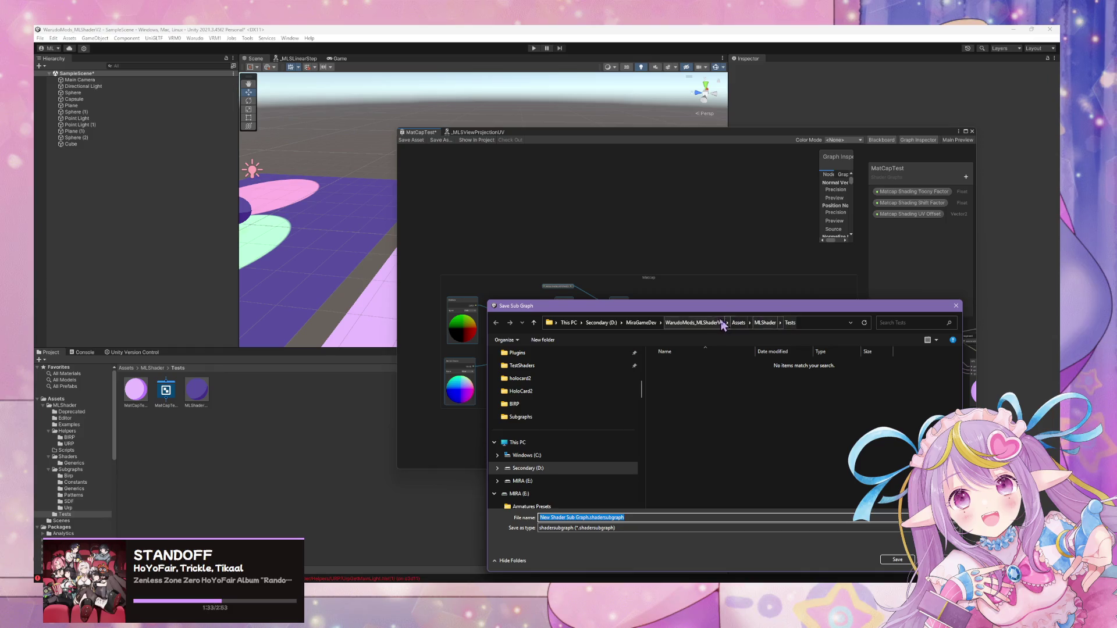
# Save the new sub-graph as _MLSMatcapLighting in Assets/MLShader/Subgraphs.
pyautogui.click(711, 323)
pyautogui.doubleClick(704, 364)
pyautogui.doubleClick(669, 366)
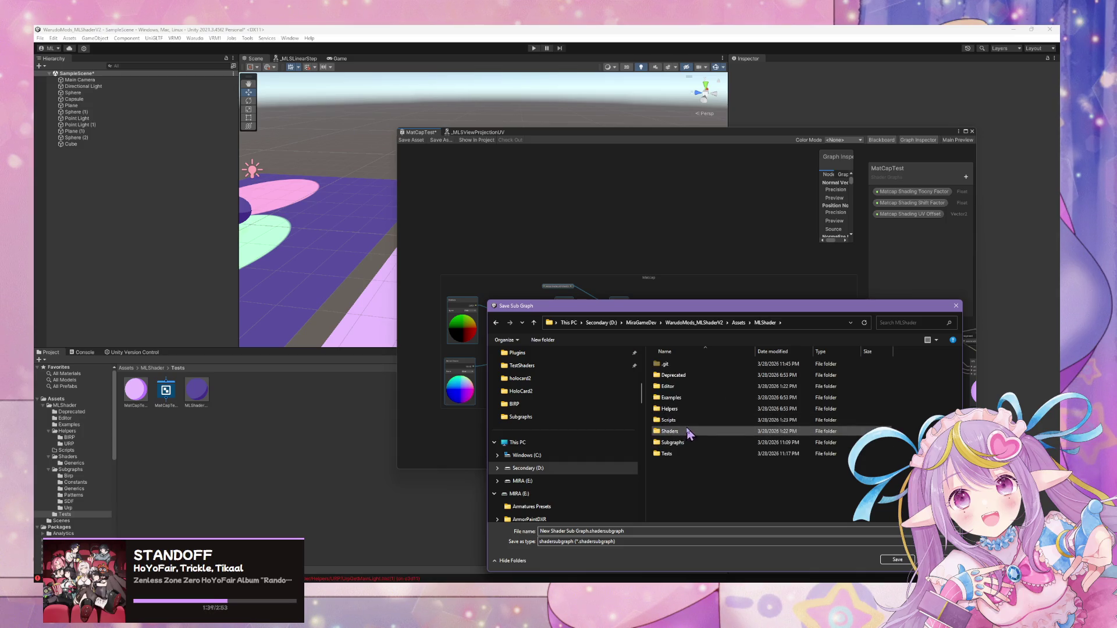
pyautogui.doubleClick(675, 443)
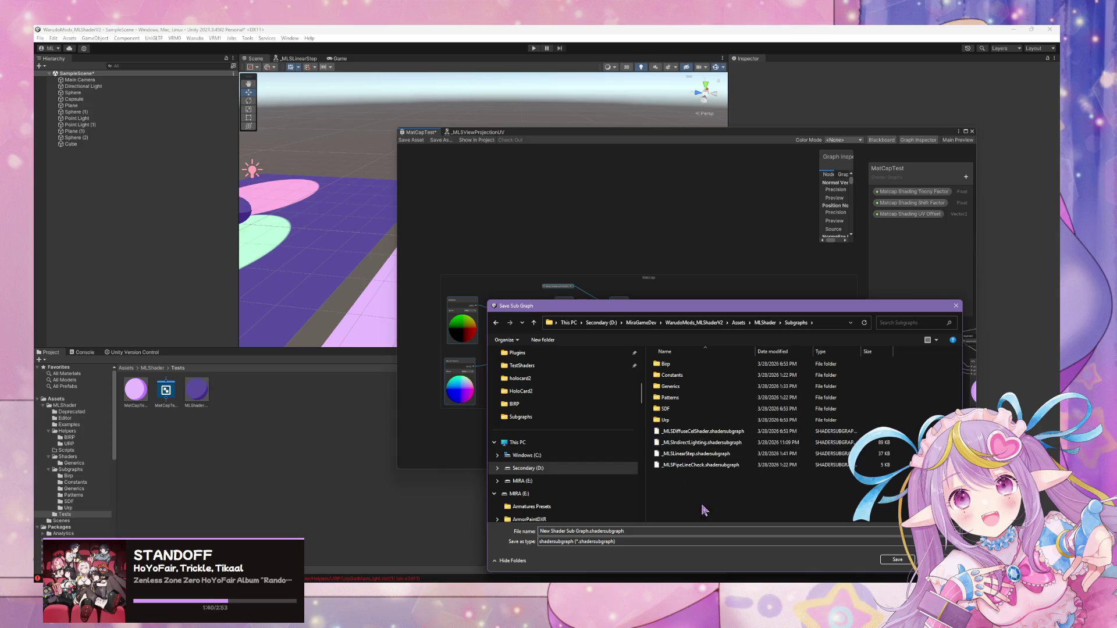
pyautogui.click(642, 534)
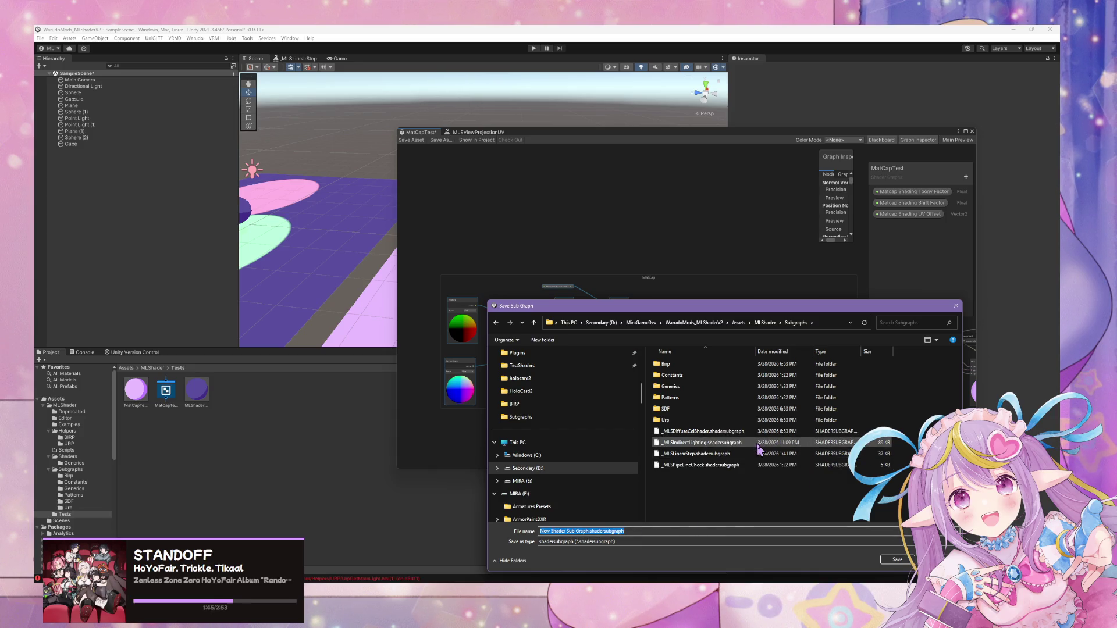
pyautogui.write('_MLS')
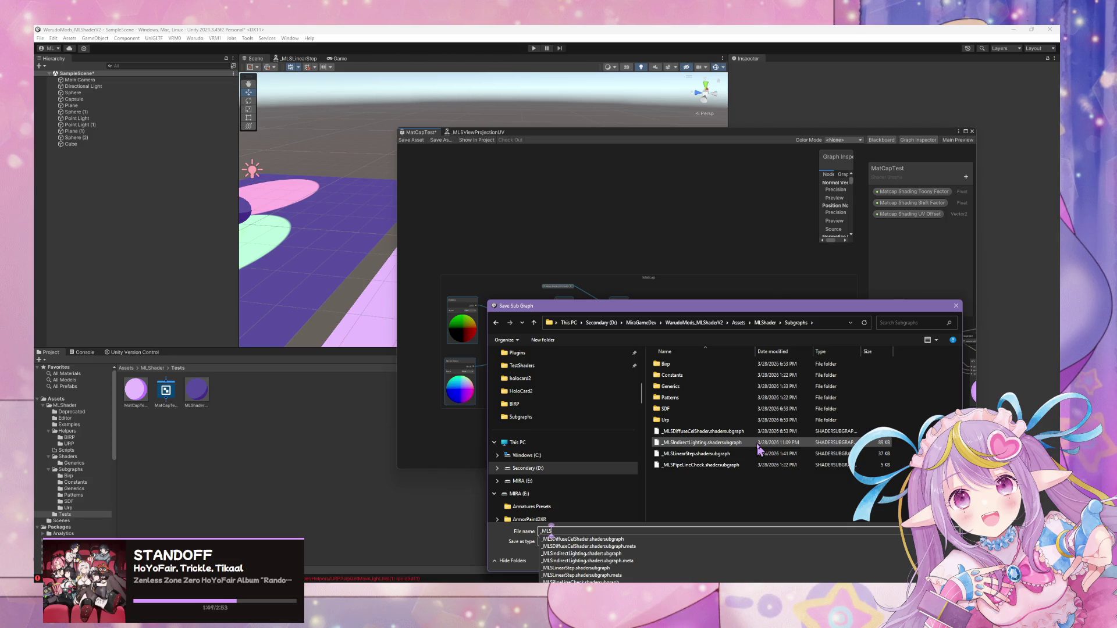
pyautogui.write('Mat')
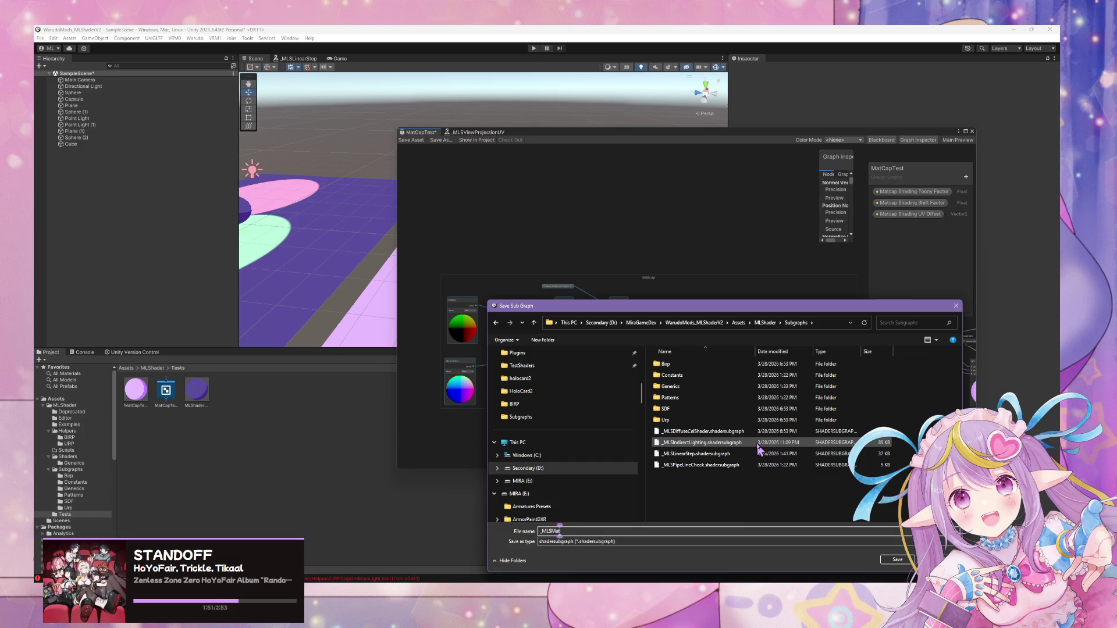
pyautogui.write('capLighting')
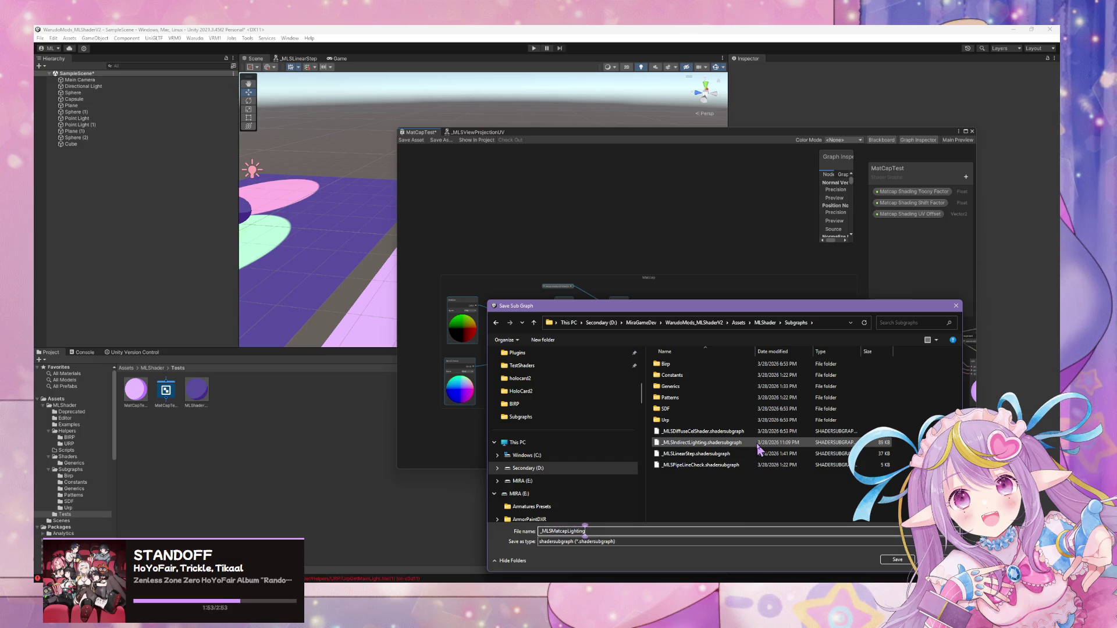
pyautogui.press('Return')
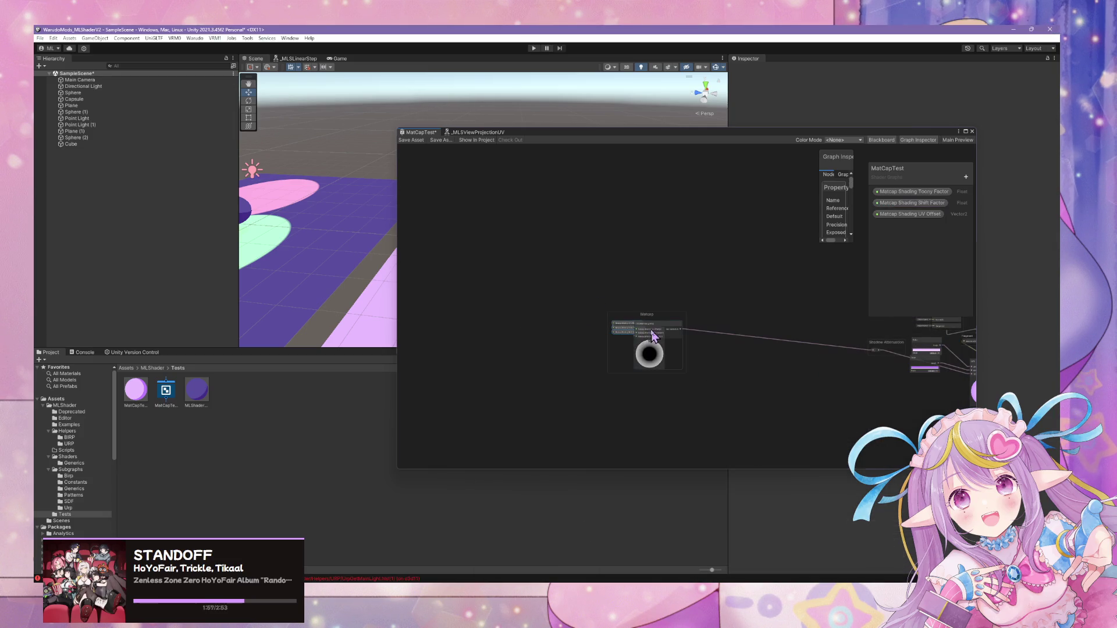
# Open the _MLSMatcapLighting sub-graph and move the Matcap Shading property nodes aside to reveal Output.
pyautogui.scroll(3, 829, 358)
pyautogui.moveTo(748, 362); pyautogui.dragTo(704, 366)
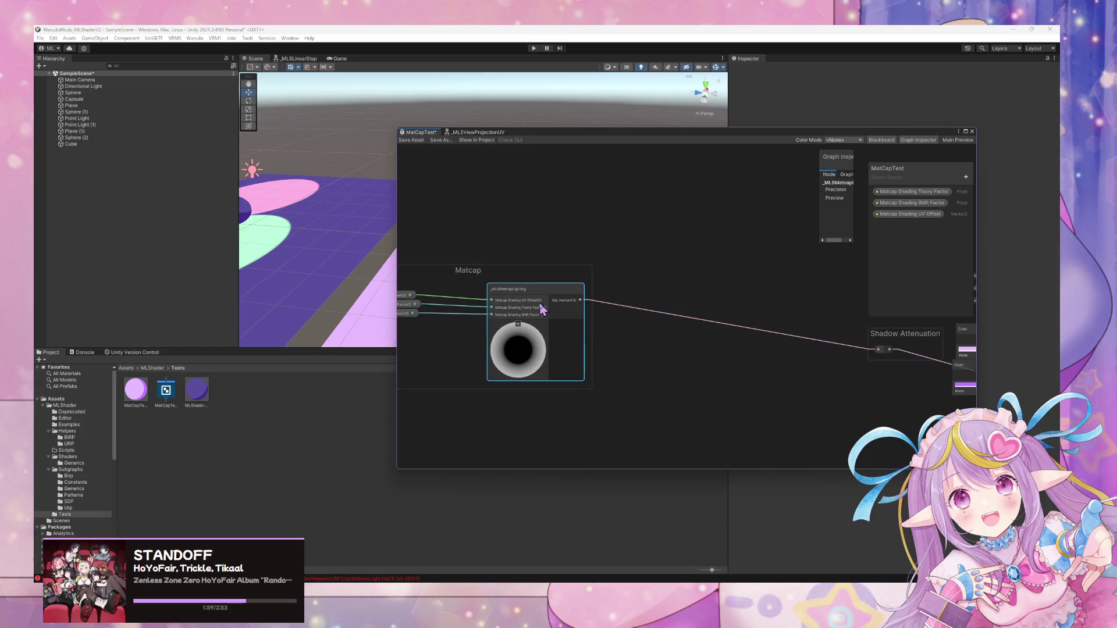
pyautogui.doubleClick(510, 289)
pyautogui.scroll(2, 646, 363)
pyautogui.moveTo(646, 364)
pyautogui.mouseDown()
pyautogui.moveTo(646, 322)
pyautogui.moveTo(578, 374)
pyautogui.mouseUp()
pyautogui.moveTo(710, 301)
pyautogui.mouseDown()
pyautogui.moveTo(743, 368)
pyautogui.moveTo(673, 369)
pyautogui.mouseUp()
# Rename the Output's input to Shadow_Attenuation, save the sub-graph, and return to MatCapTest.
pyautogui.click(726, 320)
pyautogui.click(809, 321)
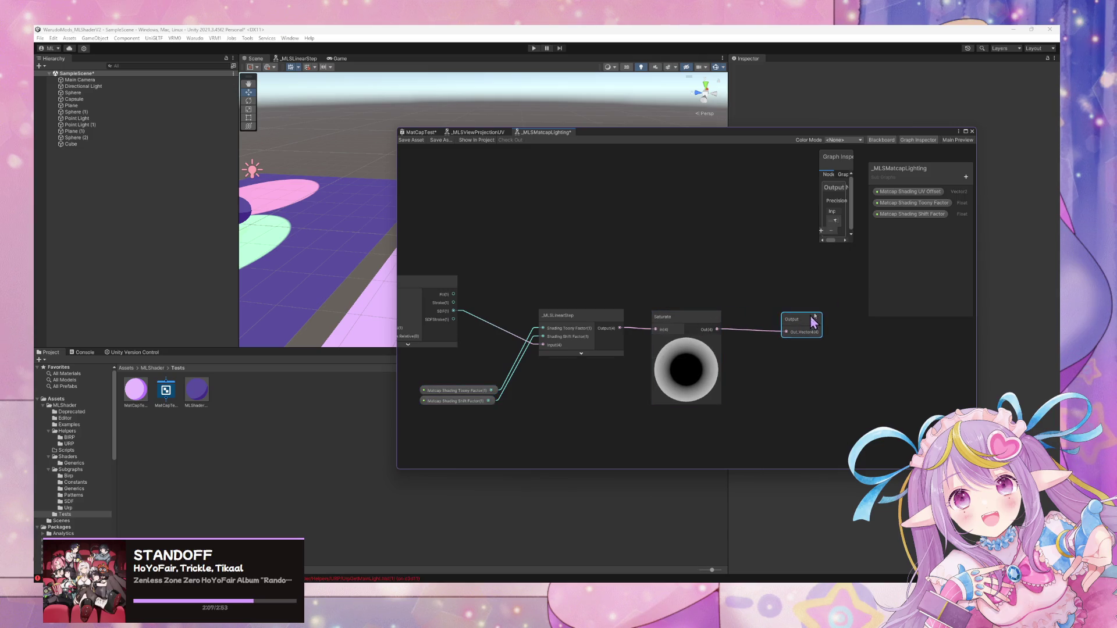
pyautogui.moveTo(814, 203)
pyautogui.mouseDown()
pyautogui.moveTo(619, 204)
pyautogui.moveTo(656, 221)
pyautogui.mouseUp()
pyautogui.doubleClick(645, 221)
pyautogui.write('ShadowAttenuatio')
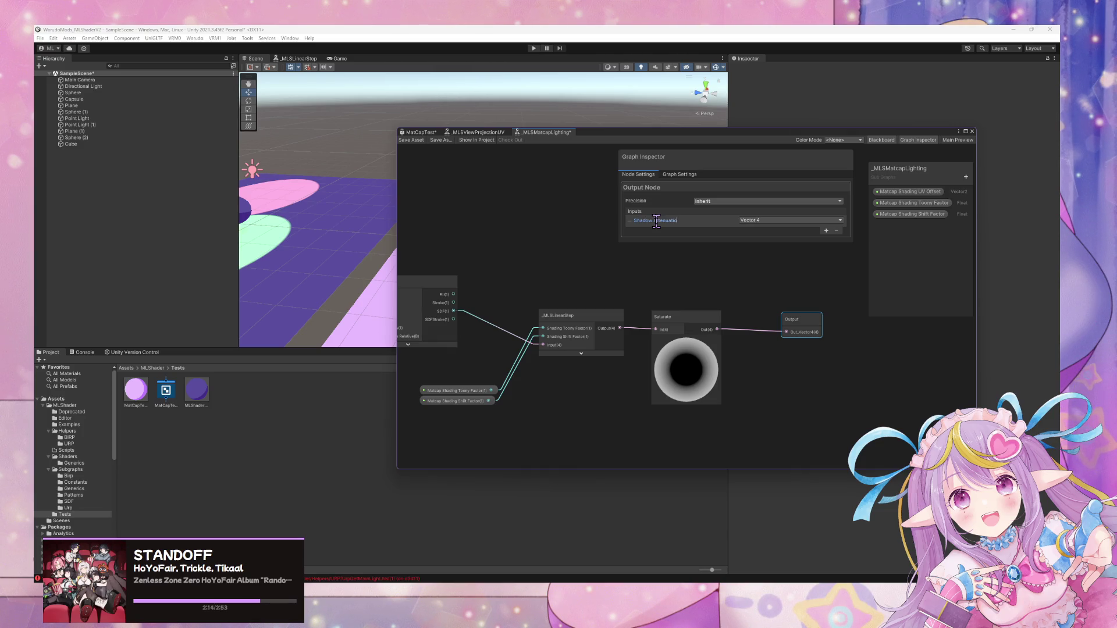
pyautogui.write('n')
pyautogui.press('Return')
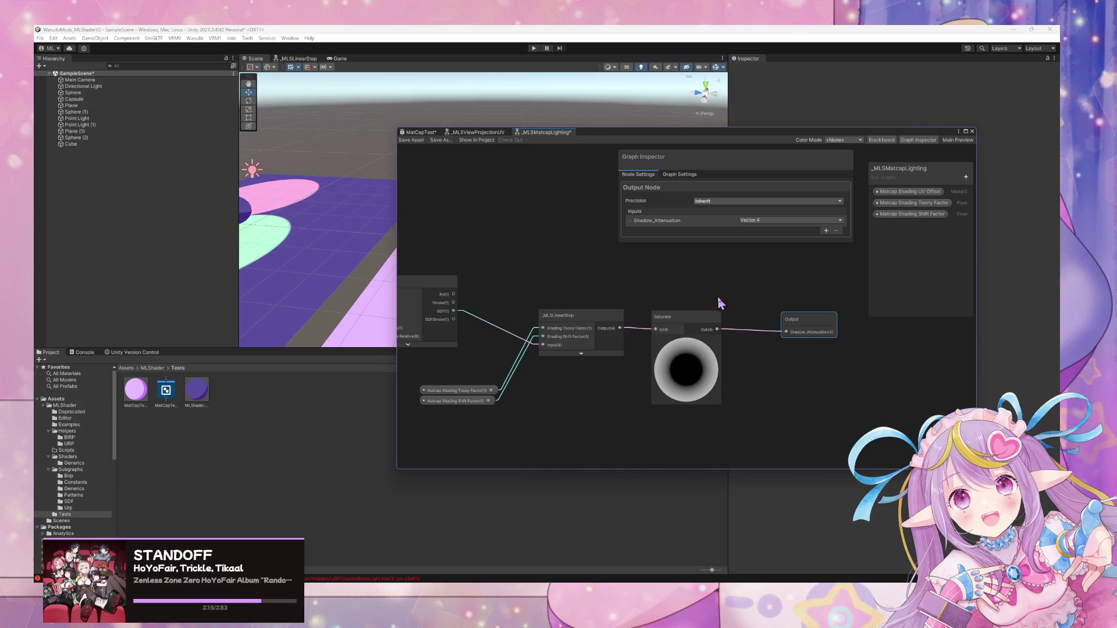
pyautogui.click(721, 303)
pyautogui.hotkey('ctrl', 's')
pyautogui.click(424, 133)
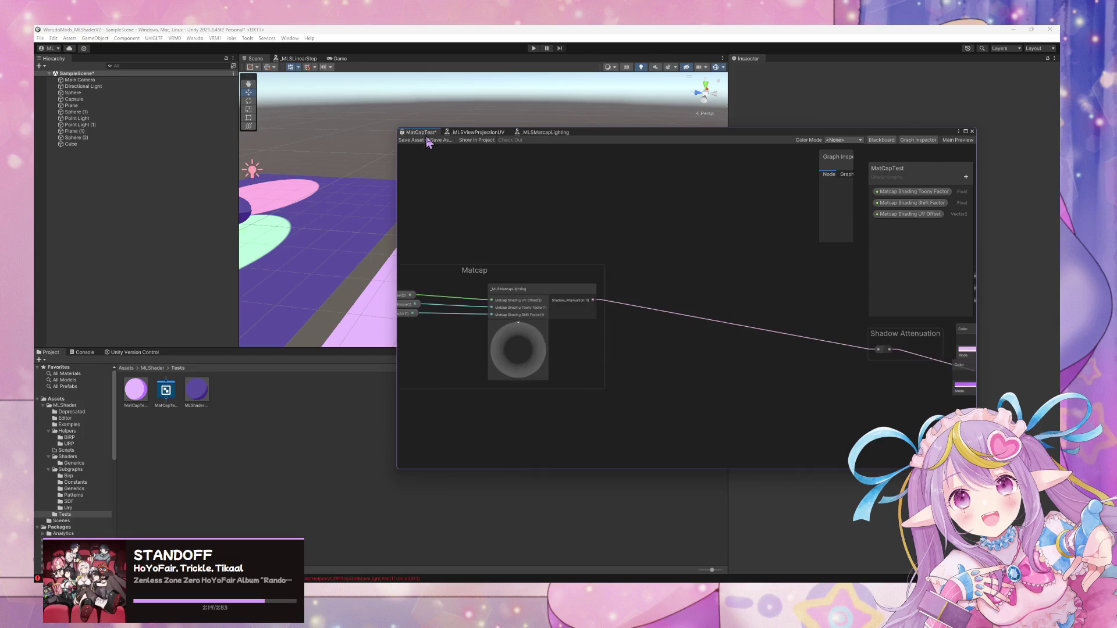
# Reposition the Shadow Attenuation group further left and higher in the graph.
pyautogui.moveTo(785, 357); pyautogui.dragTo(586, 332)
pyautogui.moveTo(712, 320)
pyautogui.mouseDown()
pyautogui.moveTo(547, 306)
pyautogui.moveTo(509, 264)
pyautogui.mouseUp()
pyautogui.moveTo(491, 324); pyautogui.dragTo(707, 331)
pyautogui.scroll(2, 742, 340)
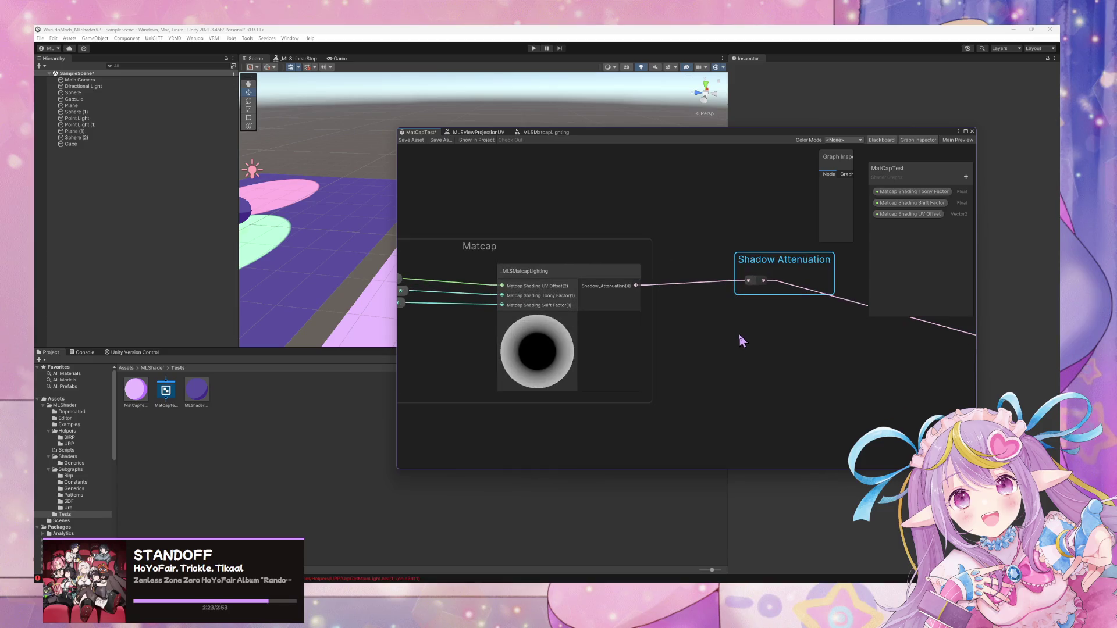
pyautogui.scroll(-2, 616, 251)
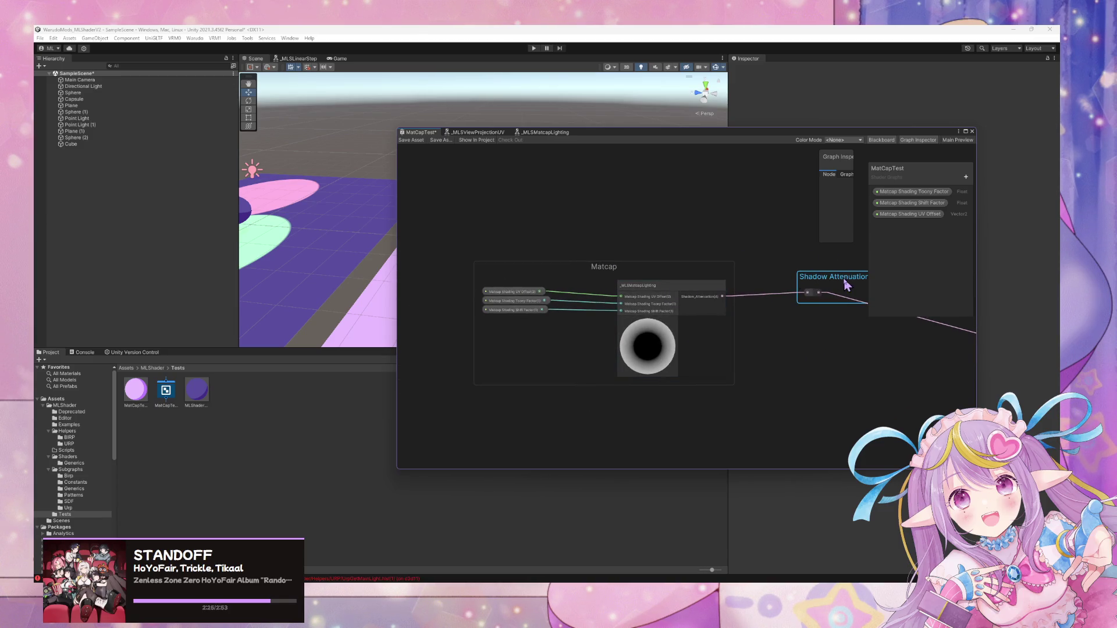
pyautogui.moveTo(832, 293); pyautogui.dragTo(831, 293)
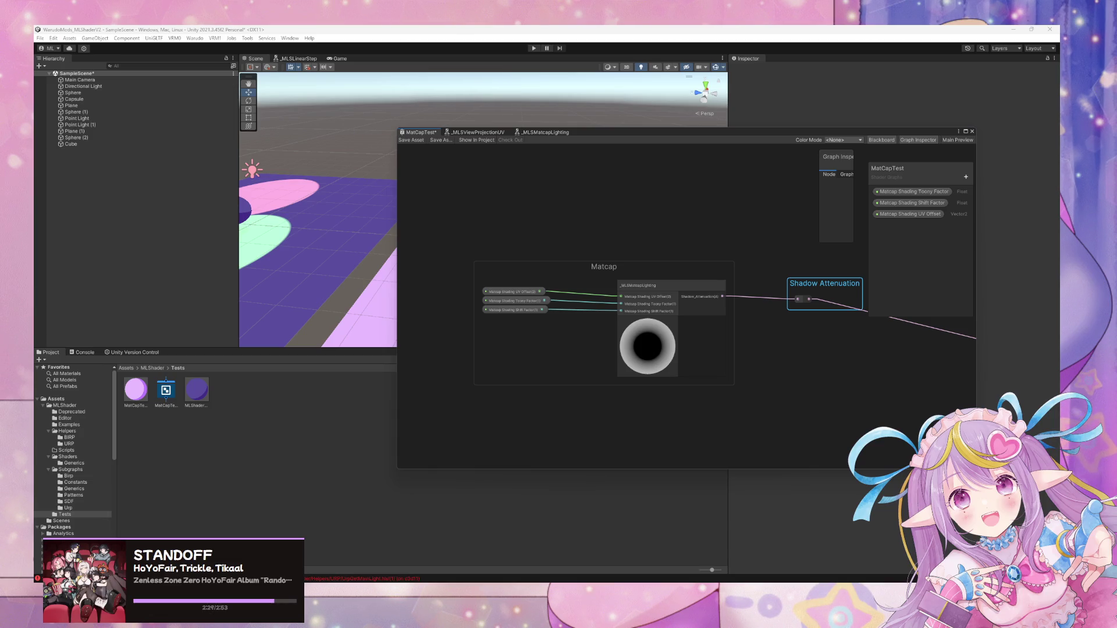
pyautogui.press('super+d')
pyautogui.press('super+d')
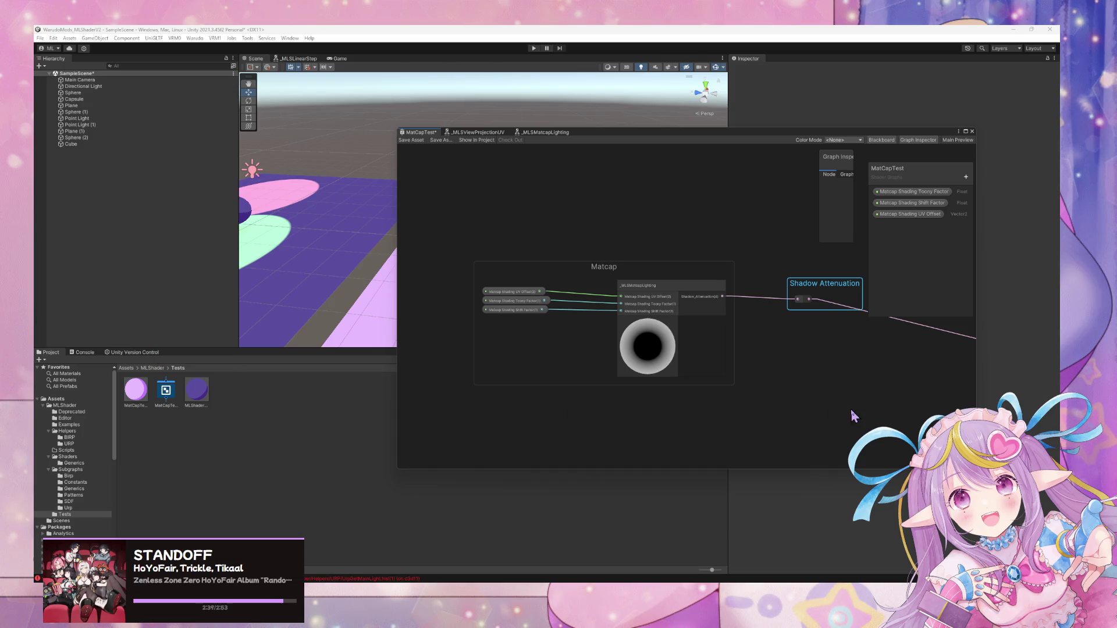
# Stack the two Color nodes beside the Vertex block, shift Lerp left, and save MatCapTest.
pyautogui.moveTo(946, 406); pyautogui.dragTo(642, 379)
pyautogui.click(701, 248)
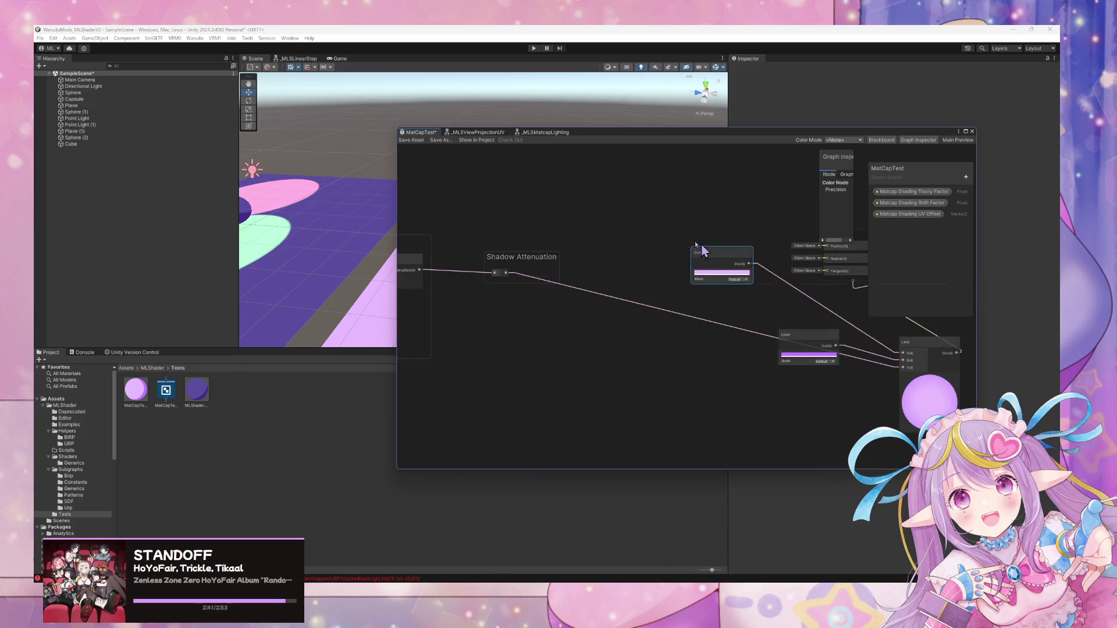
pyautogui.moveTo(702, 248); pyautogui.dragTo(665, 232)
pyautogui.moveTo(809, 336); pyautogui.dragTo(690, 270)
pyautogui.moveTo(719, 319); pyautogui.dragTo(556, 323)
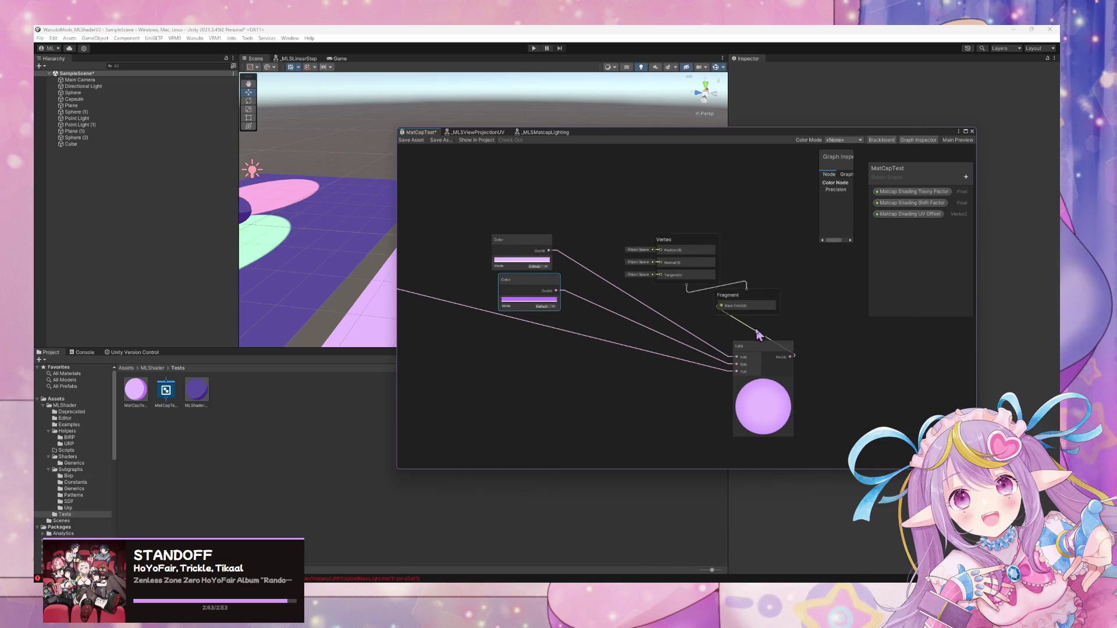
pyautogui.moveTo(757, 346); pyautogui.dragTo(678, 342)
pyautogui.moveTo(369, 304); pyautogui.dragTo(672, 388)
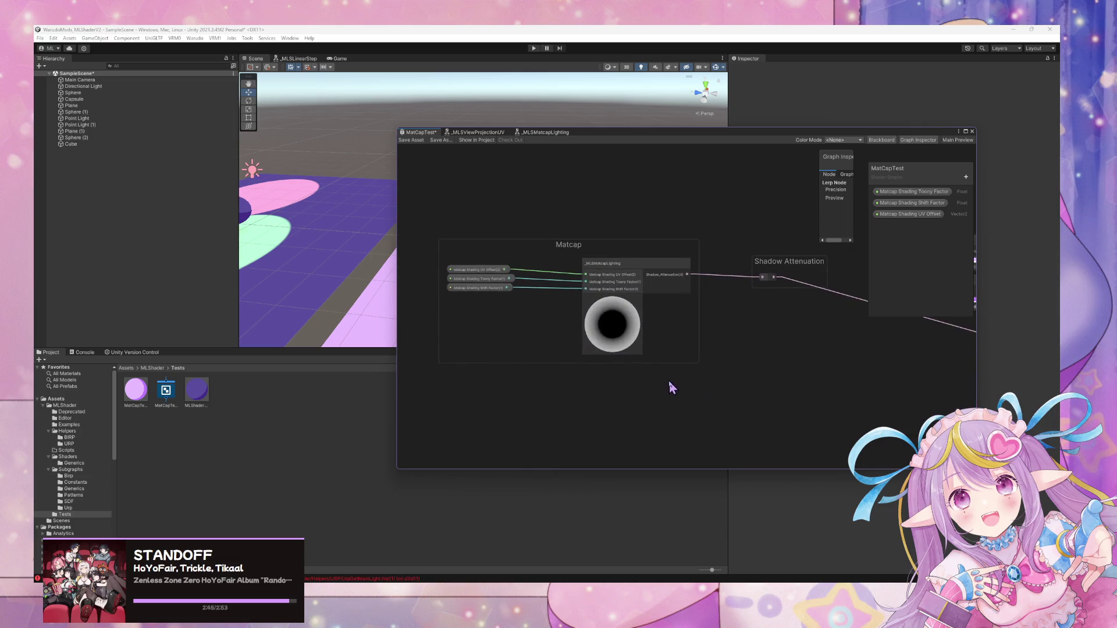
pyautogui.click(411, 141)
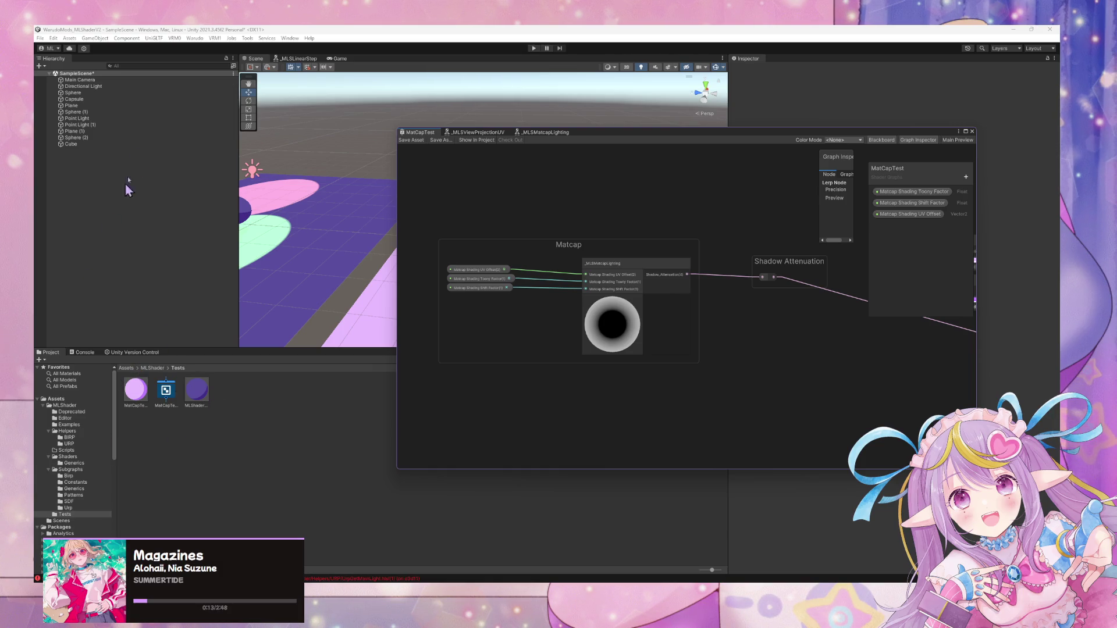
pyautogui.moveTo(303, 184)
pyautogui.mouseDown()
pyautogui.moveTo(442, 206)
pyautogui.moveTo(374, 169)
pyautogui.moveTo(400, 173)
pyautogui.mouseUp()
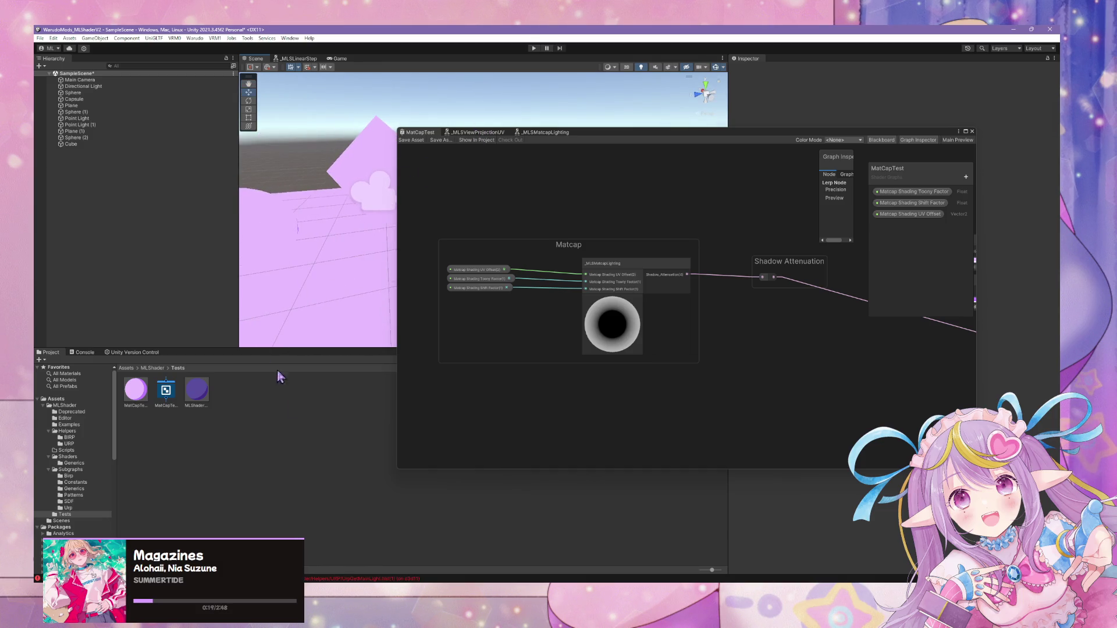
# Browse to Assets/MLShader/Shaders/Generics and open the MLShader graph.
pyautogui.click(88, 483)
pyautogui.click(83, 495)
pyautogui.click(79, 502)
pyautogui.click(78, 450)
pyautogui.click(80, 456)
pyautogui.click(69, 444)
pyautogui.click(67, 431)
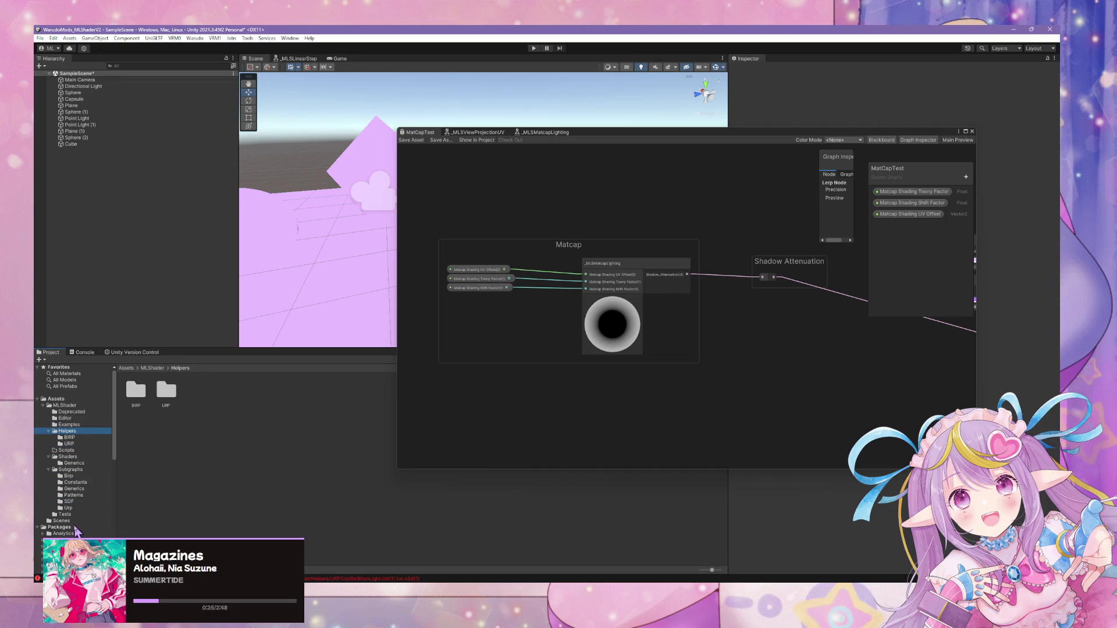
pyautogui.click(85, 476)
pyautogui.click(85, 457)
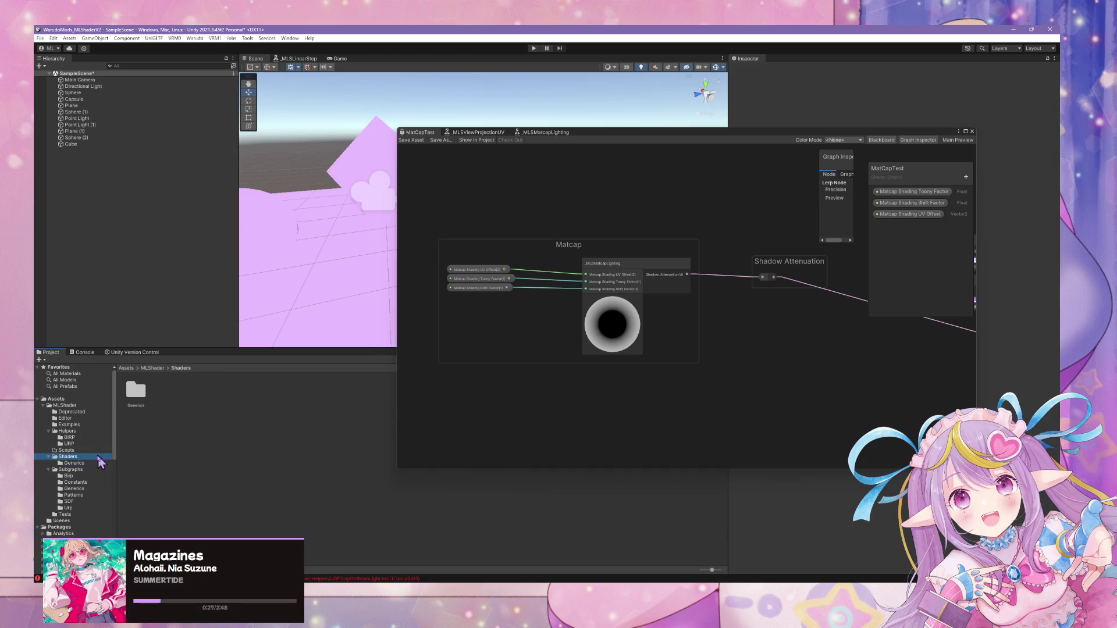
pyautogui.click(91, 464)
pyautogui.doubleClick(136, 390)
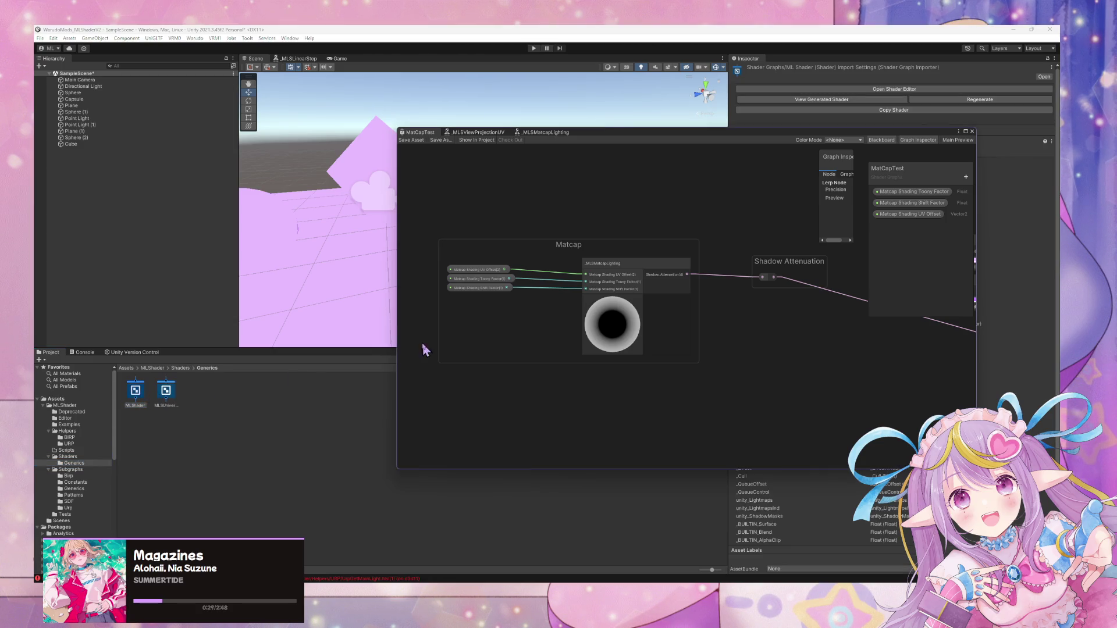
# Rearrange the Saturate node, input property nodes and _MLSIndirectLighting node in the Indirect Lights group.
pyautogui.scroll(5, 591, 375)
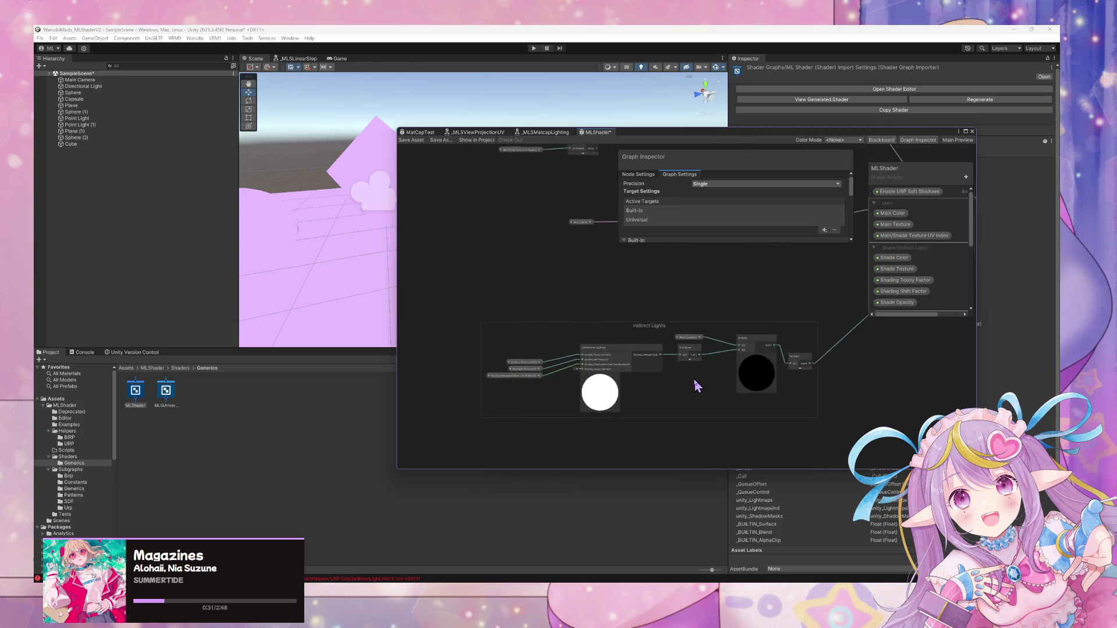
pyautogui.scroll(-4, 641, 289)
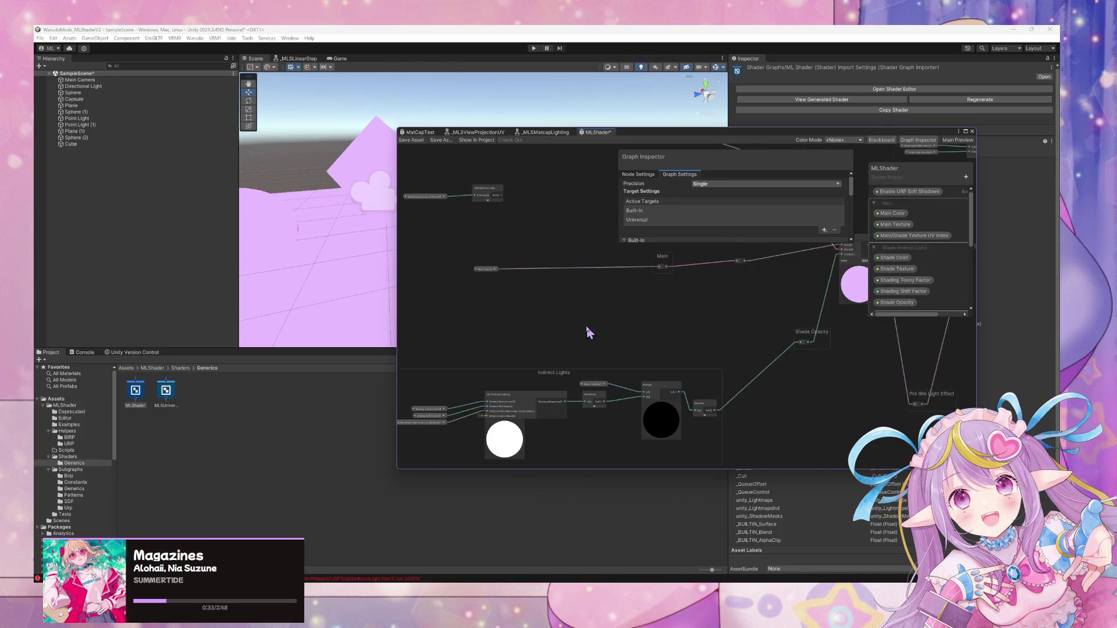
pyautogui.moveTo(557, 326)
pyautogui.mouseDown()
pyautogui.moveTo(503, 451)
pyautogui.moveTo(571, 375)
pyautogui.moveTo(700, 287)
pyautogui.mouseUp()
pyautogui.scroll(2, 679, 306)
pyautogui.moveTo(623, 336); pyautogui.dragTo(551, 311)
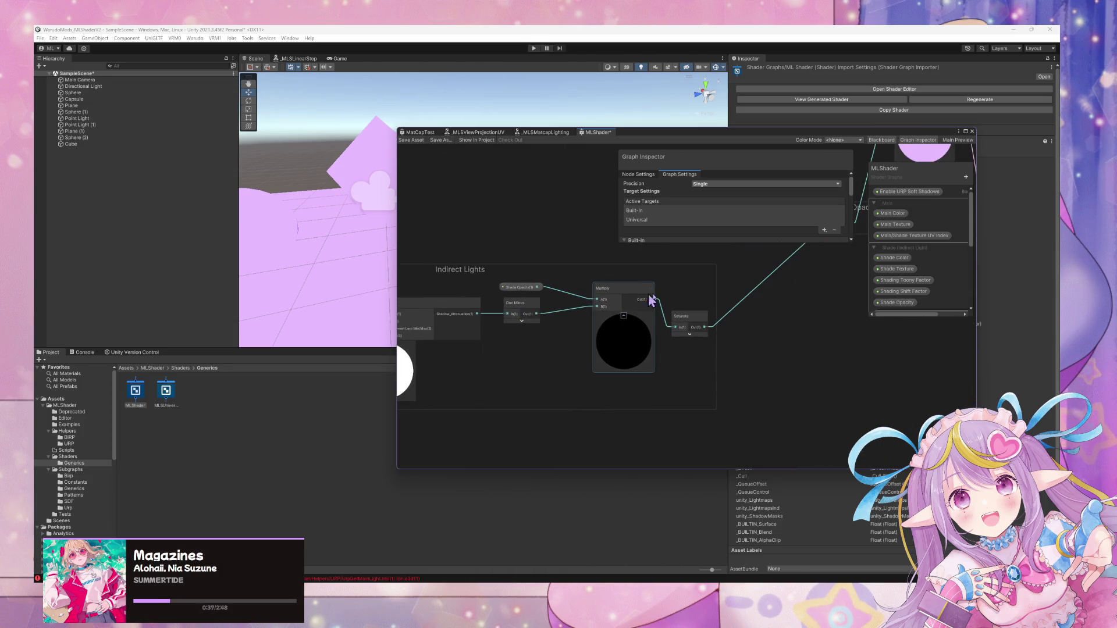
pyautogui.click(700, 316)
pyautogui.moveTo(700, 315); pyautogui.dragTo(723, 287)
pyautogui.moveTo(590, 394); pyautogui.dragTo(682, 397)
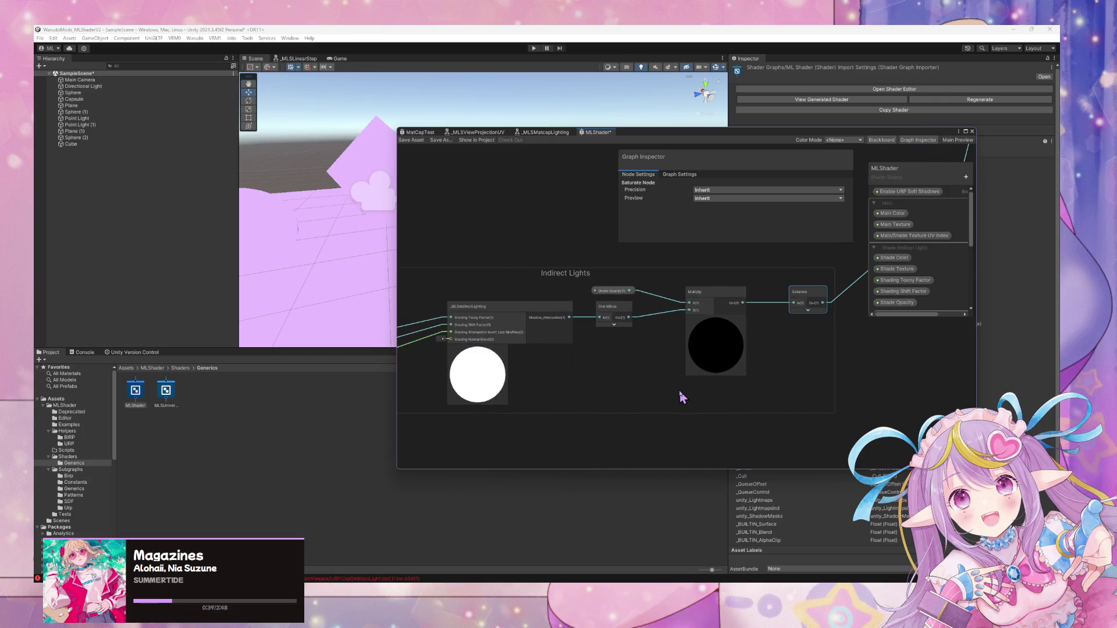
pyautogui.moveTo(571, 378); pyautogui.dragTo(656, 366)
pyautogui.moveTo(513, 378); pyautogui.dragTo(464, 323)
pyautogui.moveTo(489, 329); pyautogui.dragTo(459, 314)
pyautogui.moveTo(641, 312); pyautogui.dragTo(580, 309)
pyautogui.click(688, 339)
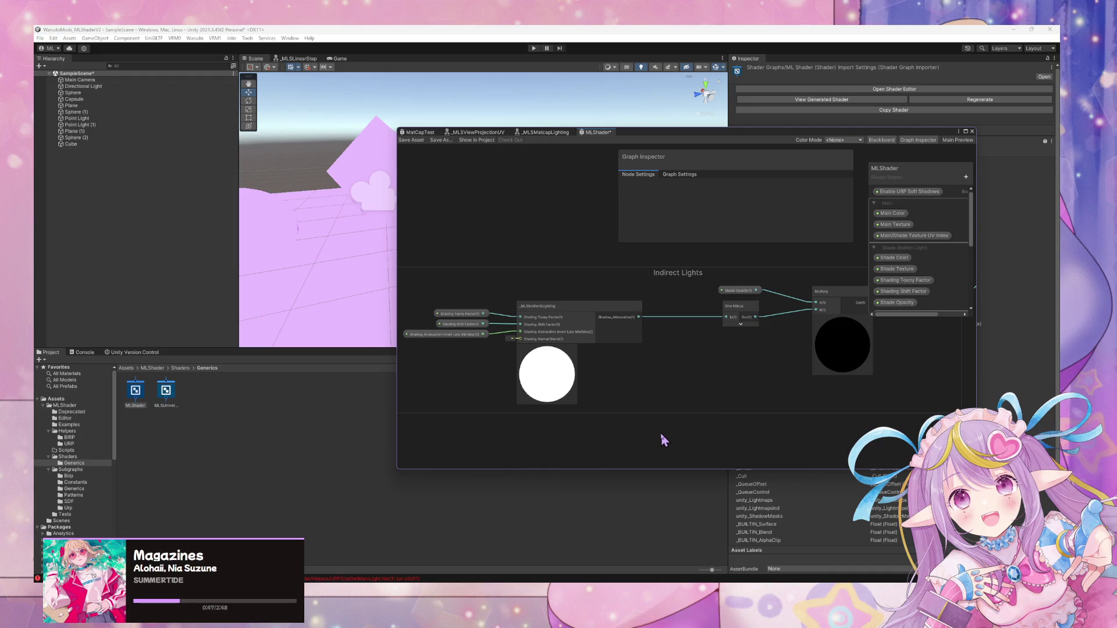
# Search '_MLSMatcap' to add a _MLSMatcapLighting node and place it below the group.
pyautogui.press('space')
pyautogui.write('_ML')
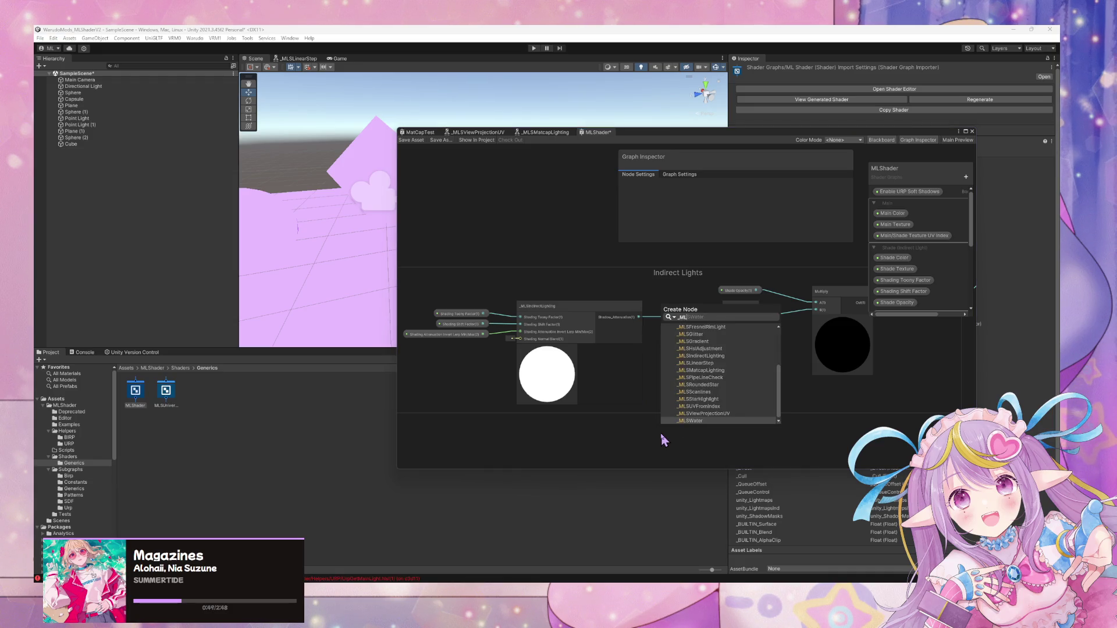
pyautogui.write('SMatcap')
pyautogui.press('Return')
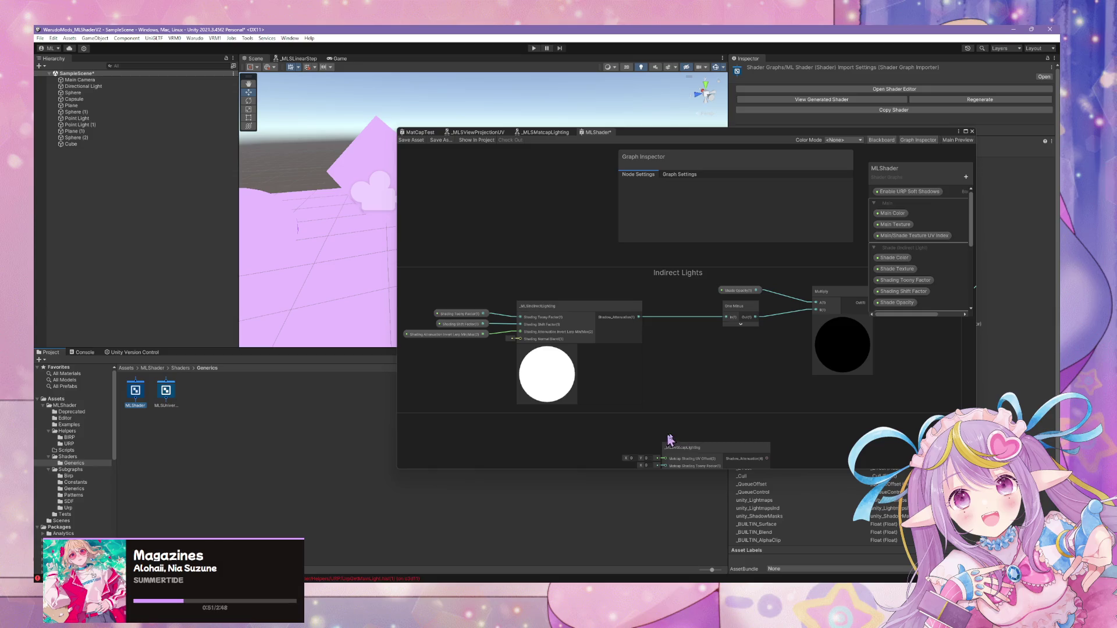
pyautogui.moveTo(704, 444)
pyautogui.mouseDown()
pyautogui.moveTo(718, 374)
pyautogui.moveTo(581, 451)
pyautogui.moveTo(568, 408)
pyautogui.mouseUp()
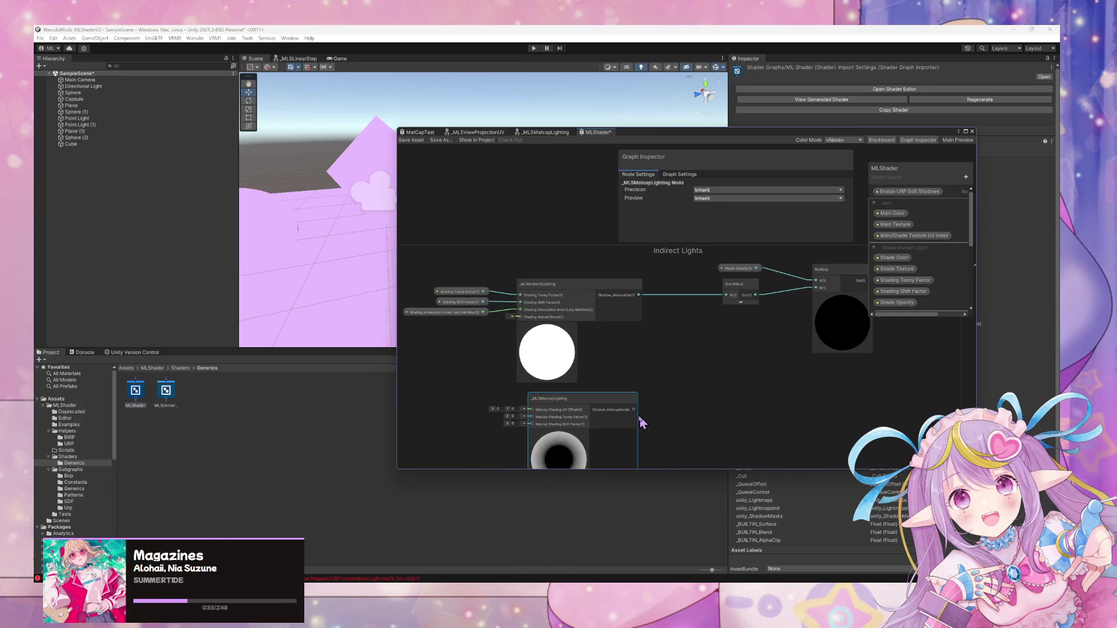
# Set the sub-graph's Shadow_Attenuation output type to Float, save it, and return to MatCapTest.
pyautogui.doubleClick(540, 406)
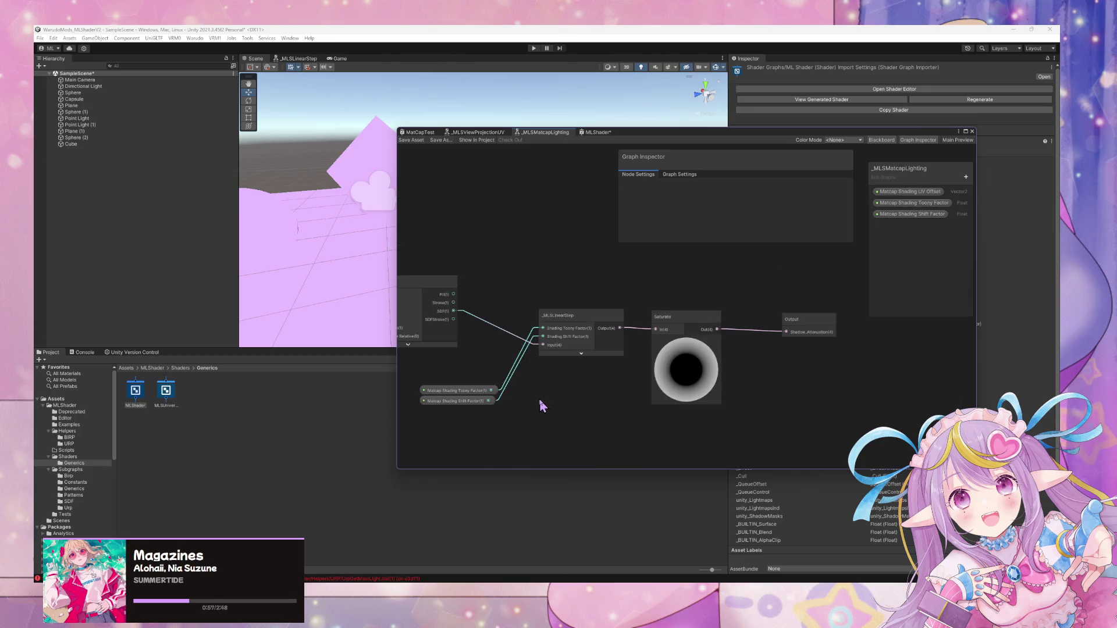
pyautogui.moveTo(607, 356)
pyautogui.mouseDown()
pyautogui.moveTo(676, 386)
pyautogui.moveTo(577, 397)
pyautogui.mouseUp()
pyautogui.click(825, 348)
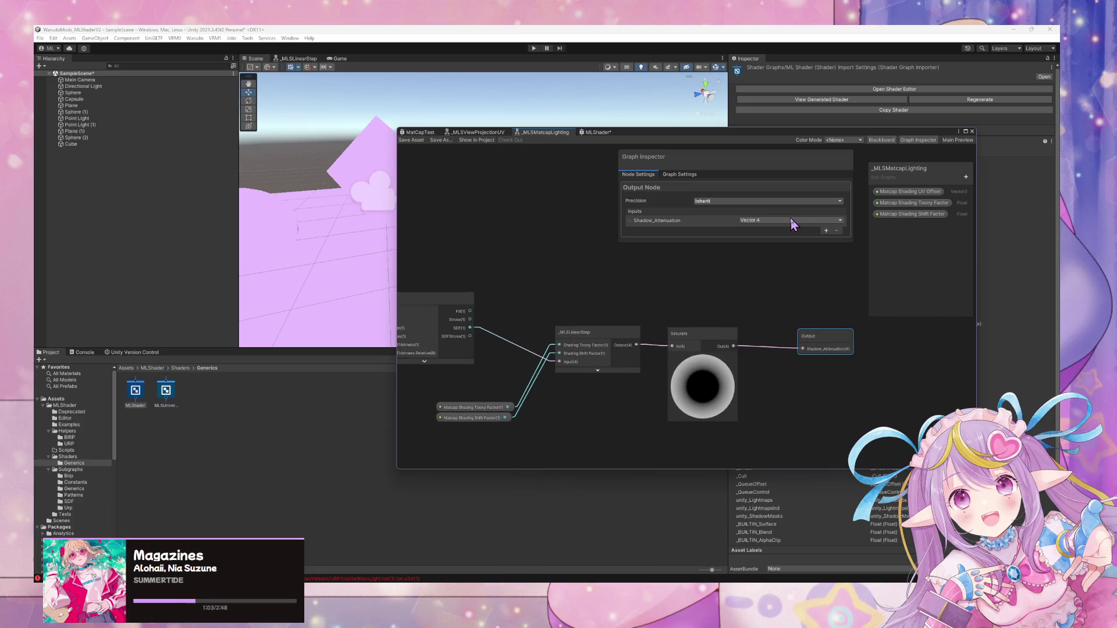
pyautogui.click(791, 224)
pyautogui.click(780, 343)
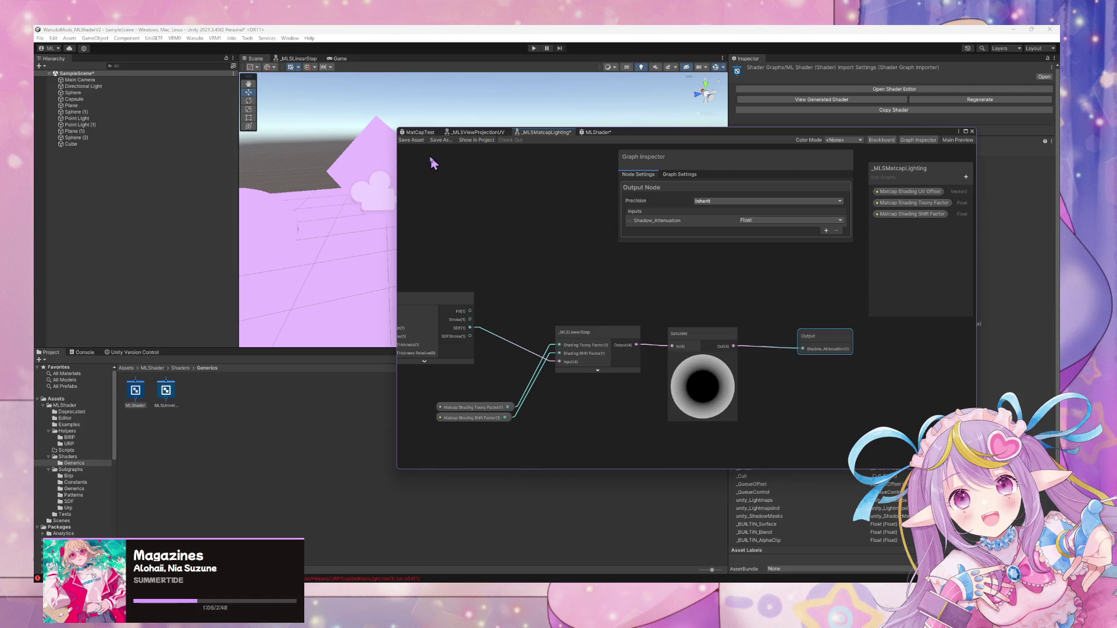
pyautogui.click(412, 140)
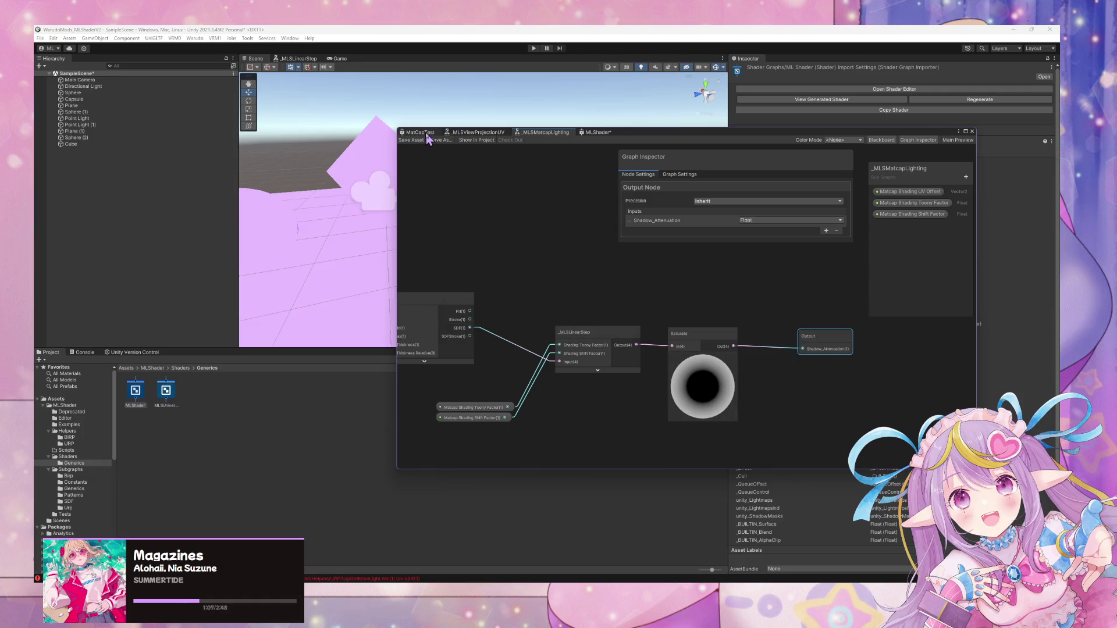
pyautogui.click(427, 134)
pyautogui.moveTo(446, 105)
pyautogui.mouseDown()
pyautogui.moveTo(563, 192)
pyautogui.moveTo(693, 212)
pyautogui.moveTo(801, 263)
pyautogui.moveTo(759, 220)
pyautogui.moveTo(617, 171)
pyautogui.moveTo(441, 247)
pyautogui.mouseUp()
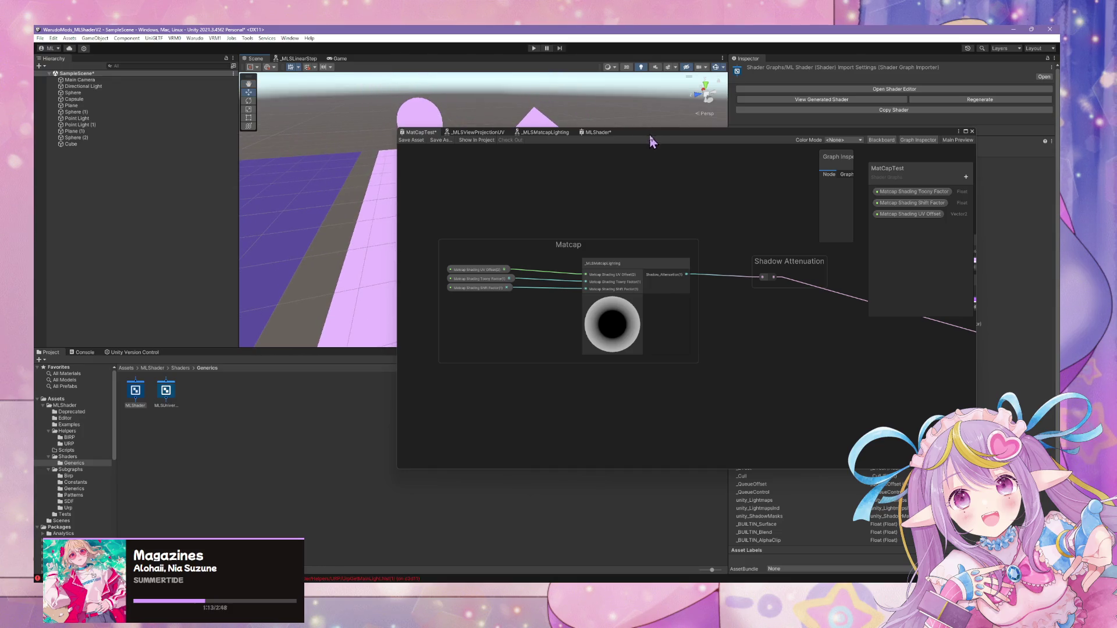
# Lower the Matcap Shading Shift Factor to 0.384 and test Toony Factor before restoring it to 1.
pyautogui.click(485, 174)
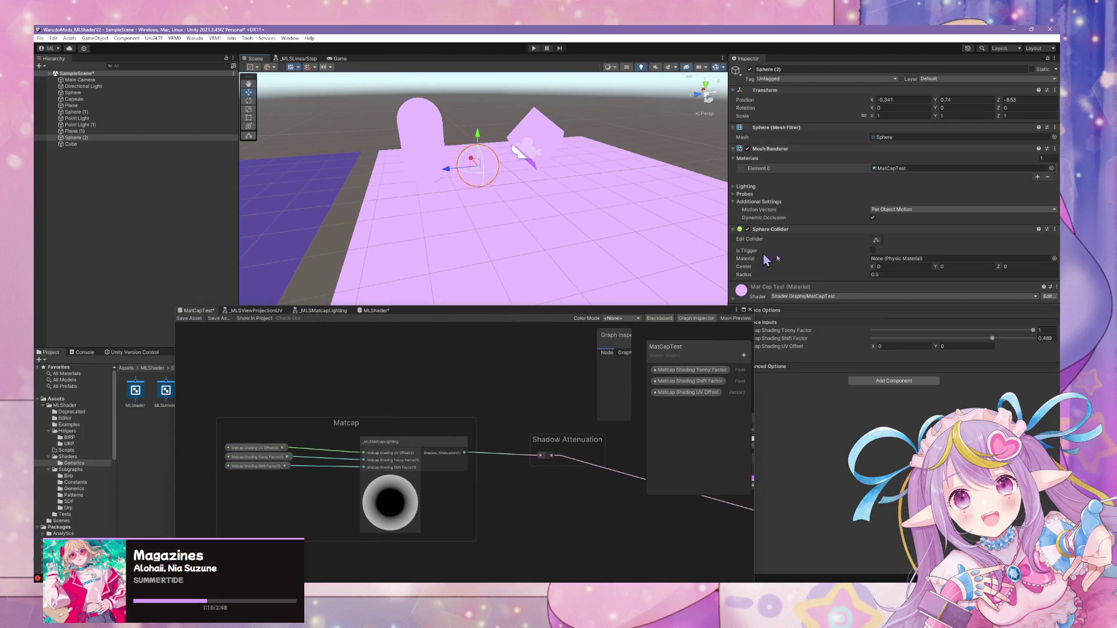
pyautogui.moveTo(1000, 342)
pyautogui.mouseDown()
pyautogui.moveTo(973, 342)
pyautogui.moveTo(987, 341)
pyautogui.mouseUp()
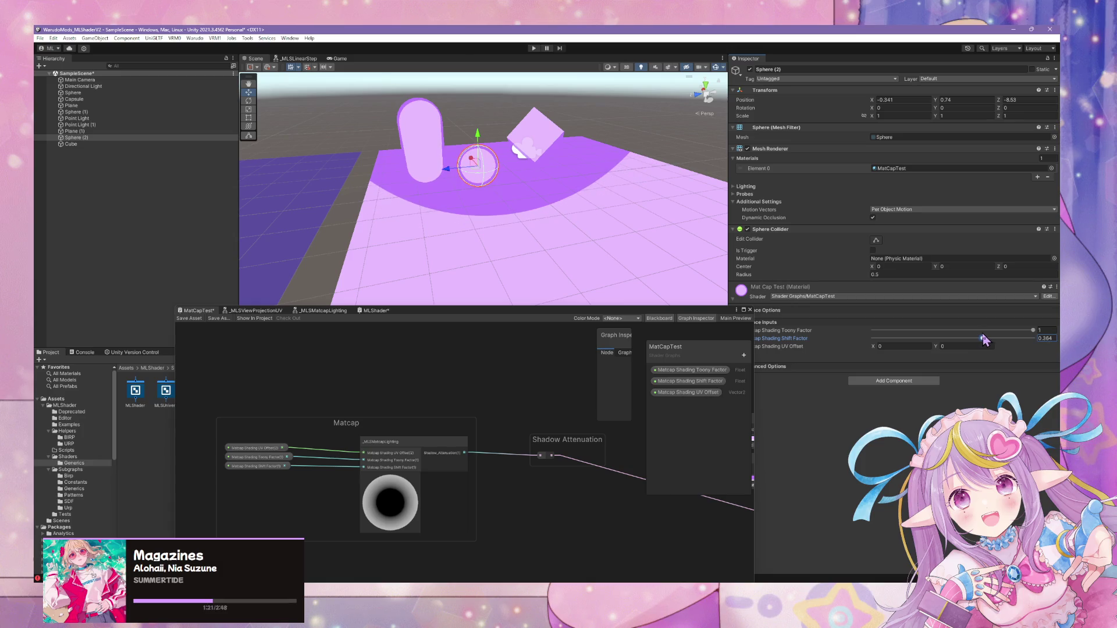
pyautogui.moveTo(601, 226)
pyautogui.mouseDown()
pyautogui.moveTo(562, 229)
pyautogui.moveTo(626, 217)
pyautogui.moveTo(653, 184)
pyautogui.moveTo(683, 268)
pyautogui.moveTo(663, 232)
pyautogui.moveTo(526, 242)
pyautogui.moveTo(314, 232)
pyautogui.moveTo(716, 252)
pyautogui.moveTo(683, 252)
pyautogui.moveTo(571, 190)
pyautogui.moveTo(525, 227)
pyautogui.mouseUp()
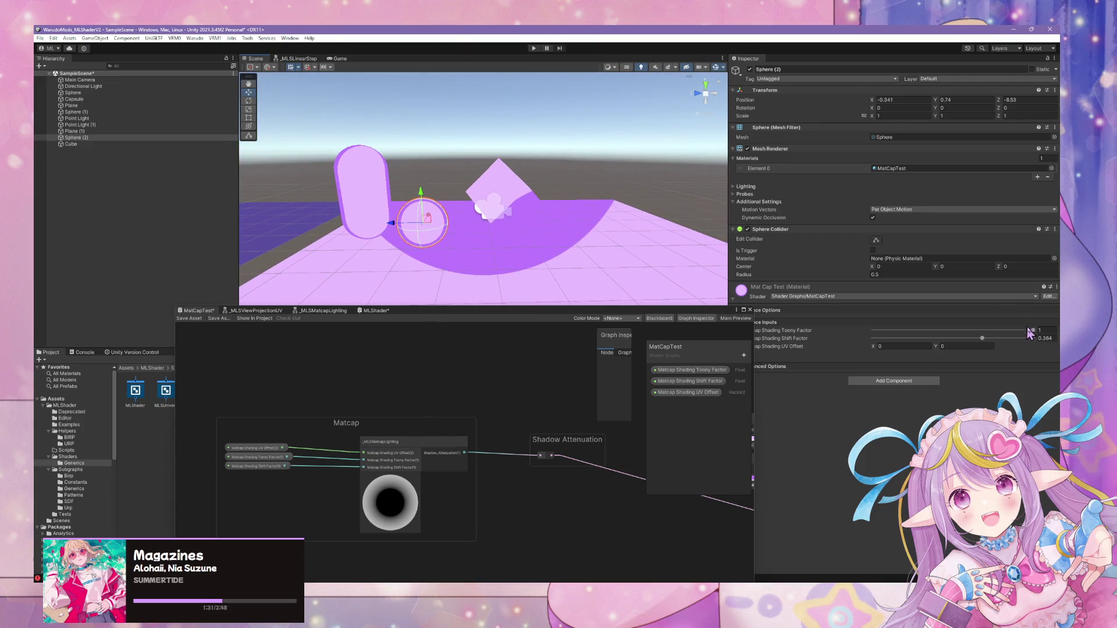
pyautogui.moveTo(1031, 330); pyautogui.dragTo(960, 337)
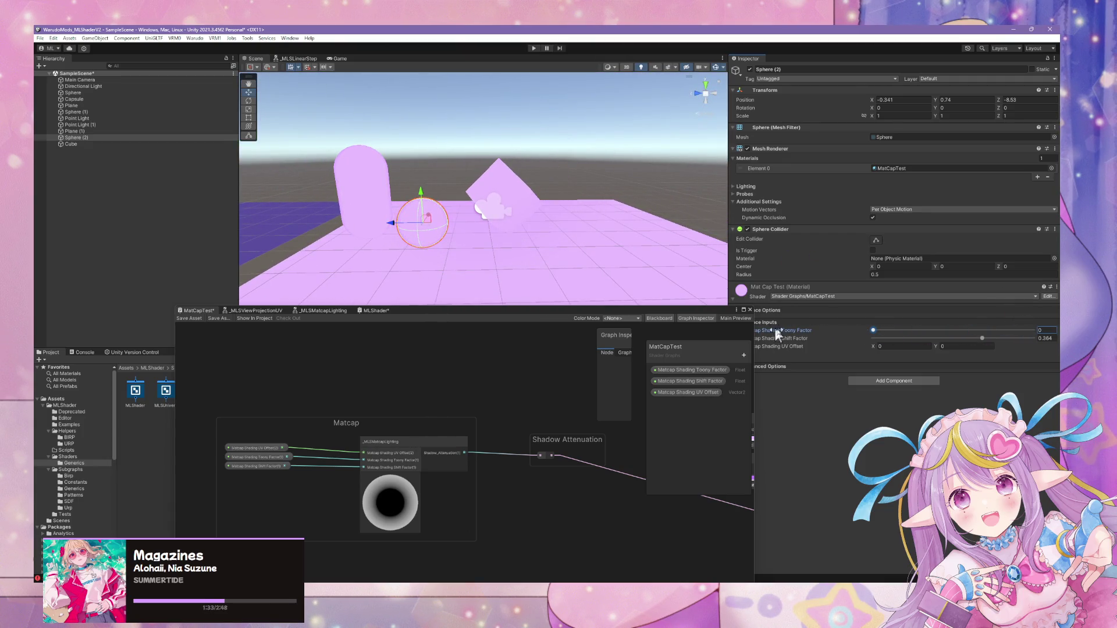
pyautogui.moveTo(873, 331); pyautogui.dragTo(1041, 331)
pyautogui.moveTo(560, 242)
pyautogui.mouseDown()
pyautogui.moveTo(438, 199)
pyautogui.moveTo(706, 271)
pyautogui.mouseUp()
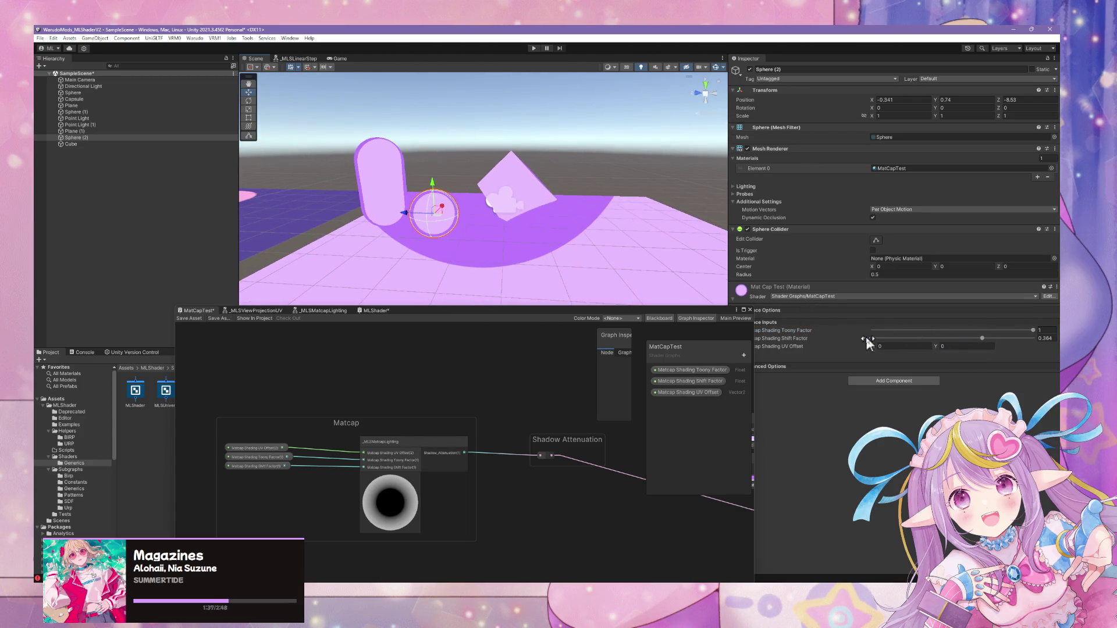
pyautogui.scroll(5, 514, 236)
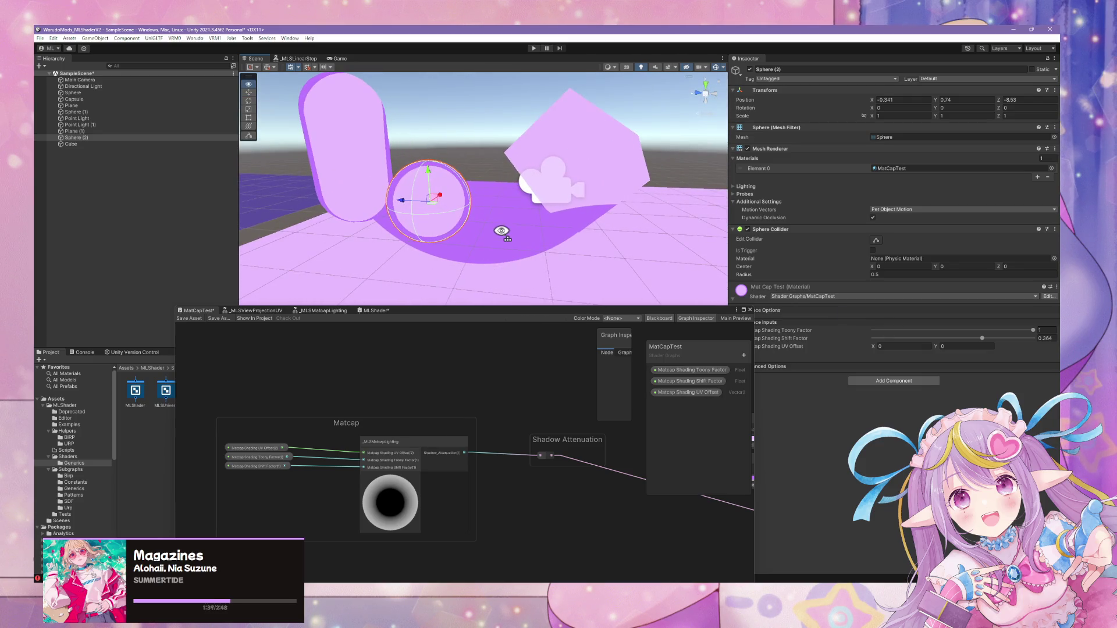
pyautogui.scroll(-2, 491, 361)
pyautogui.scroll(2, 484, 368)
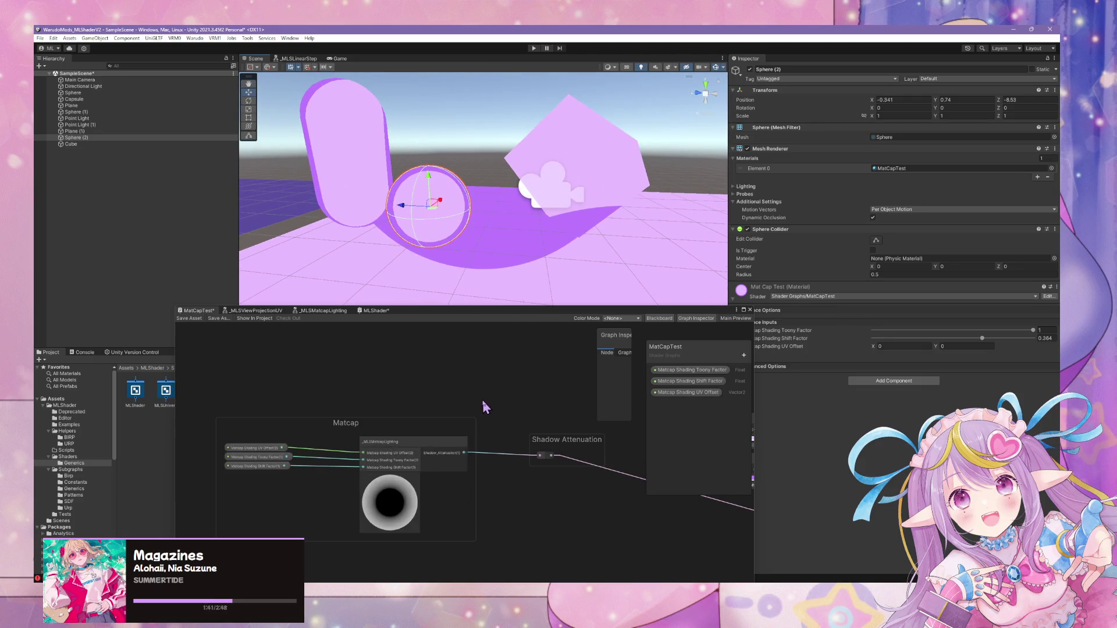
pyautogui.scroll(-2, 539, 362)
pyautogui.scroll(2, 547, 349)
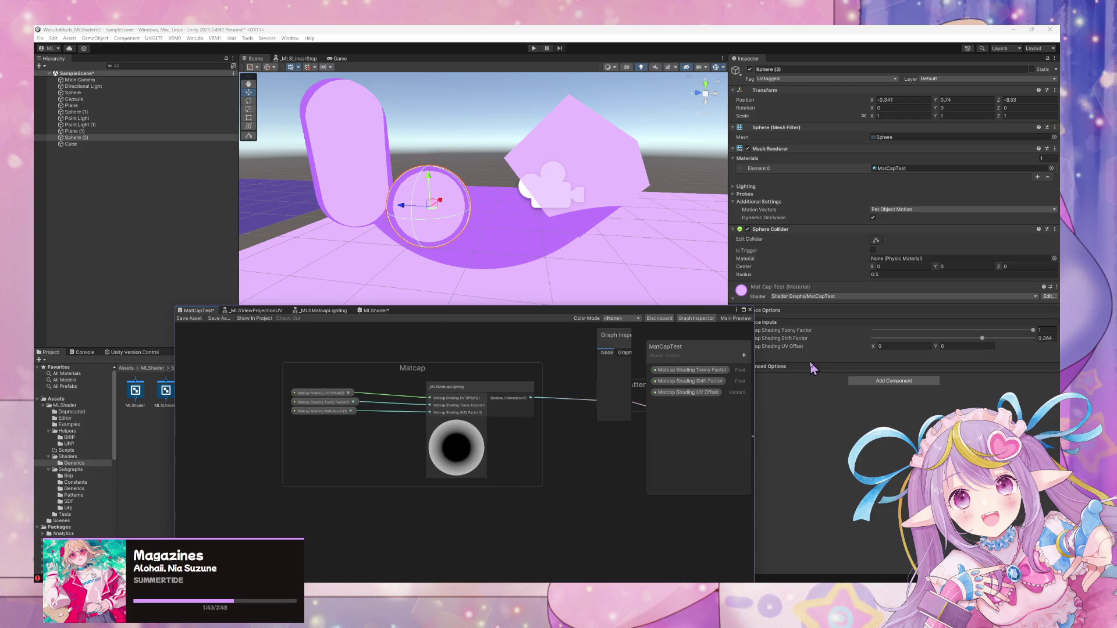
# Set the Matcap Shading UV Offset to X 0.1 and Y -0.1.
pyautogui.click(883, 348)
pyautogui.write('-0.1')
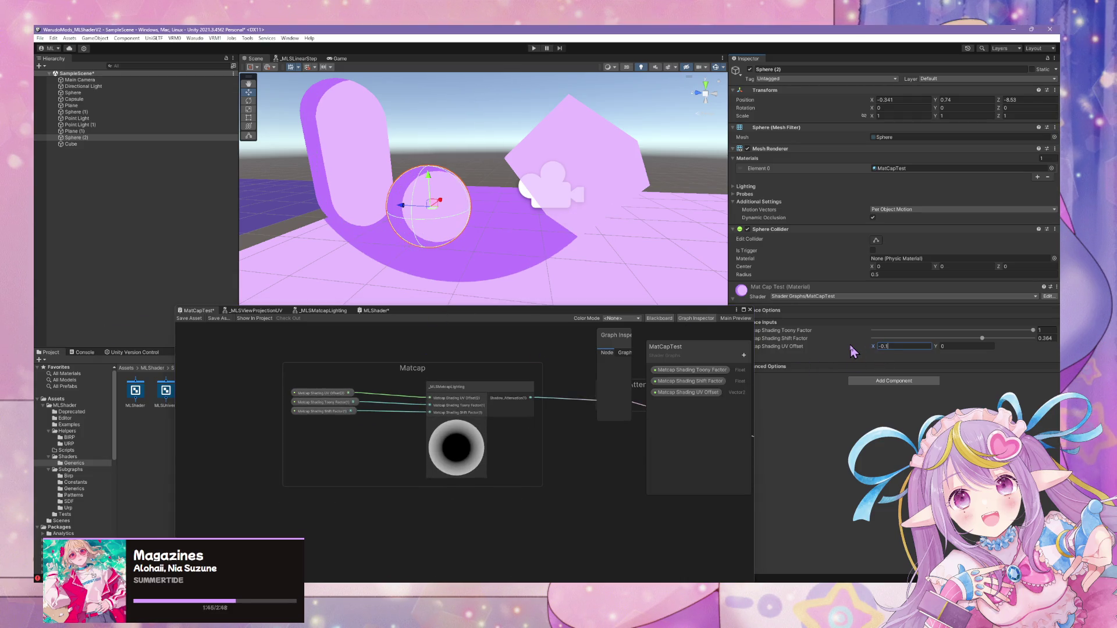
pyautogui.press('BackSpace')
pyautogui.press('BackSpace')
pyautogui.press('BackSpace')
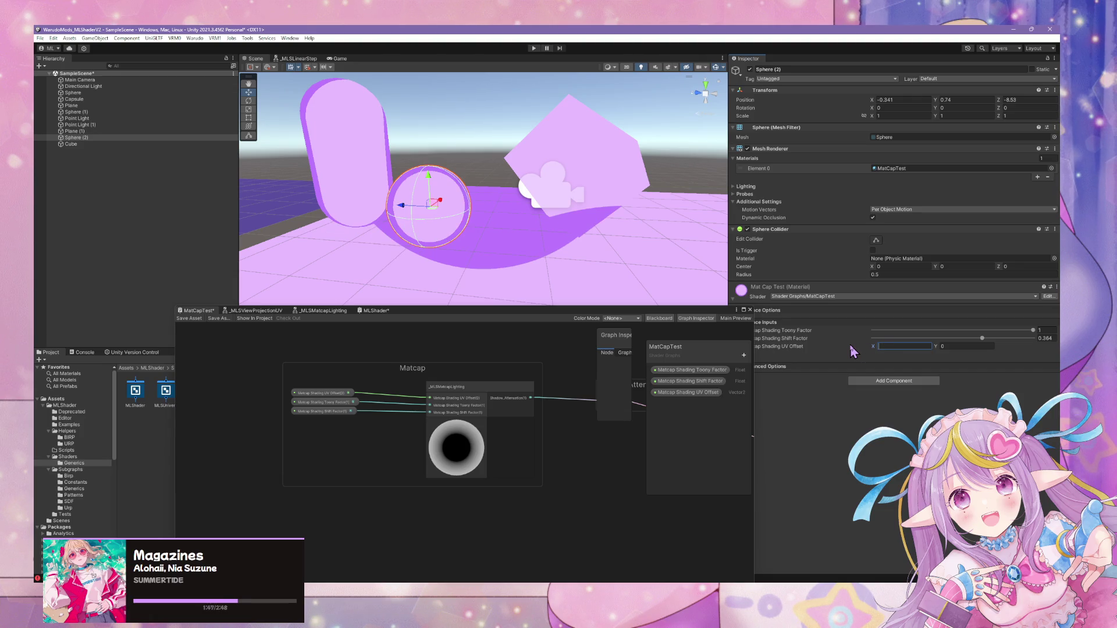
pyautogui.write('0.1')
pyautogui.click(954, 344)
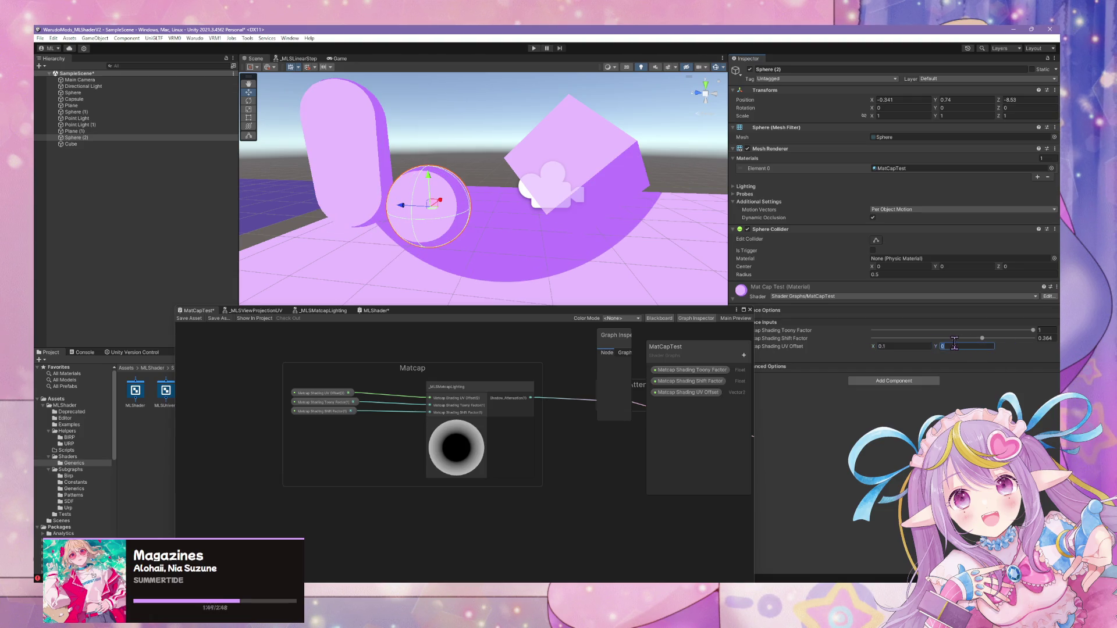
pyautogui.write('.1')
# Orbit and fly the Scene camera to inspect the shading, then select the cube.
pyautogui.moveTo(499, 246)
pyautogui.mouseDown()
pyautogui.moveTo(514, 189)
pyautogui.moveTo(525, 216)
pyautogui.moveTo(454, 222)
pyautogui.moveTo(499, 222)
pyautogui.moveTo(516, 210)
pyautogui.moveTo(511, 195)
pyautogui.moveTo(582, 335)
pyautogui.mouseUp()
pyautogui.press('w')
pyautogui.press('s')
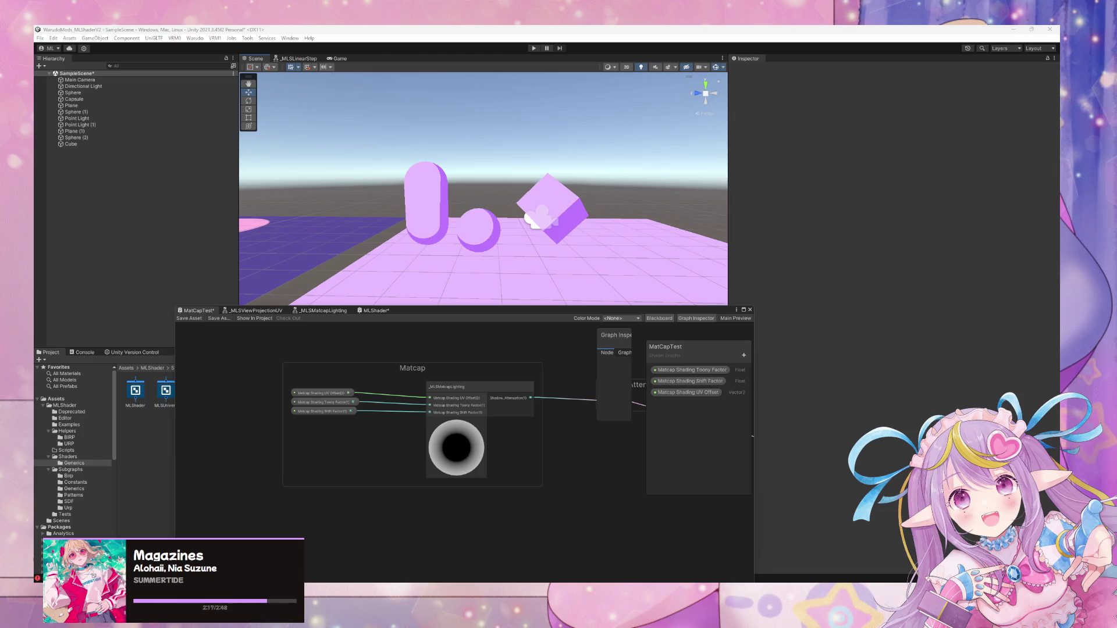
pyautogui.click(555, 216)
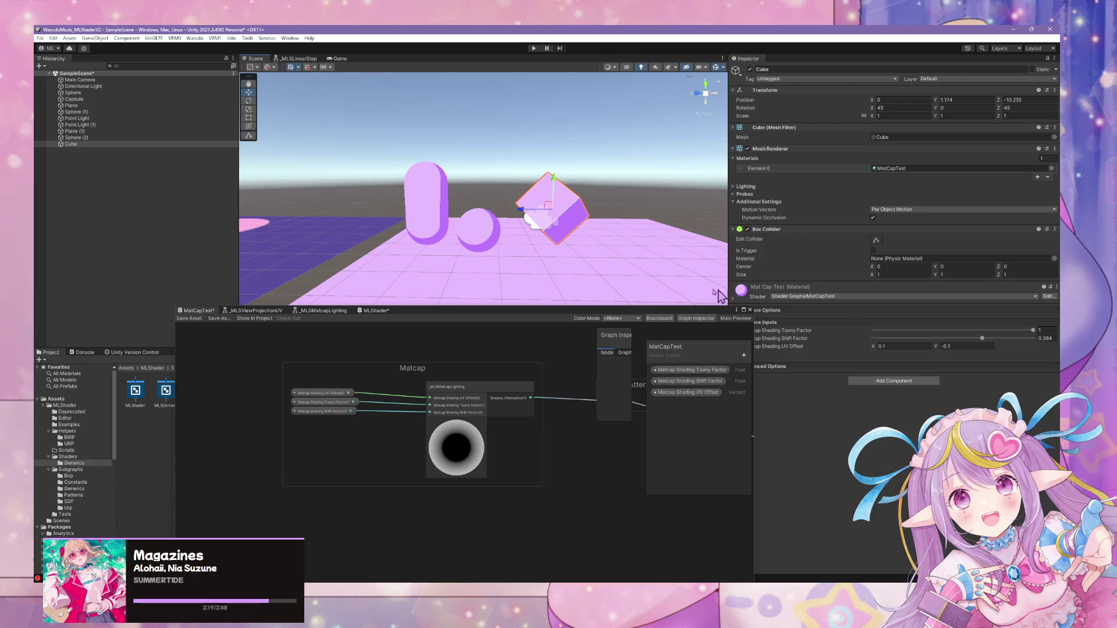
# Try Matcap Shading Shift Factor at about 0.454 and -0.883, and raise Toony Factor above 0.
pyautogui.moveTo(678, 316); pyautogui.dragTo(812, 379)
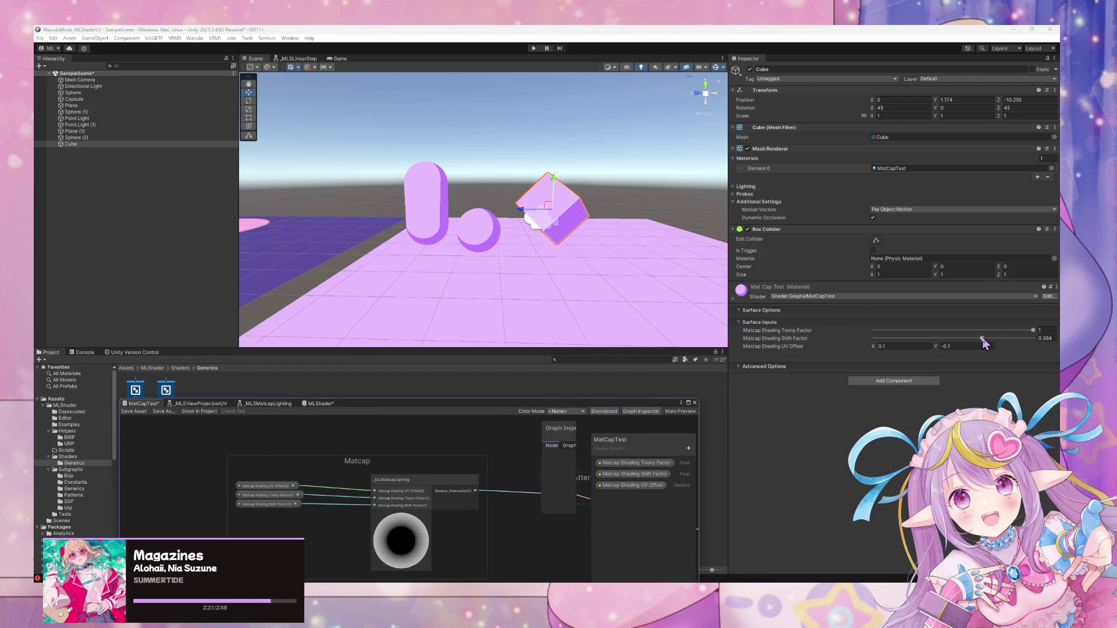
pyautogui.moveTo(983, 339)
pyautogui.mouseDown()
pyautogui.moveTo(888, 339)
pyautogui.moveTo(1036, 340)
pyautogui.moveTo(823, 336)
pyautogui.mouseUp()
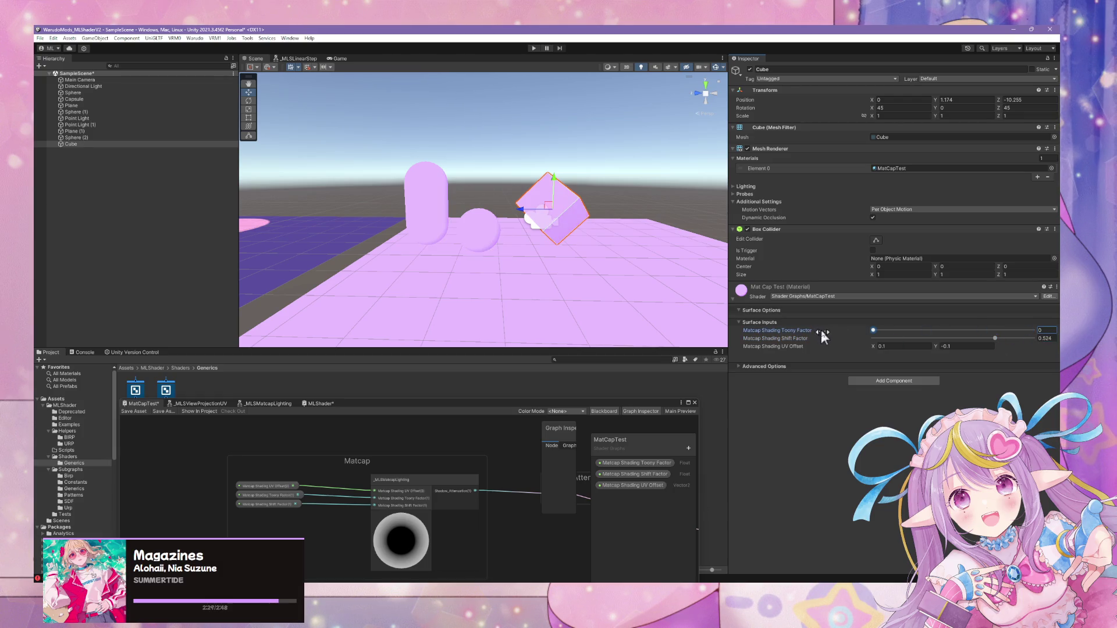
pyautogui.moveTo(994, 343)
pyautogui.mouseDown()
pyautogui.moveTo(883, 343)
pyautogui.moveTo(967, 344)
pyautogui.mouseUp()
pyautogui.moveTo(880, 333)
pyautogui.mouseDown()
pyautogui.moveTo(989, 340)
pyautogui.moveTo(931, 336)
pyautogui.moveTo(966, 336)
pyautogui.moveTo(957, 339)
pyautogui.mouseUp()
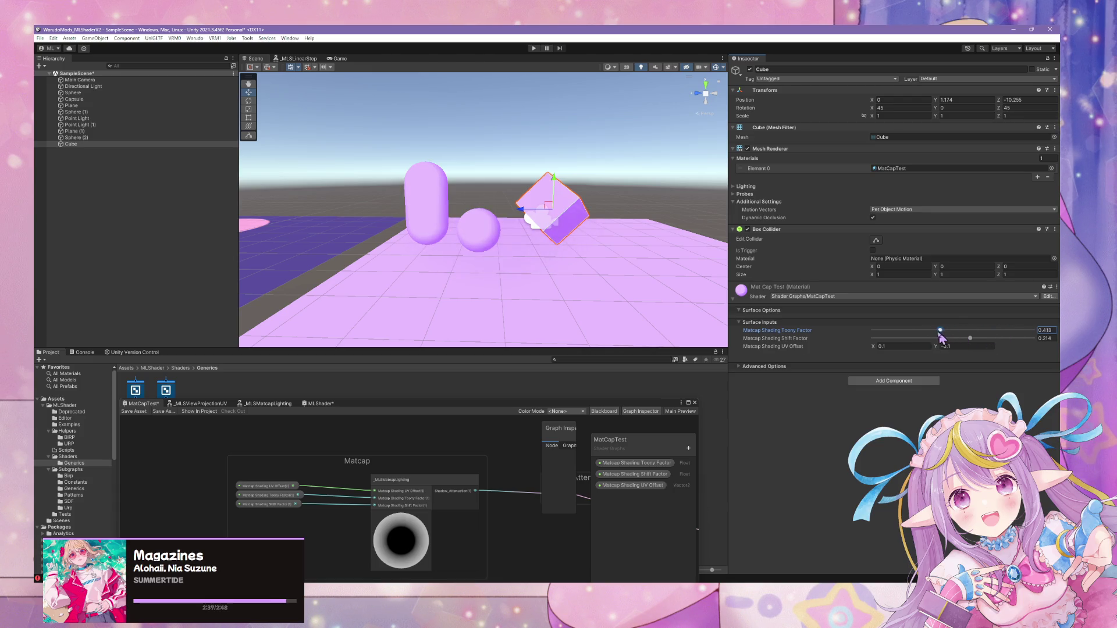
# Orbit the Scene view to compare the cube's shading, then restore the Shader Graph window.
pyautogui.moveTo(652, 245)
pyautogui.mouseDown()
pyautogui.moveTo(574, 242)
pyautogui.moveTo(669, 245)
pyautogui.moveTo(916, 285)
pyautogui.moveTo(960, 250)
pyautogui.moveTo(723, 251)
pyautogui.moveTo(494, 220)
pyautogui.moveTo(531, 242)
pyautogui.moveTo(424, 250)
pyautogui.moveTo(564, 235)
pyautogui.moveTo(579, 207)
pyautogui.mouseUp()
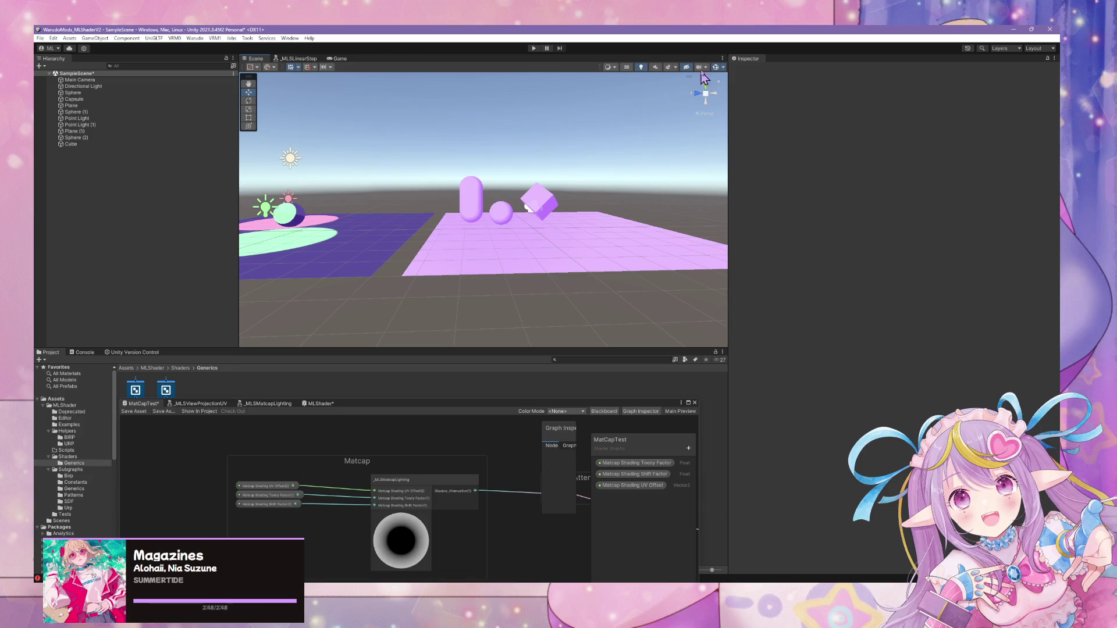
pyautogui.moveTo(645, 165); pyautogui.dragTo(558, 155)
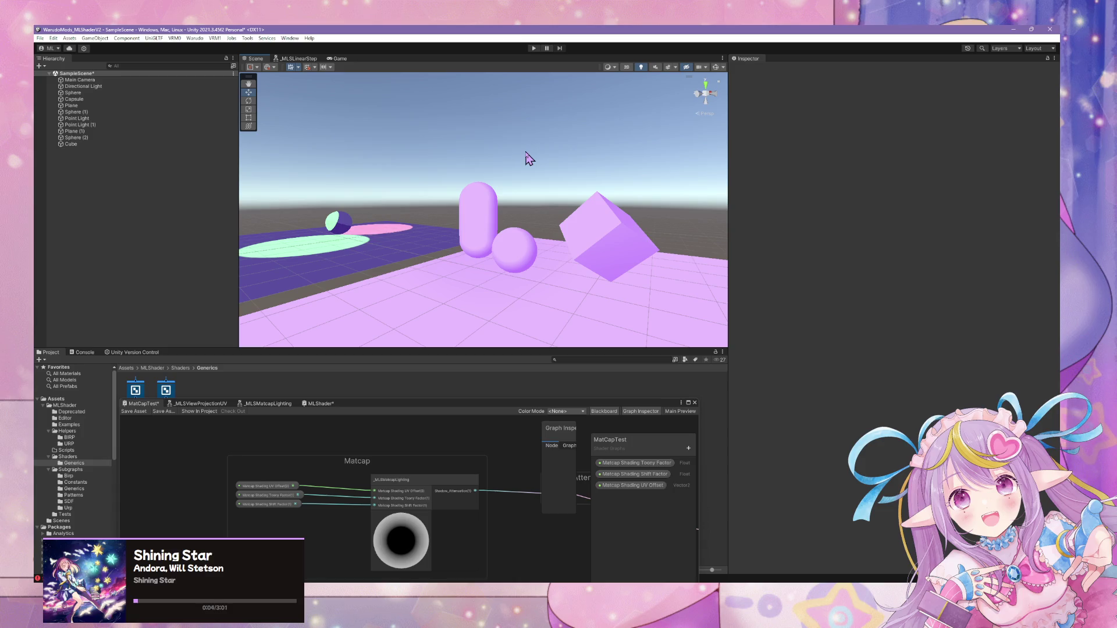
pyautogui.moveTo(522, 458)
pyautogui.mouseDown()
pyautogui.moveTo(512, 429)
pyautogui.moveTo(541, 163)
pyautogui.mouseUp()
pyautogui.moveTo(592, 291)
pyautogui.mouseDown()
pyautogui.moveTo(501, 476)
pyautogui.moveTo(518, 425)
pyautogui.mouseUp()
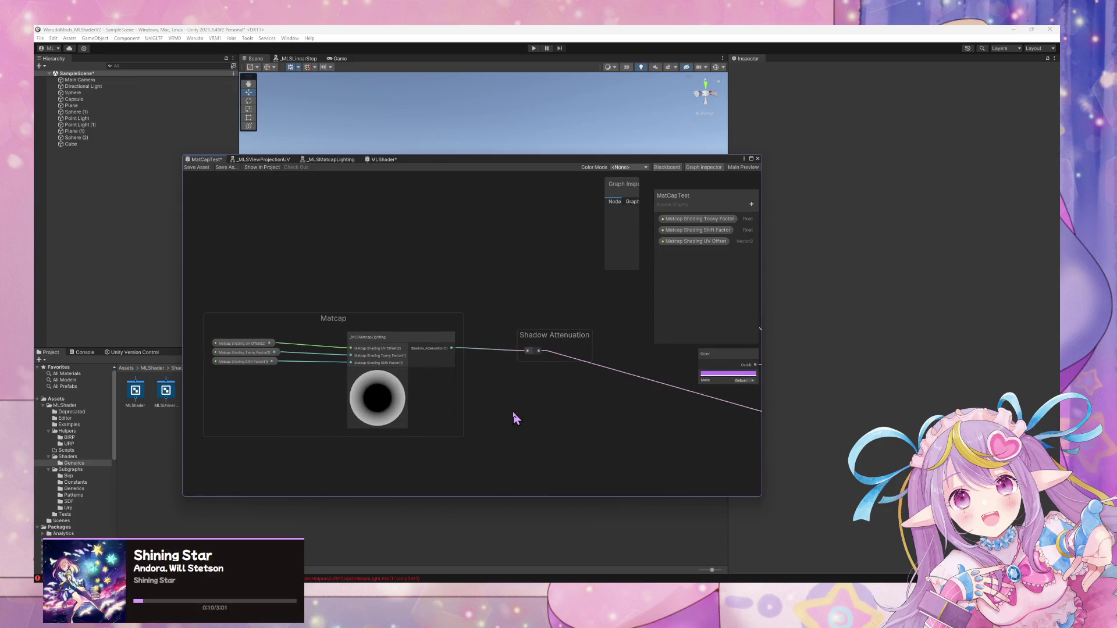
# In MLShader, wire Shading Shift Factor and Shading Toony Factor into _MLSMatcapLighting's inputs.
pyautogui.scroll(-5, 518, 406)
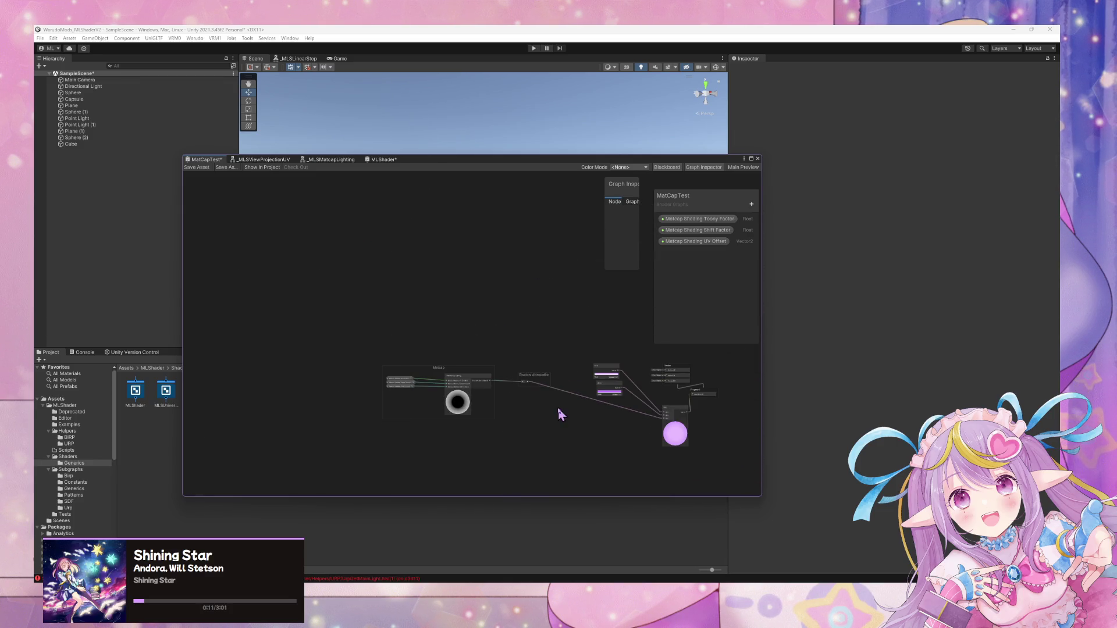
pyautogui.click(397, 161)
pyautogui.moveTo(448, 374); pyautogui.dragTo(578, 357)
pyautogui.scroll(2, 574, 352)
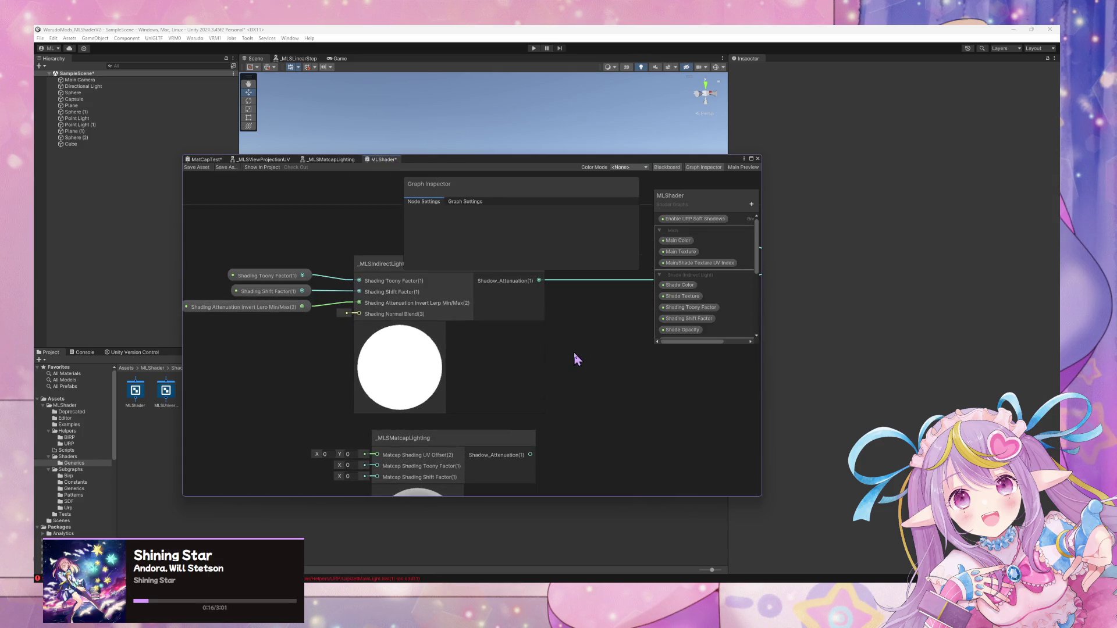
pyautogui.scroll(-3, 567, 384)
pyautogui.scroll(2, 372, 291)
pyautogui.moveTo(372, 292)
pyautogui.mouseDown()
pyautogui.moveTo(379, 319)
pyautogui.moveTo(340, 384)
pyautogui.mouseUp()
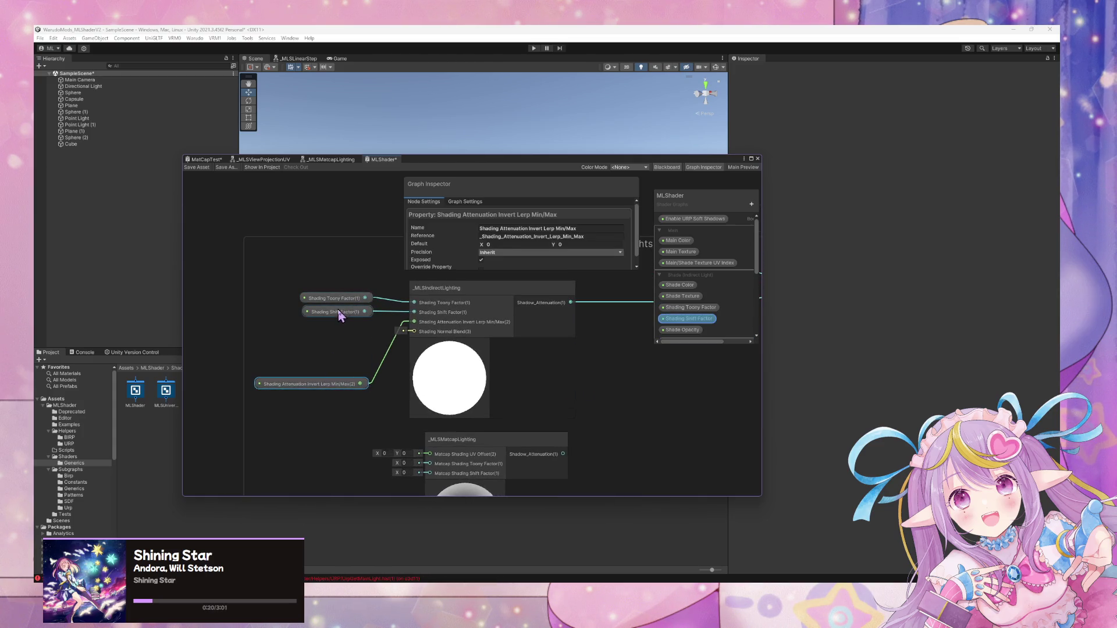
pyautogui.moveTo(341, 316); pyautogui.dragTo(317, 364)
pyautogui.moveTo(330, 300)
pyautogui.mouseDown()
pyautogui.moveTo(324, 357)
pyautogui.moveTo(349, 362)
pyautogui.moveTo(430, 456)
pyautogui.mouseUp()
pyautogui.moveTo(342, 353); pyautogui.dragTo(429, 466)
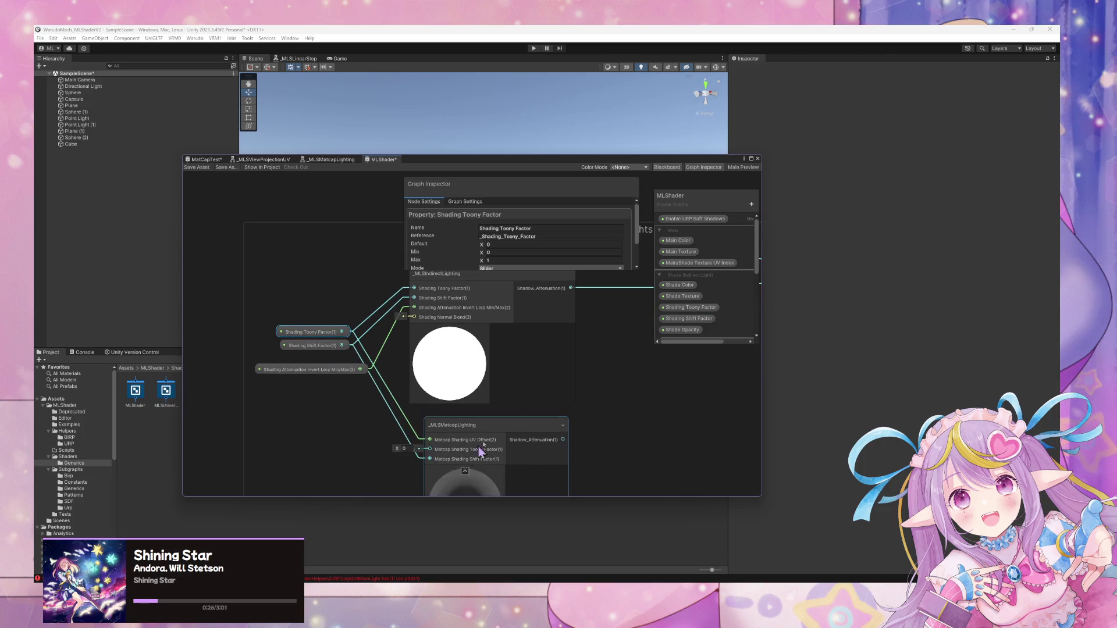
pyautogui.moveTo(342, 347); pyautogui.dragTo(429, 449)
pyautogui.click(420, 469)
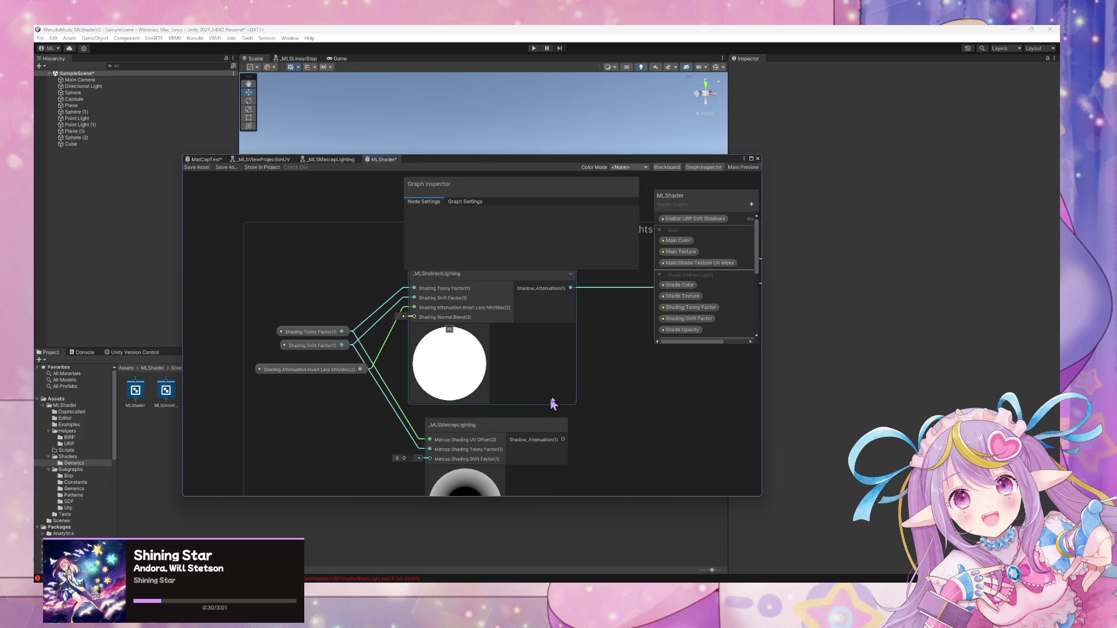
# Route the Matcap lighting's Shadow_Attenuation through a new reroute into One Minus, and save.
pyautogui.moveTo(553, 403); pyautogui.dragTo(337, 419)
pyautogui.scroll(1, 369, 392)
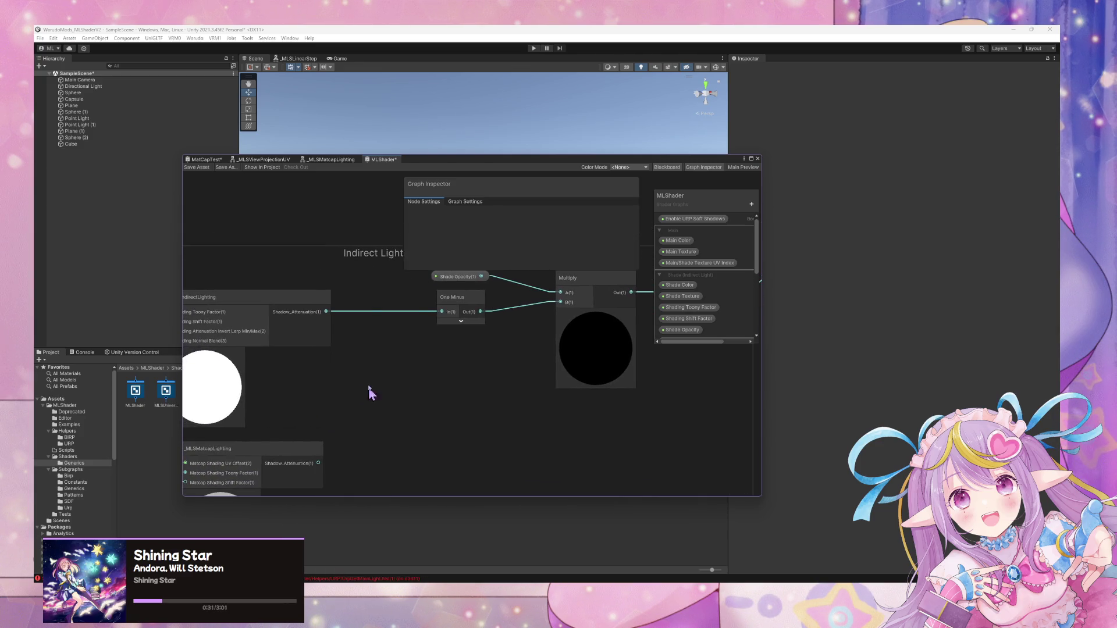
pyautogui.doubleClick(382, 312)
pyautogui.scroll(1, 404, 374)
pyautogui.scroll(-1, 366, 429)
pyautogui.click(568, 343)
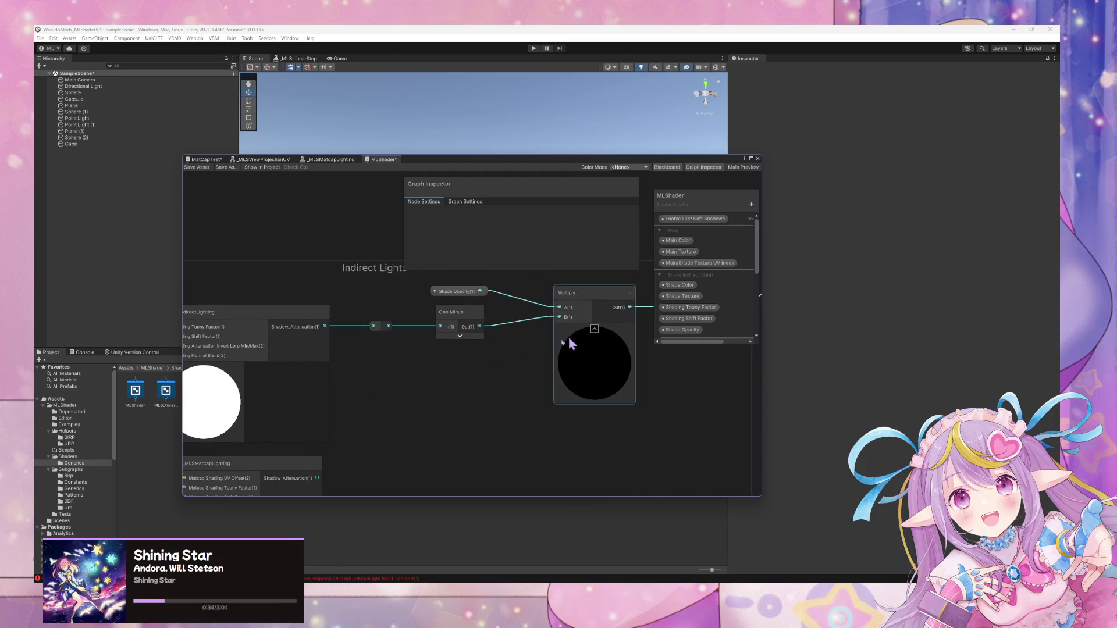
pyautogui.moveTo(317, 478); pyautogui.dragTo(374, 324)
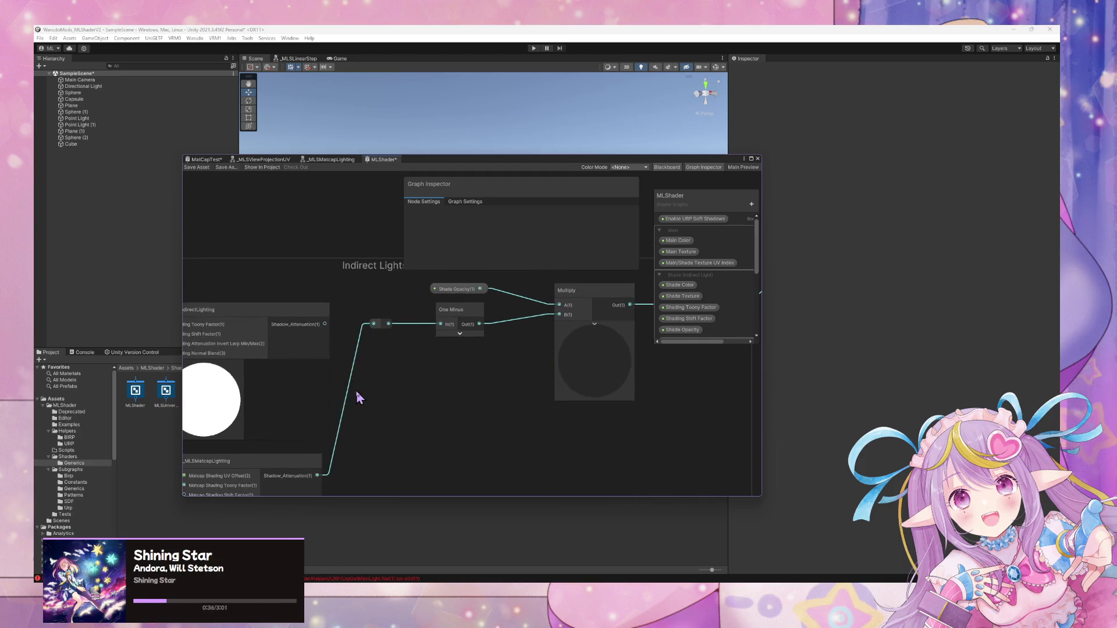
pyautogui.scroll(-4, 531, 330)
pyautogui.click(202, 169)
pyautogui.moveTo(499, 168); pyautogui.dragTo(840, 240)
pyautogui.moveTo(442, 182)
pyautogui.mouseDown()
pyautogui.moveTo(610, 200)
pyautogui.moveTo(499, 204)
pyautogui.moveTo(519, 186)
pyautogui.moveTo(679, 219)
pyautogui.moveTo(611, 218)
pyautogui.mouseUp()
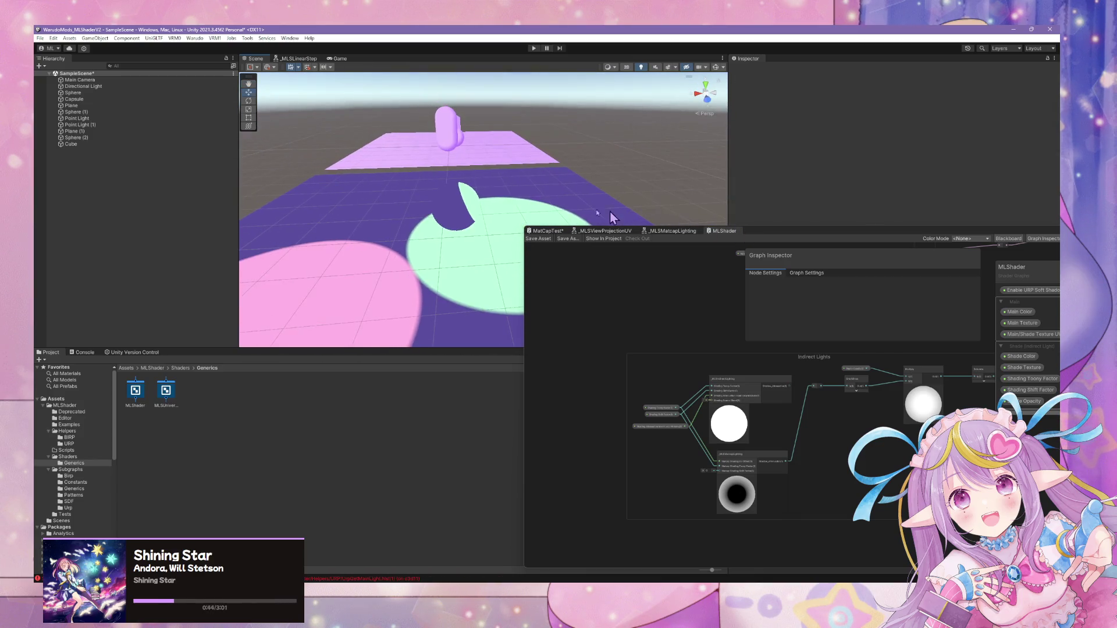
# Select Sphere (1), drag it left toward the plane edge, and orbit around it.
pyautogui.click(474, 211)
pyautogui.moveTo(459, 213)
pyautogui.mouseDown()
pyautogui.moveTo(368, 224)
pyautogui.moveTo(402, 180)
pyautogui.mouseUp()
pyautogui.click(402, 178)
pyautogui.click(401, 178)
pyautogui.moveTo(397, 204)
pyautogui.mouseDown()
pyautogui.moveTo(578, 186)
pyautogui.moveTo(583, 237)
pyautogui.moveTo(628, 294)
pyautogui.moveTo(581, 199)
pyautogui.mouseUp()
# Adjust the sphere material's Shading Toony Factor and place Sphere (1) at X 1.254.
pyautogui.moveTo(791, 234)
pyautogui.mouseDown()
pyautogui.moveTo(554, 439)
pyautogui.moveTo(535, 436)
pyautogui.mouseUp()
pyautogui.moveTo(684, 489); pyautogui.dragTo(537, 401)
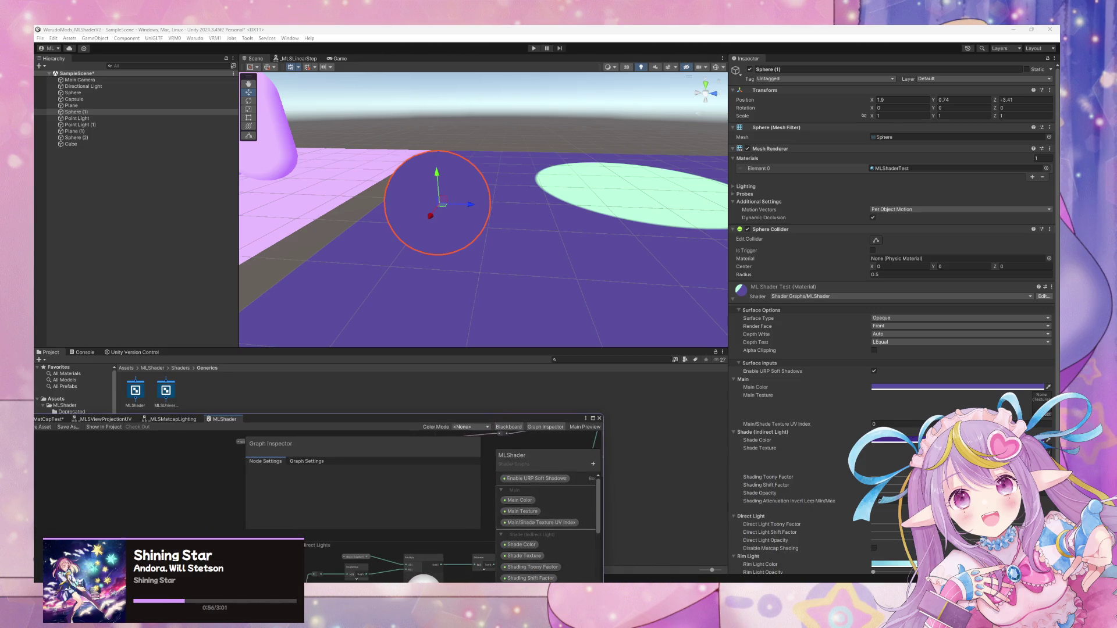
pyautogui.moveTo(908, 477); pyautogui.dragTo(890, 477)
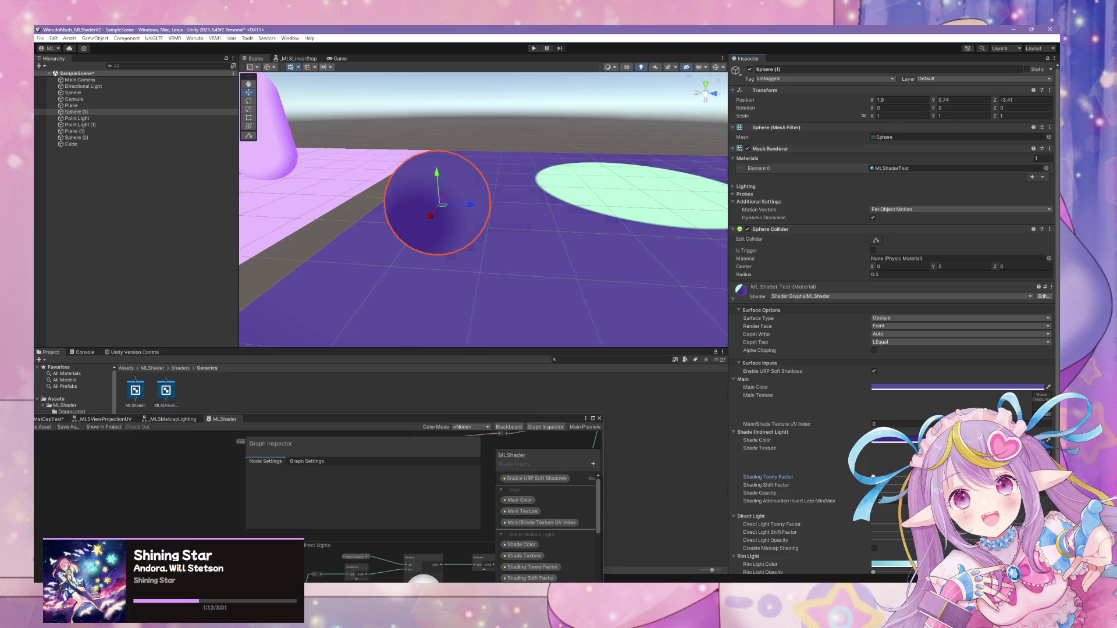
pyautogui.moveTo(431, 216)
pyautogui.mouseDown()
pyautogui.moveTo(446, 193)
pyautogui.moveTo(452, 252)
pyautogui.moveTo(345, 383)
pyautogui.mouseUp()
pyautogui.moveTo(337, 422)
pyautogui.mouseDown()
pyautogui.moveTo(699, 149)
pyautogui.moveTo(639, 183)
pyautogui.mouseUp()
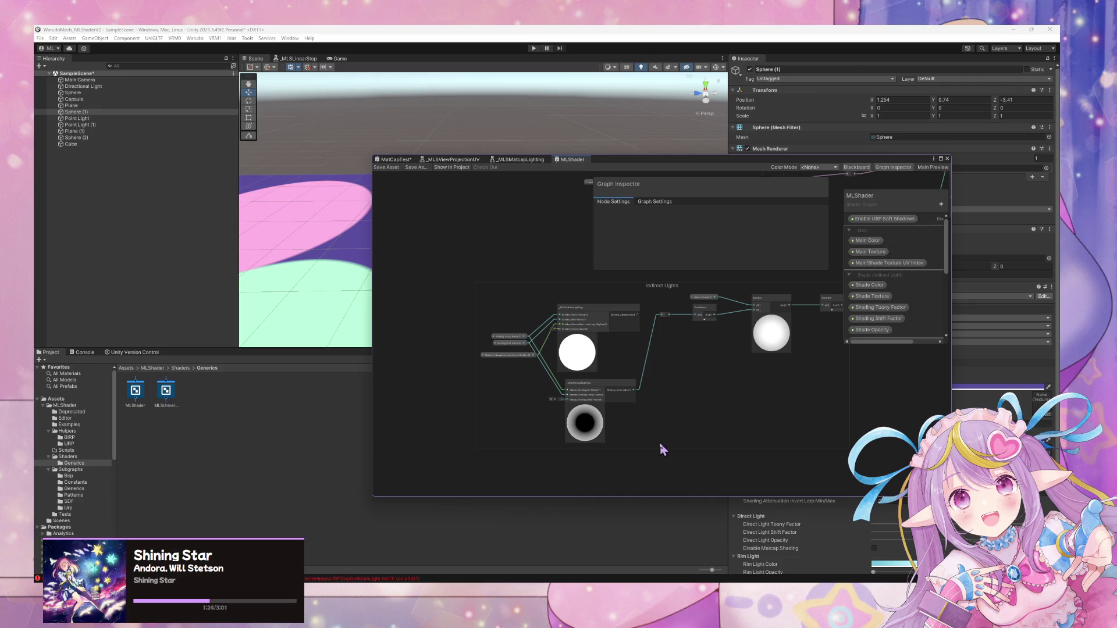
# Delete the wires feeding the Matcap lighting node and move the reroute below One Minus.
pyautogui.scroll(5, 664, 449)
pyautogui.moveTo(571, 364); pyautogui.dragTo(480, 399)
pyautogui.press('Delete')
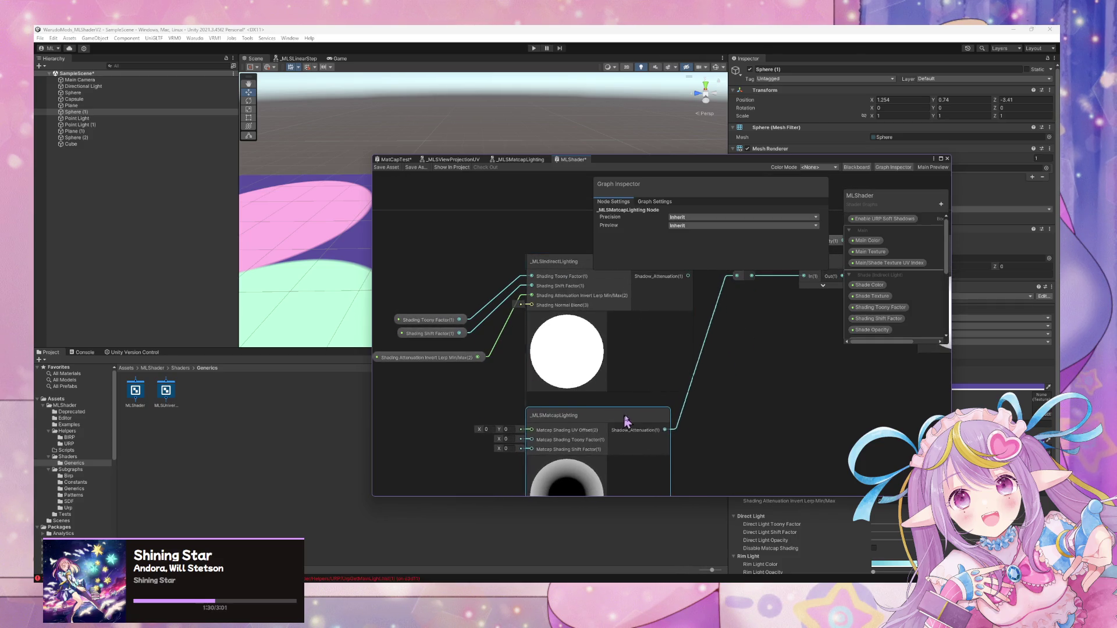
pyautogui.scroll(-1, 669, 348)
pyautogui.moveTo(681, 302); pyautogui.dragTo(717, 414)
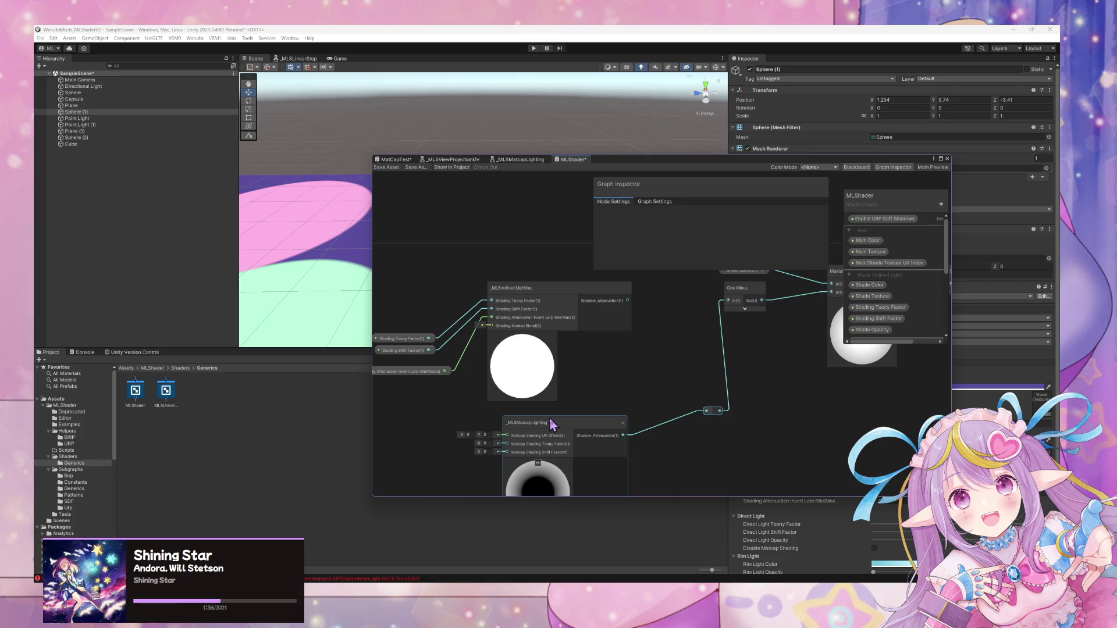
# Shift One Minus left and open the _MLSIndirectLighting subgraph in its own tab.
pyautogui.moveTo(762, 368); pyautogui.dragTo(724, 363)
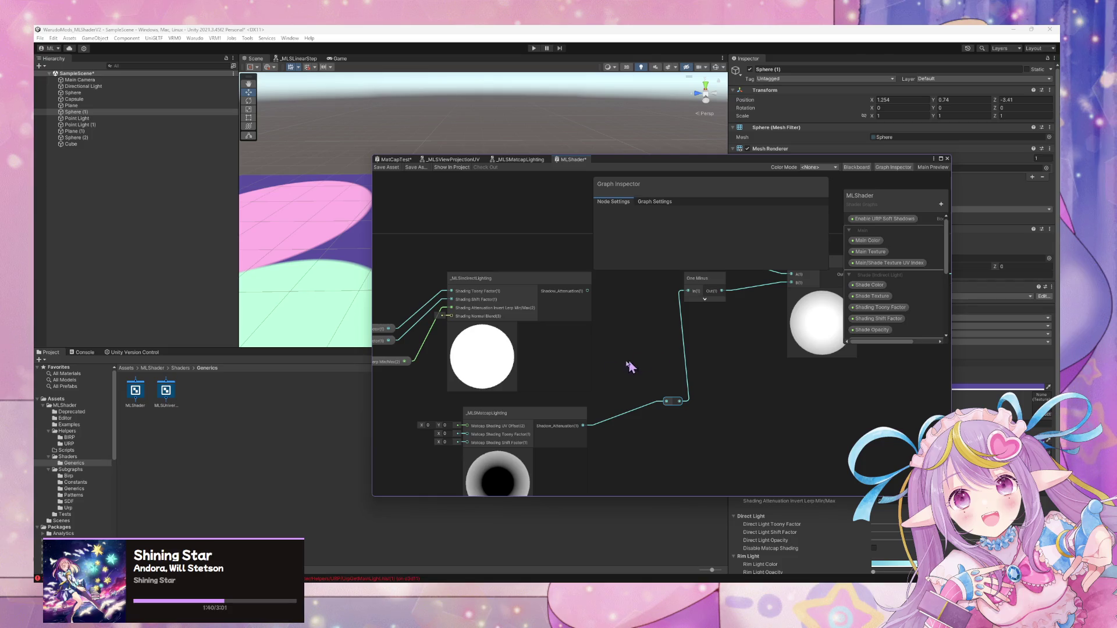
pyautogui.moveTo(606, 391)
pyautogui.mouseDown()
pyautogui.moveTo(607, 364)
pyautogui.moveTo(584, 385)
pyautogui.mouseUp()
pyautogui.moveTo(885, 341); pyautogui.dragTo(884, 429)
pyautogui.moveTo(706, 365); pyautogui.dragTo(678, 414)
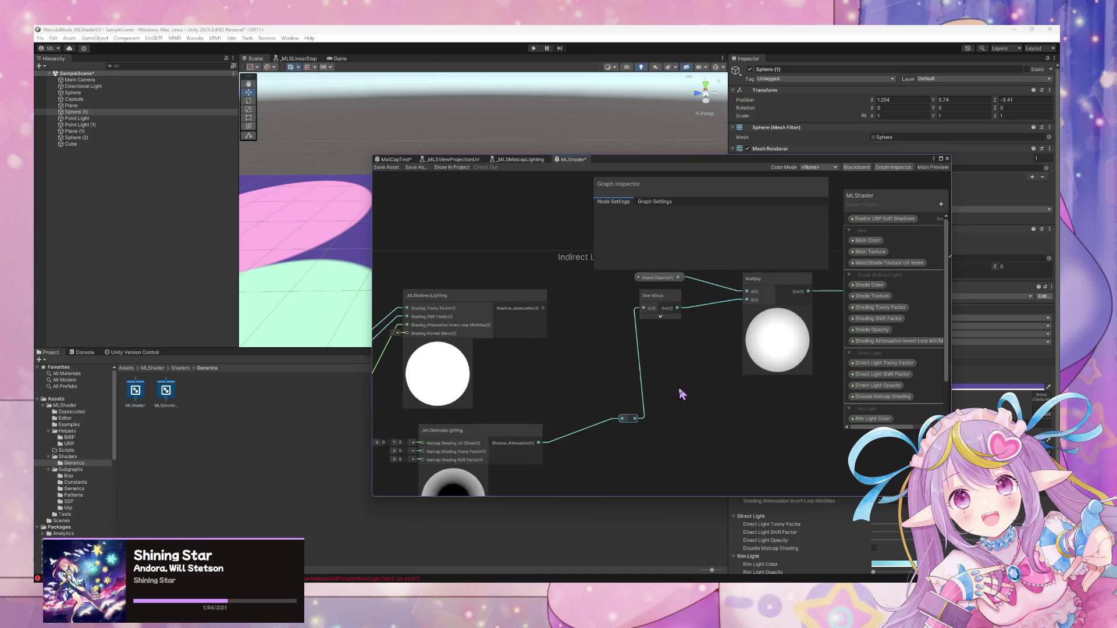
pyautogui.moveTo(646, 312); pyautogui.dragTo(597, 318)
pyautogui.click(511, 328)
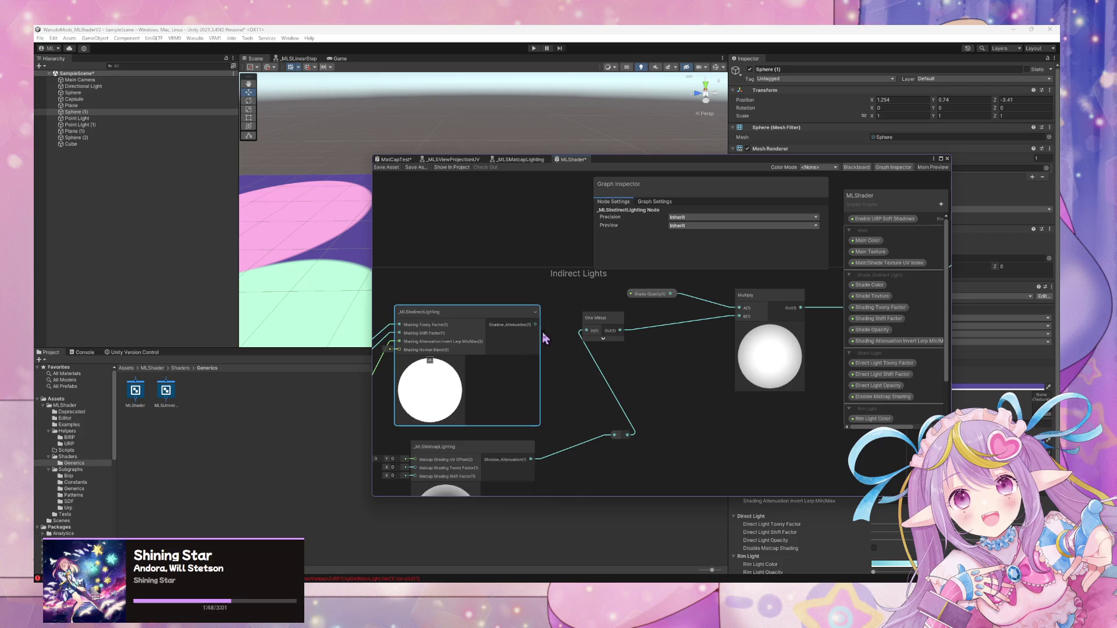
pyautogui.doubleClick(490, 323)
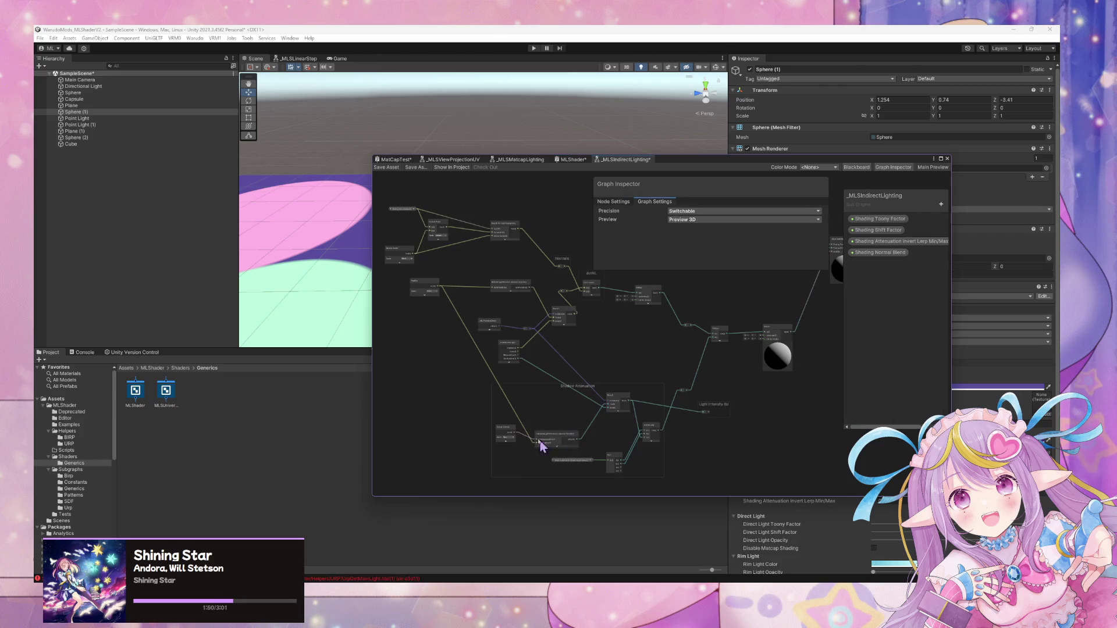
# Inspect _MLSMatcapLighting's Saturate node and _MLSIndirectLighting's Output node, then return to MLShader.
pyautogui.scroll(10, 755, 377)
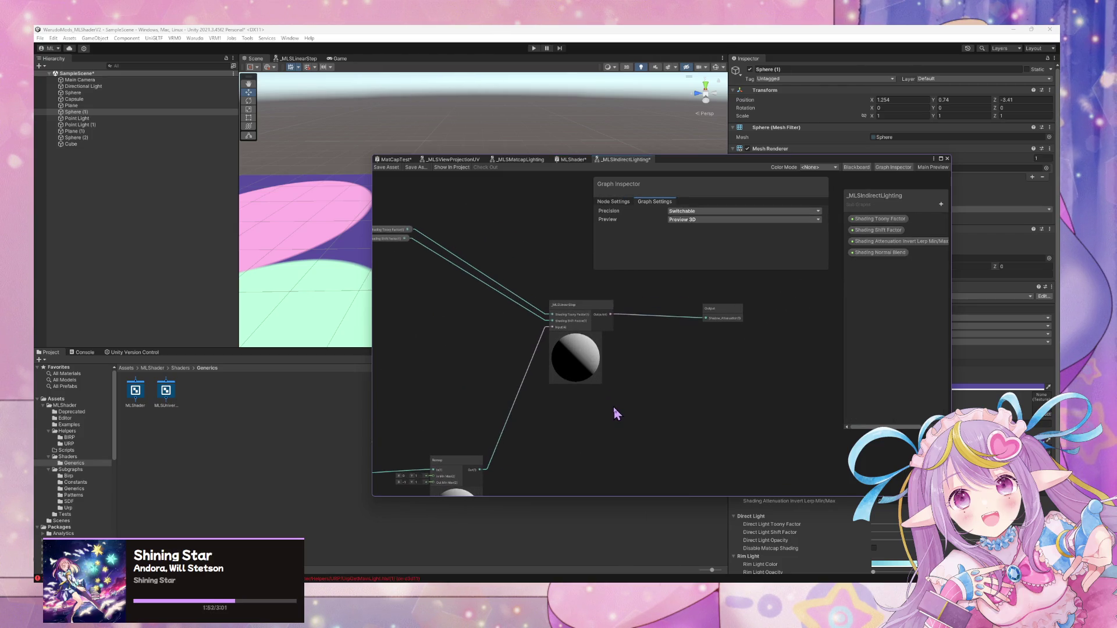
pyautogui.click(573, 159)
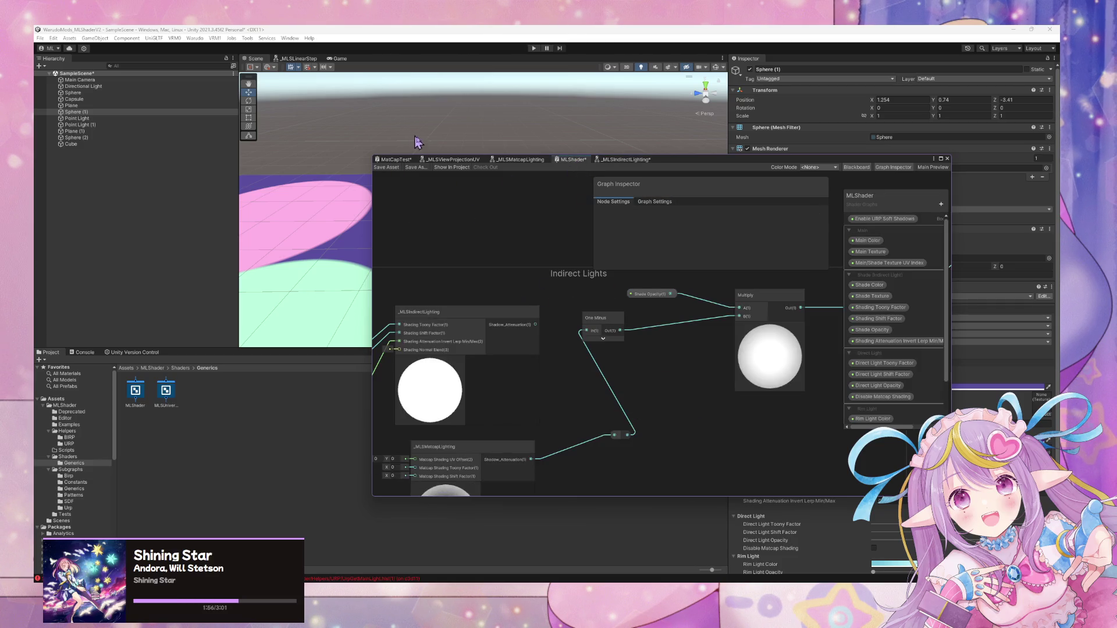
pyautogui.click(516, 160)
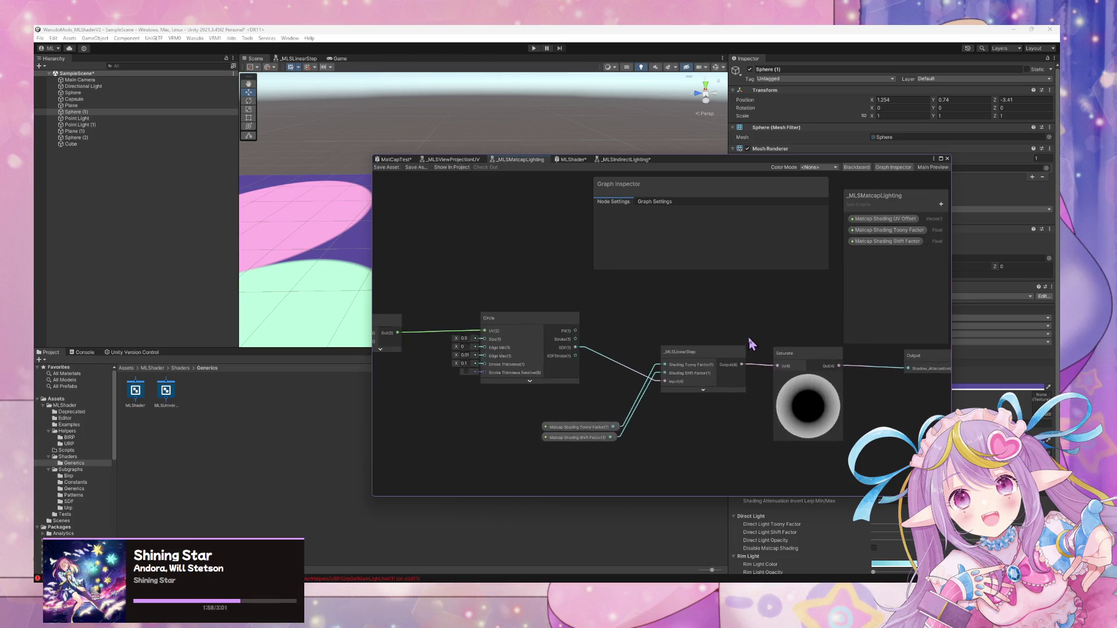
pyautogui.click(711, 357)
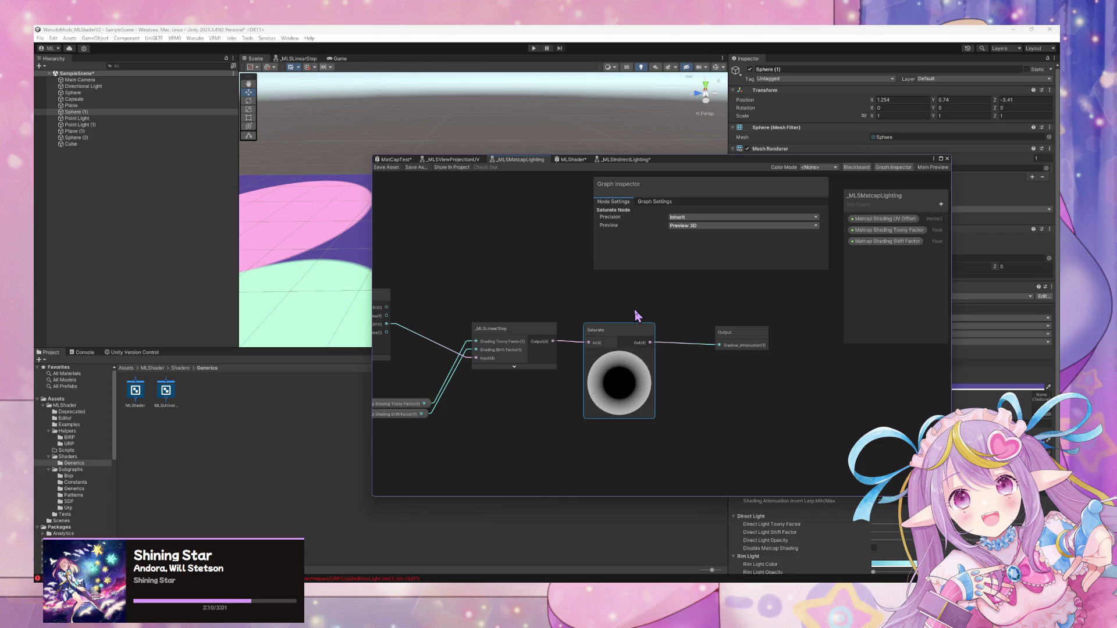
pyautogui.click(609, 160)
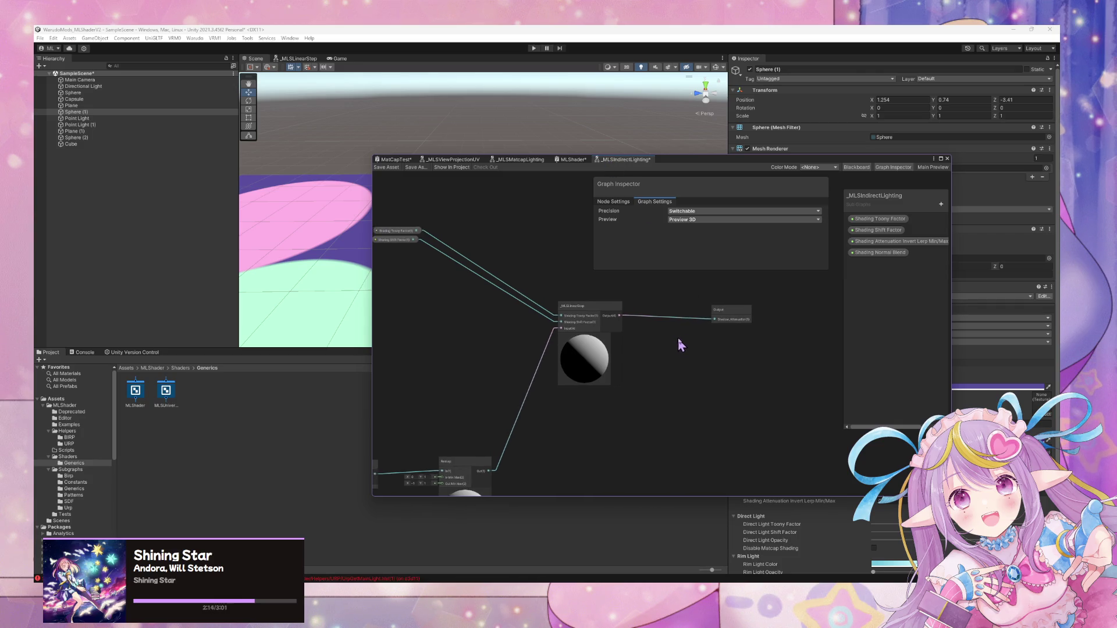
pyautogui.click(744, 331)
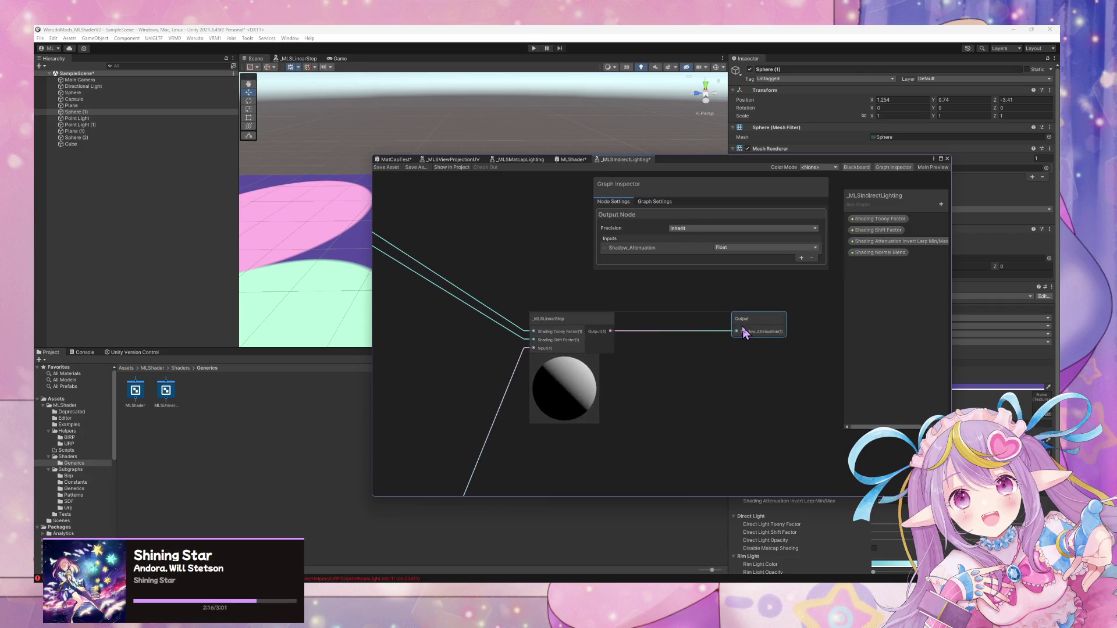
pyautogui.click(573, 159)
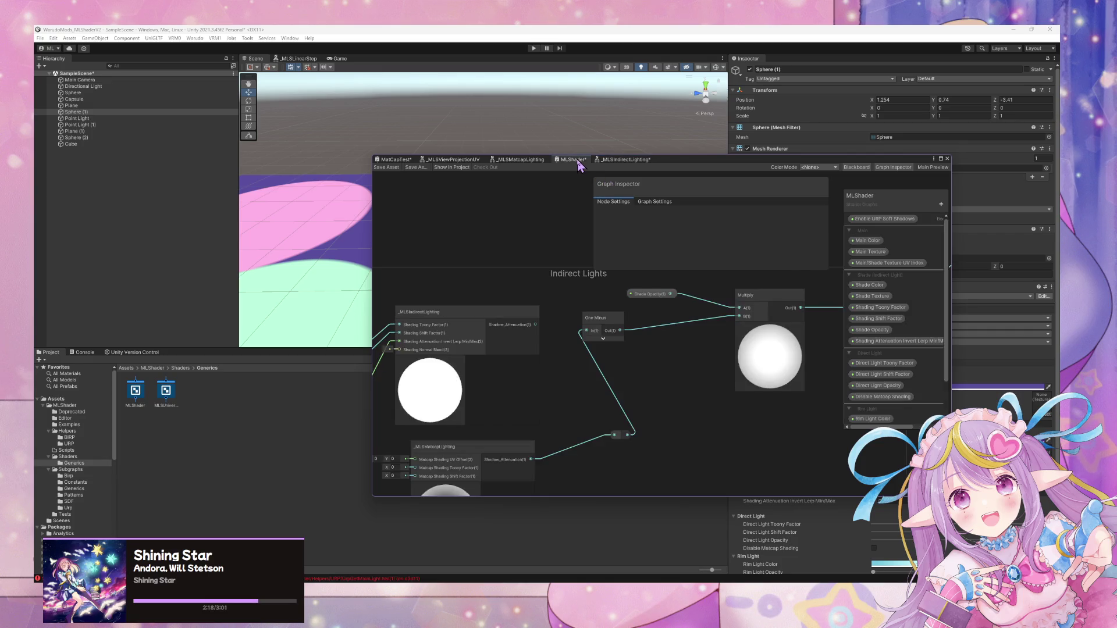
# Delete the reroute point and wire Matcap Shadow_Attenuation directly into One Minus.
pyautogui.scroll(-2, 663, 330)
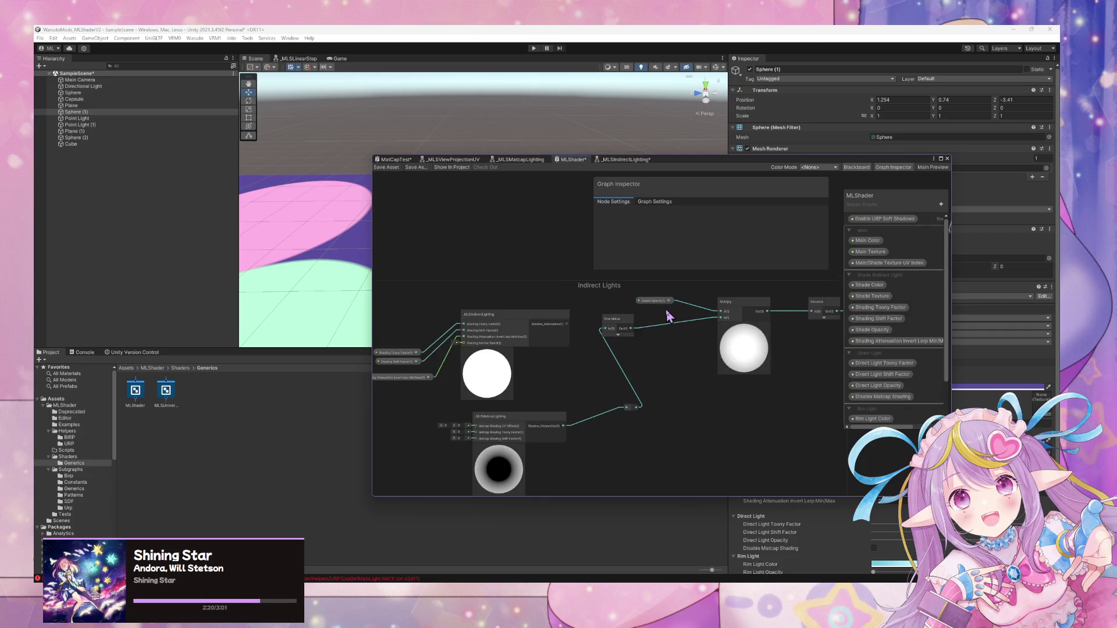
pyautogui.scroll(1, 668, 316)
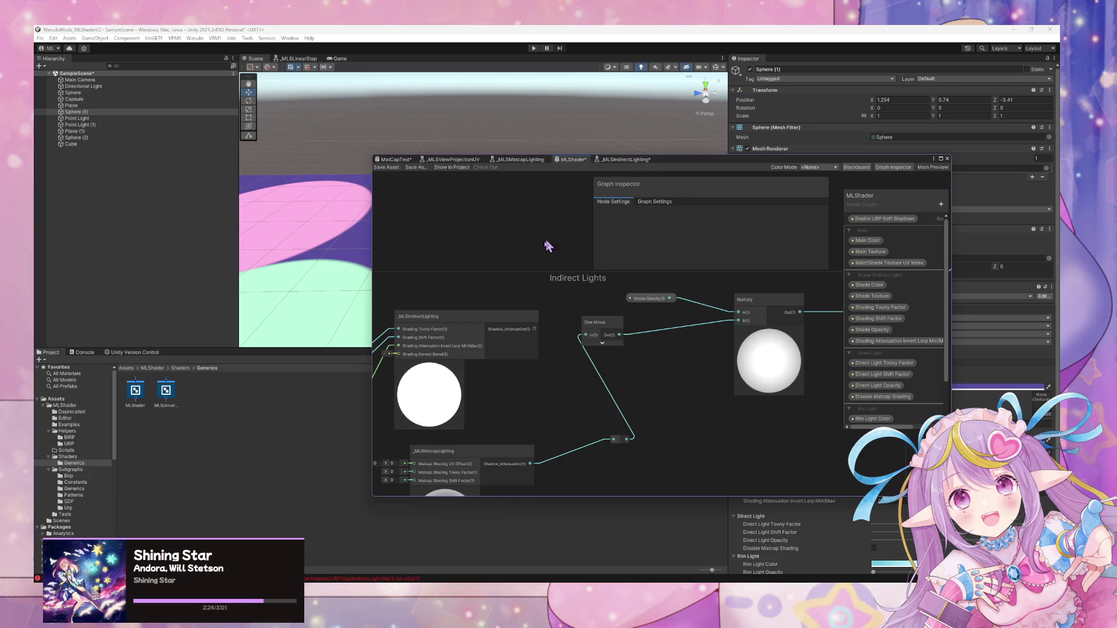
pyautogui.scroll(-1, 553, 282)
pyautogui.scroll(1, 553, 280)
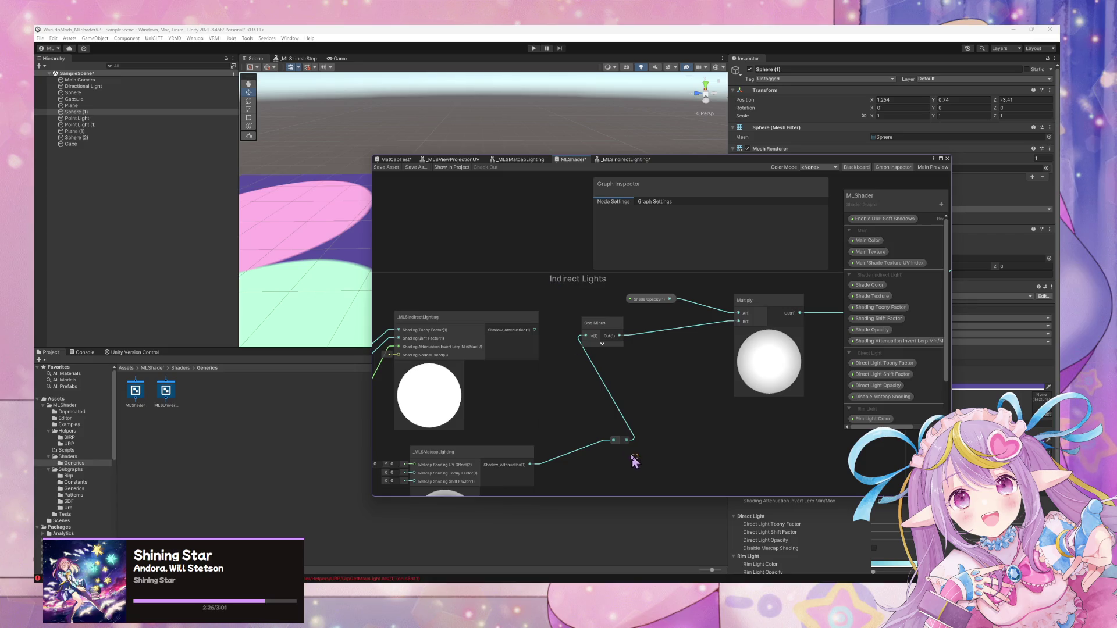
pyautogui.moveTo(619, 439); pyautogui.dragTo(591, 436)
pyautogui.press('Delete')
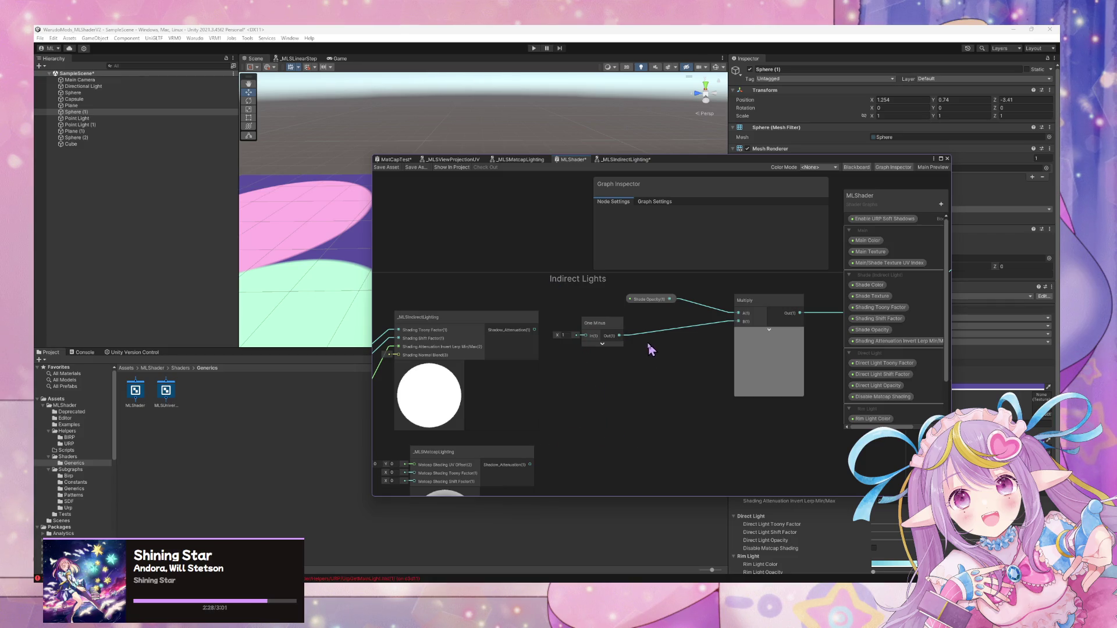
pyautogui.moveTo(530, 465); pyautogui.dragTo(586, 337)
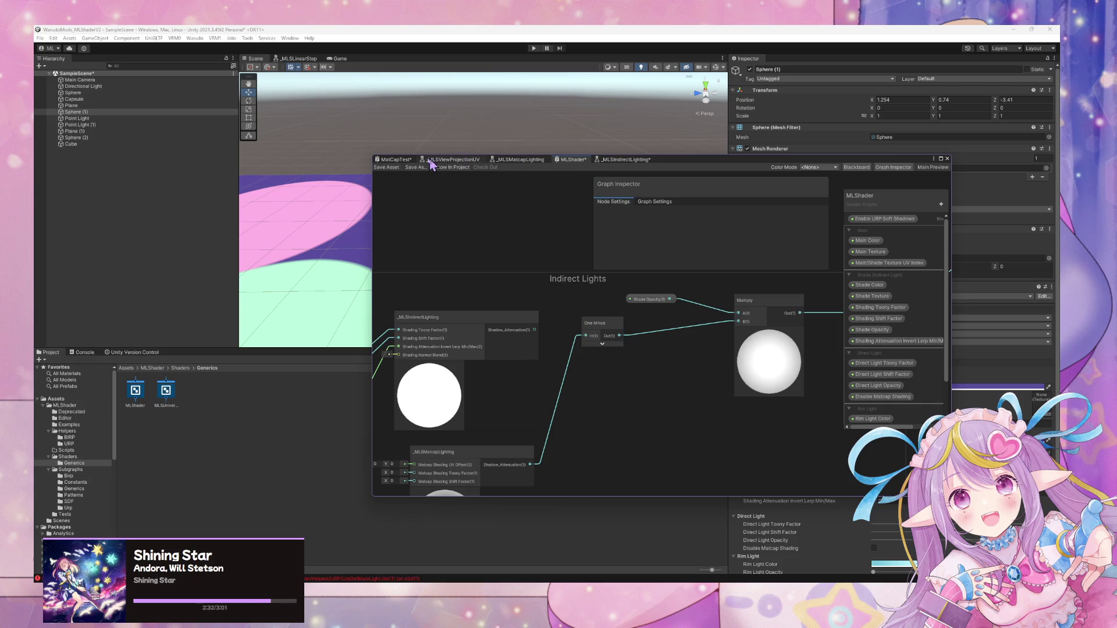
# Reposition the _MLSIndirectLighting and One Minus nodes, then open the _MLSIndirectLighting subgraph.
pyautogui.click(394, 161)
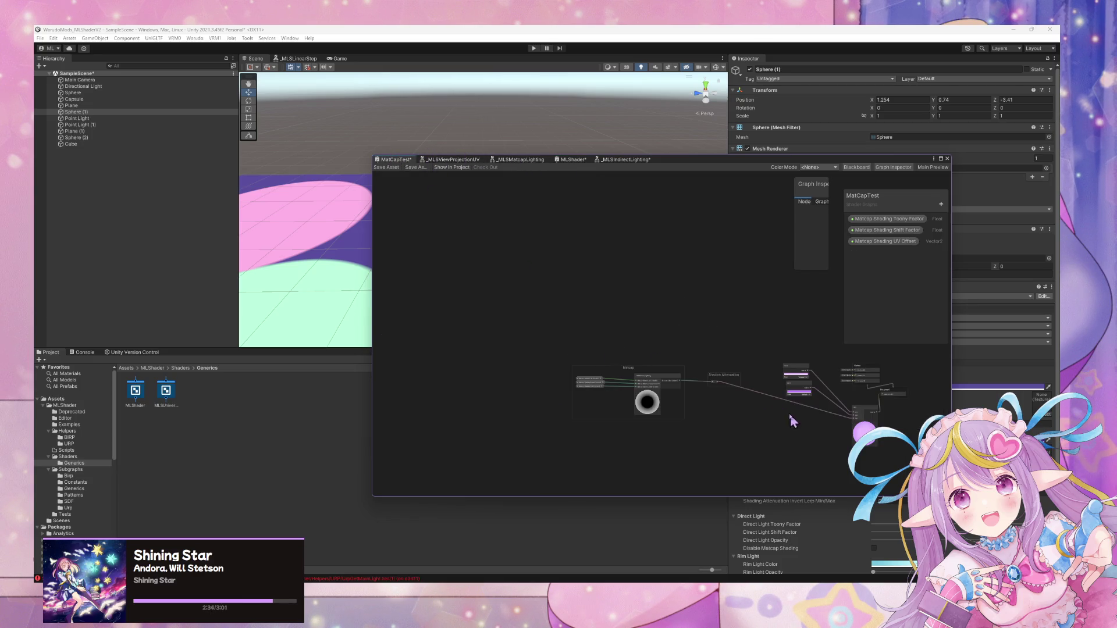
pyautogui.click(563, 160)
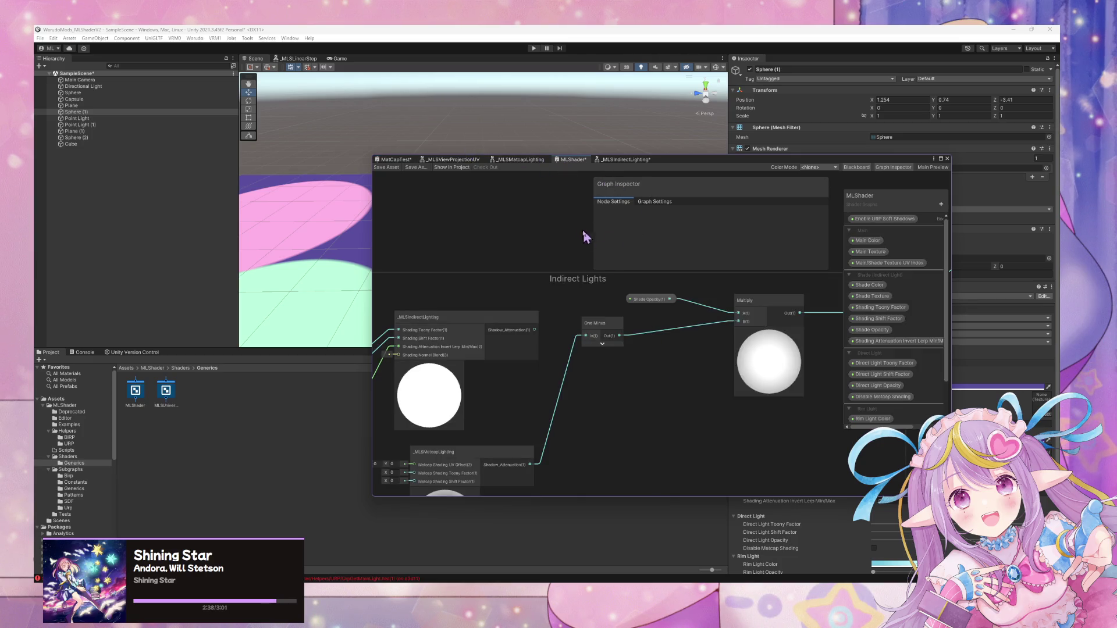
pyautogui.moveTo(509, 323); pyautogui.dragTo(504, 313)
pyautogui.moveTo(611, 330)
pyautogui.mouseDown()
pyautogui.moveTo(651, 384)
pyautogui.moveTo(647, 411)
pyautogui.mouseUp()
pyautogui.moveTo(679, 349)
pyautogui.mouseDown()
pyautogui.moveTo(491, 337)
pyautogui.moveTo(599, 327)
pyautogui.mouseUp()
pyautogui.scroll(-2, 553, 246)
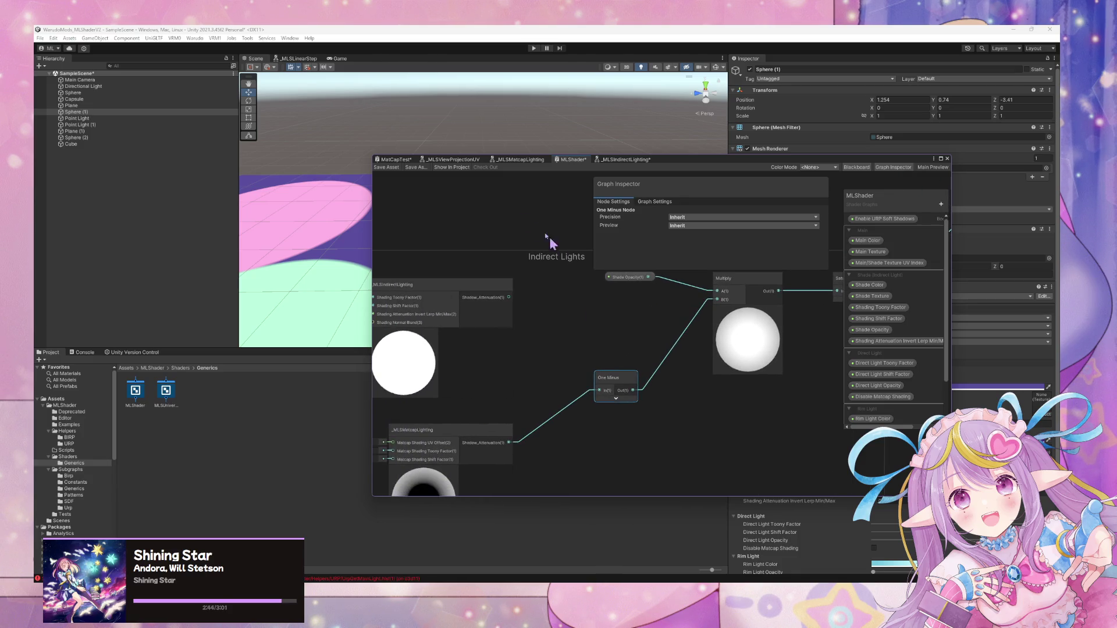
pyautogui.scroll(2, 524, 253)
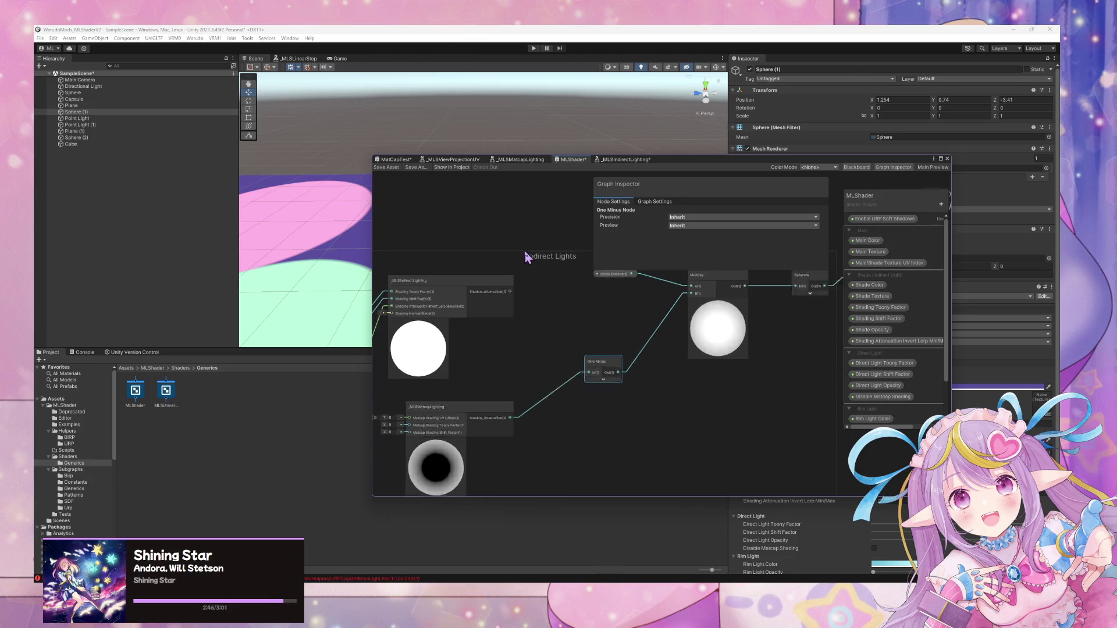
pyautogui.doubleClick(487, 292)
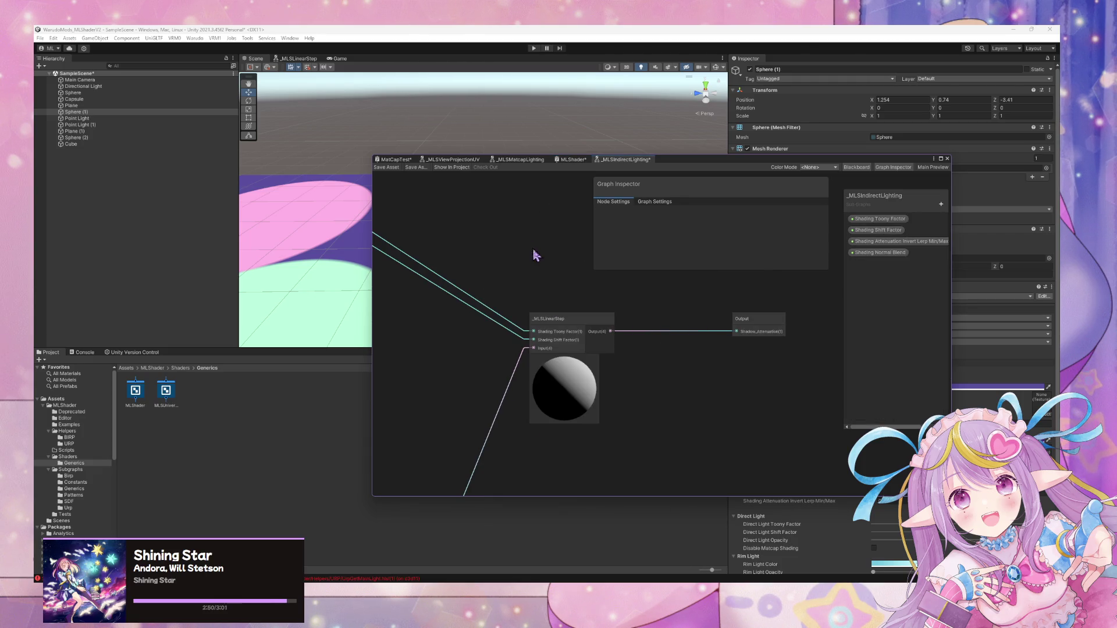
# Add a One Minus node after _MLSLinearStep and connect it to the subgraph Output.
pyautogui.scroll(-2, 665, 354)
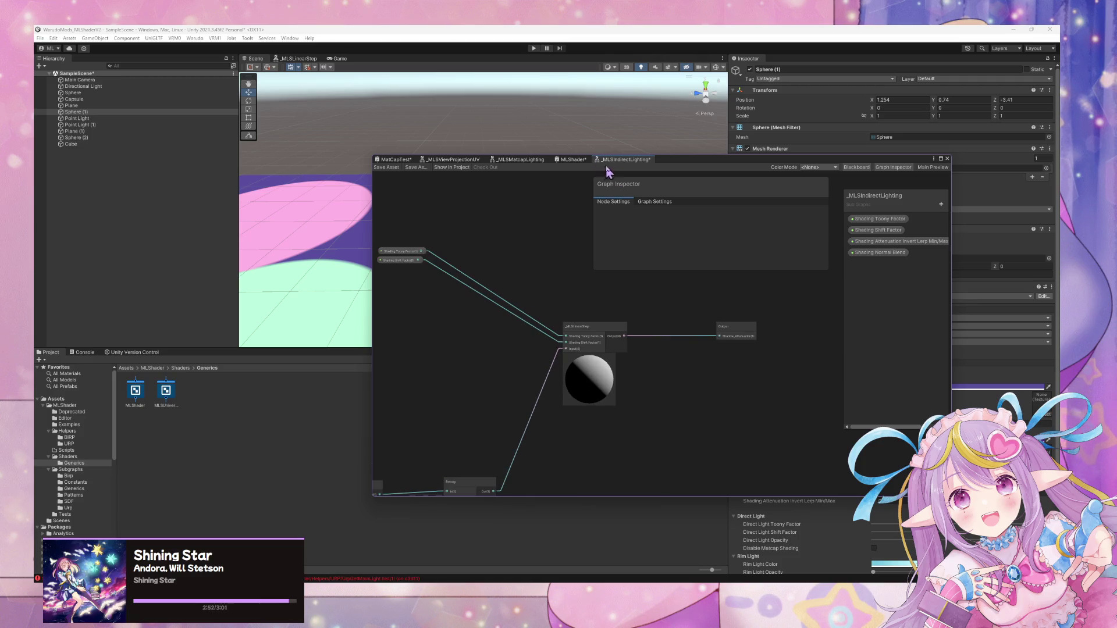
pyautogui.click(582, 161)
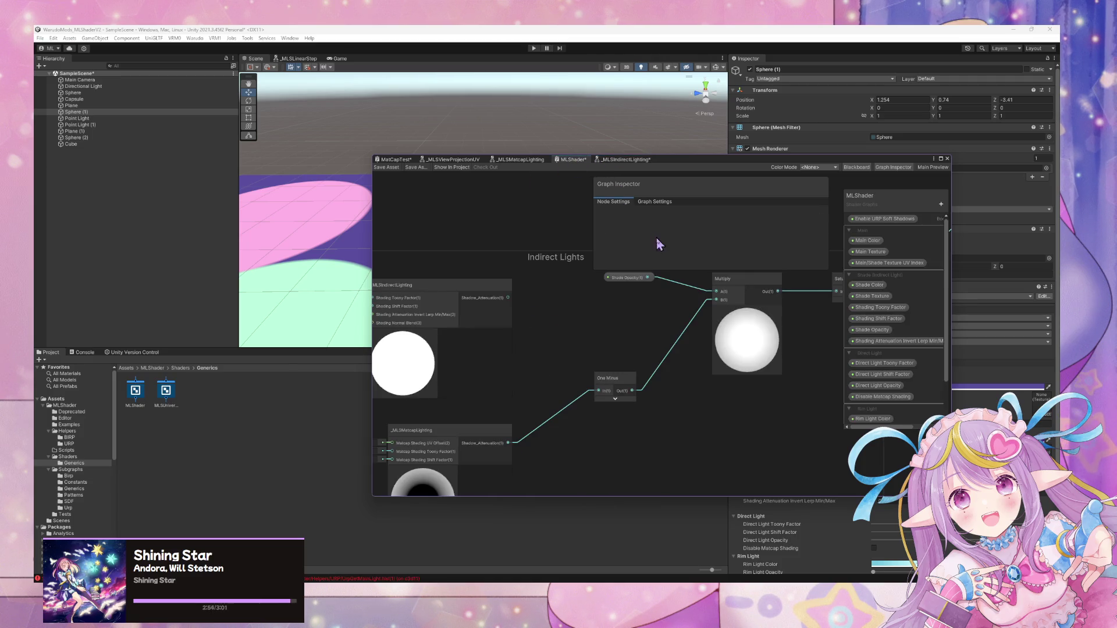
pyautogui.moveTo(515, 440)
pyautogui.mouseDown()
pyautogui.moveTo(706, 301)
pyautogui.moveTo(562, 352)
pyautogui.mouseUp()
pyautogui.click(627, 161)
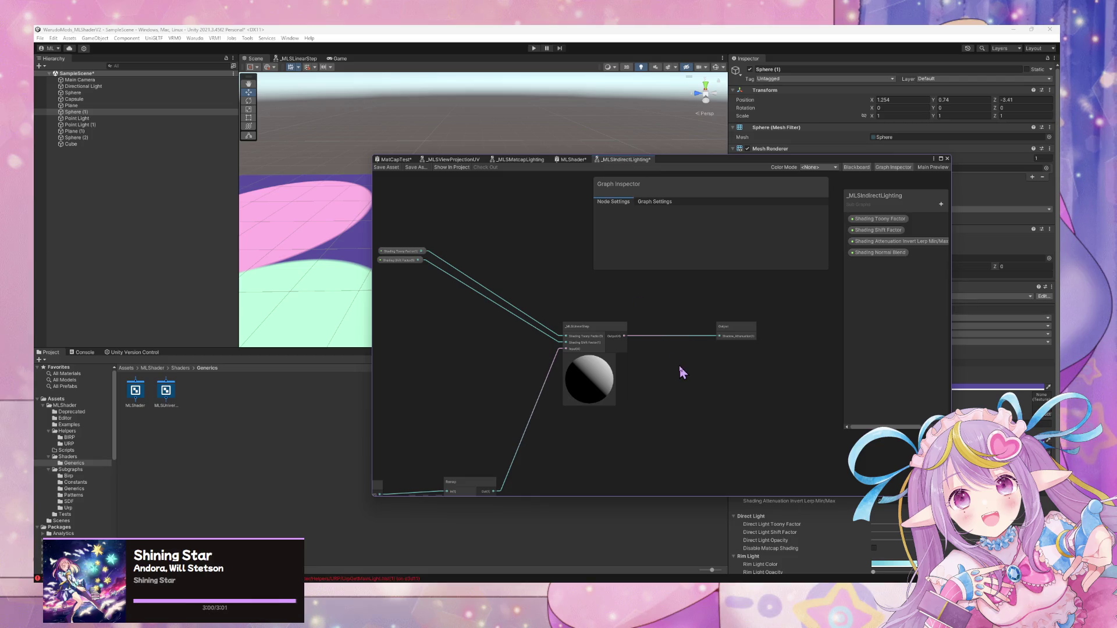
pyautogui.moveTo(640, 365)
pyautogui.mouseDown()
pyautogui.moveTo(578, 324)
pyautogui.moveTo(710, 242)
pyautogui.moveTo(686, 349)
pyautogui.moveTo(651, 365)
pyautogui.mouseUp()
pyautogui.moveTo(655, 324); pyautogui.dragTo(686, 360)
pyautogui.write('one')
pyautogui.press('Return')
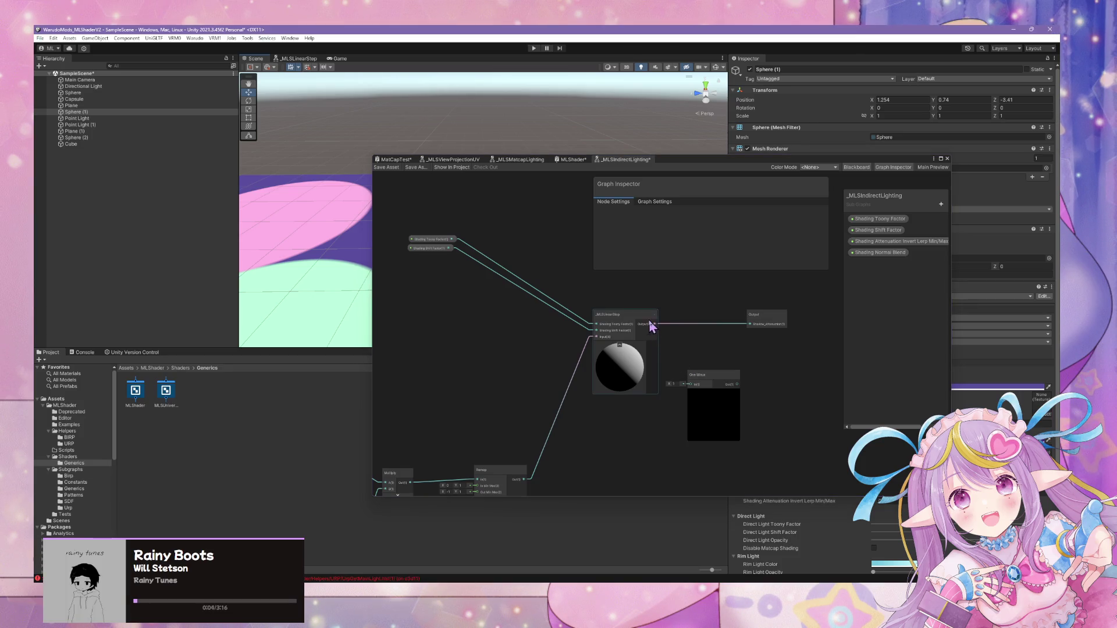
pyautogui.moveTo(739, 384)
pyautogui.mouseDown()
pyautogui.moveTo(753, 319)
pyautogui.moveTo(720, 329)
pyautogui.moveTo(864, 314)
pyautogui.mouseUp()
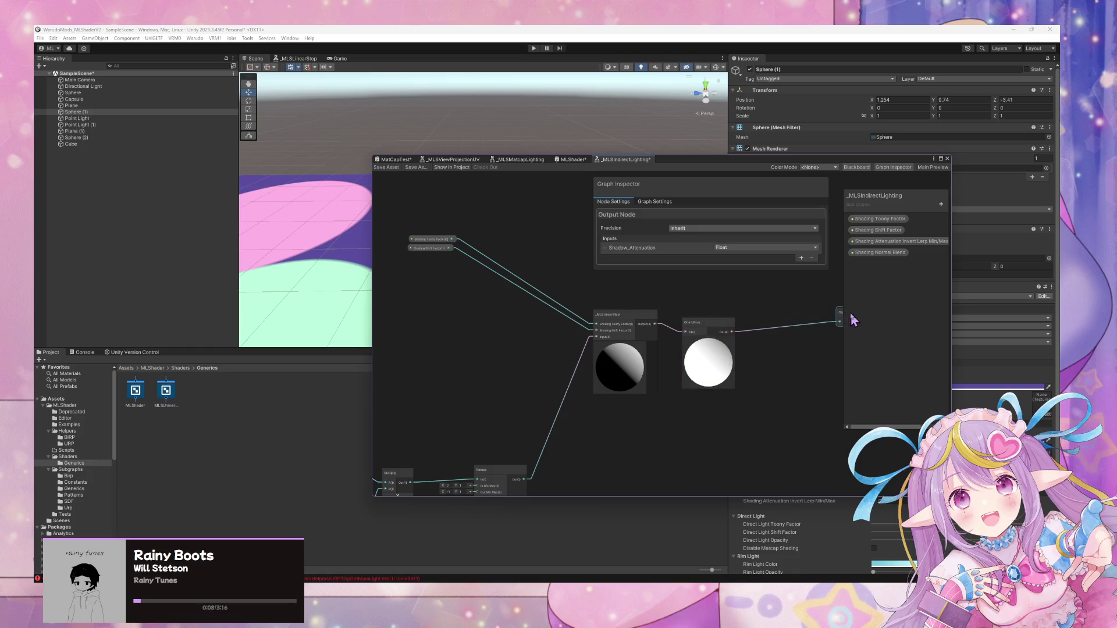
# Insert a Saturate node fed by One Minus, collapse both previews, and save the subgraph.
pyautogui.press('space')
pyautogui.write('sa')
pyautogui.press('Return')
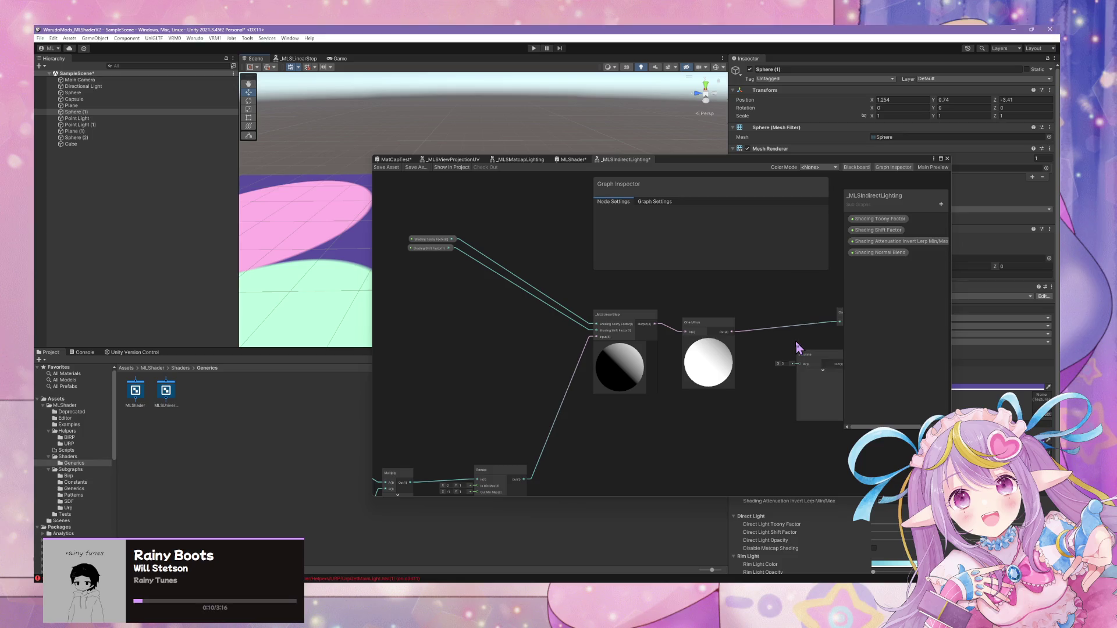
pyautogui.click(709, 340)
pyautogui.moveTo(811, 368); pyautogui.dragTo(775, 346)
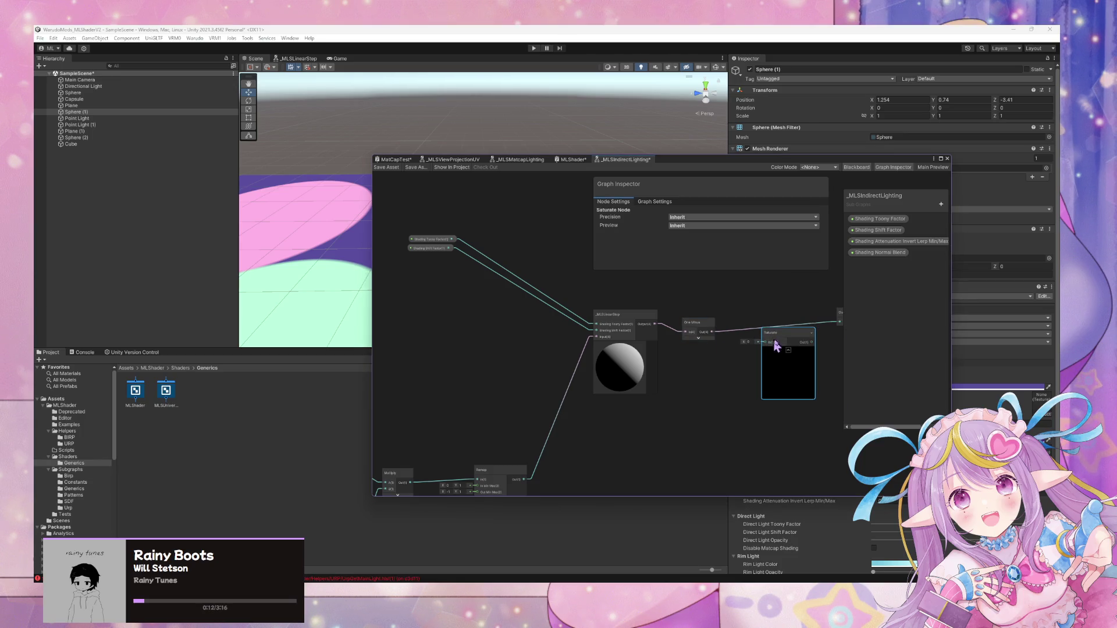
pyautogui.moveTo(711, 332)
pyautogui.mouseDown()
pyautogui.moveTo(766, 342)
pyautogui.moveTo(840, 323)
pyautogui.mouseUp()
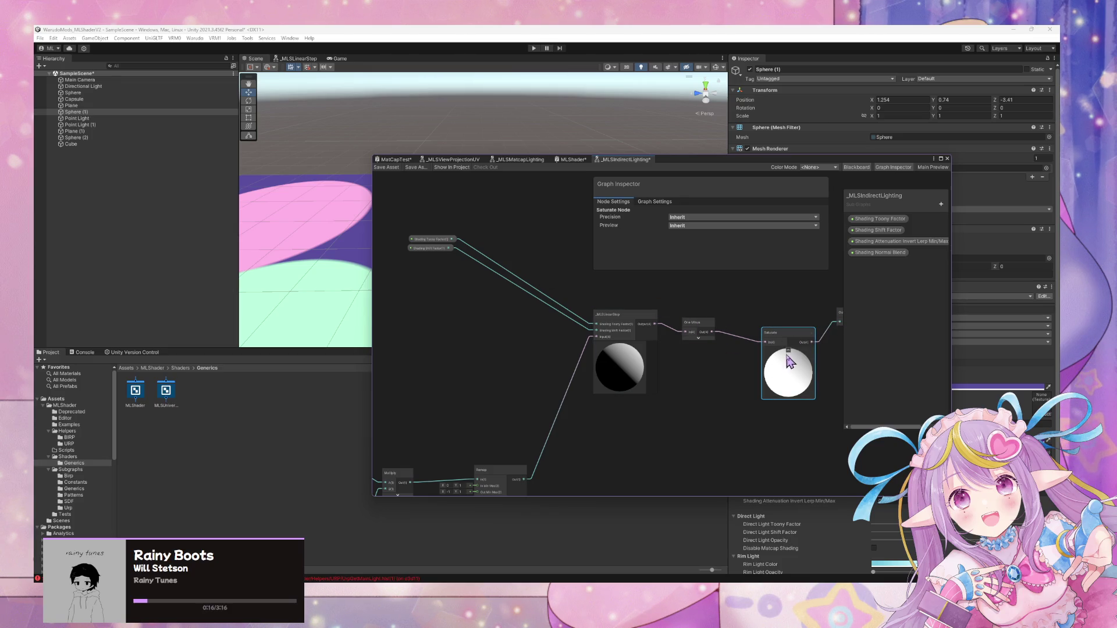
pyautogui.click(788, 394)
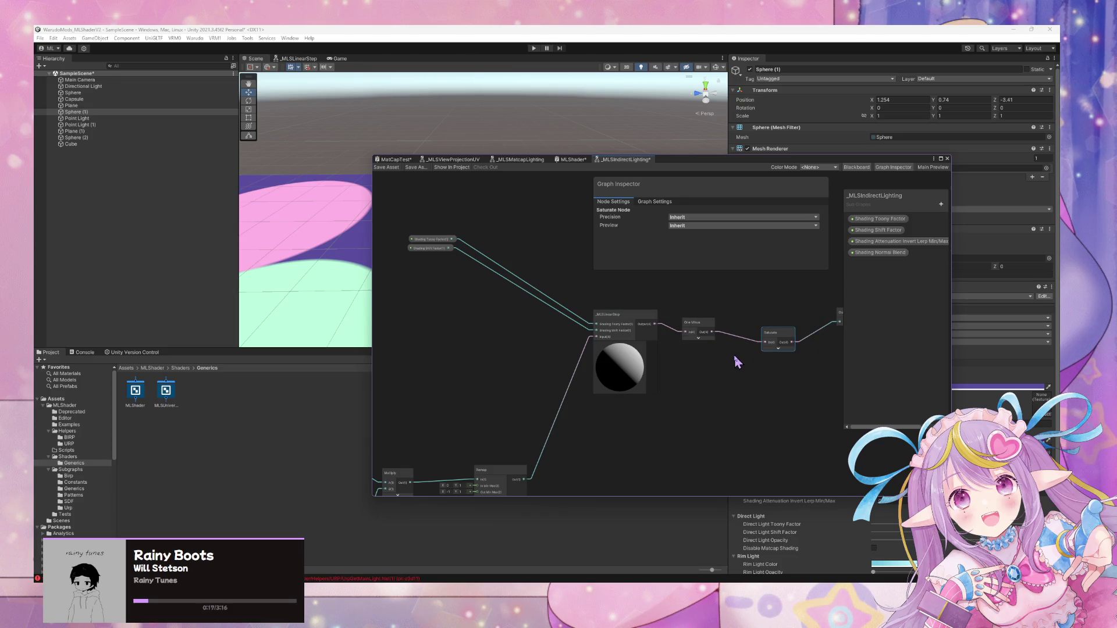
pyautogui.click(400, 167)
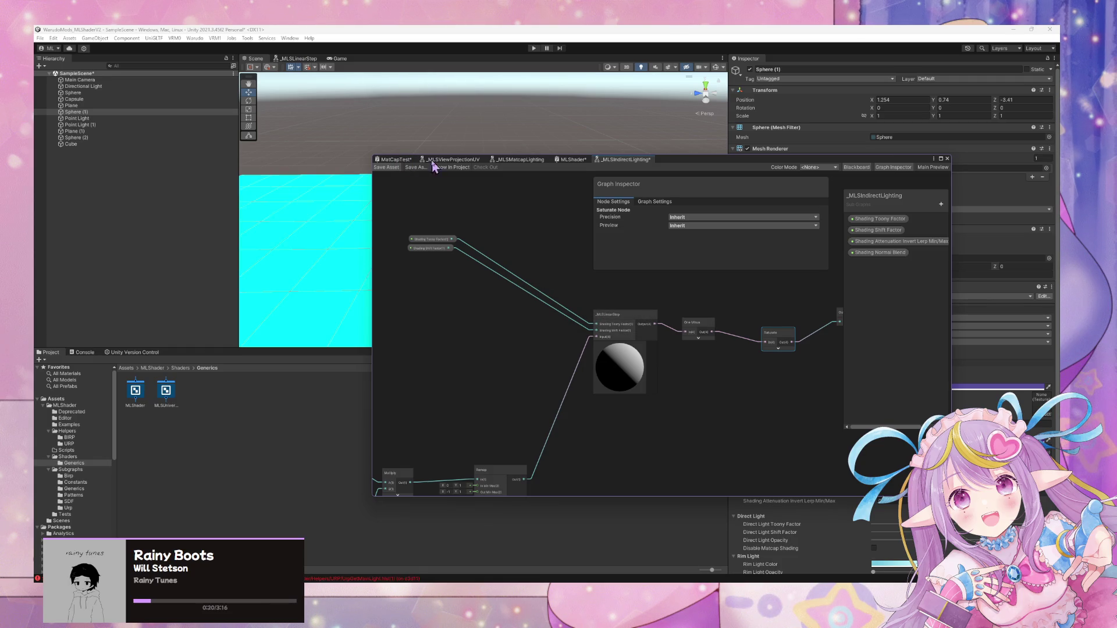
# Move Shade Opacity and raise One Minus beside the indirect and matcap lighting nodes.
pyautogui.click(572, 159)
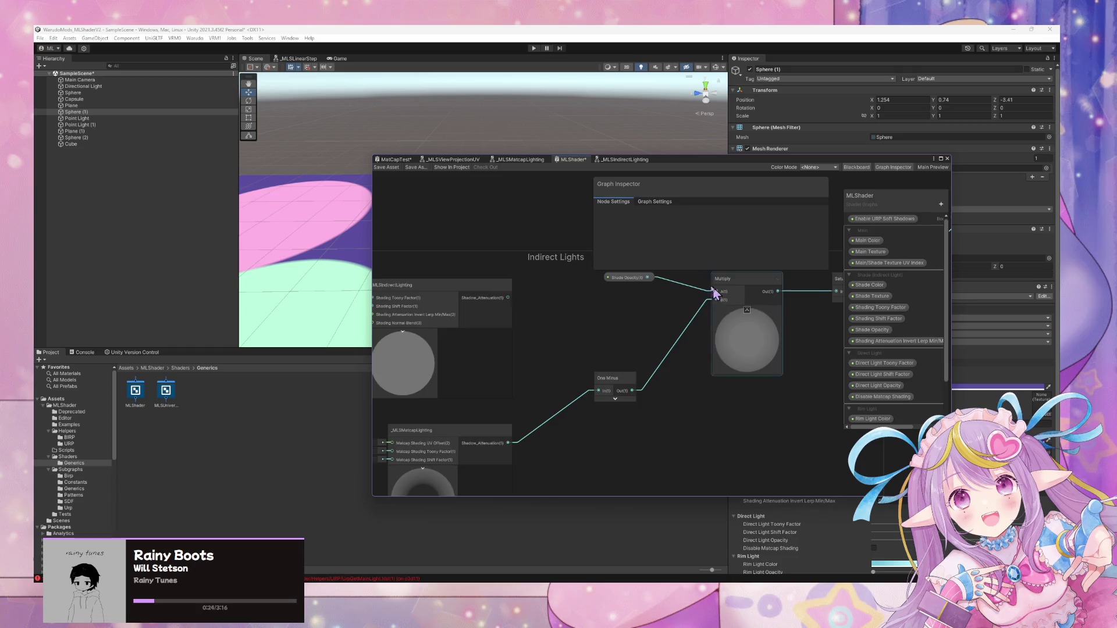
pyautogui.moveTo(533, 414)
pyautogui.mouseDown()
pyautogui.moveTo(703, 386)
pyautogui.moveTo(678, 342)
pyautogui.moveTo(654, 357)
pyautogui.moveTo(698, 352)
pyautogui.moveTo(680, 387)
pyautogui.moveTo(586, 419)
pyautogui.mouseUp()
pyautogui.click(593, 312)
pyautogui.moveTo(595, 314); pyautogui.dragTo(612, 302)
pyautogui.moveTo(572, 448); pyautogui.dragTo(578, 382)
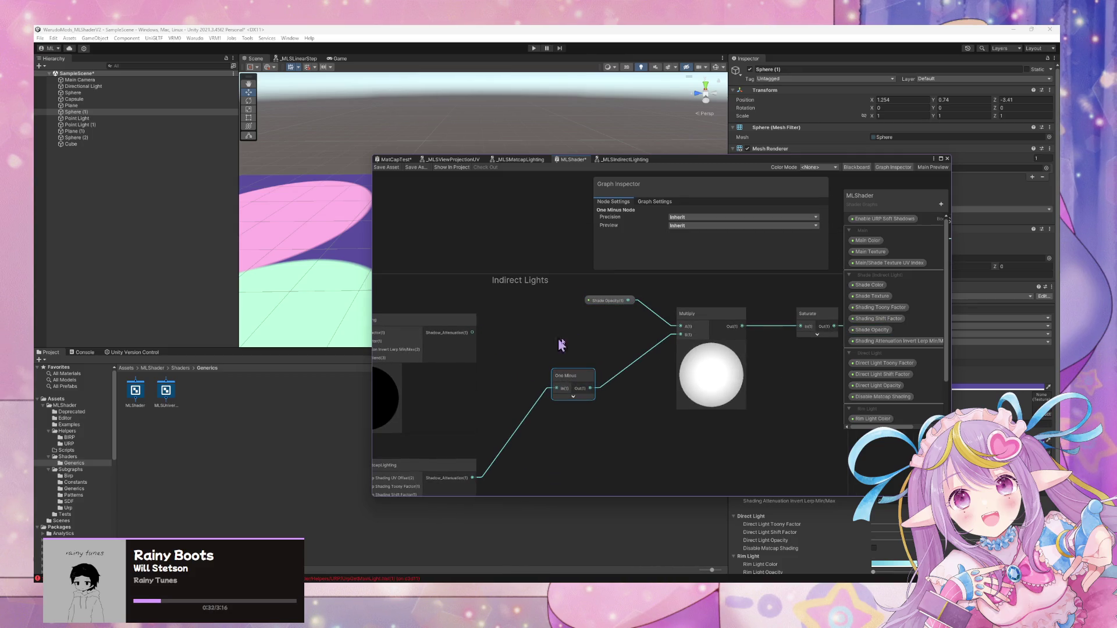
pyautogui.moveTo(655, 369); pyautogui.dragTo(576, 370)
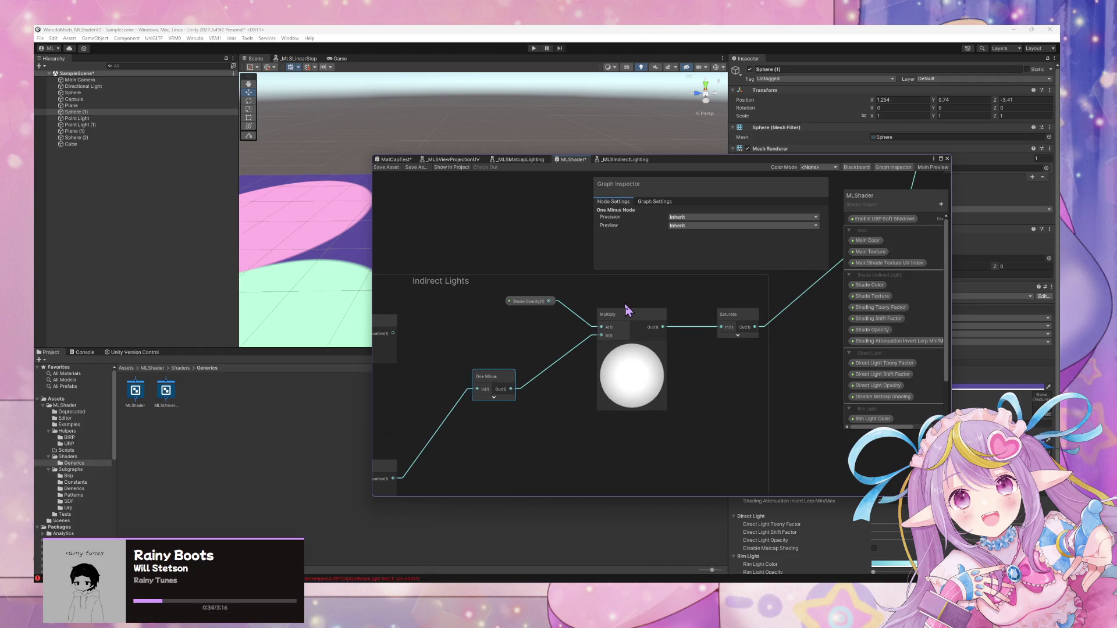
pyautogui.moveTo(626, 310); pyautogui.dragTo(617, 310)
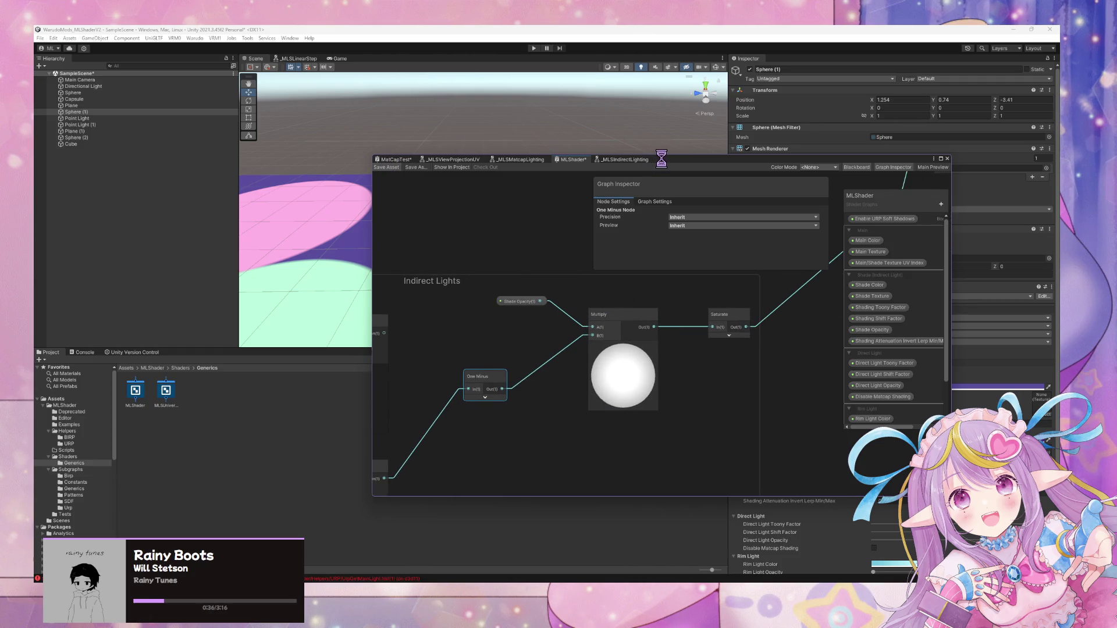
pyautogui.moveTo(661, 159); pyautogui.dragTo(655, 356)
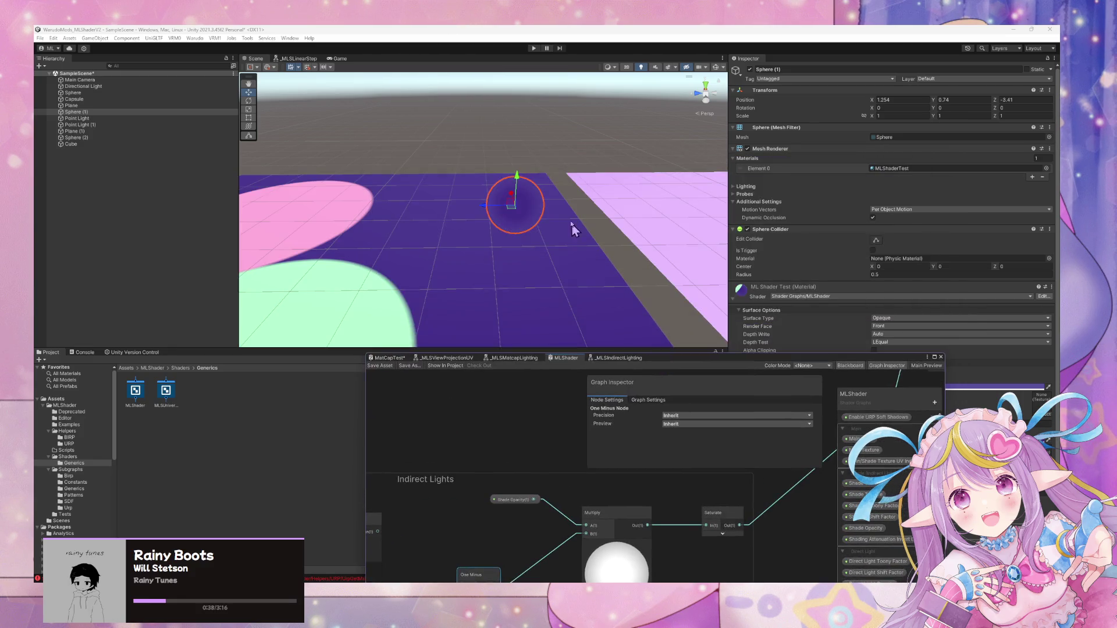
# Frame the sphere, delete the One Minus node from Indirect Lights, and save MLShader.
pyautogui.press('f')
pyautogui.scroll(3, 594, 210)
pyautogui.scroll(-3, 593, 209)
pyautogui.moveTo(473, 538)
pyautogui.mouseDown()
pyautogui.moveTo(543, 468)
pyautogui.moveTo(582, 403)
pyautogui.mouseUp()
pyautogui.scroll(-2, 582, 403)
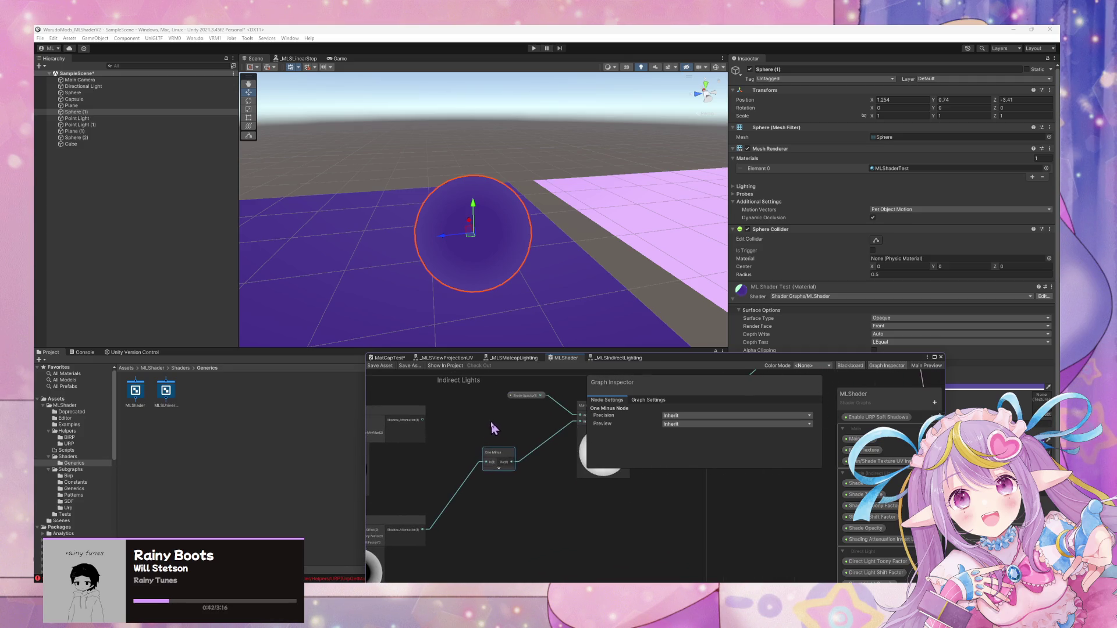
pyautogui.moveTo(459, 523)
pyautogui.mouseDown()
pyautogui.moveTo(410, 539)
pyautogui.moveTo(553, 427)
pyautogui.mouseUp()
pyautogui.press('Delete')
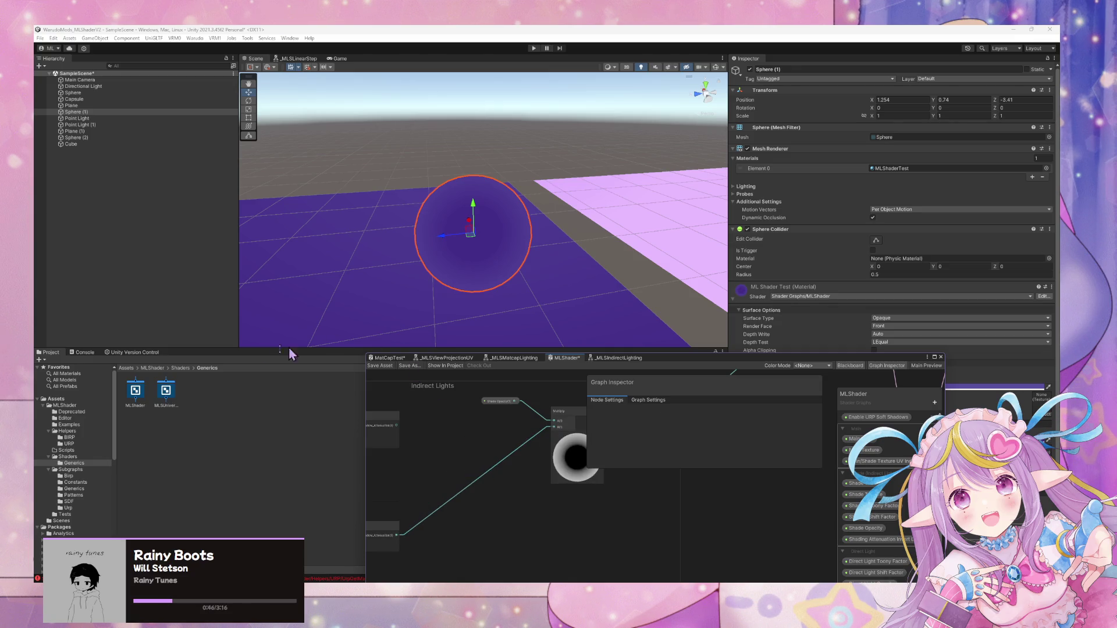
pyautogui.click(380, 366)
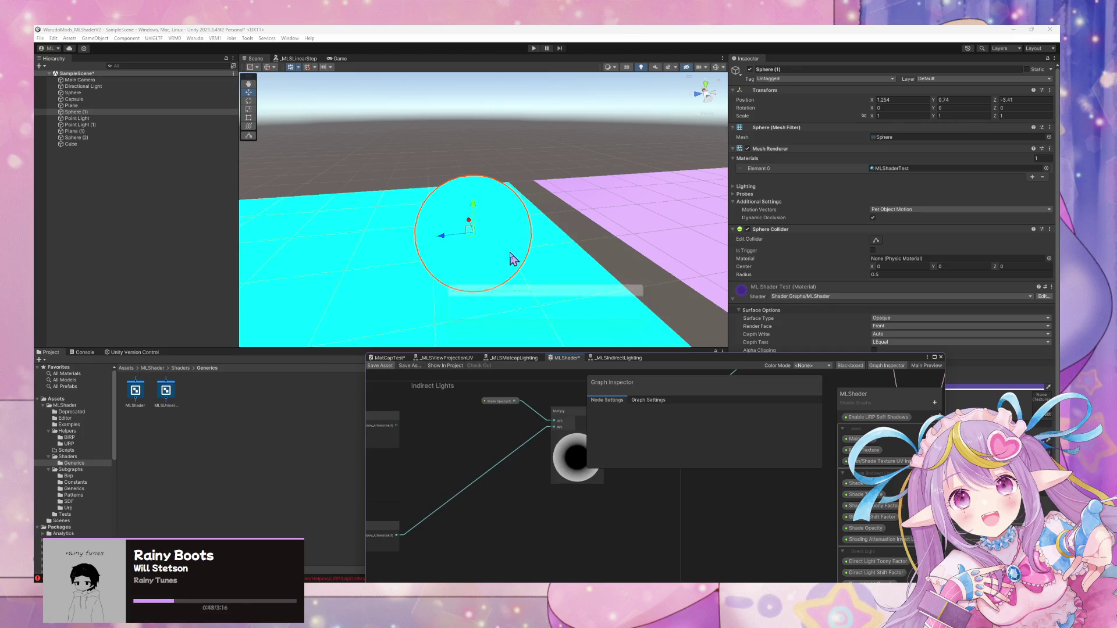
# Connect _MLSIndirectLighting's output to Multiply B, save, and orbit to view the darkened sphere.
pyautogui.press('f')
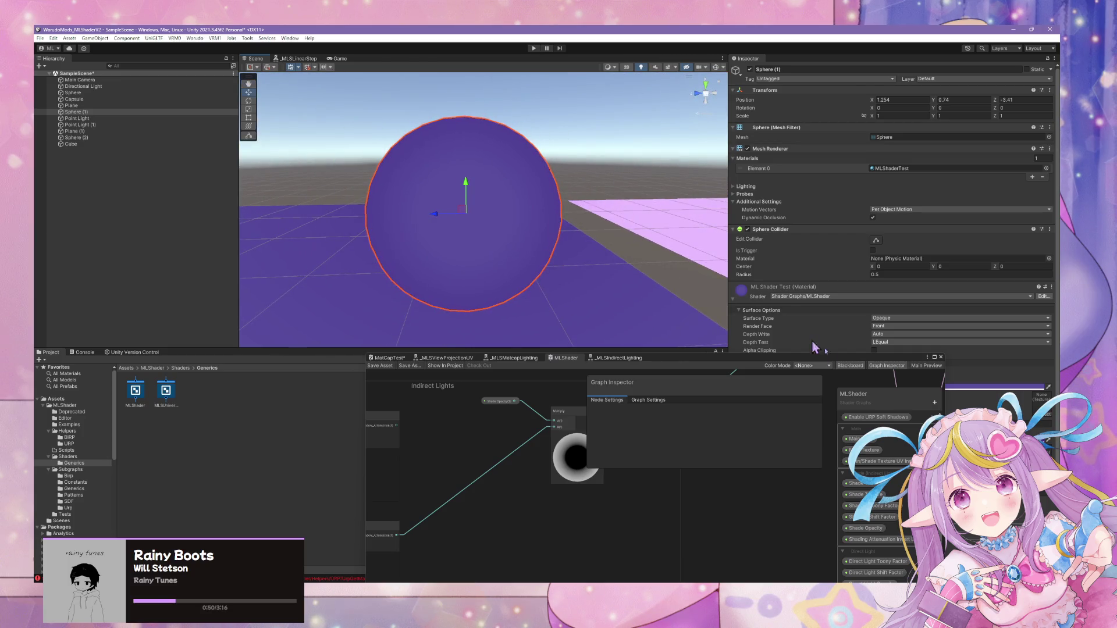
pyautogui.moveTo(396, 425); pyautogui.dragTo(553, 427)
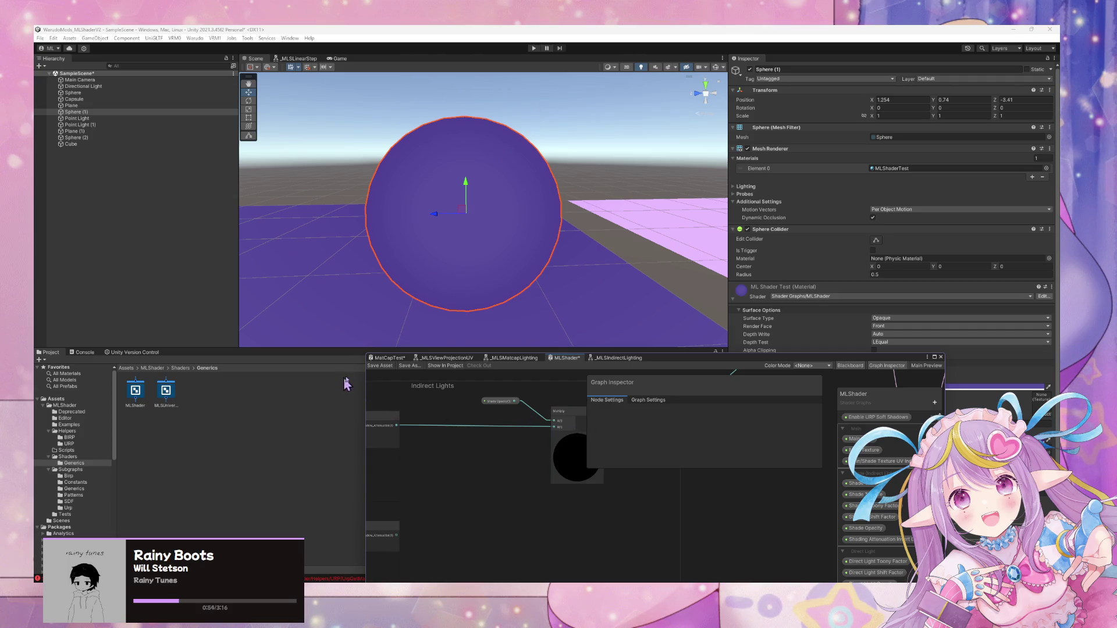
pyautogui.click(381, 366)
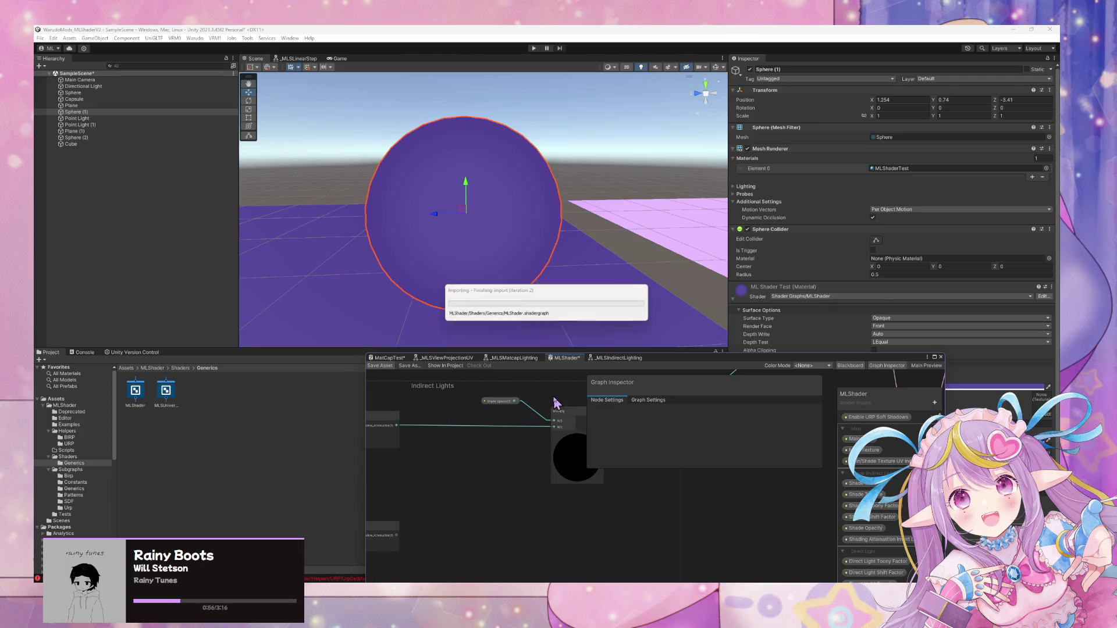
pyautogui.moveTo(580, 251)
pyautogui.mouseDown()
pyautogui.moveTo(596, 264)
pyautogui.moveTo(681, 274)
pyautogui.moveTo(686, 265)
pyautogui.moveTo(766, 263)
pyautogui.moveTo(812, 233)
pyautogui.mouseUp()
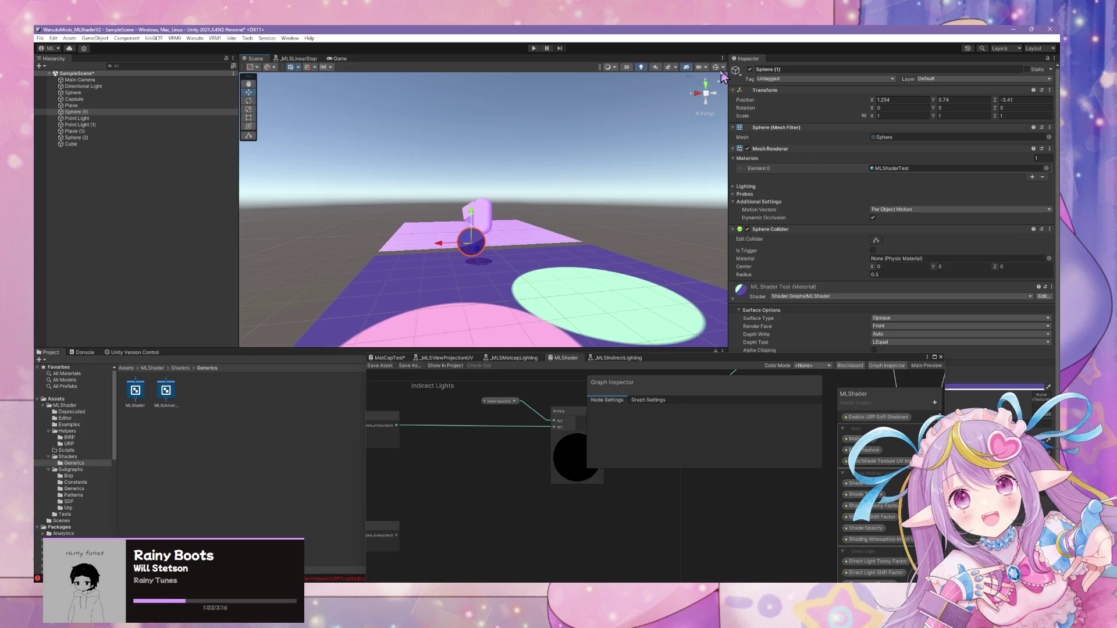
pyautogui.scroll(3, 601, 163)
pyautogui.scroll(-3, 601, 163)
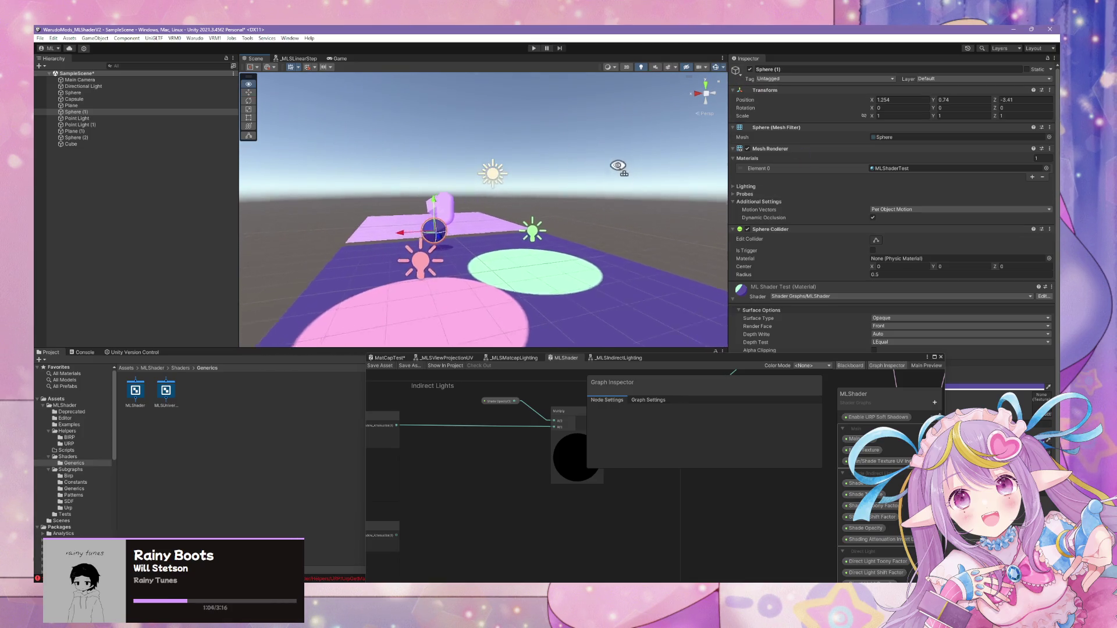
pyautogui.click(544, 189)
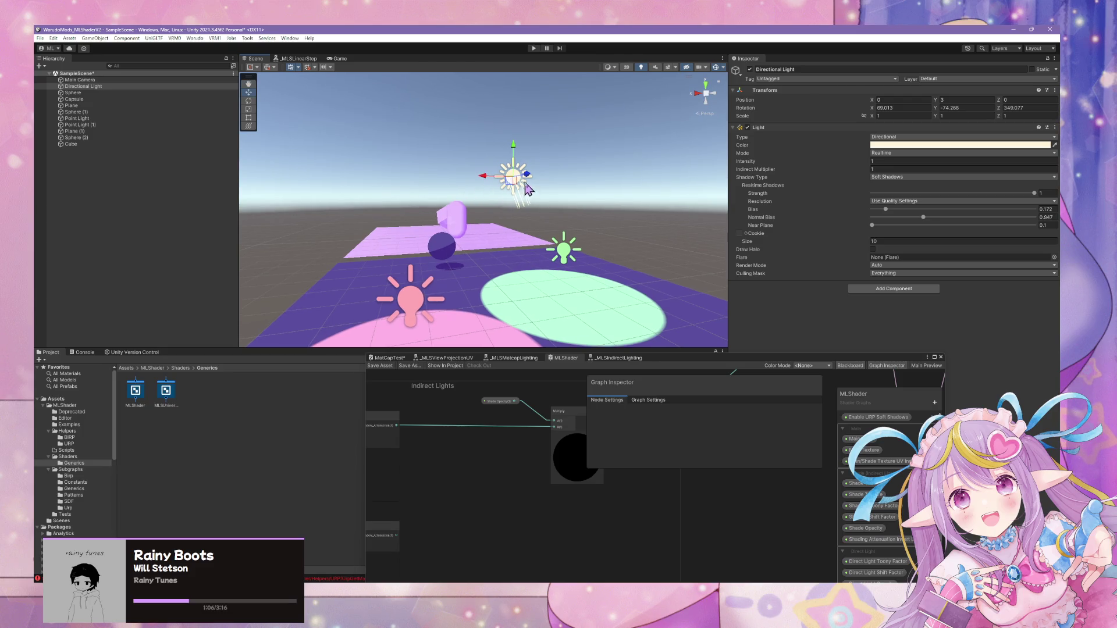
# Rotate the Directional Light to a new angle to change the shading, then switch to Spotify.
pyautogui.click(249, 100)
pyautogui.moveTo(497, 157)
pyautogui.mouseDown()
pyautogui.moveTo(439, 190)
pyautogui.moveTo(481, 165)
pyautogui.moveTo(512, 165)
pyautogui.moveTo(465, 211)
pyautogui.moveTo(489, 221)
pyautogui.moveTo(443, 166)
pyautogui.moveTo(454, 182)
pyautogui.moveTo(444, 177)
pyautogui.moveTo(473, 181)
pyautogui.moveTo(461, 172)
pyautogui.moveTo(487, 173)
pyautogui.moveTo(540, 119)
pyautogui.moveTo(519, 114)
pyautogui.moveTo(472, 182)
pyautogui.moveTo(512, 201)
pyautogui.moveTo(436, 216)
pyautogui.mouseUp()
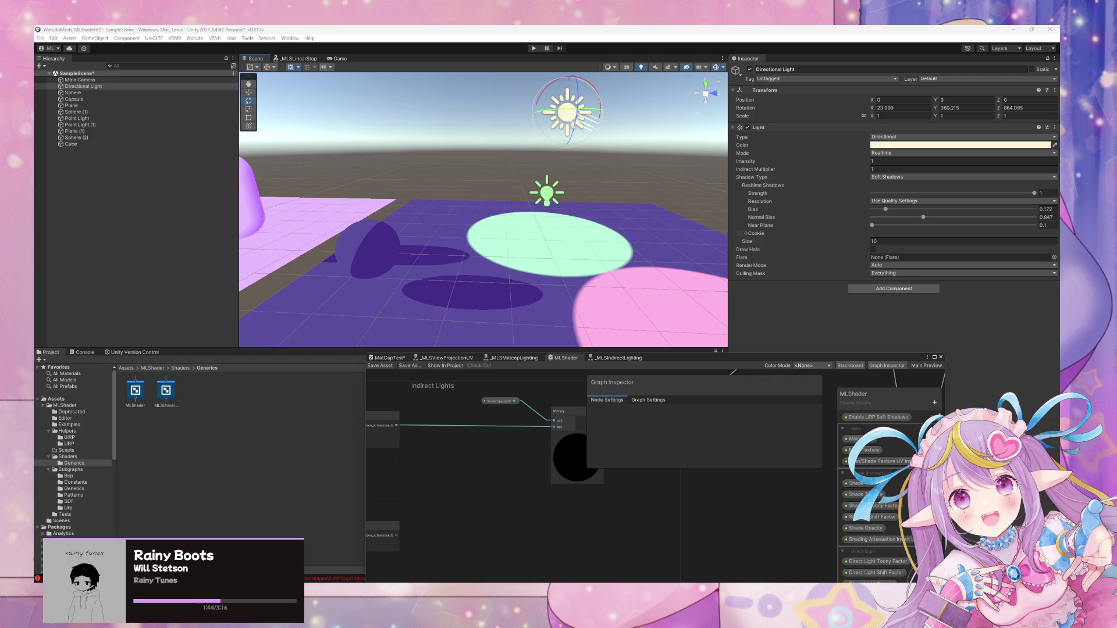
pyautogui.hotkey('alt', 'Tab')
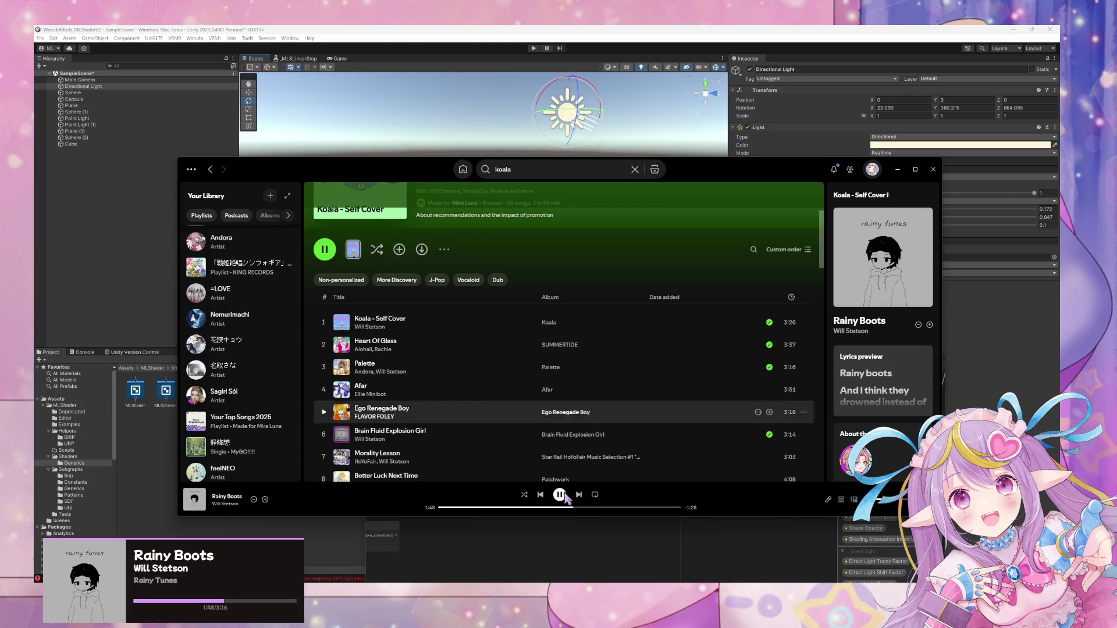
# Like Rainy Boots in Spotify and go to the Home page.
pyautogui.click(265, 500)
pyautogui.click(264, 499)
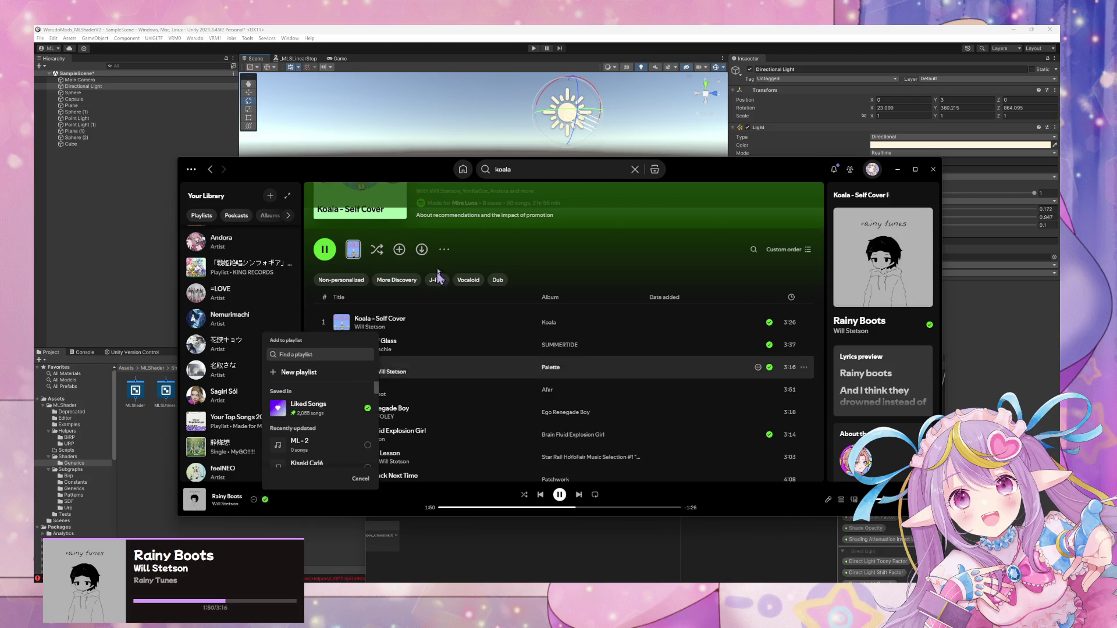
pyautogui.click(463, 169)
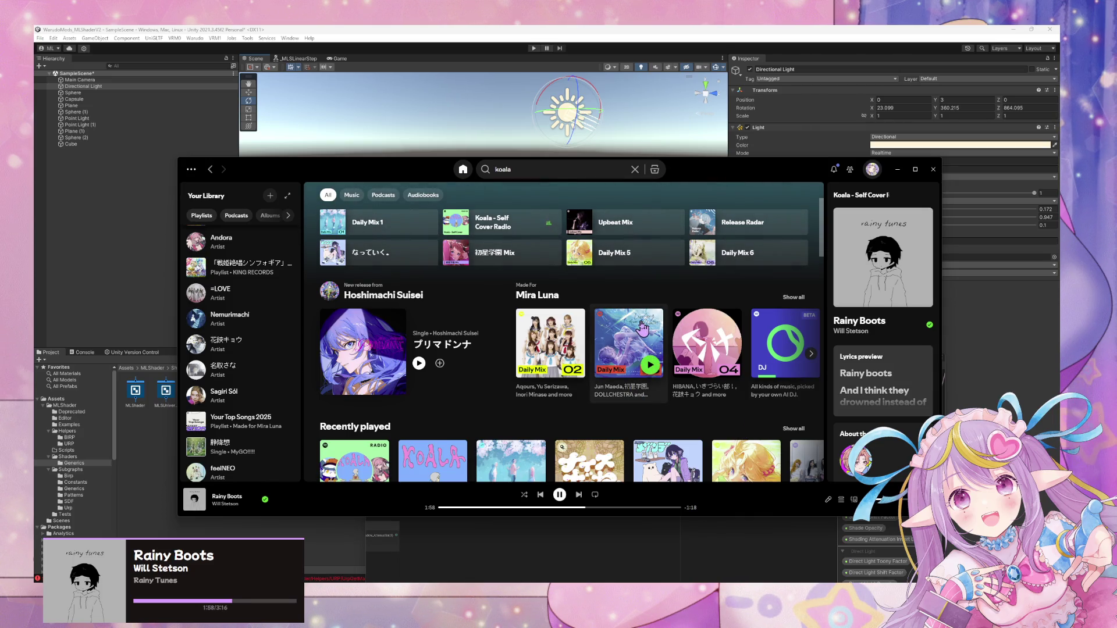
pyautogui.scroll(-2, 573, 319)
pyautogui.scroll(2, 569, 322)
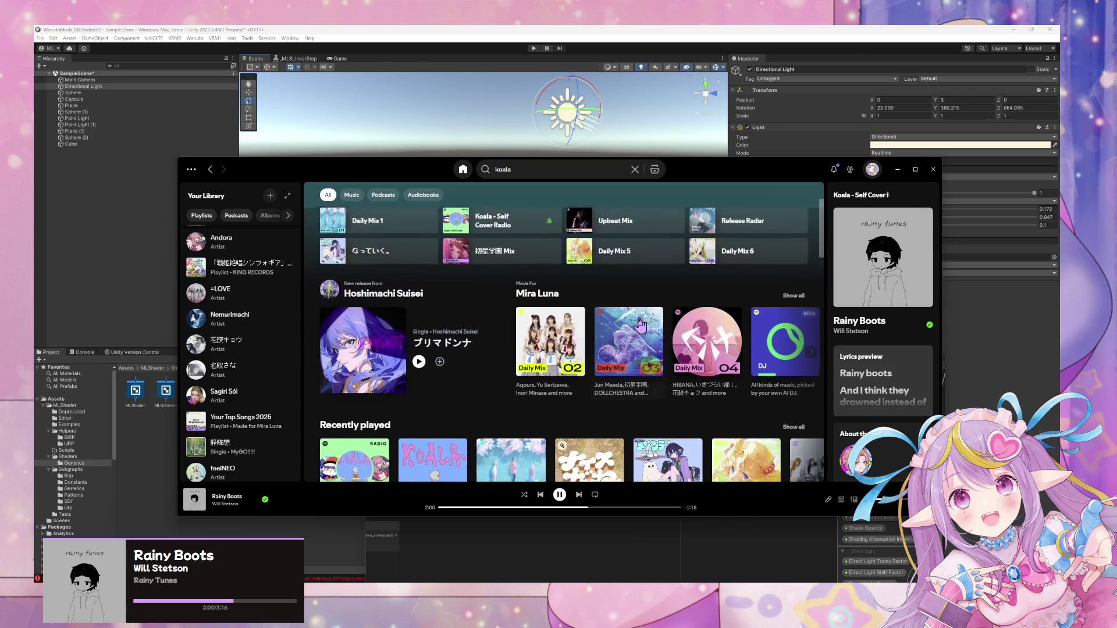
# Open the Daily Mix 2 playlist and start playing it from its first track.
pyautogui.click(552, 319)
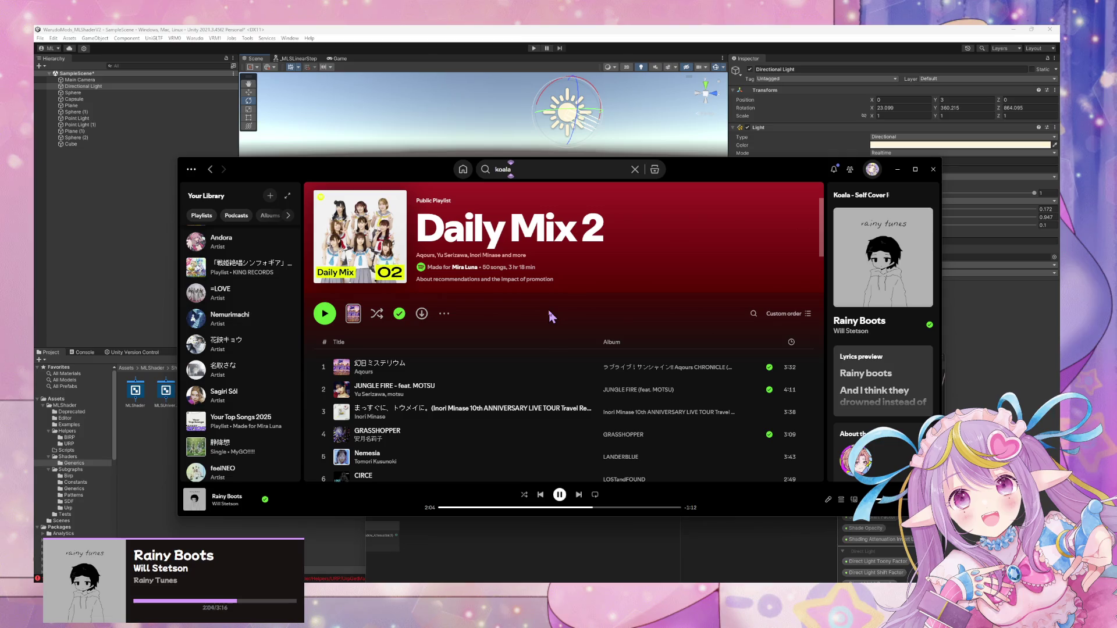
pyautogui.scroll(-5, 408, 333)
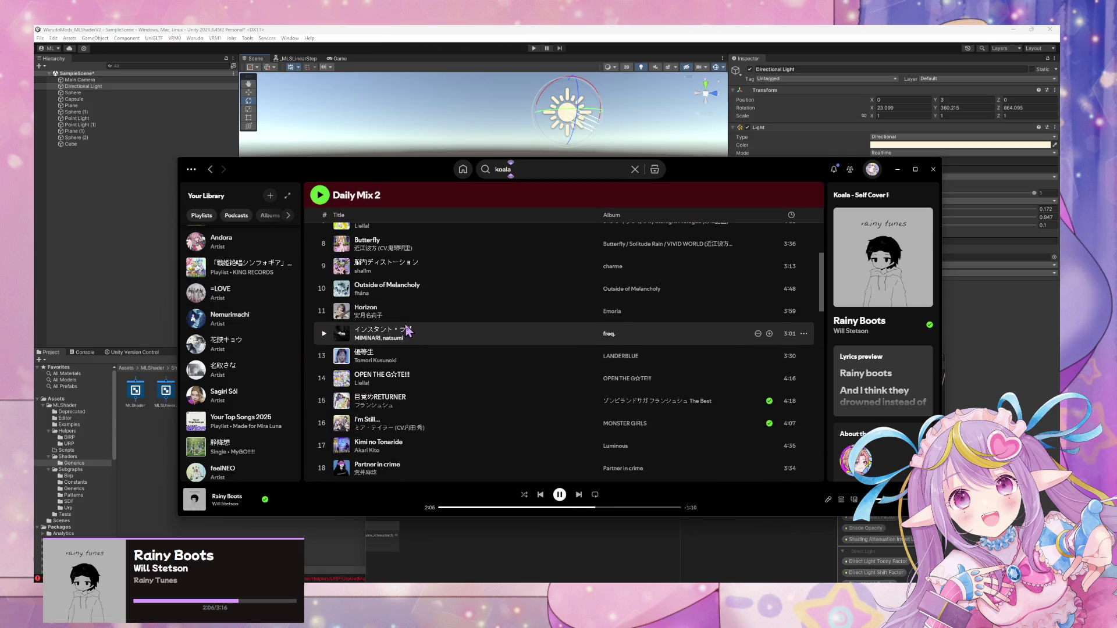
pyautogui.scroll(10, 407, 331)
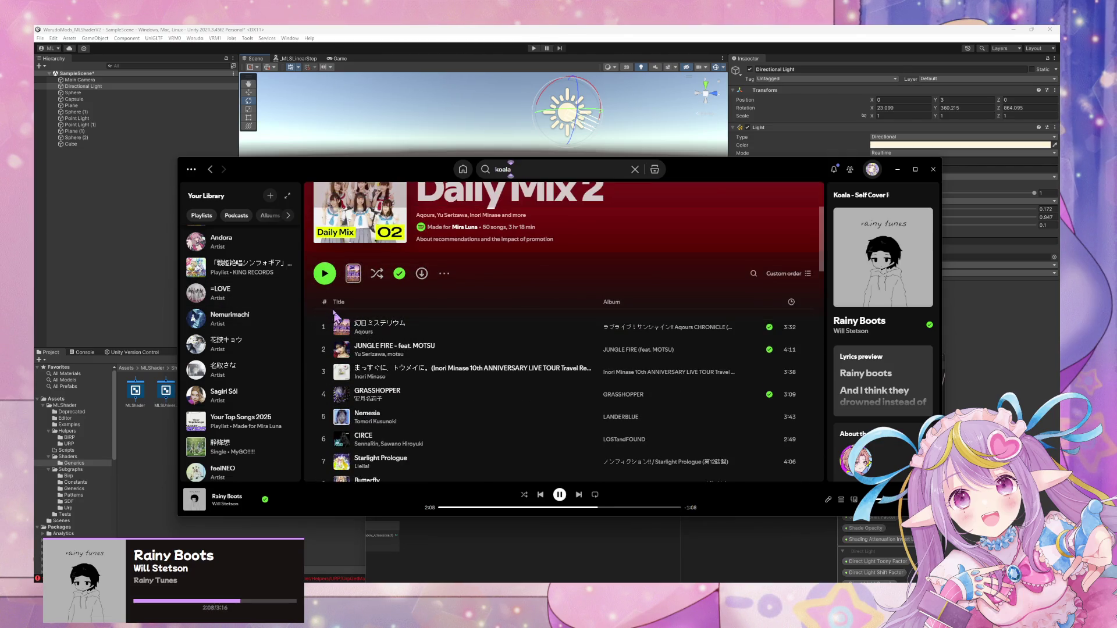
pyautogui.click(325, 273)
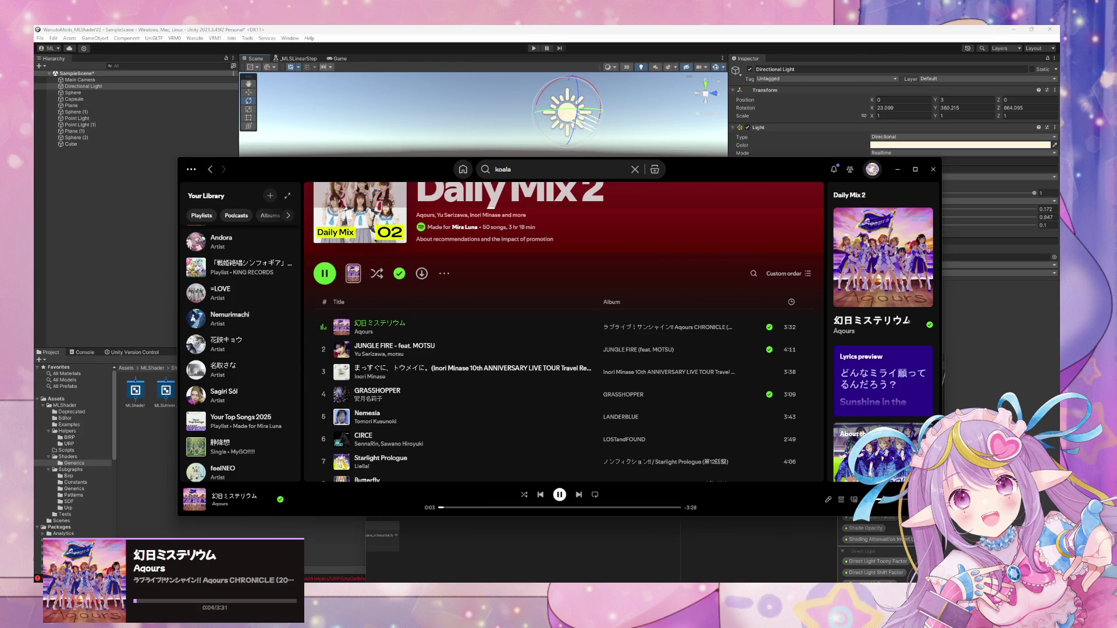
# Back in Unity, orbit the scene view, select Sphere (1) and undo its last change.
pyautogui.click(441, 117)
pyautogui.moveTo(471, 189)
pyautogui.mouseDown()
pyautogui.moveTo(369, 192)
pyautogui.moveTo(431, 167)
pyautogui.moveTo(445, 196)
pyautogui.moveTo(440, 182)
pyautogui.moveTo(591, 211)
pyautogui.moveTo(556, 208)
pyautogui.mouseUp()
pyautogui.click(445, 196)
pyautogui.hotkey('ctrl', 'z')
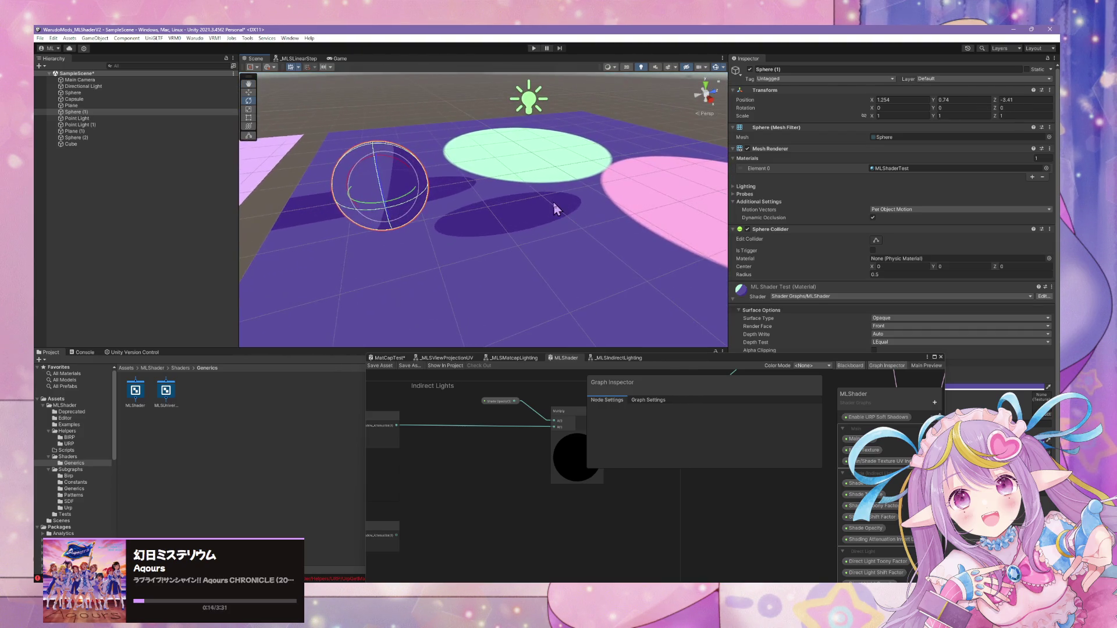
# Reposition the graph window, glance at MatCapTest, and return to the MLShader graph.
pyautogui.moveTo(682, 365); pyautogui.dragTo(784, 235)
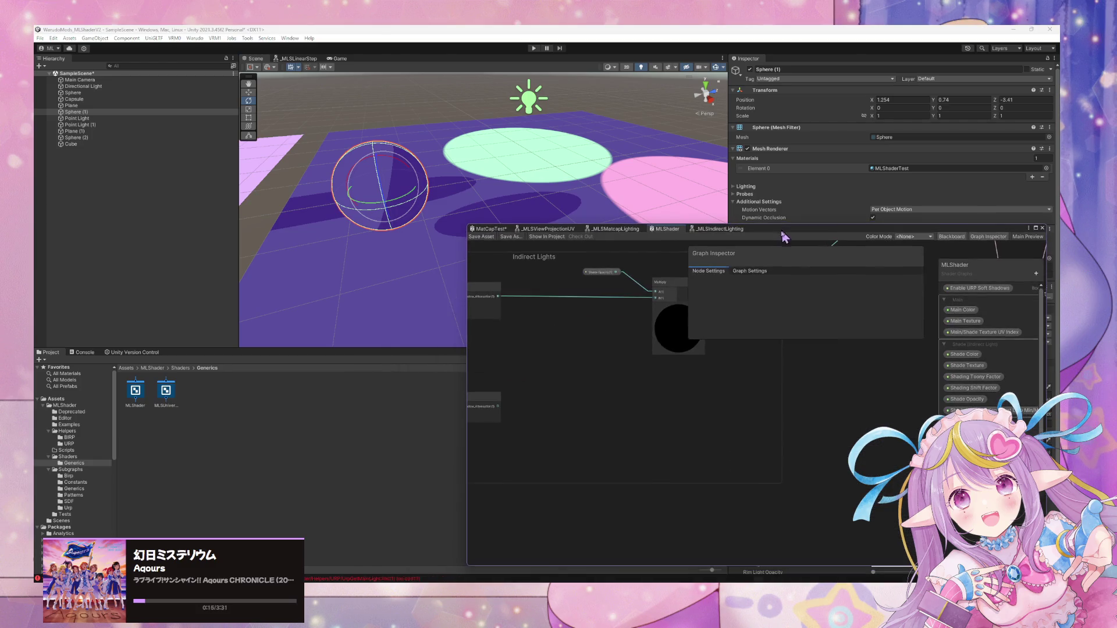
pyautogui.click(496, 230)
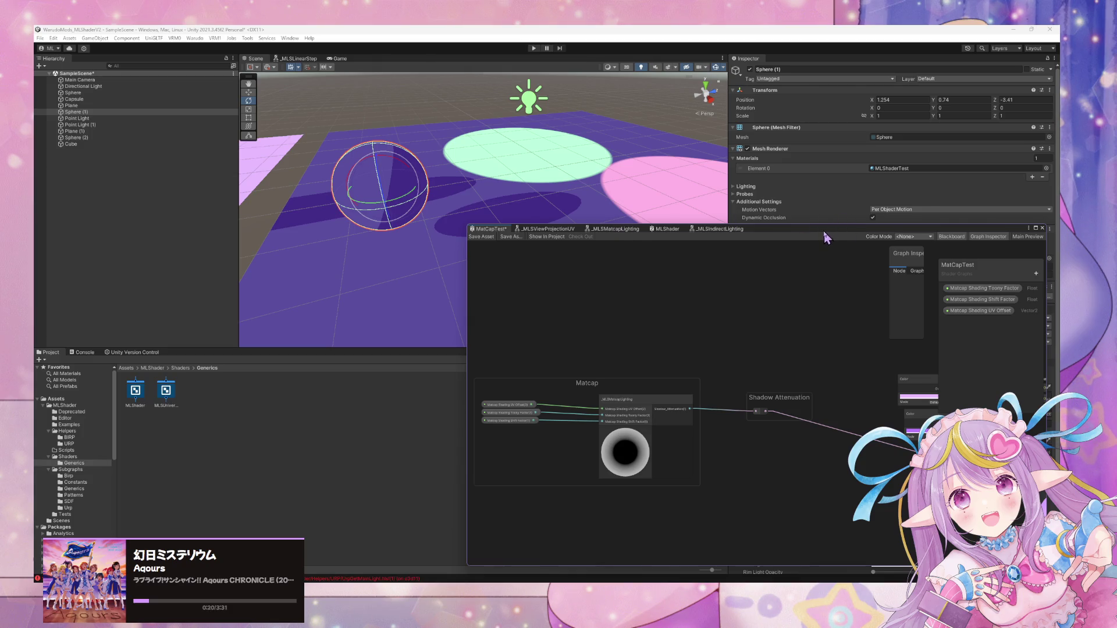
pyautogui.moveTo(826, 237); pyautogui.dragTo(509, 184)
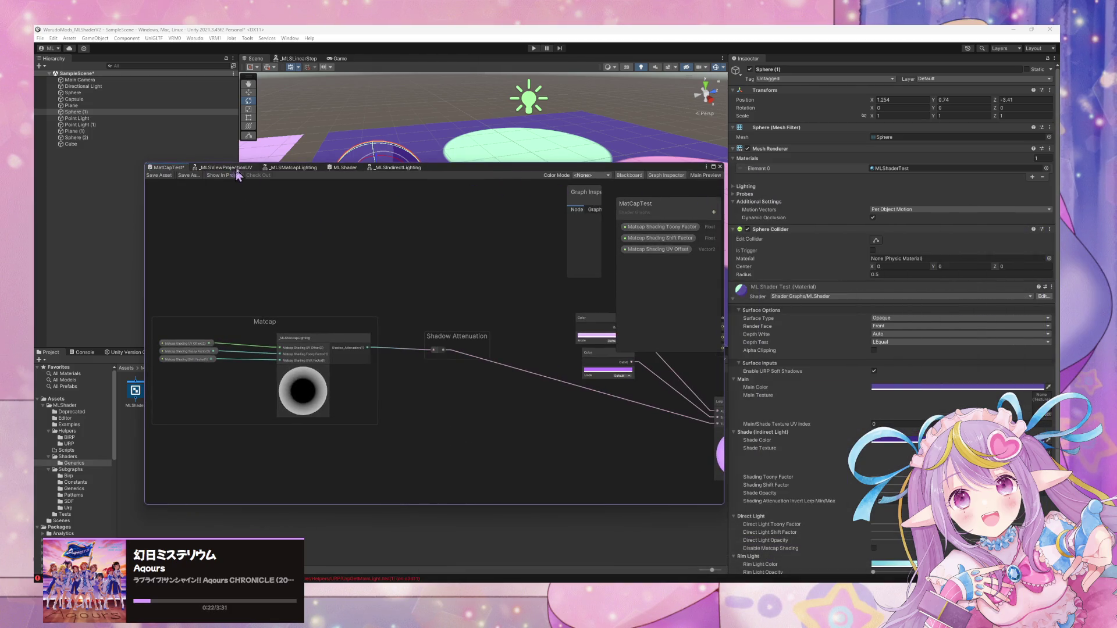
pyautogui.click(341, 169)
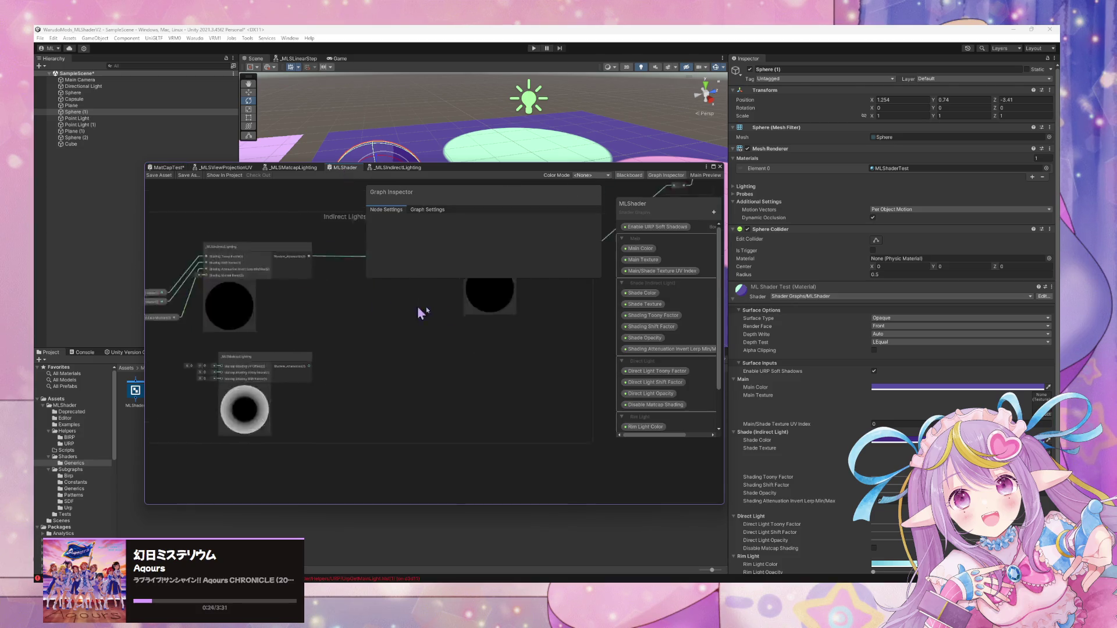
# Widen the blackboard to show property types, lower the window, and select Enable URP Soft Shadows.
pyautogui.scroll(4, 493, 340)
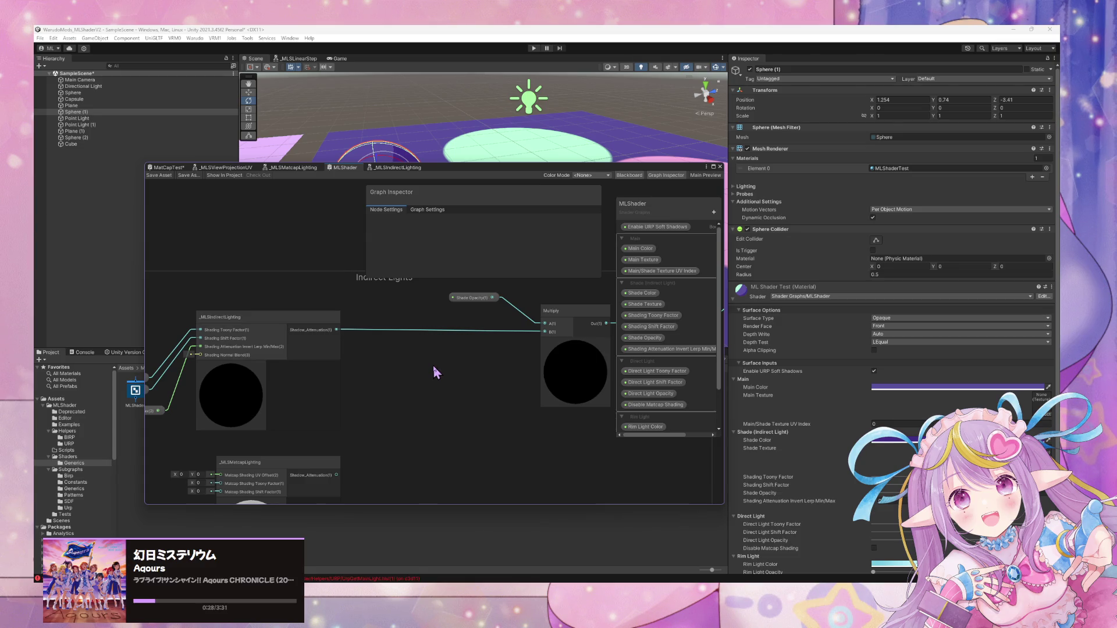
pyautogui.scroll(-2, 650, 364)
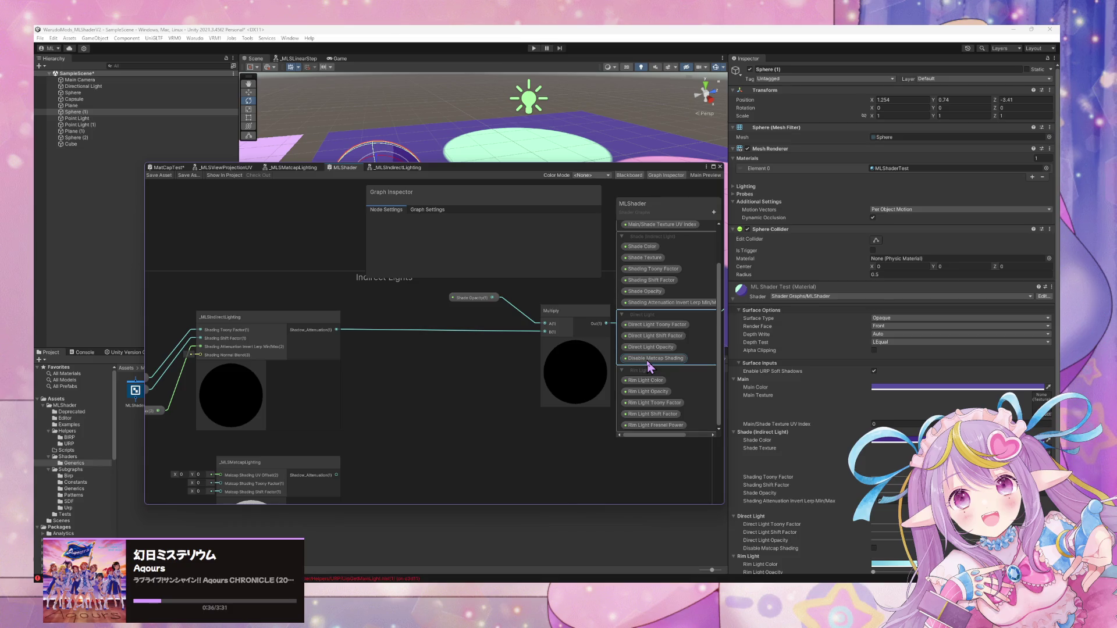
pyautogui.scroll(2, 675, 314)
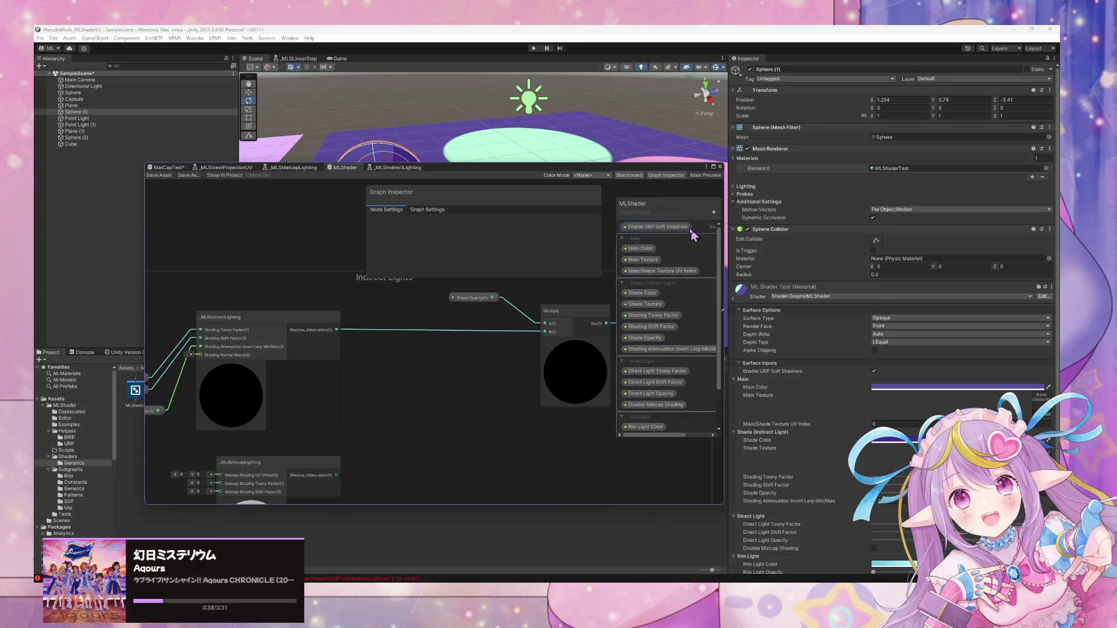
pyautogui.moveTo(617, 230); pyautogui.dragTo(542, 230)
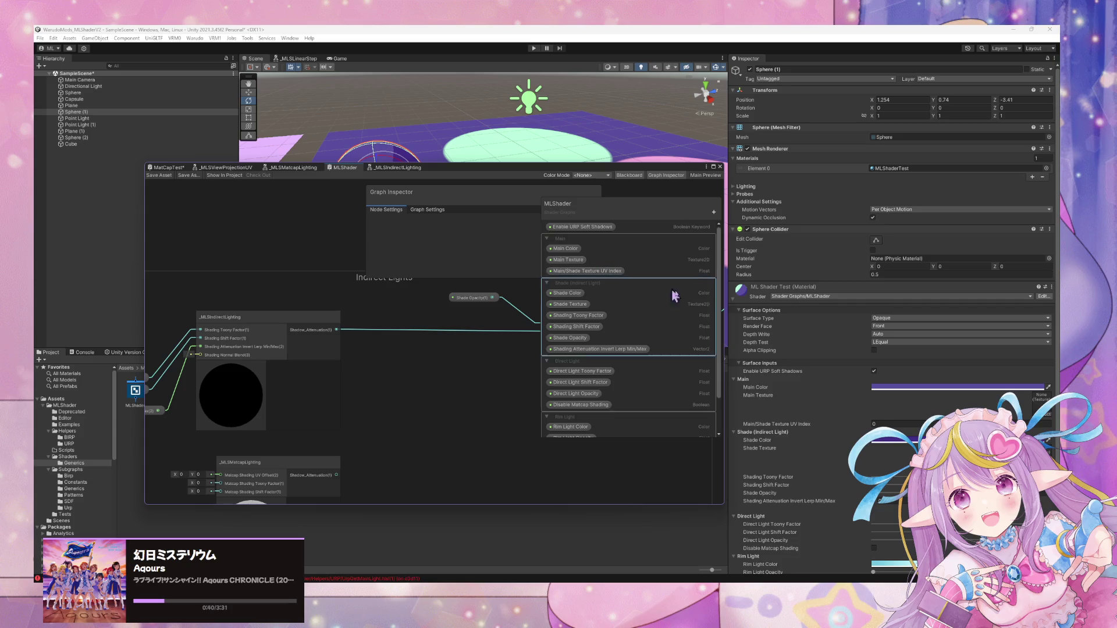
pyautogui.moveTo(621, 170); pyautogui.dragTo(591, 227)
pyautogui.click(562, 285)
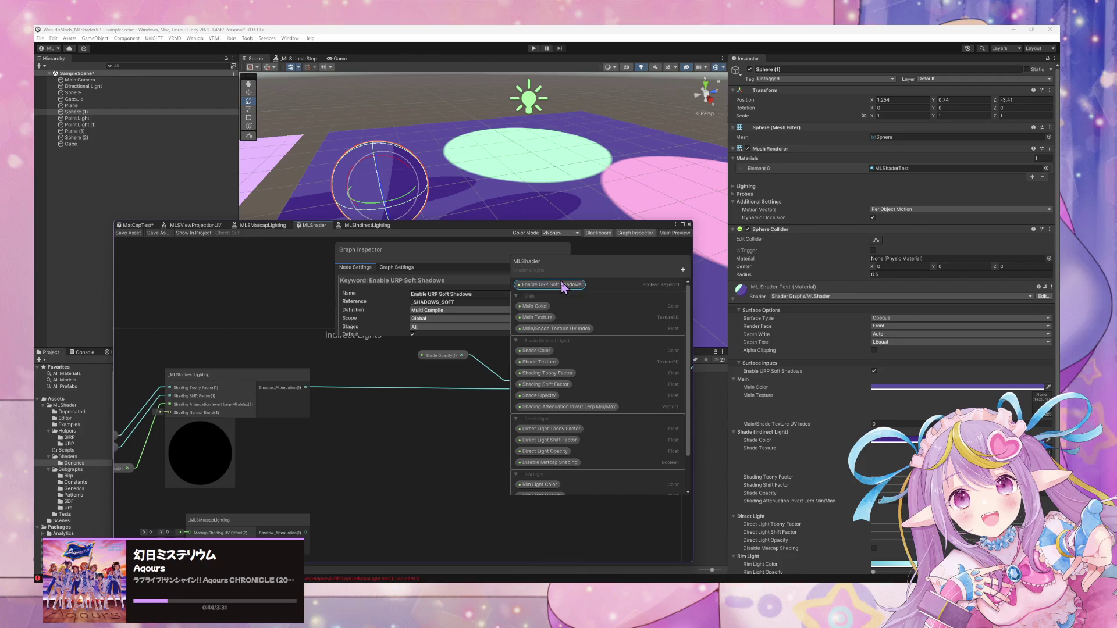
# Add a new blackboard category named Keywords for the soft shadows keyword.
pyautogui.scroll(-1, 482, 323)
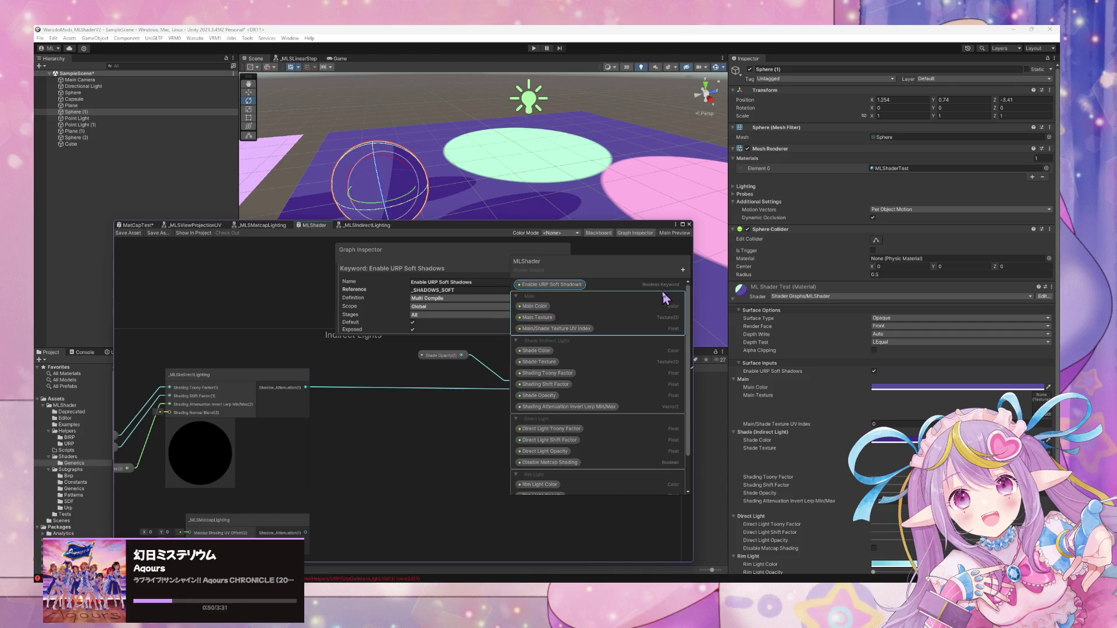
pyautogui.click(683, 273)
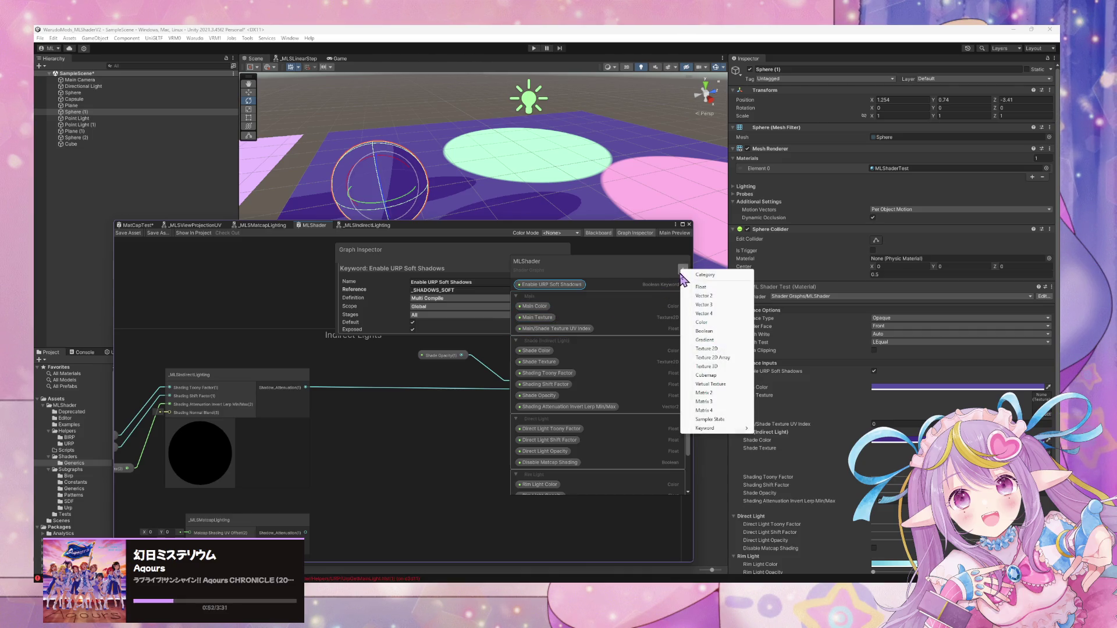
pyautogui.click(720, 281)
pyautogui.scroll(1, 586, 365)
pyautogui.scroll(-1, 586, 366)
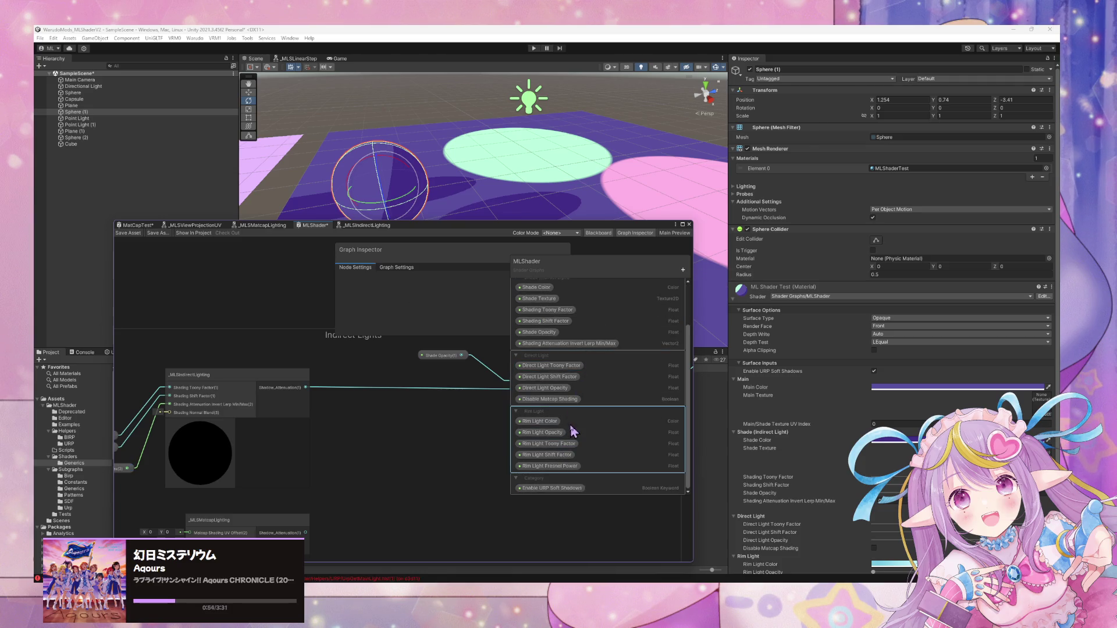
pyautogui.click(621, 489)
pyautogui.write('Keywords')
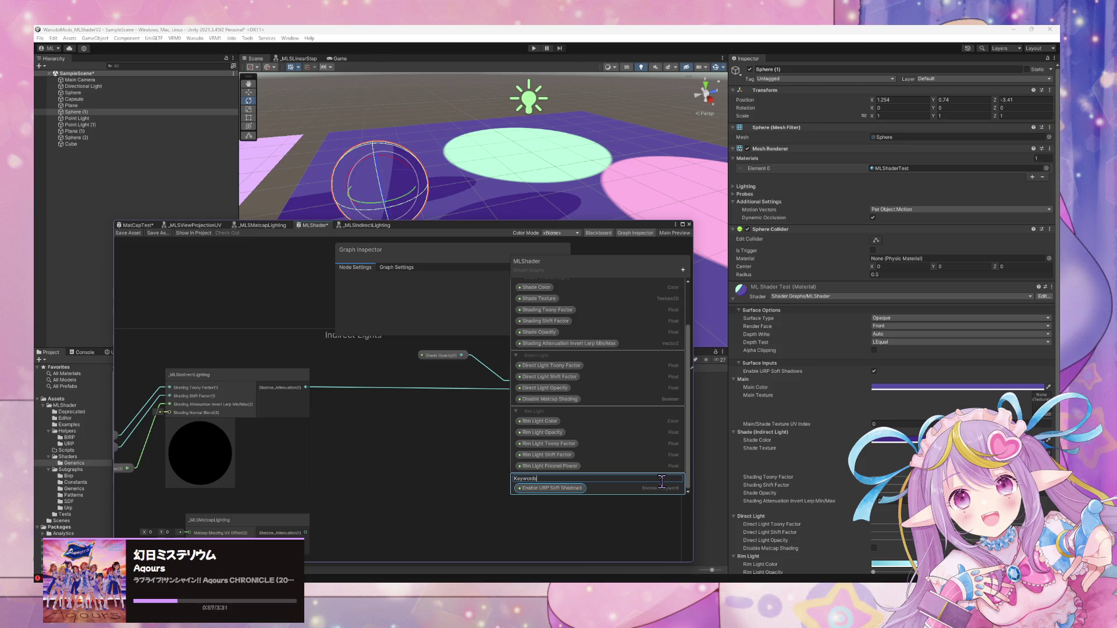
pyautogui.press('Return')
# Pan to the IndirectLighting and Matcap nodes and bring up the blackboard's new-item list.
pyautogui.scroll(3, 640, 407)
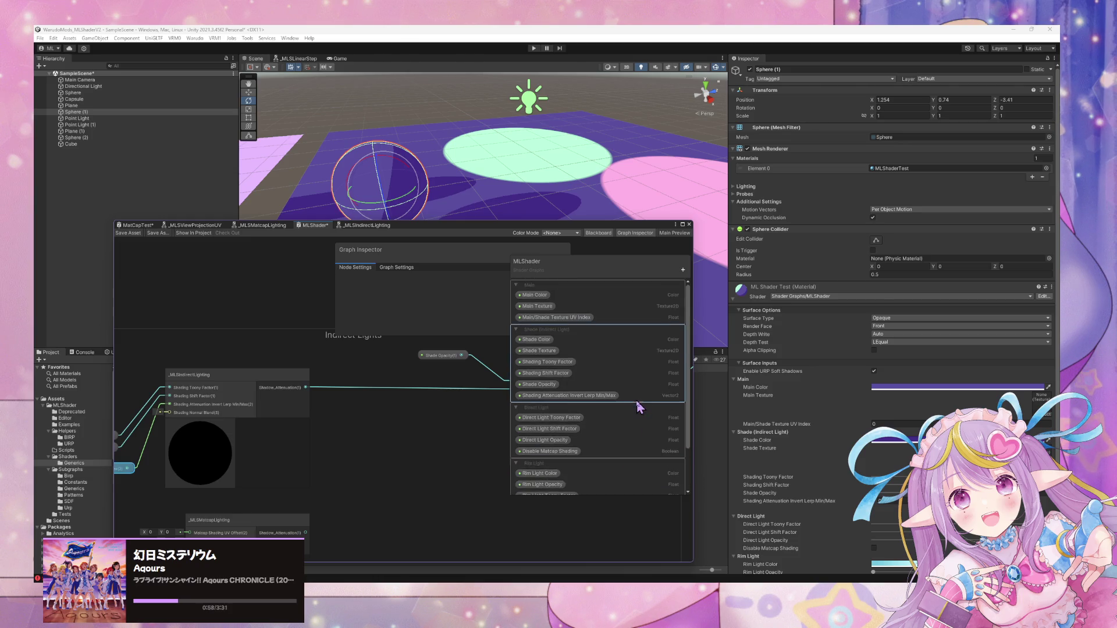
pyautogui.scroll(1, 308, 456)
pyautogui.moveTo(307, 455)
pyautogui.mouseDown()
pyautogui.moveTo(404, 395)
pyautogui.moveTo(365, 451)
pyautogui.mouseUp()
pyautogui.scroll(-2, 369, 439)
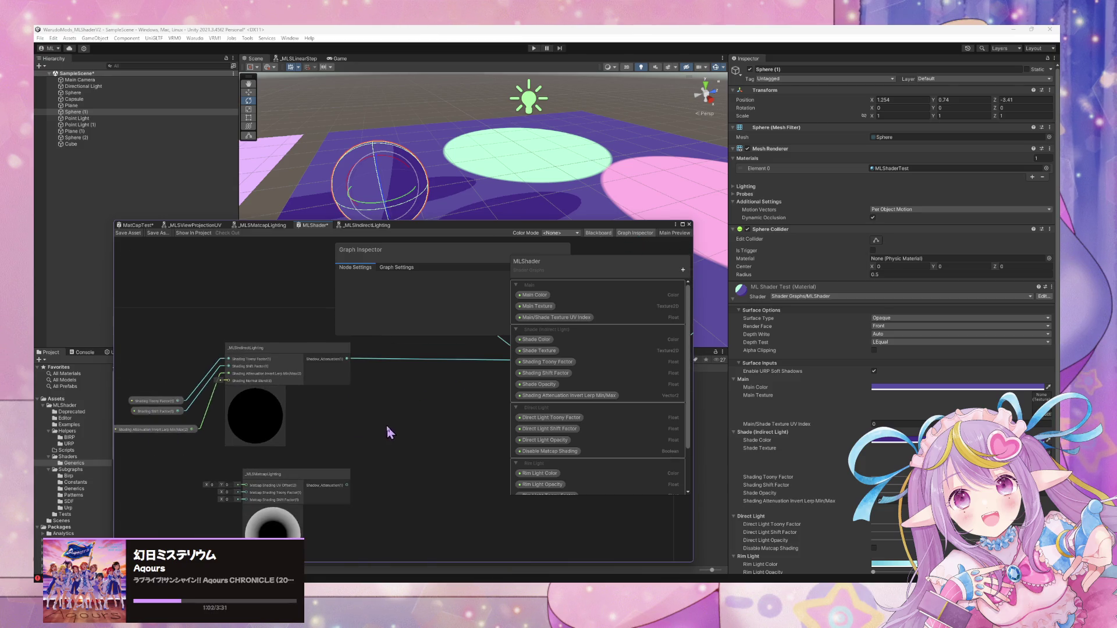
pyautogui.scroll(-2, 541, 397)
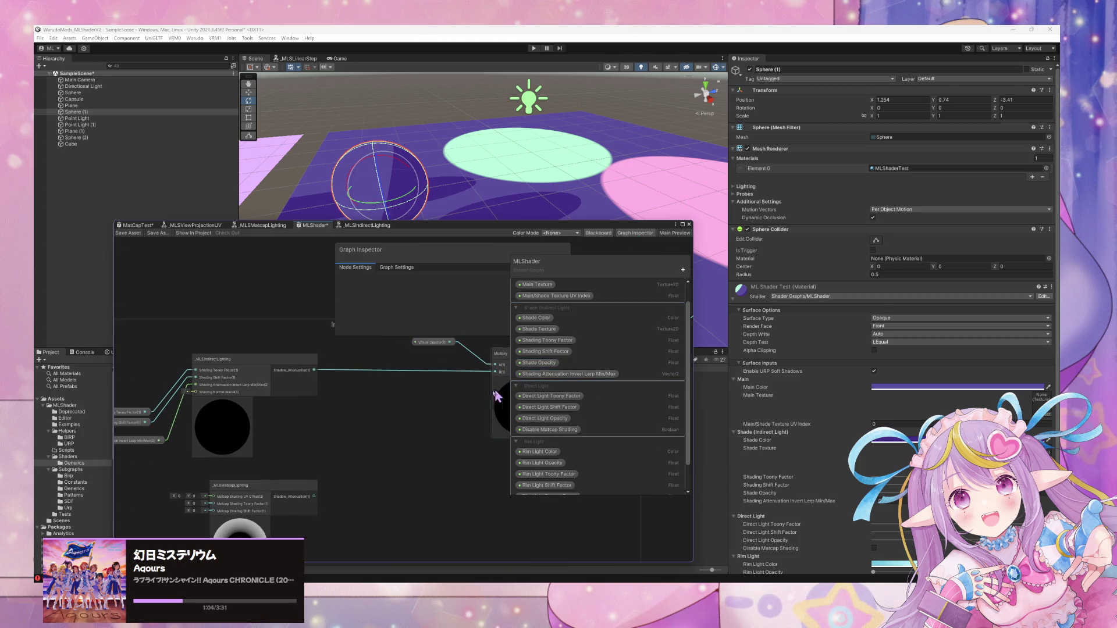
pyautogui.scroll(-1, 313, 448)
pyautogui.scroll(2, 543, 399)
pyautogui.scroll(3, 400, 419)
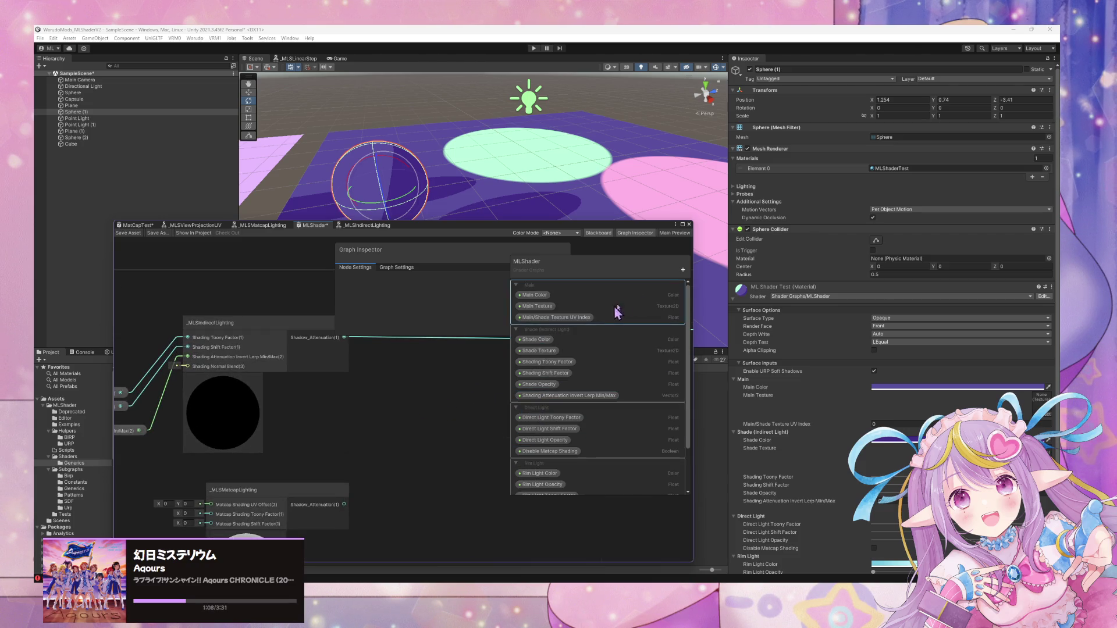
pyautogui.click(682, 270)
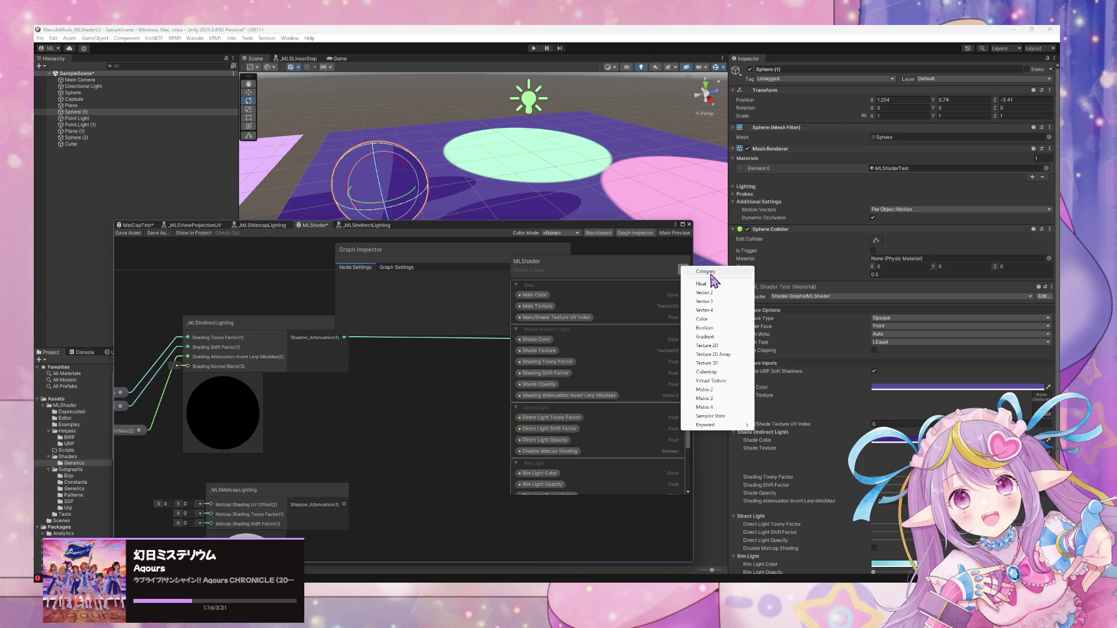
# Connect the Matcap lighting node's Shadow_Attenuation to Multiply's B input and save MLShader.
pyautogui.moveTo(449, 424)
pyautogui.mouseDown()
pyautogui.moveTo(406, 412)
pyautogui.moveTo(353, 431)
pyautogui.moveTo(438, 434)
pyautogui.moveTo(334, 484)
pyautogui.moveTo(360, 502)
pyautogui.mouseUp()
pyautogui.moveTo(271, 509); pyautogui.dragTo(479, 366)
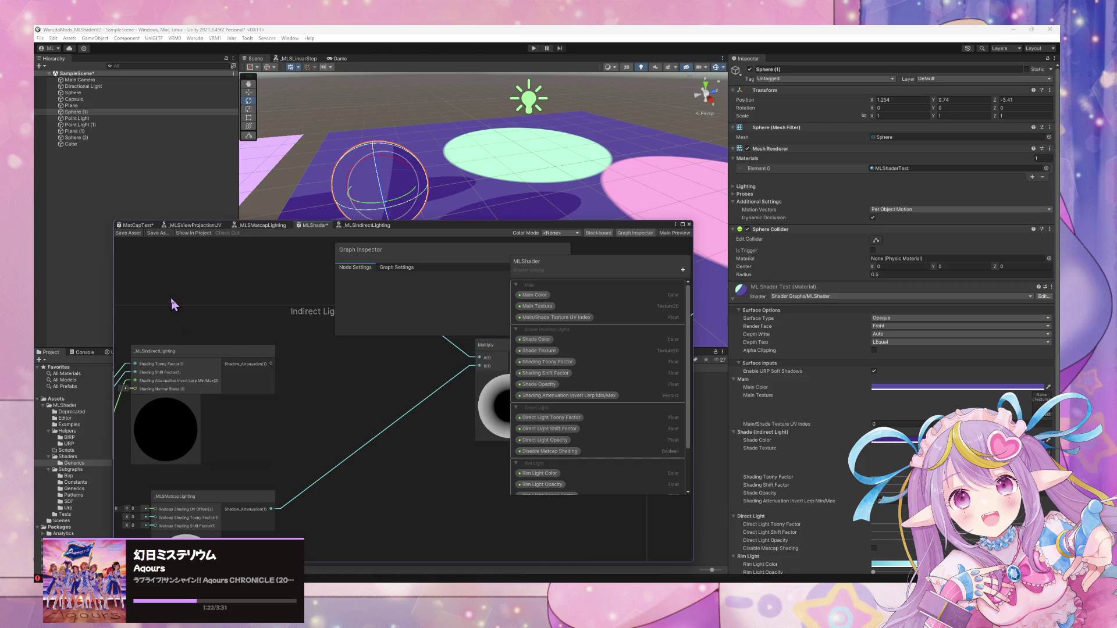
pyautogui.click(130, 233)
# Open the _MLSMatcapLighting subgraph and view its Position and Cross Product nodes.
pyautogui.moveTo(488, 179)
pyautogui.mouseDown()
pyautogui.moveTo(469, 200)
pyautogui.moveTo(444, 140)
pyautogui.moveTo(439, 180)
pyautogui.mouseUp()
pyautogui.click(262, 225)
pyautogui.moveTo(315, 440)
pyautogui.mouseDown()
pyautogui.moveTo(299, 419)
pyautogui.moveTo(299, 444)
pyautogui.moveTo(542, 478)
pyautogui.moveTo(521, 473)
pyautogui.moveTo(481, 412)
pyautogui.mouseUp()
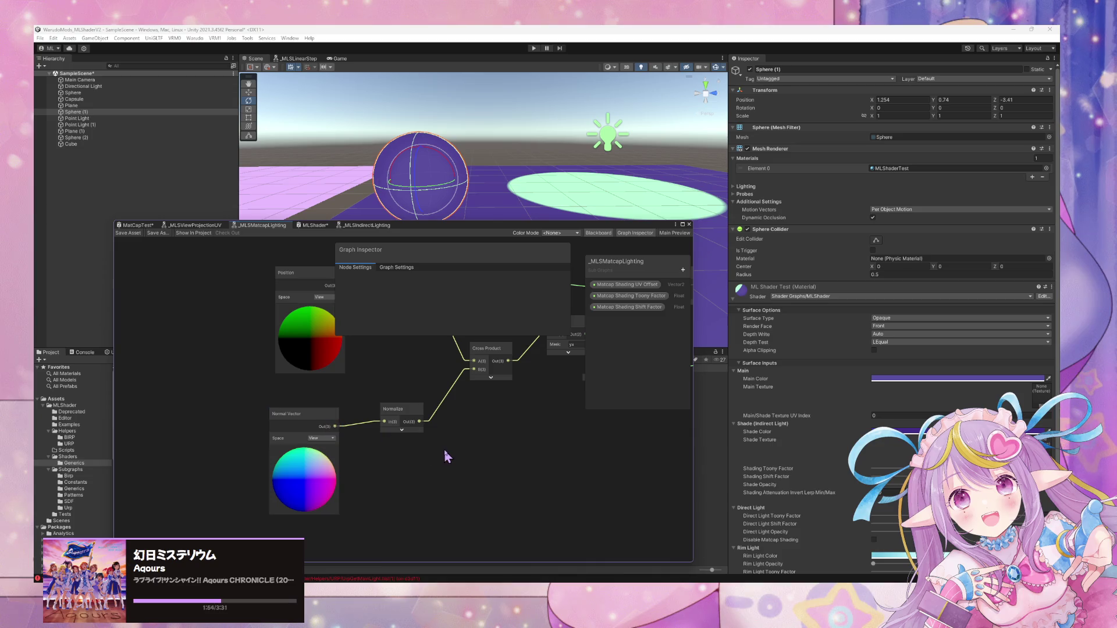
# Search the node menu for 'vect', then dismiss it without adding a node.
pyautogui.press('space')
pyautogui.write('vect')
pyautogui.press('Up')
pyautogui.press('Up')
pyautogui.press('Up')
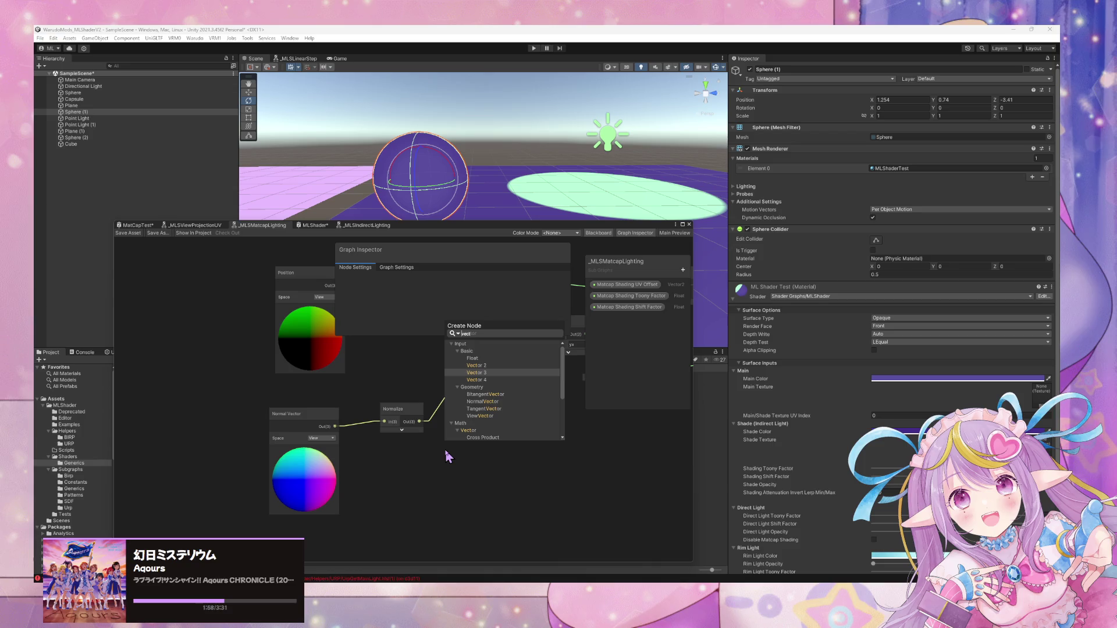
pyautogui.press('Escape')
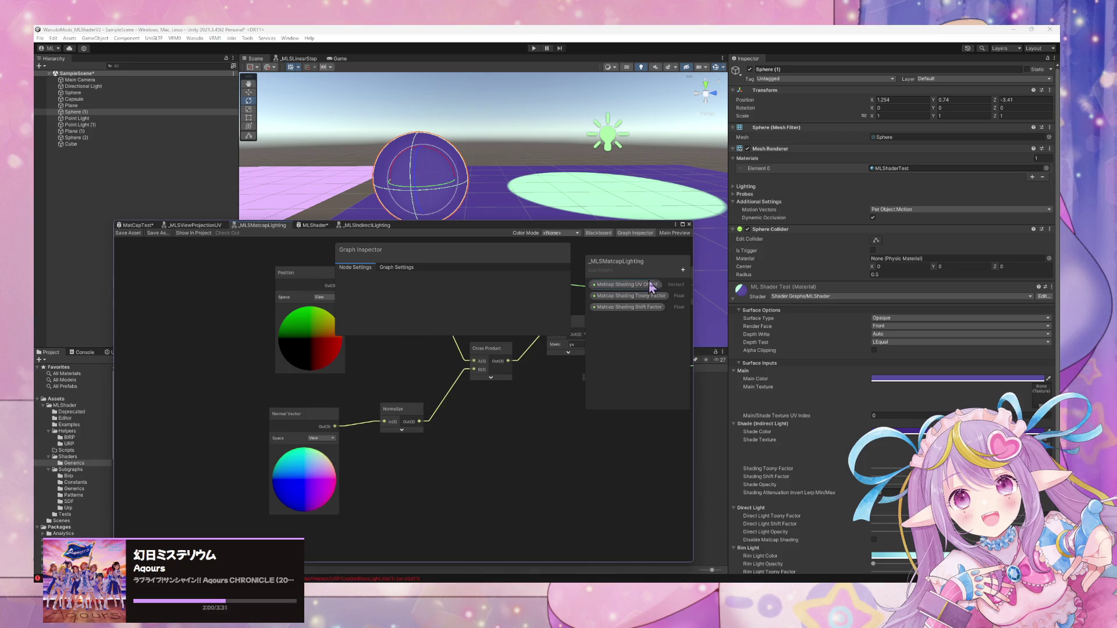
# Add a Vector3 property named Matcap Normal and place its node on the canvas.
pyautogui.click(683, 270)
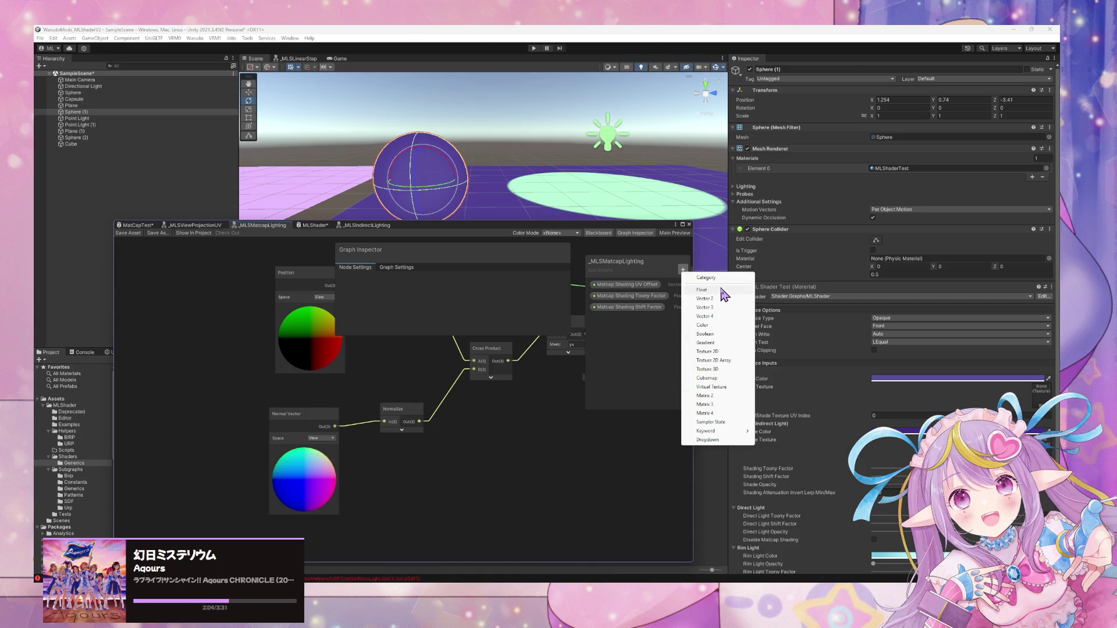
pyautogui.click(716, 307)
pyautogui.write('Matcap Normal')
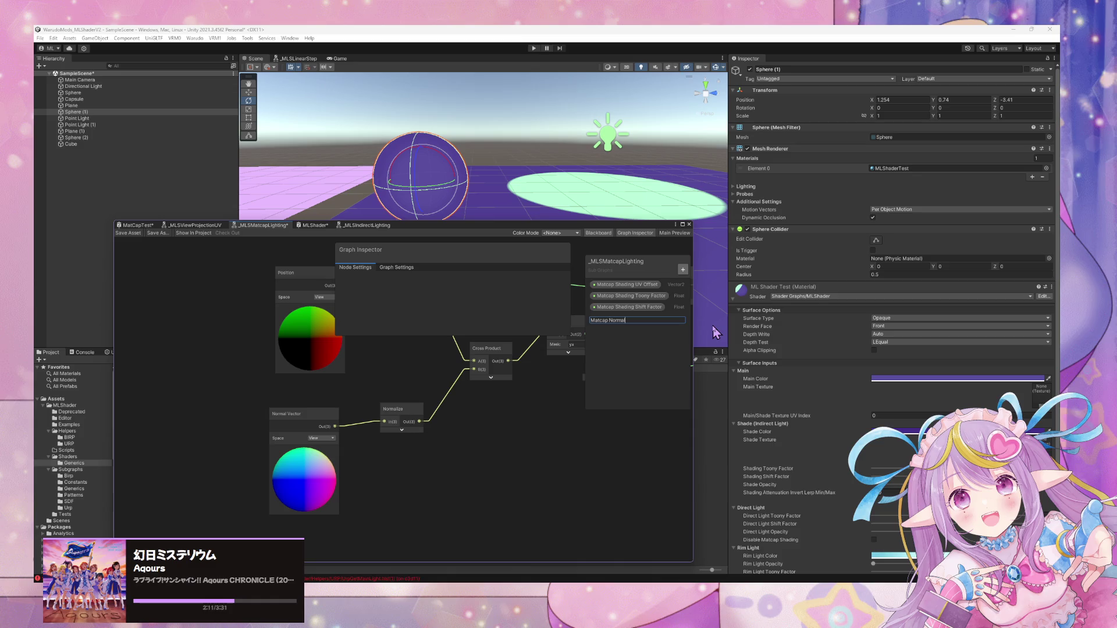
pyautogui.press('Return')
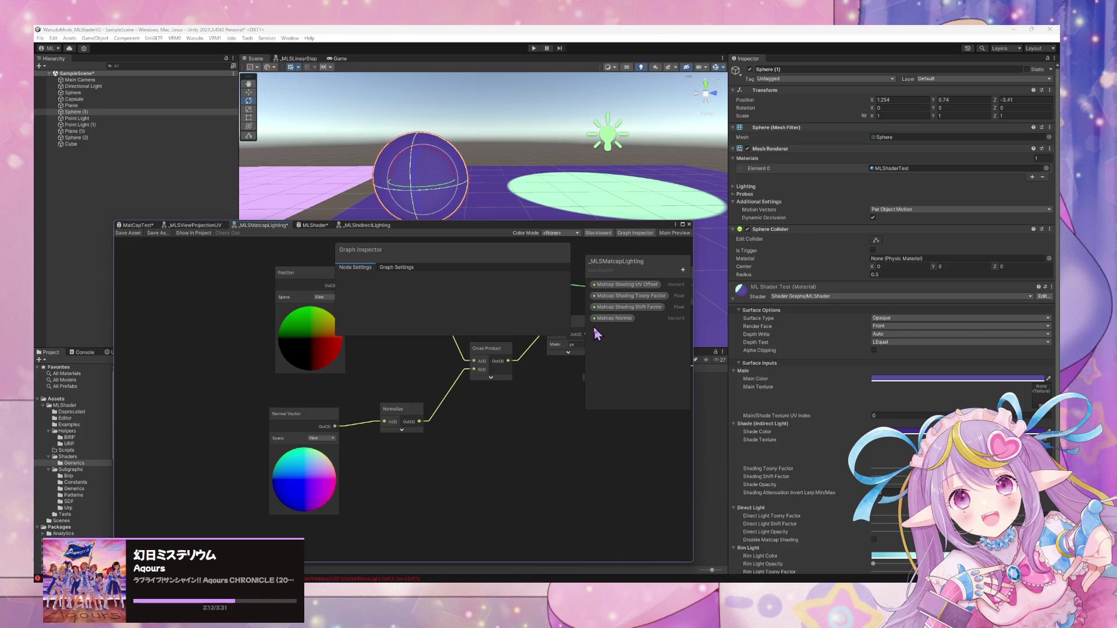
pyautogui.moveTo(608, 319)
pyautogui.mouseDown()
pyautogui.moveTo(477, 372)
pyautogui.moveTo(294, 399)
pyautogui.moveTo(319, 478)
pyautogui.mouseUp()
pyautogui.moveTo(306, 402); pyautogui.dragTo(302, 430)
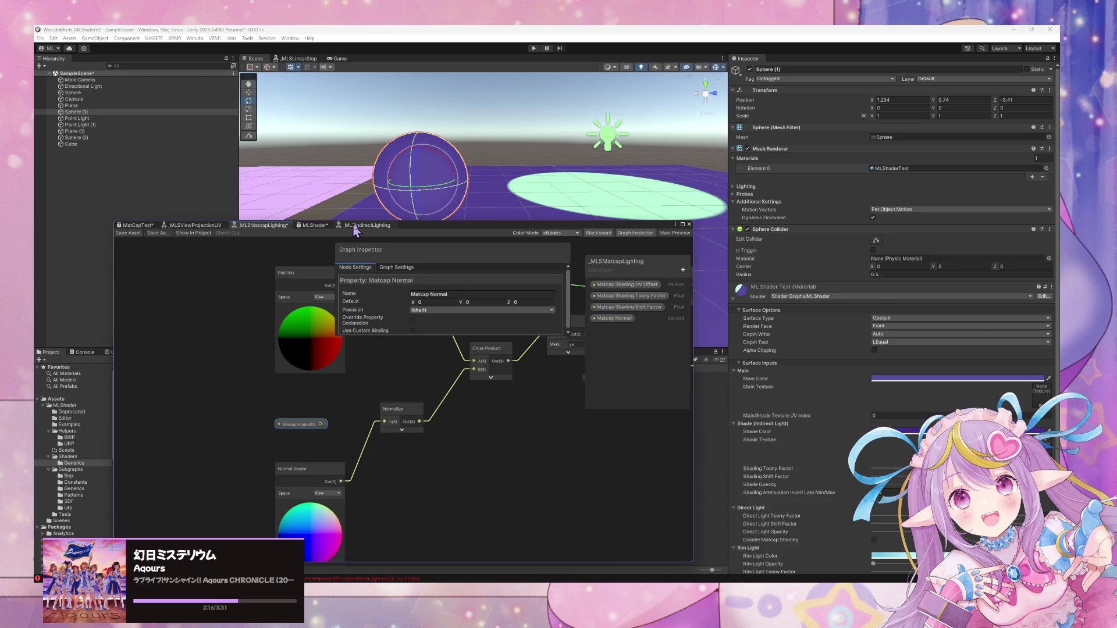
pyautogui.click(381, 226)
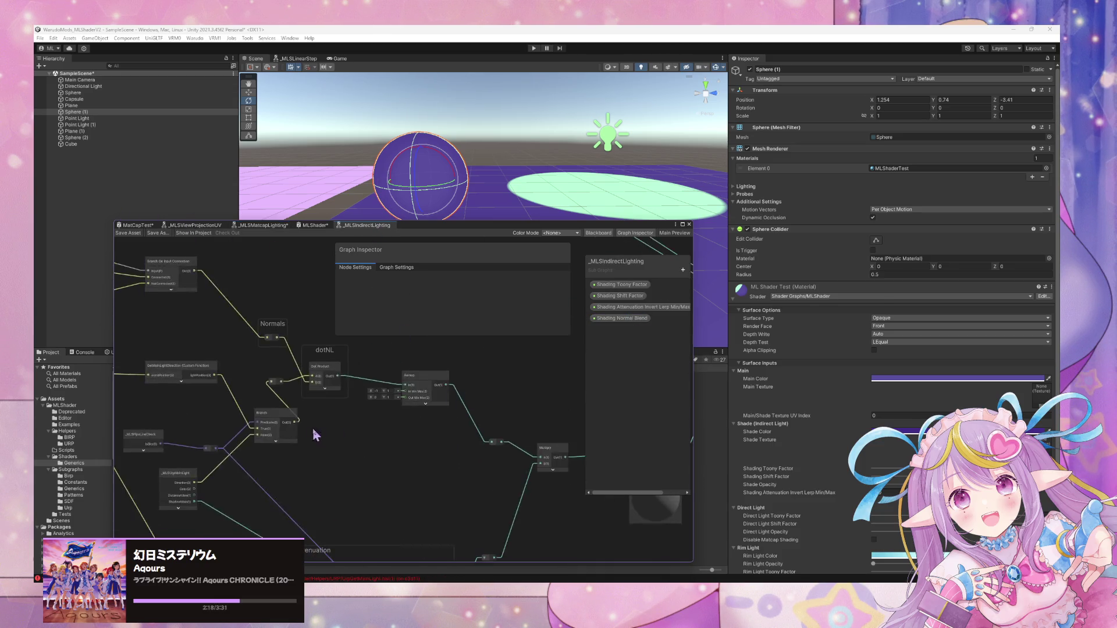
# Box-select the Normal Blend and Branch nodes in _MLSIndirectLighting, then return to _MLSMatcapLighting.
pyautogui.scroll(3, 524, 489)
pyautogui.moveTo(488, 474)
pyautogui.mouseDown()
pyautogui.moveTo(249, 344)
pyautogui.moveTo(256, 336)
pyautogui.mouseUp()
pyautogui.moveTo(447, 402)
pyautogui.mouseDown()
pyautogui.moveTo(301, 392)
pyautogui.moveTo(271, 405)
pyautogui.moveTo(368, 431)
pyautogui.mouseUp()
pyautogui.click(316, 226)
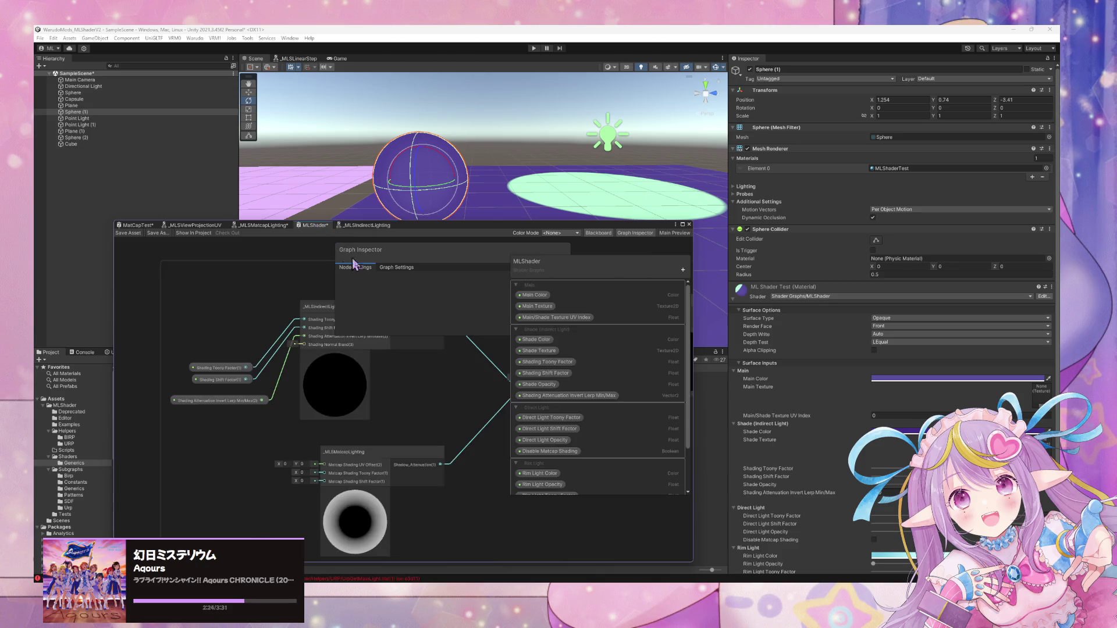
pyautogui.moveTo(252, 429); pyautogui.dragTo(408, 437)
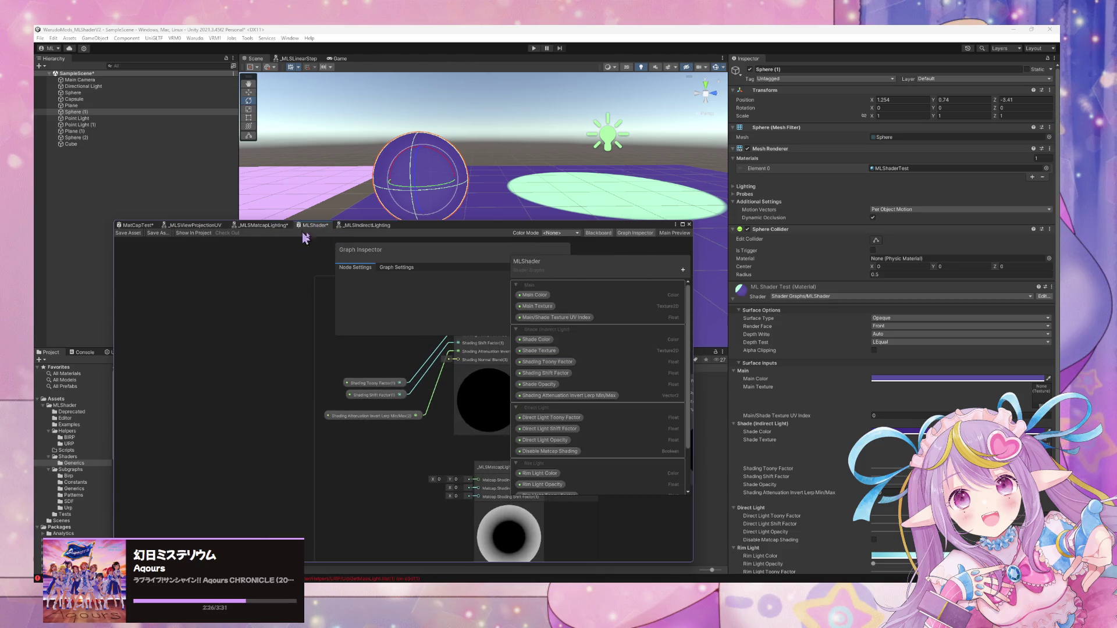
pyautogui.click(263, 226)
pyautogui.moveTo(368, 473)
pyautogui.mouseDown()
pyautogui.moveTo(488, 449)
pyautogui.moveTo(401, 442)
pyautogui.moveTo(364, 455)
pyautogui.moveTo(556, 456)
pyautogui.mouseUp()
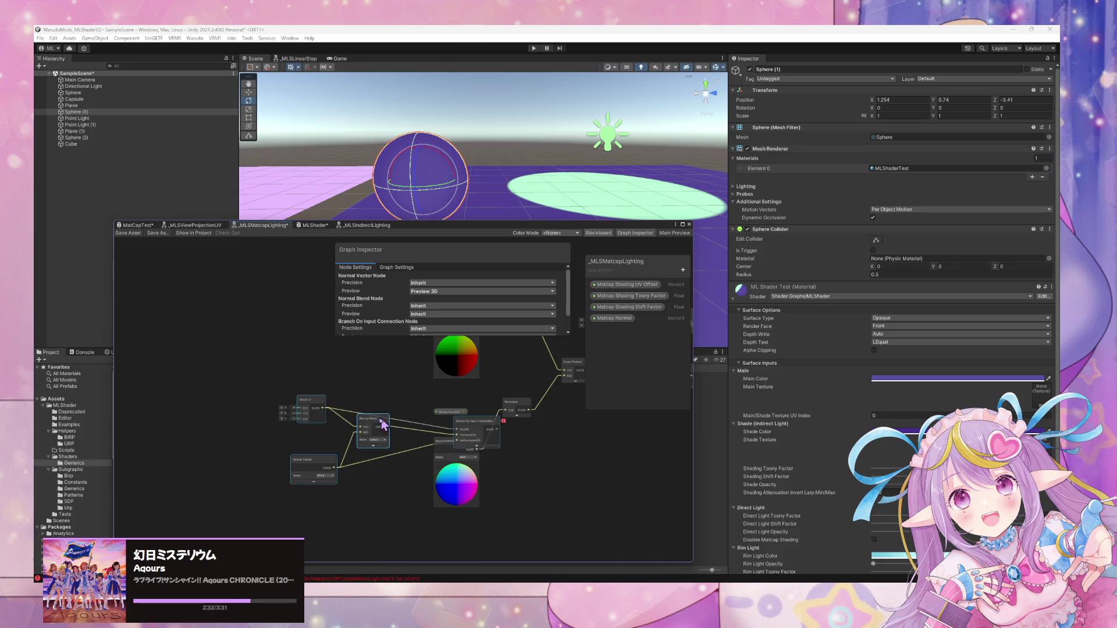
# Enable Matcap Normal's custom binding and wire it into Branch Input(P) and Normal Blend A.
pyautogui.scroll(2, 384, 413)
pyautogui.moveTo(483, 414); pyautogui.dragTo(175, 349)
pyautogui.moveTo(356, 420); pyautogui.dragTo(410, 411)
pyautogui.click(614, 318)
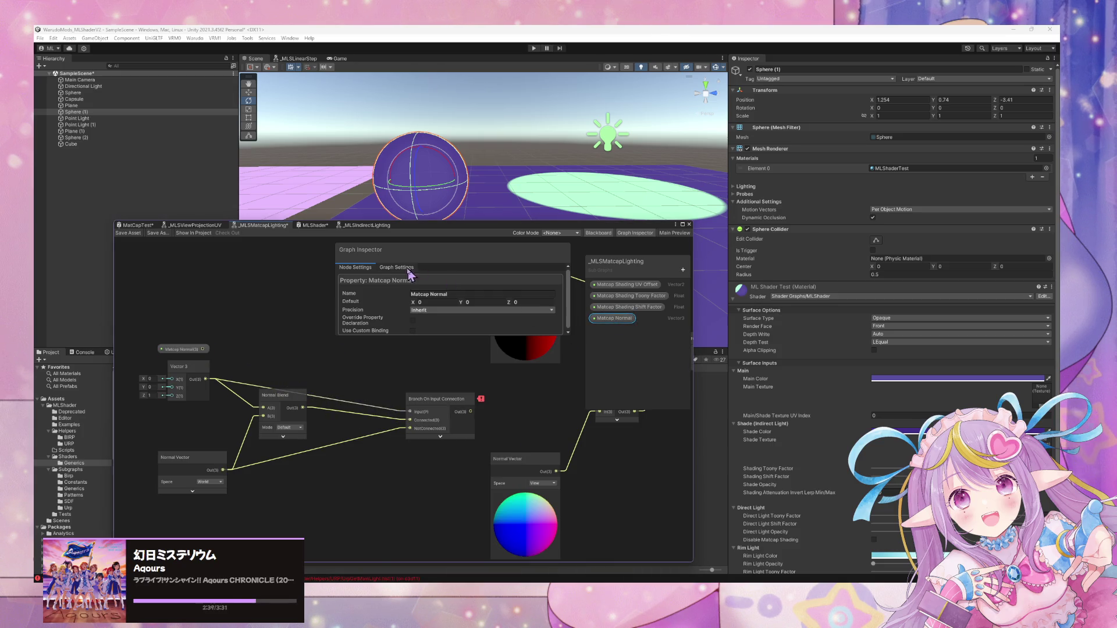
pyautogui.click(413, 329)
pyautogui.moveTo(203, 350); pyautogui.dragTo(410, 412)
pyautogui.moveTo(203, 349); pyautogui.dragTo(263, 408)
pyautogui.hotkey('ctrl', 's')
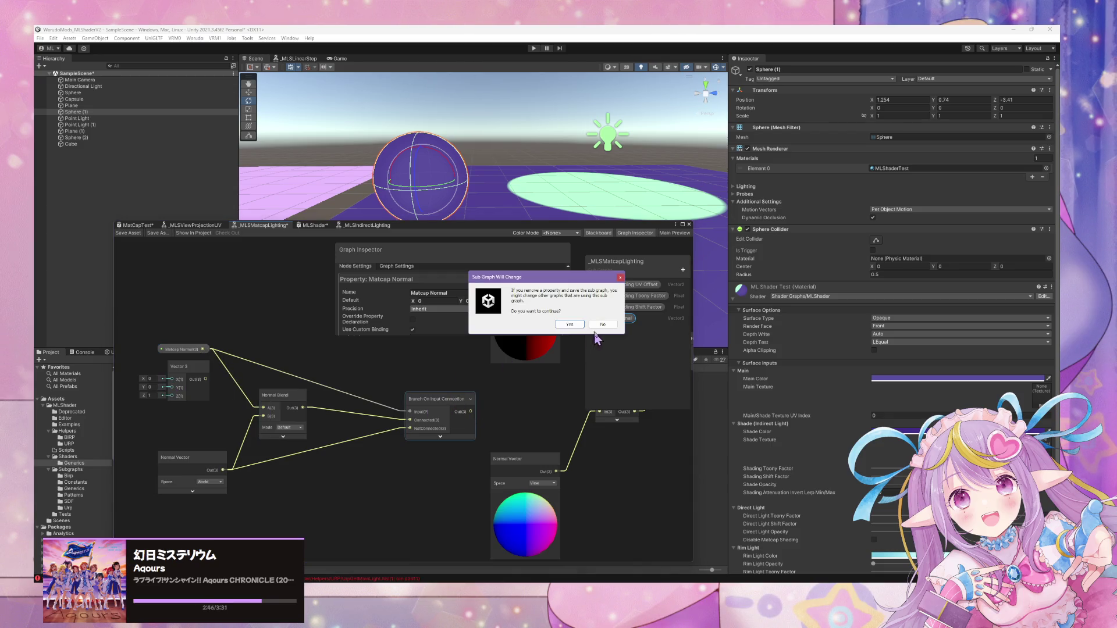
# Dismiss the change warning, delete the unused Vector 3 node, and move Normal Vector left.
pyautogui.click(605, 325)
pyautogui.click(187, 380)
pyautogui.press('Delete')
pyautogui.moveTo(399, 416); pyautogui.dragTo(219, 428)
pyautogui.moveTo(314, 472)
pyautogui.mouseDown()
pyautogui.moveTo(273, 472)
pyautogui.moveTo(500, 417)
pyautogui.moveTo(541, 434)
pyautogui.mouseUp()
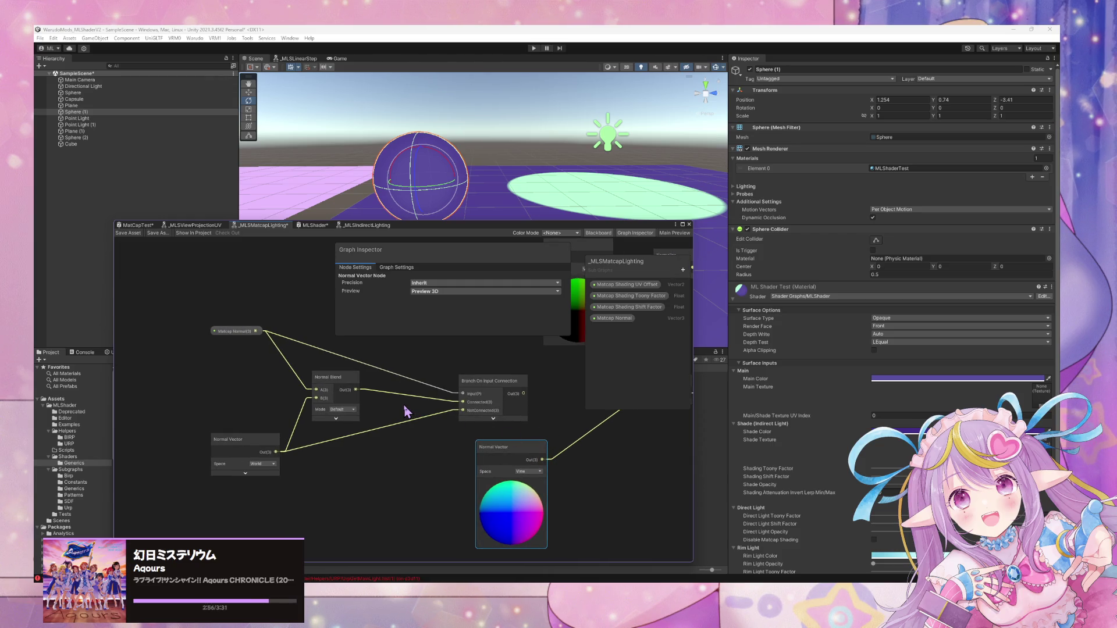
# Set the left Normal Vector to View space, feed Branch into Normalize, and delete the extra Normal Vector.
pyautogui.moveTo(449, 411)
pyautogui.mouseDown()
pyautogui.moveTo(262, 451)
pyautogui.moveTo(299, 451)
pyautogui.moveTo(230, 456)
pyautogui.moveTo(281, 483)
pyautogui.moveTo(417, 453)
pyautogui.moveTo(431, 438)
pyautogui.mouseUp()
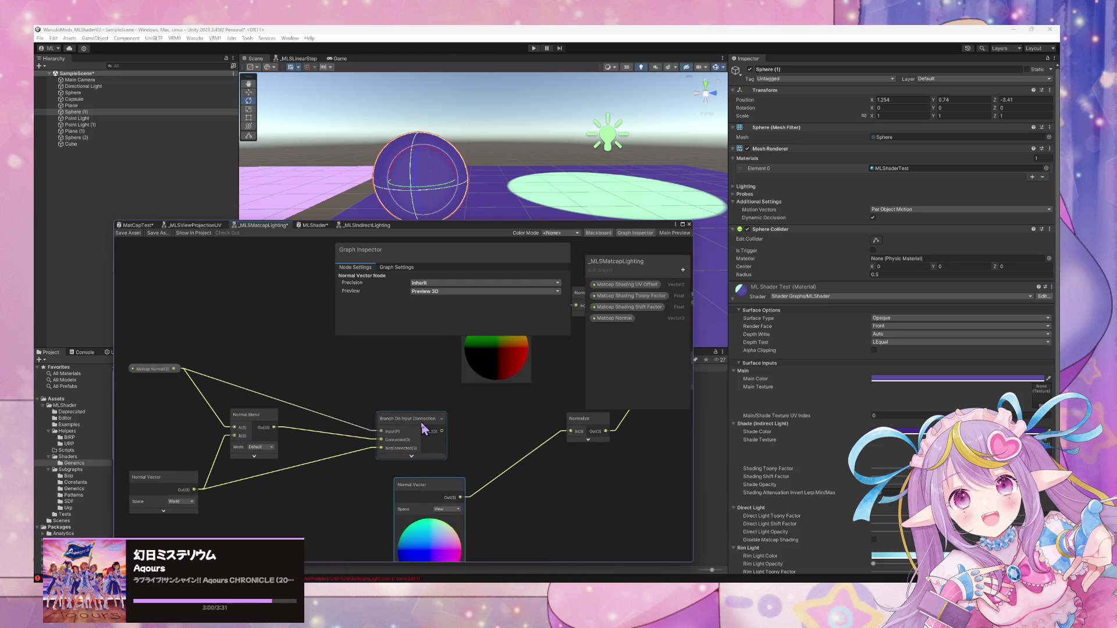
pyautogui.click(261, 417)
pyautogui.click(164, 508)
pyautogui.click(185, 504)
pyautogui.click(187, 520)
pyautogui.moveTo(441, 432); pyautogui.dragTo(572, 431)
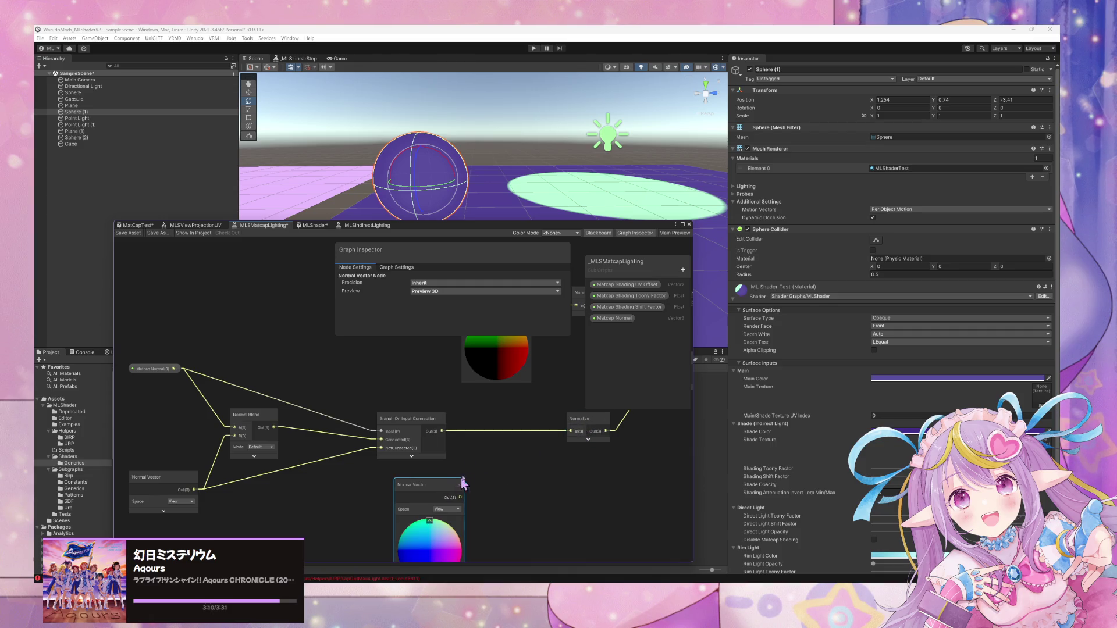
pyautogui.press('Delete')
# Set Matcap Normal's default Z to 1, shift Position left, and group the normal nodes.
pyautogui.click(153, 369)
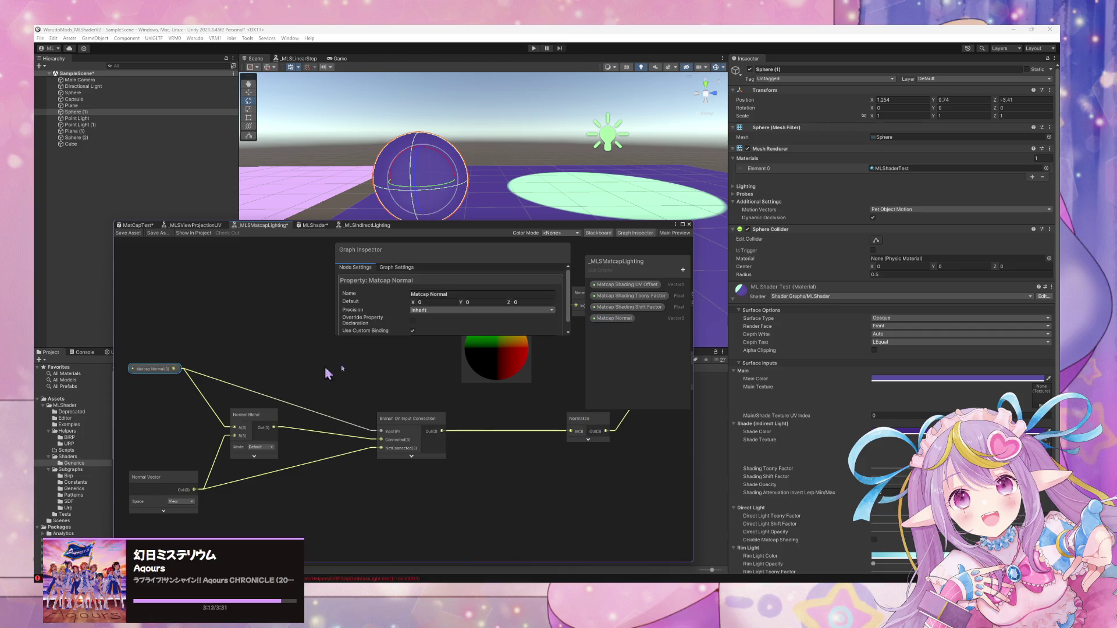
pyautogui.click(527, 303)
pyautogui.scroll(-5, 487, 444)
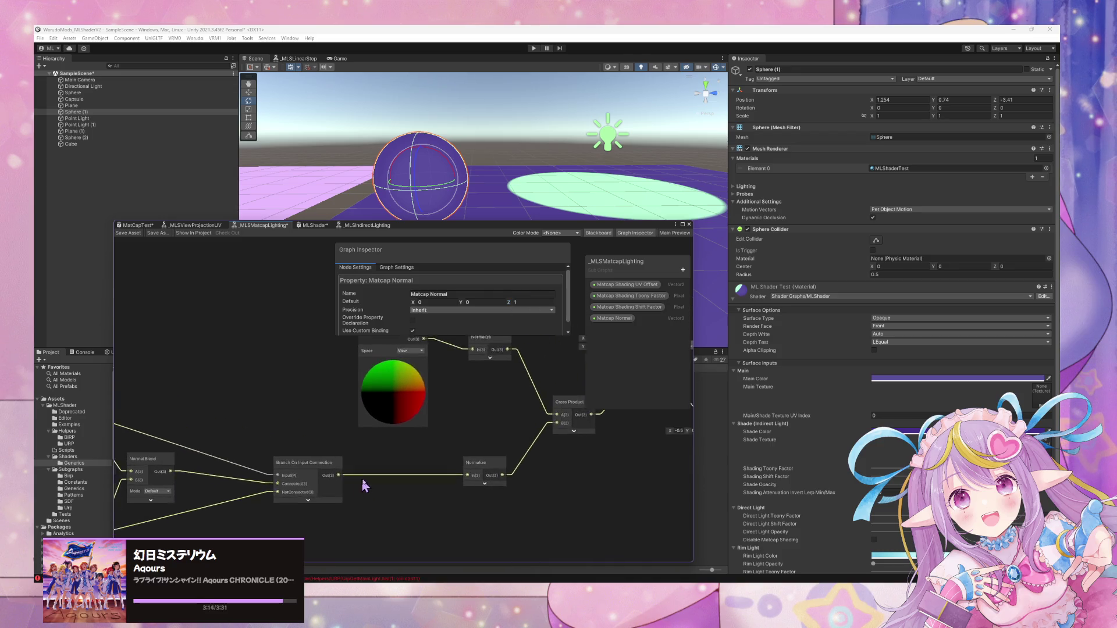
pyautogui.moveTo(403, 392)
pyautogui.mouseDown()
pyautogui.moveTo(212, 389)
pyautogui.moveTo(388, 390)
pyautogui.mouseUp()
pyautogui.moveTo(158, 424); pyautogui.dragTo(379, 534)
pyautogui.hotkey('ctrl', 'g')
# Rename the new node group to Normal.
pyautogui.press('Return')
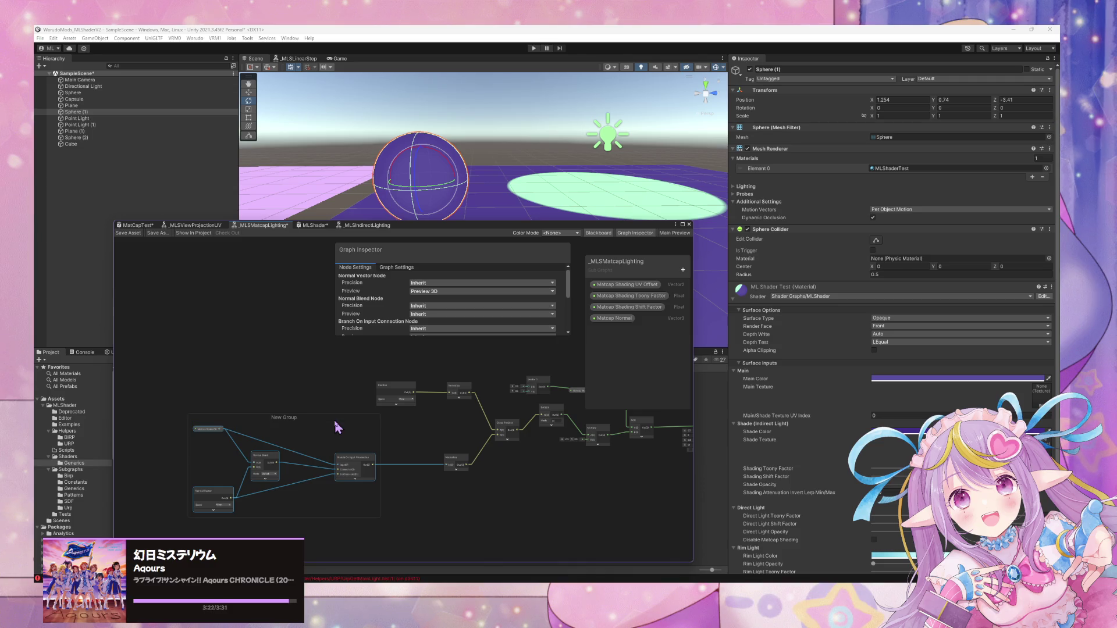
pyautogui.doubleClick(297, 417)
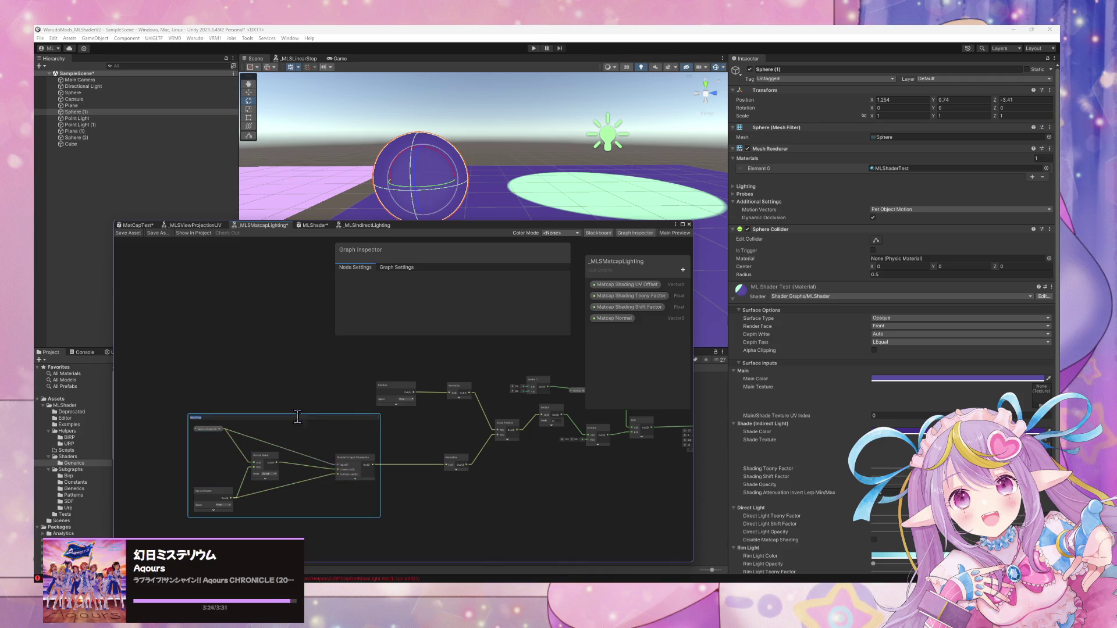
pyautogui.rightClick(306, 417)
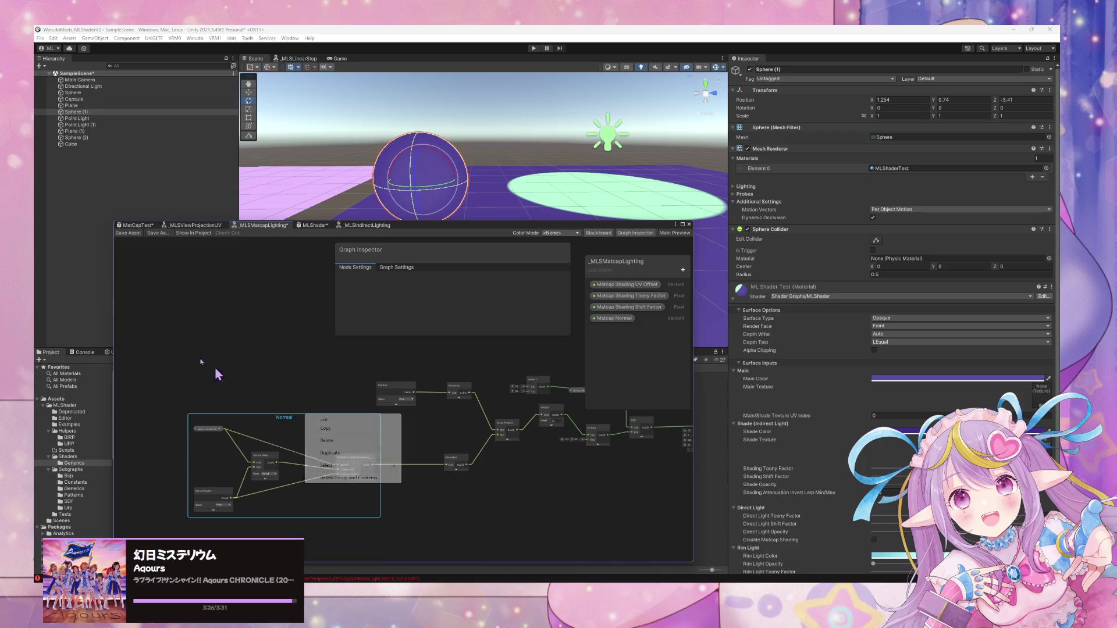
pyautogui.click(129, 233)
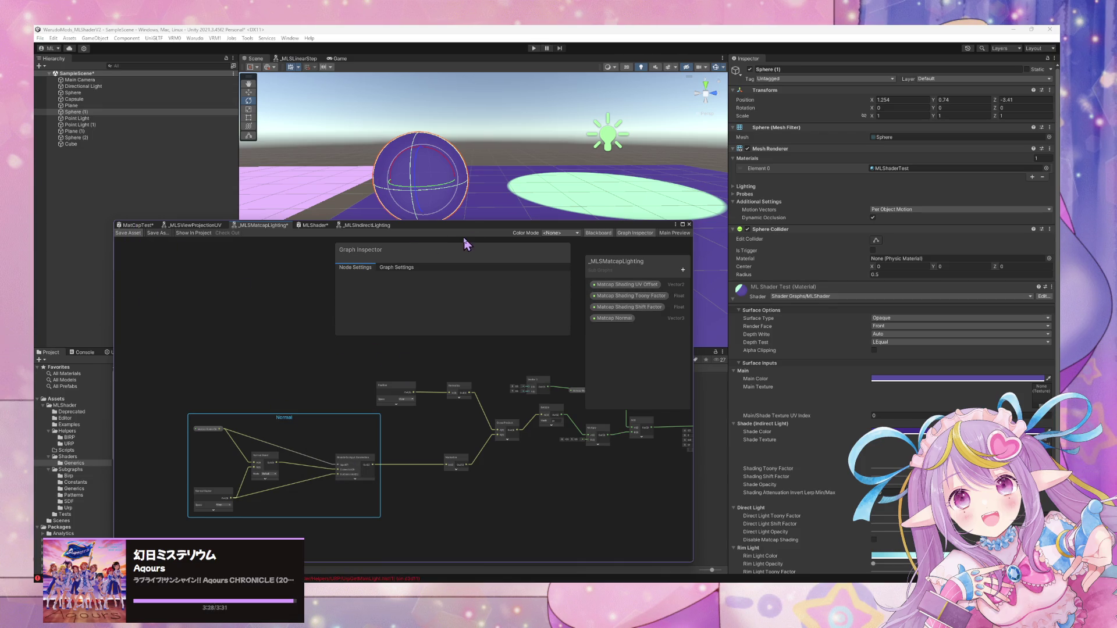
pyautogui.moveTo(481, 185)
pyautogui.mouseDown()
pyautogui.moveTo(490, 176)
pyautogui.moveTo(462, 214)
pyautogui.moveTo(615, 343)
pyautogui.mouseUp()
# Raise the window and pan through the MatCapTest nodes, then return to the MLShader graph.
pyautogui.click(293, 341)
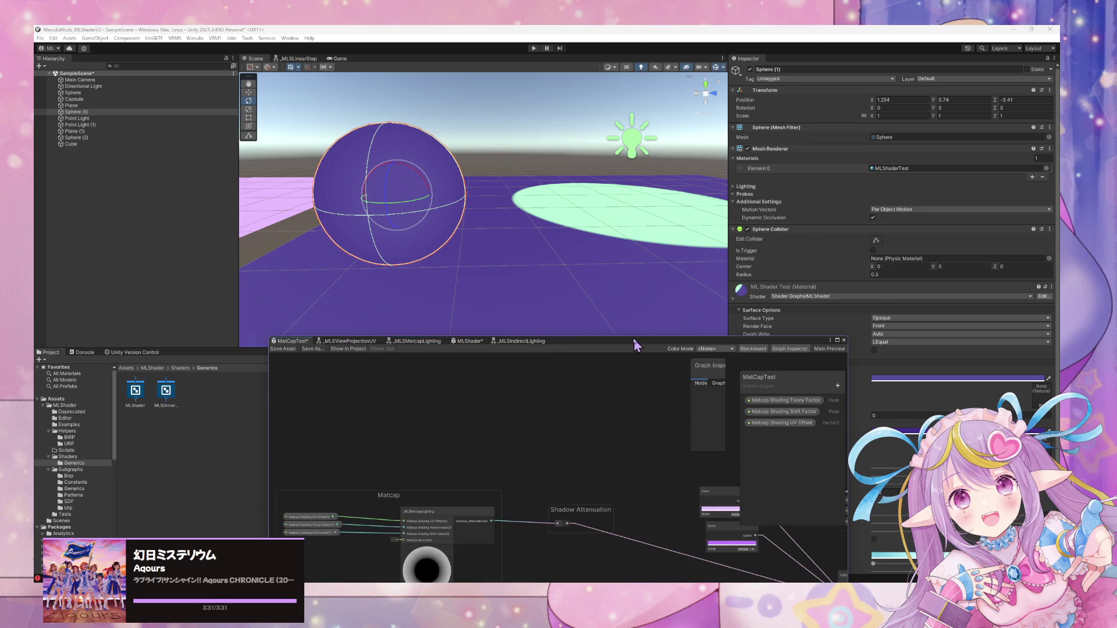
pyautogui.moveTo(610, 344); pyautogui.dragTo(624, 253)
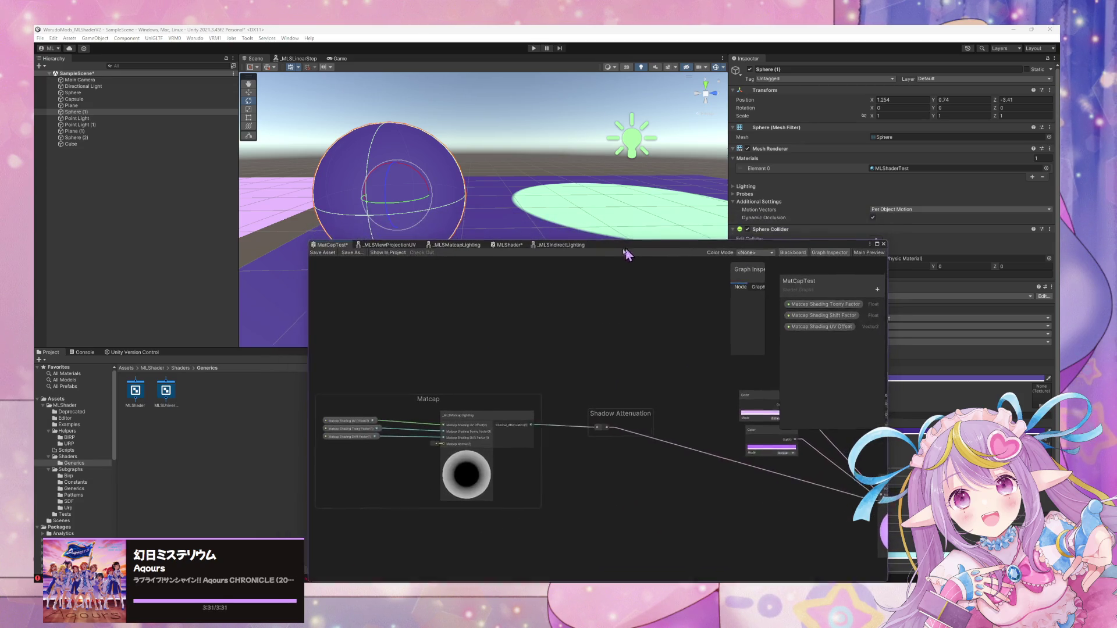
pyautogui.moveTo(514, 326)
pyautogui.mouseDown()
pyautogui.moveTo(489, 336)
pyautogui.moveTo(476, 386)
pyautogui.moveTo(471, 379)
pyautogui.mouseUp()
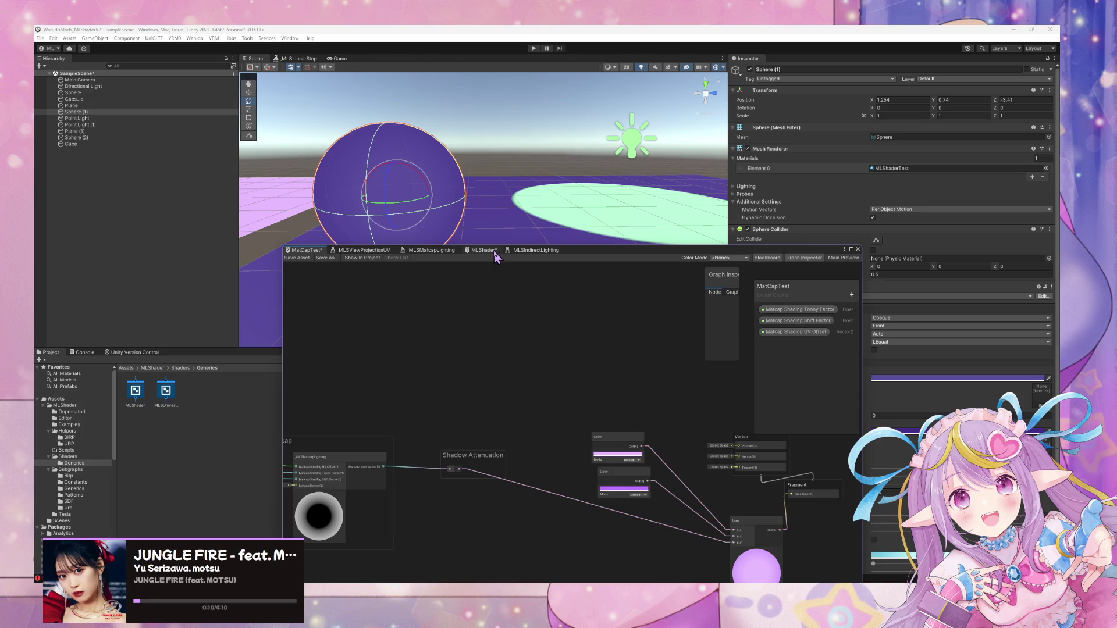
pyautogui.click(483, 251)
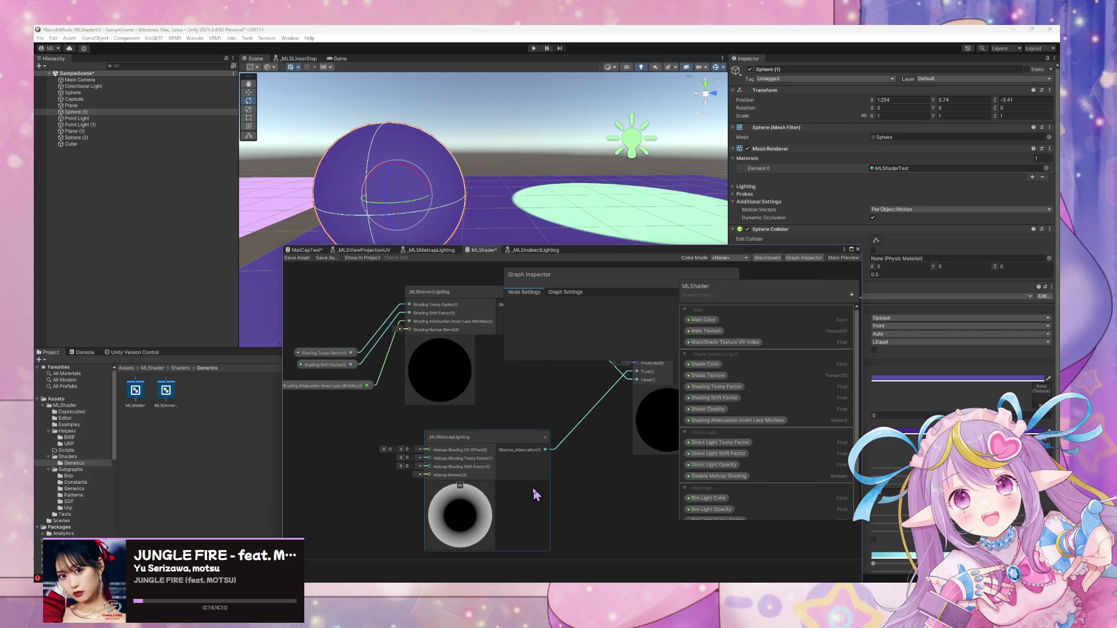
# Wire Shading Toony Factor and Shading Shift Factor into _MLSMatcapLighting, then delete those wires.
pyautogui.moveTo(337, 408)
pyautogui.mouseDown()
pyautogui.moveTo(392, 413)
pyautogui.moveTo(367, 393)
pyautogui.mouseUp()
pyautogui.click(382, 393)
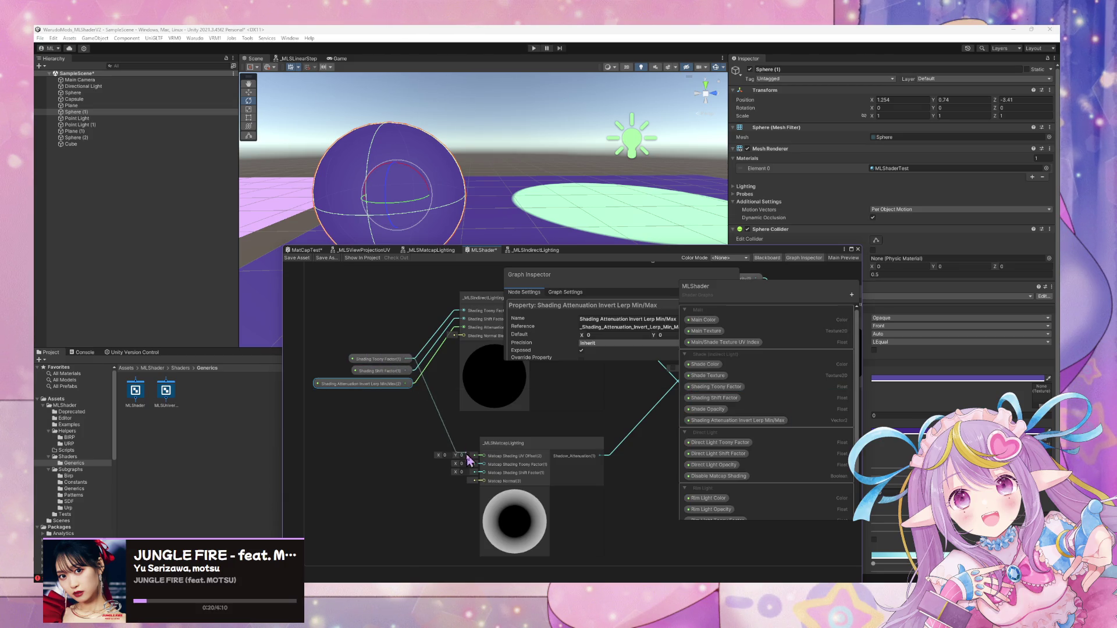
pyautogui.click(356, 417)
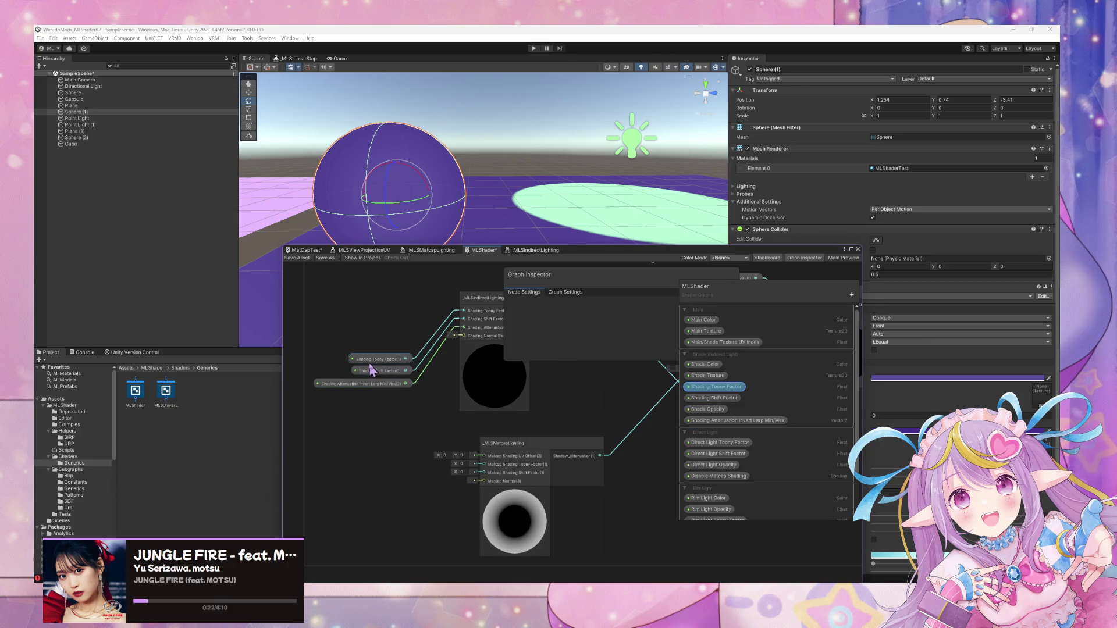
pyautogui.moveTo(406, 365)
pyautogui.mouseDown()
pyautogui.moveTo(469, 469)
pyautogui.moveTo(483, 469)
pyautogui.mouseUp()
pyautogui.moveTo(405, 370); pyautogui.dragTo(481, 473)
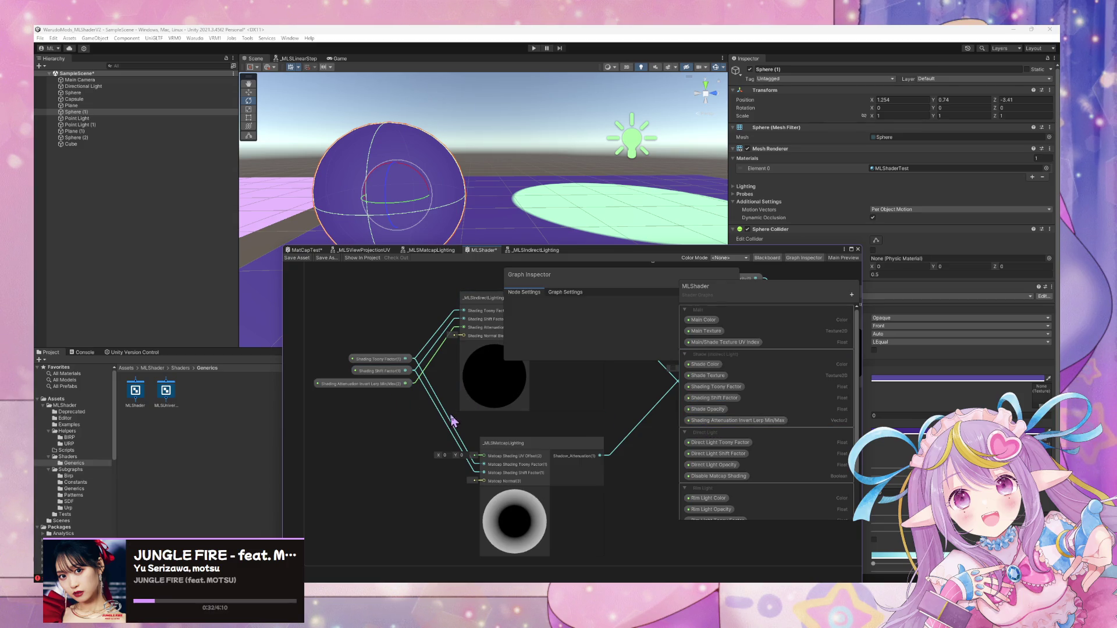
pyautogui.moveTo(436, 424); pyautogui.dragTo(437, 427)
pyautogui.press('Delete')
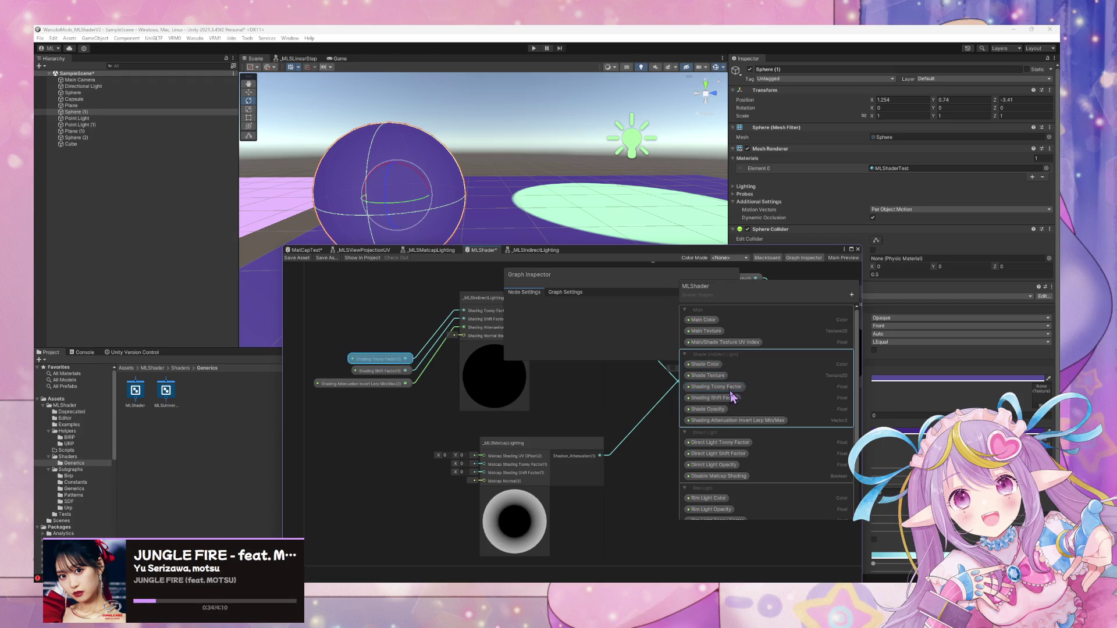
# Select all Shade category properties and bring up the blackboard's new-item list.
pyautogui.rightClick(732, 393)
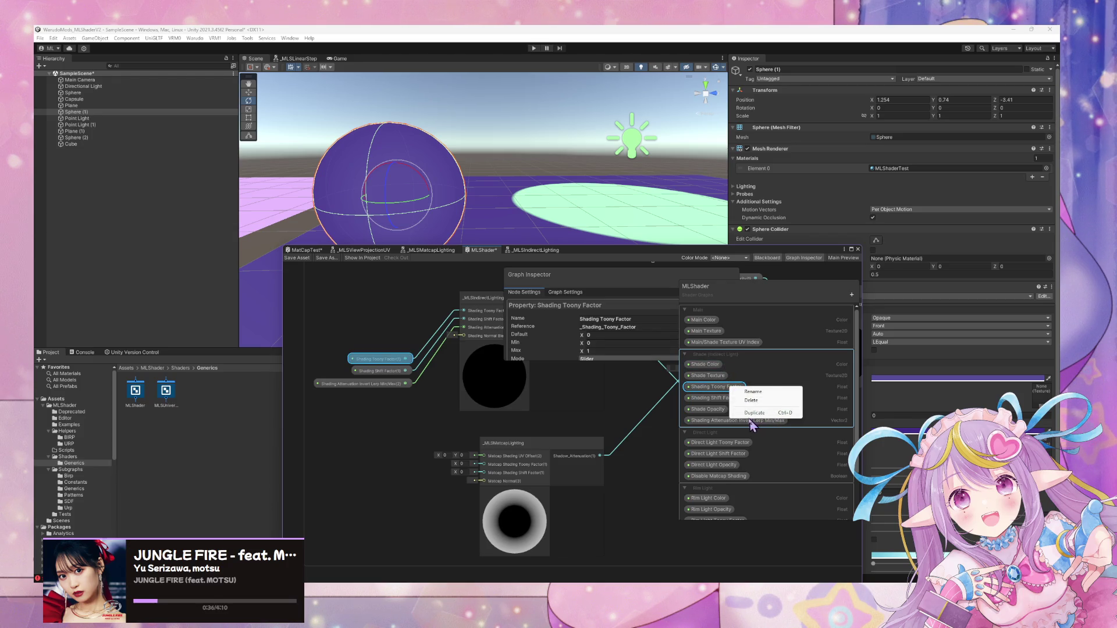
pyautogui.click(864, 312)
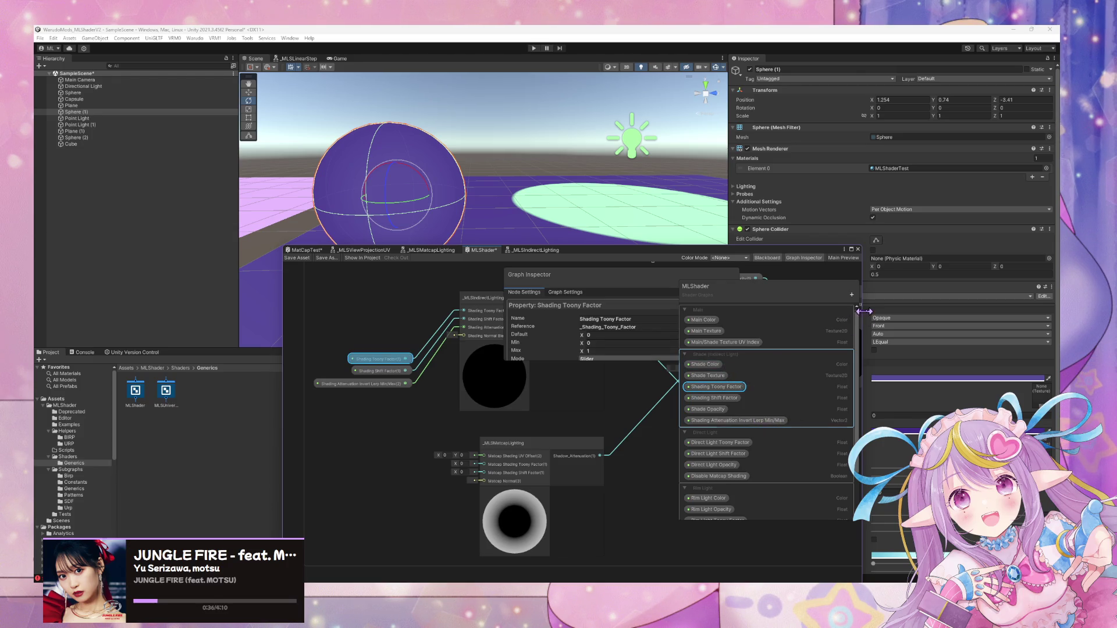
pyautogui.click(847, 363)
pyautogui.click(852, 295)
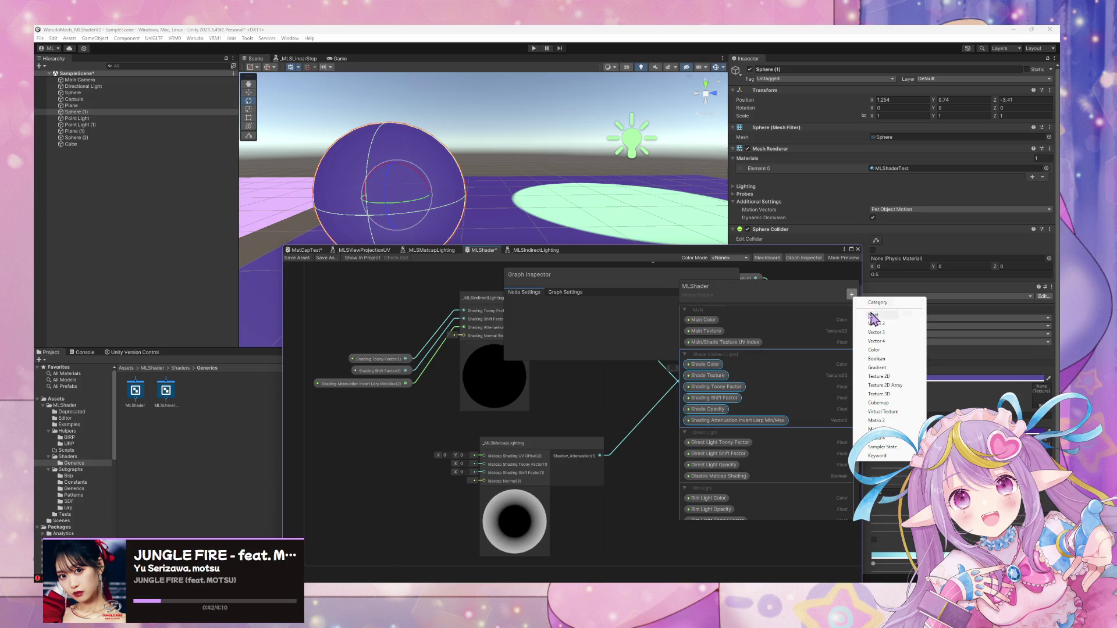
# Duplicate the Shade properties into a new category named Shade (Matcap).
pyautogui.click(757, 356)
pyautogui.rightClick(745, 378)
pyautogui.click(763, 382)
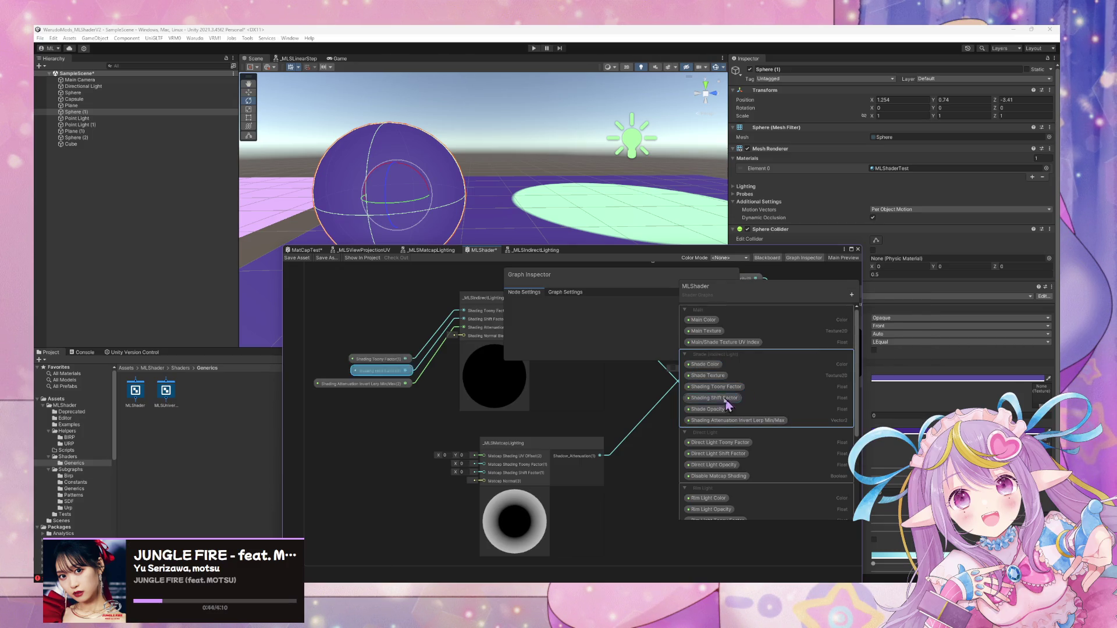
pyautogui.moveTo(708, 458)
pyautogui.mouseDown()
pyautogui.moveTo(717, 349)
pyautogui.moveTo(702, 353)
pyautogui.moveTo(736, 360)
pyautogui.mouseUp()
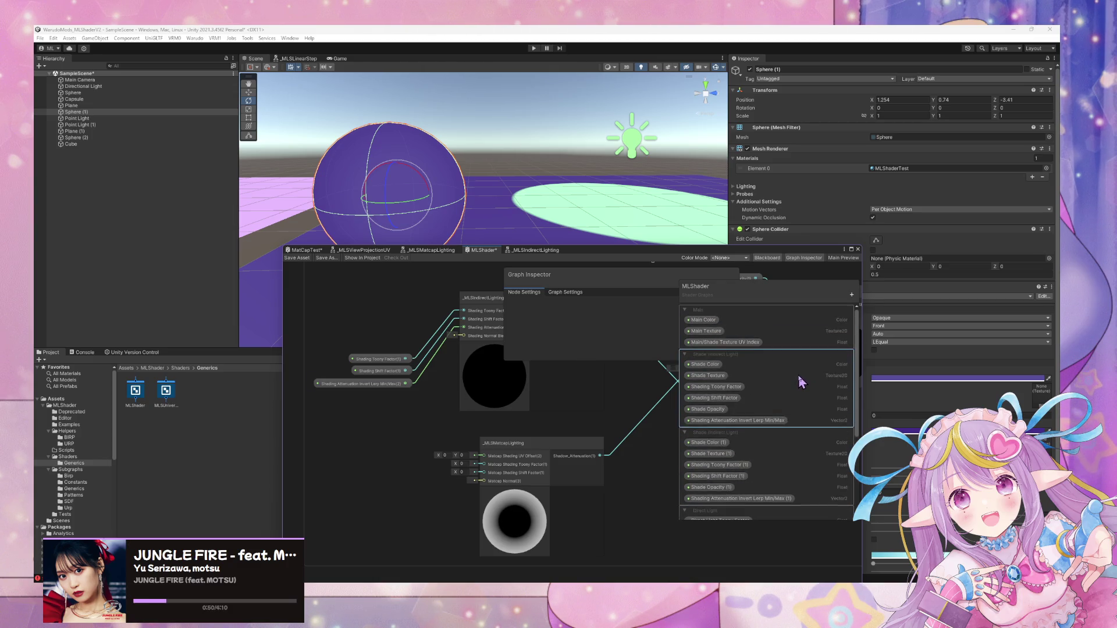
pyautogui.doubleClick(753, 432)
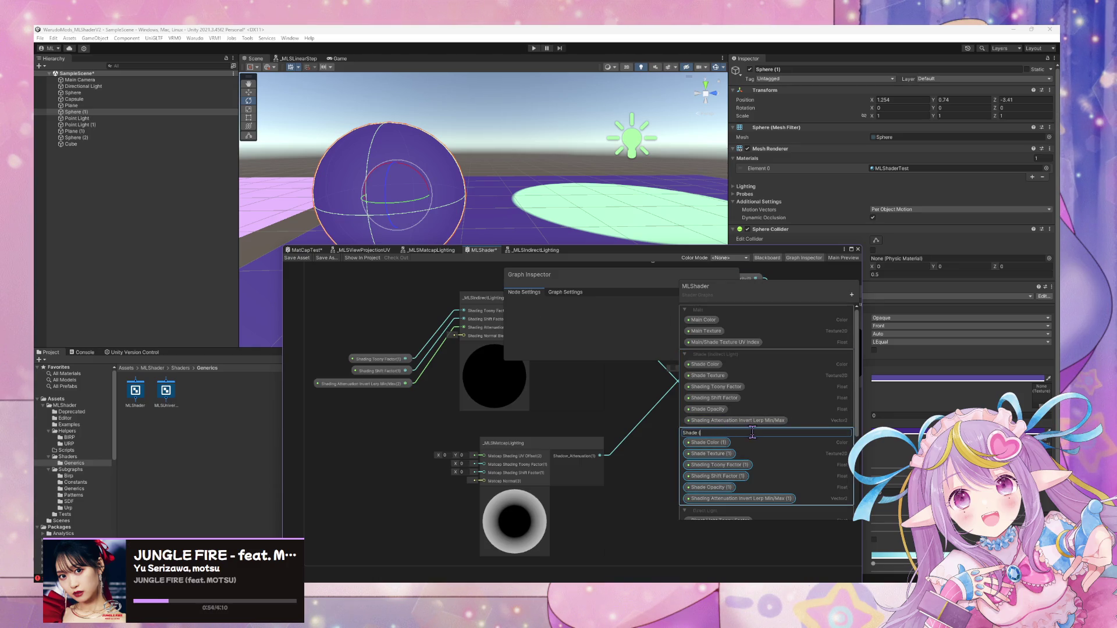
pyautogui.write('Matcap)')
pyautogui.press('Return')
pyautogui.doubleClick(739, 433)
pyautogui.press('Return')
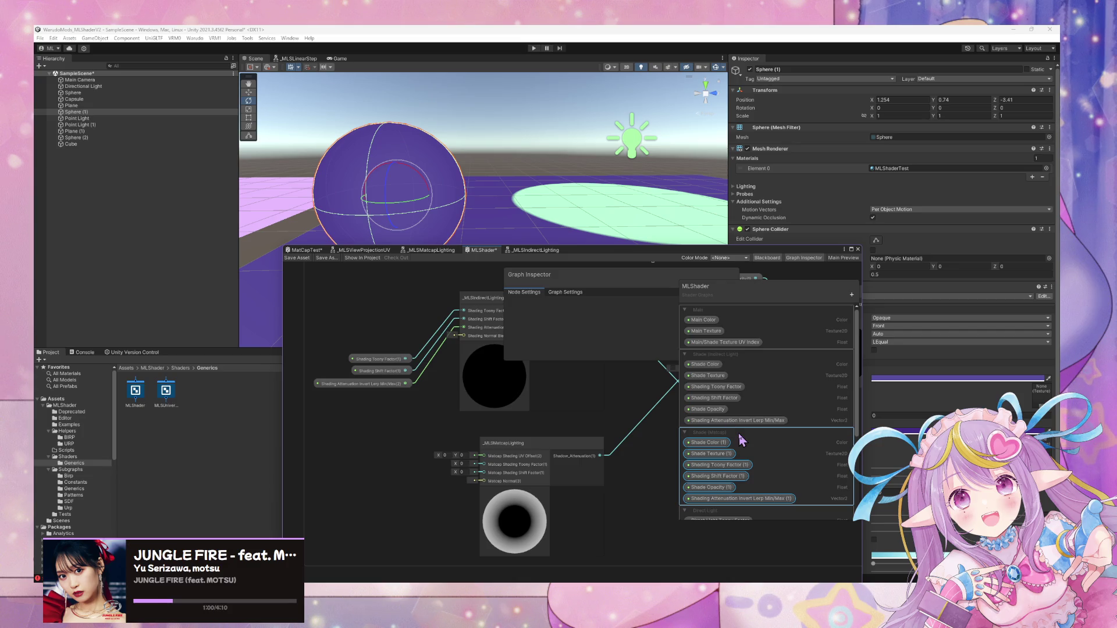
# Delete the copied Shade Color (1) and Shade Texture (1) properties.
pyautogui.rightClick(720, 440)
pyautogui.click(742, 462)
pyautogui.rightClick(718, 444)
pyautogui.click(742, 466)
# Rename the factor copies to Matcap Shading Toony Factor and Matcap Shading Shift Factor.
pyautogui.click(741, 443)
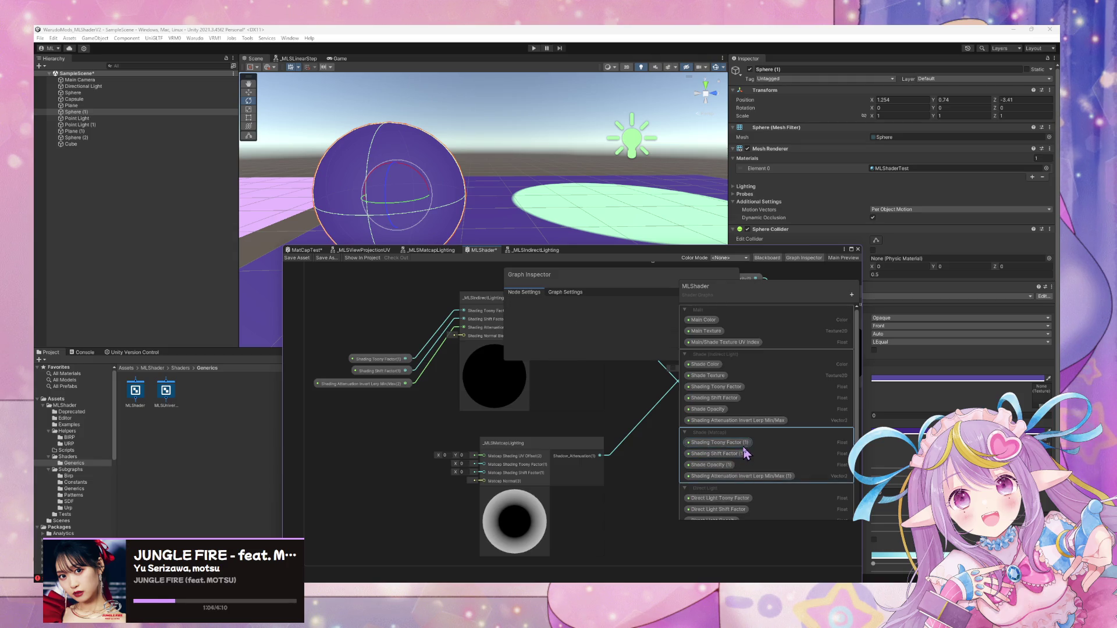
pyautogui.doubleClick(743, 444)
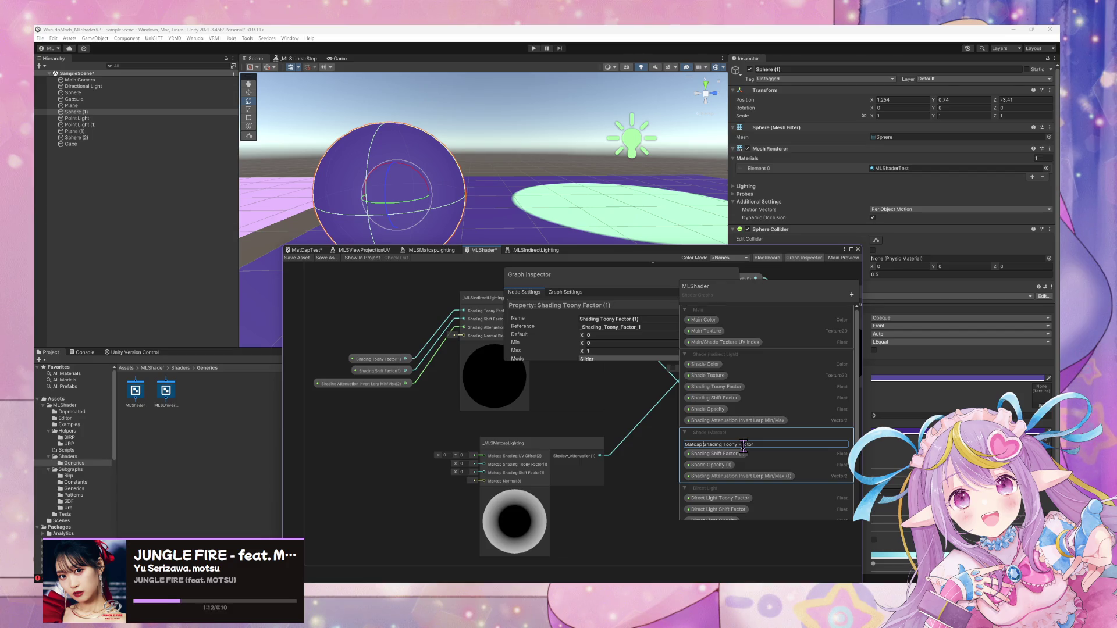
pyautogui.press('Return')
pyautogui.click(735, 455)
pyautogui.doubleClick(735, 454)
pyautogui.click(736, 454)
pyautogui.write('Matcap')
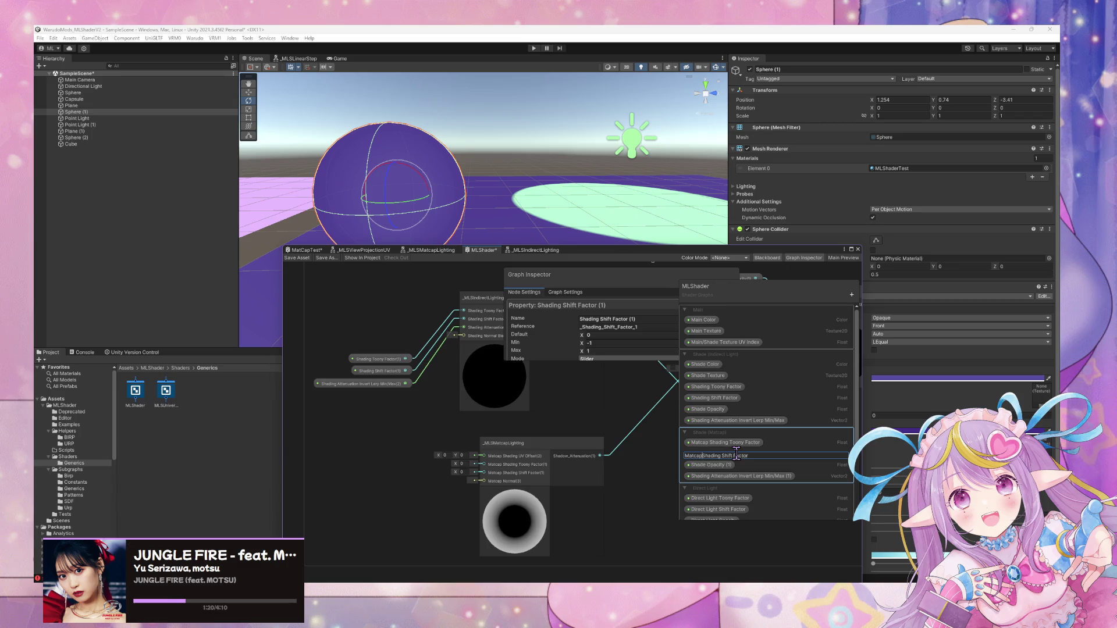
pyautogui.press('Return')
# Delete the copied Shade Opacity (1) property.
pyautogui.click(711, 465)
pyautogui.rightClick(709, 469)
pyautogui.click(729, 482)
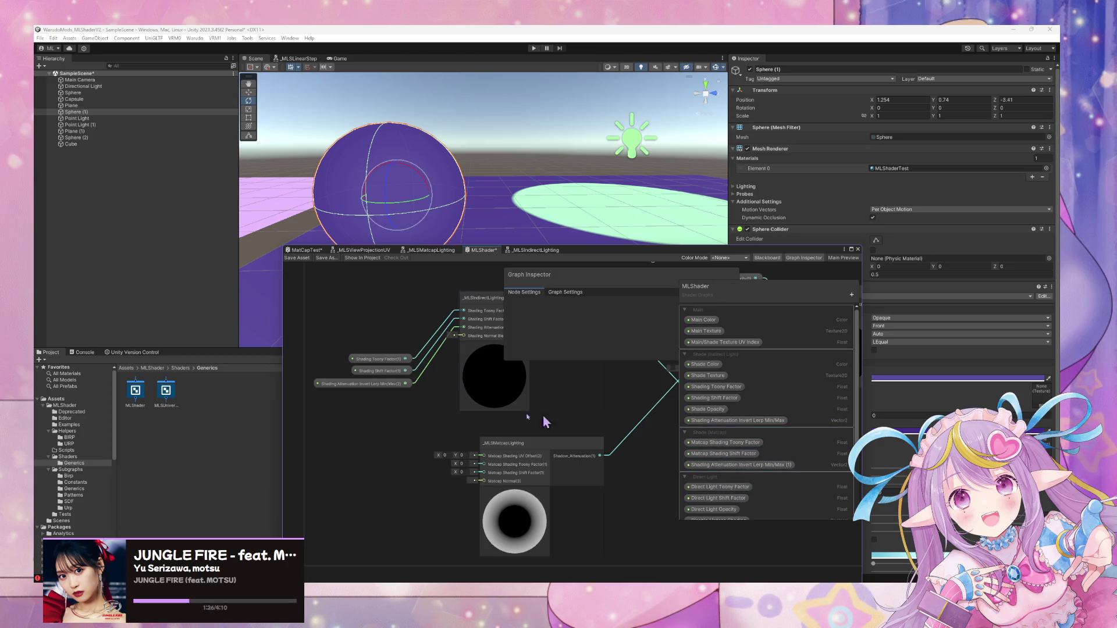
# Rename the copied attenuation property to Matcap Shading UV Offset.
pyautogui.doubleClick(751, 465)
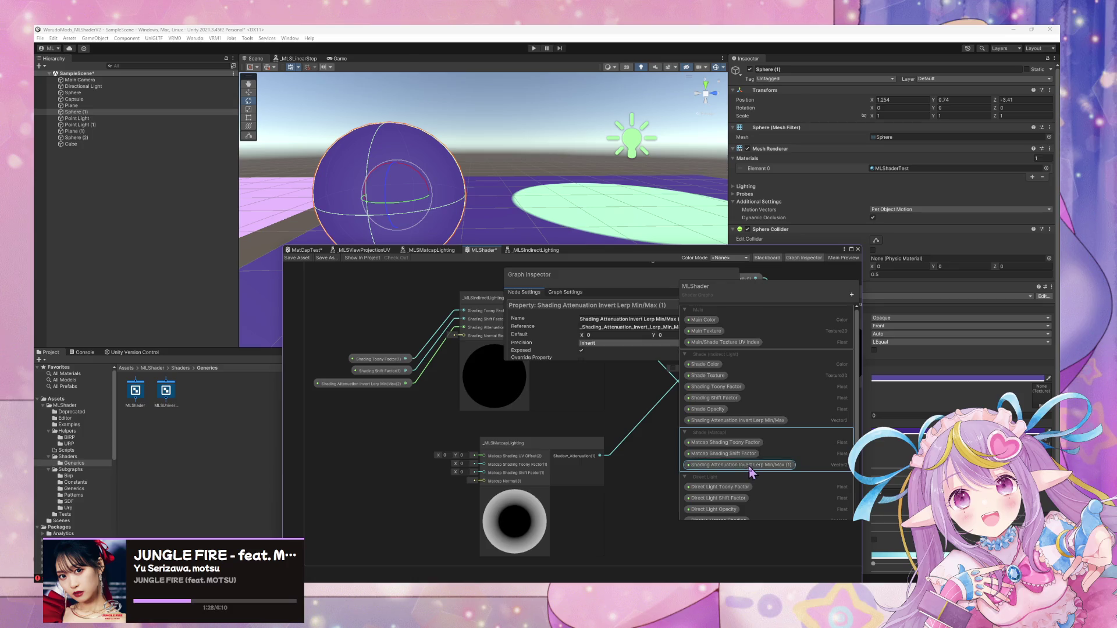
pyautogui.write('Matcap Shading UV Offset')
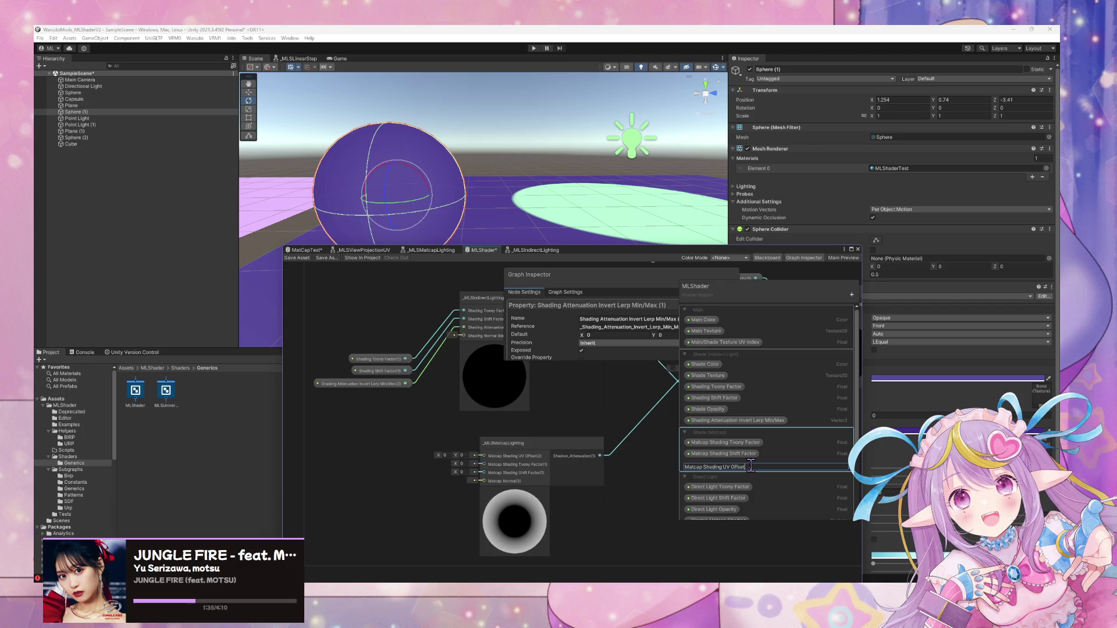
pyautogui.press('Return')
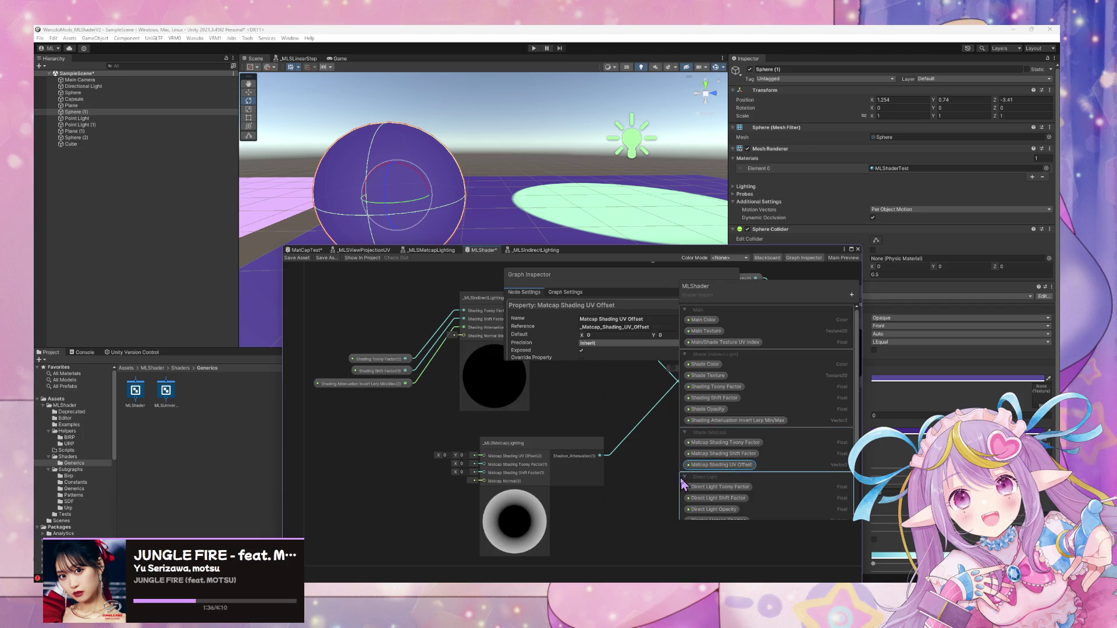
# Connect Matcap Shading Toony Factor and Shift Factor nodes to the _MLSMatcapLighting inputs.
pyautogui.moveTo(721, 443); pyautogui.dragTo(612, 452)
pyautogui.moveTo(366, 447)
pyautogui.mouseDown()
pyautogui.moveTo(420, 446)
pyautogui.moveTo(349, 456)
pyautogui.moveTo(482, 468)
pyautogui.mouseUp()
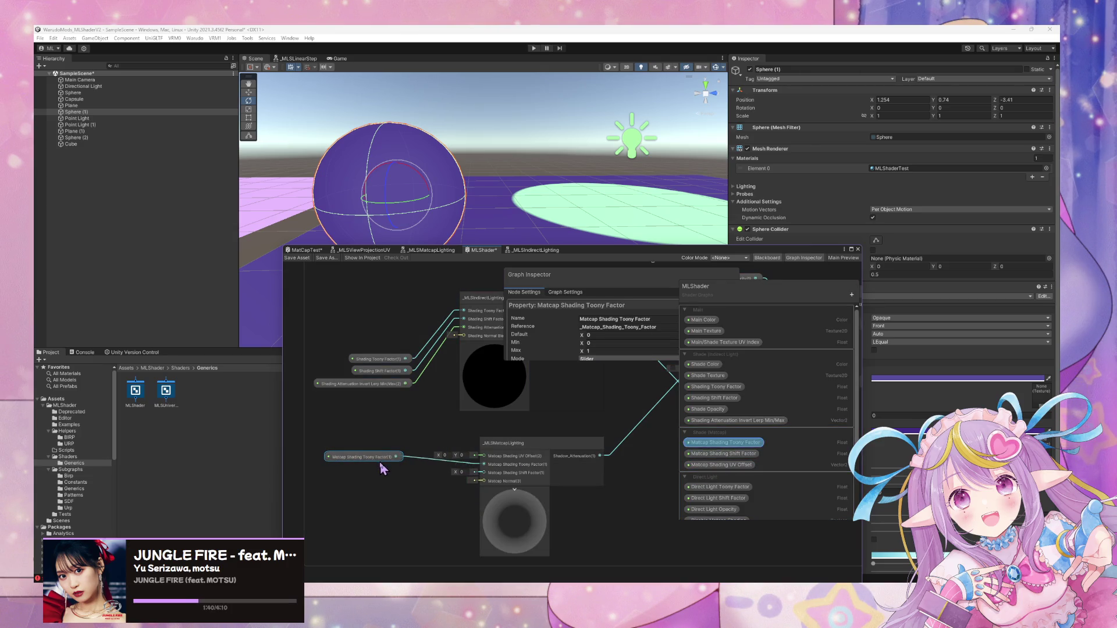
pyautogui.moveTo(382, 463); pyautogui.dragTo(386, 469)
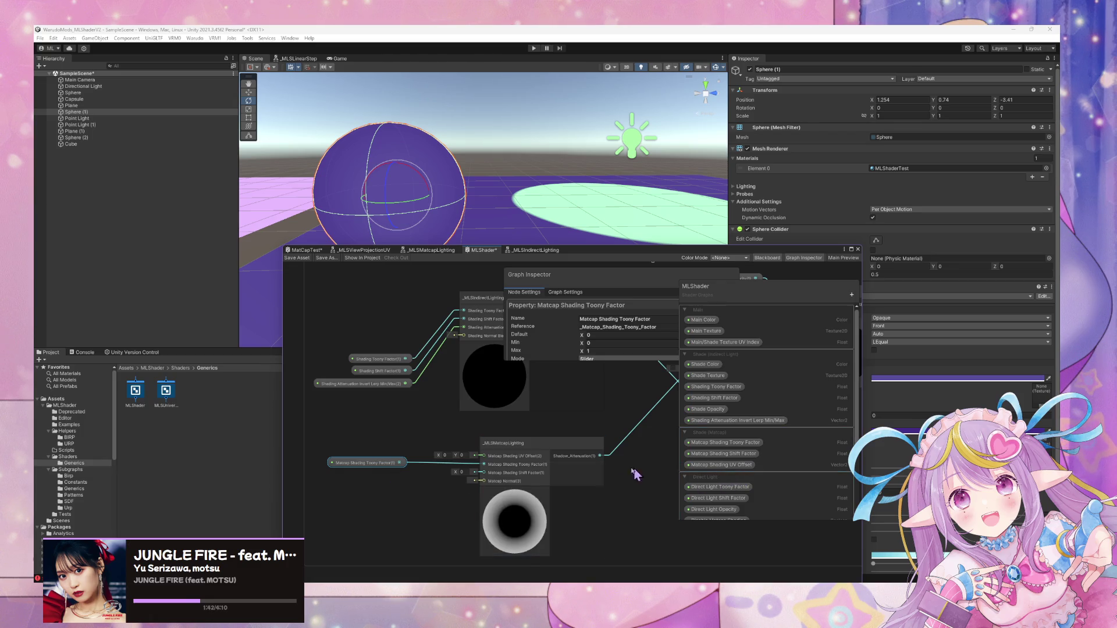
pyautogui.moveTo(723, 454)
pyautogui.mouseDown()
pyautogui.moveTo(391, 469)
pyautogui.moveTo(394, 482)
pyautogui.moveTo(487, 474)
pyautogui.mouseUp()
pyautogui.moveTo(368, 478); pyautogui.dragTo(360, 473)
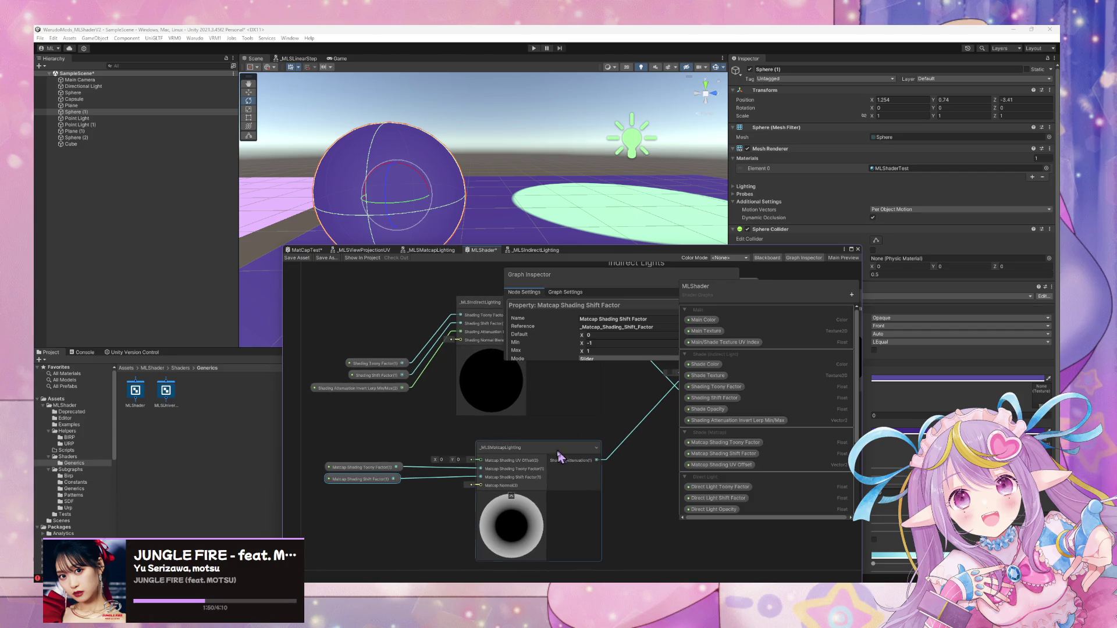
# Bring the _MLSIndirectLighting subgraph node into view and select it.
pyautogui.moveTo(536, 429); pyautogui.dragTo(512, 435)
pyautogui.moveTo(483, 365); pyautogui.dragTo(464, 378)
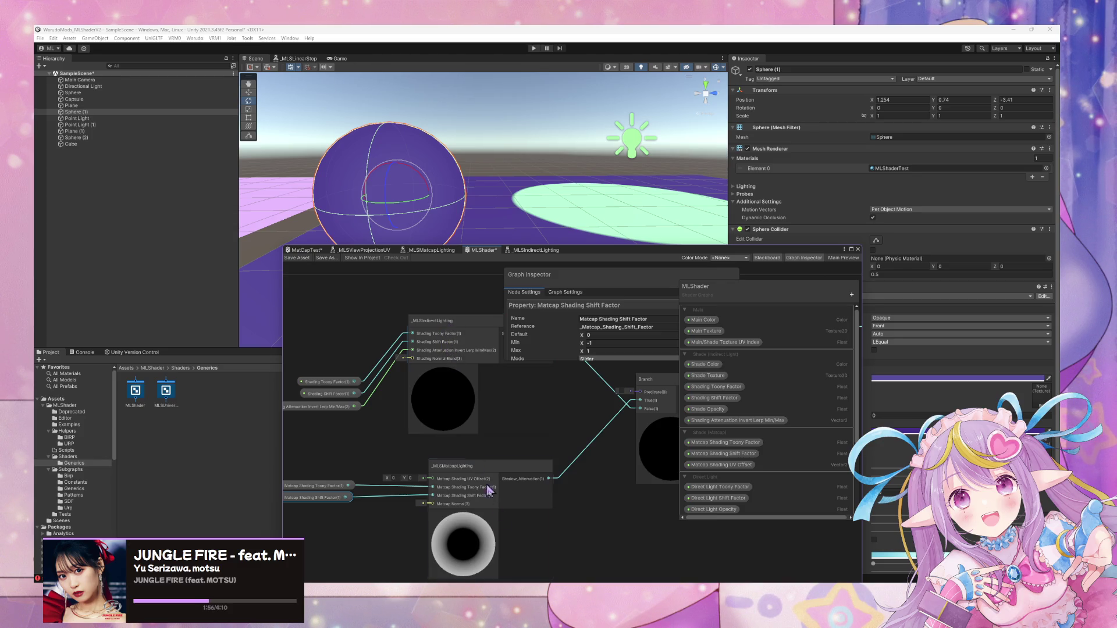
pyautogui.click(459, 331)
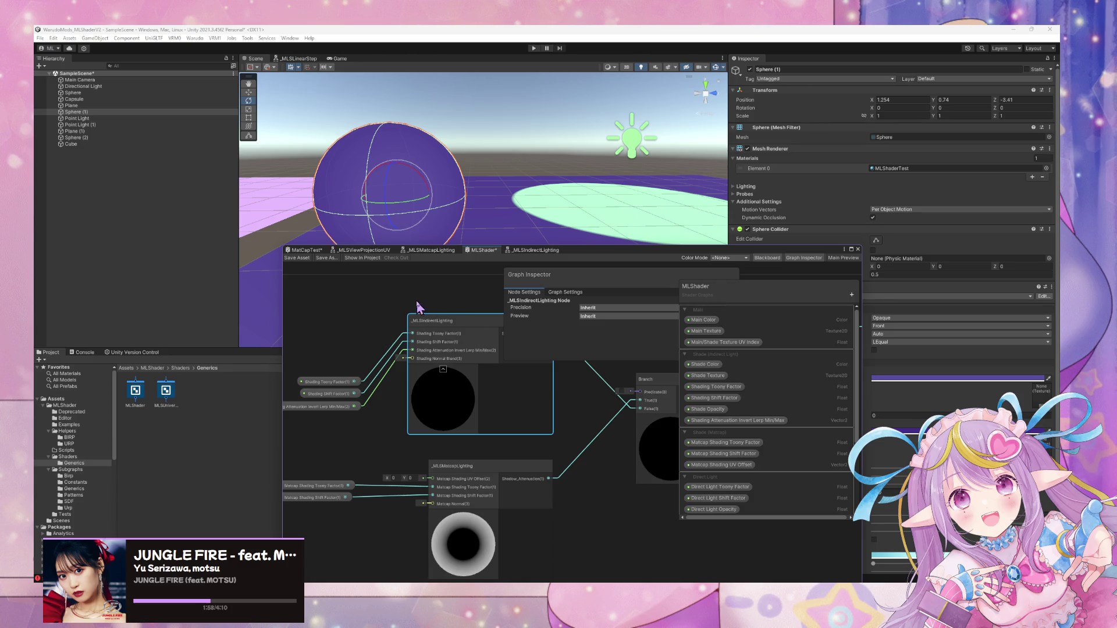
# In _MLSIndirectLighting, rename Shading Normal Blend to Shading Normal and save the asset.
pyautogui.doubleClick(447, 327)
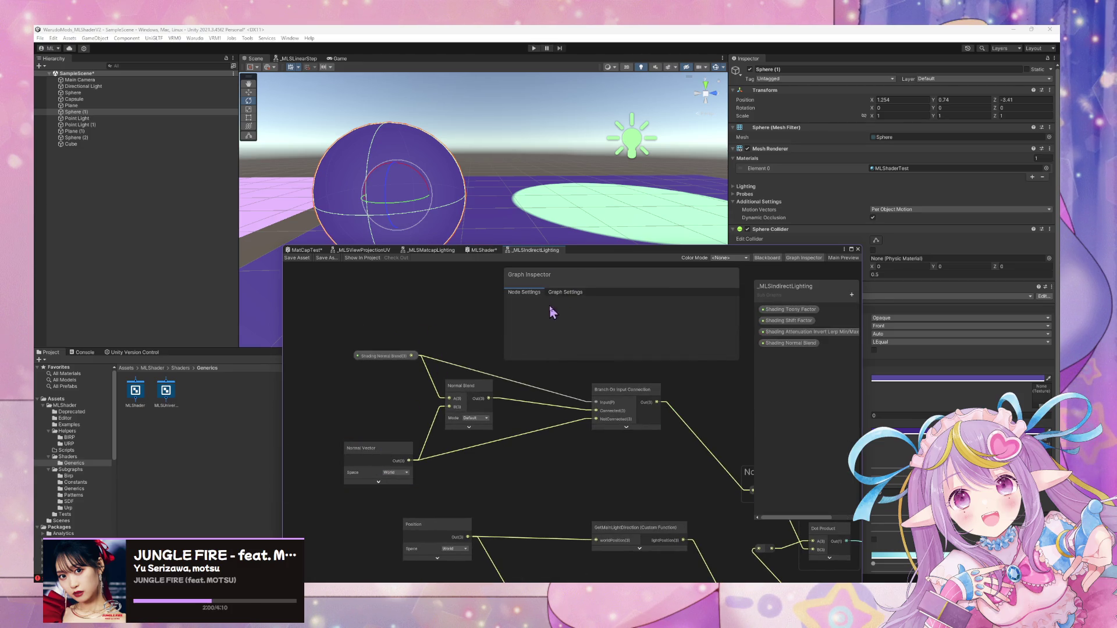
pyautogui.doubleClick(802, 344)
pyautogui.press('End')
pyautogui.press('BackSpace')
pyautogui.press('Return')
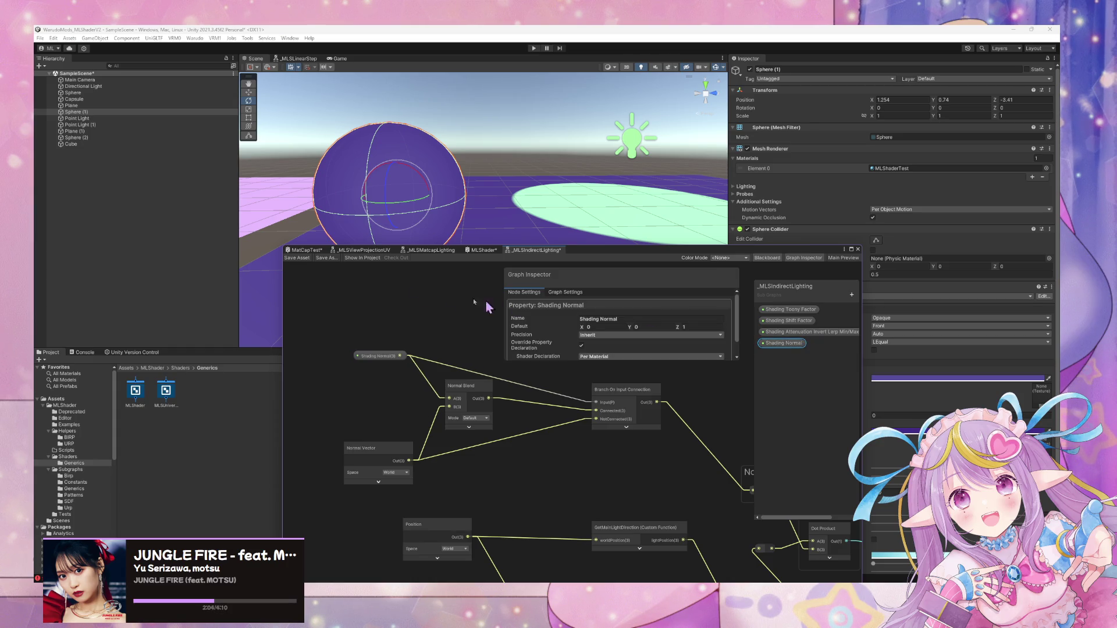
pyautogui.click(296, 258)
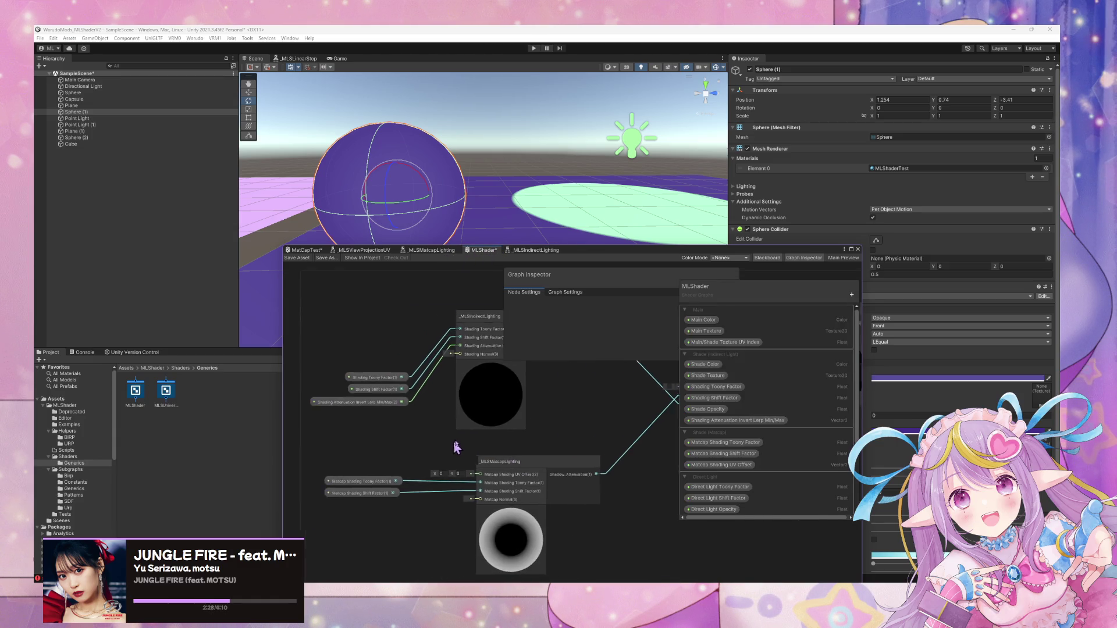
pyautogui.scroll(-5, 400, 442)
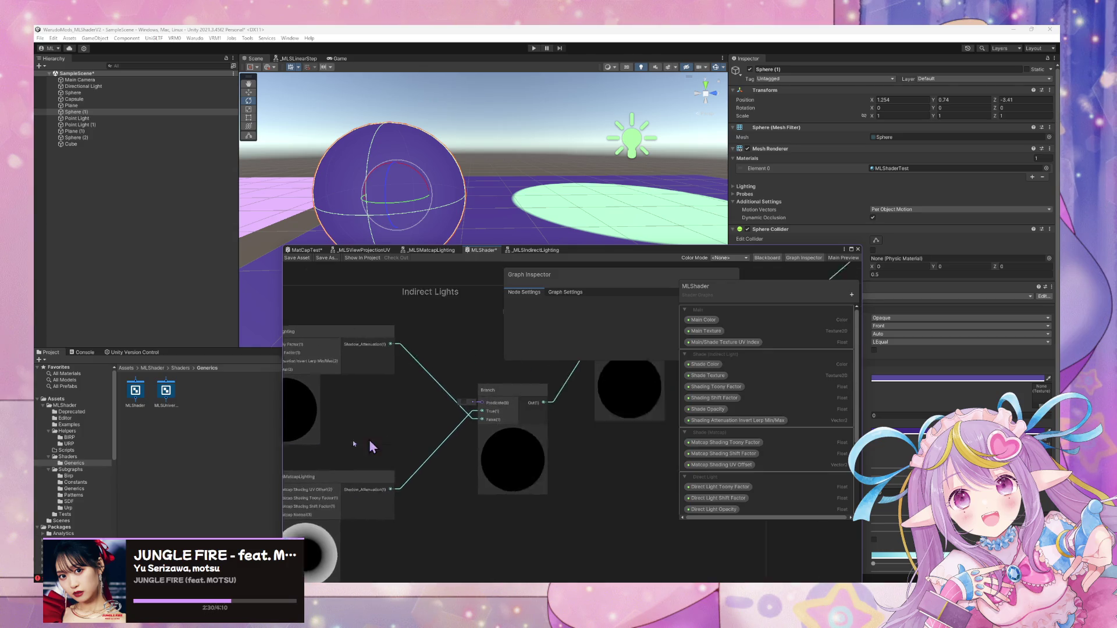
pyautogui.scroll(3, 501, 523)
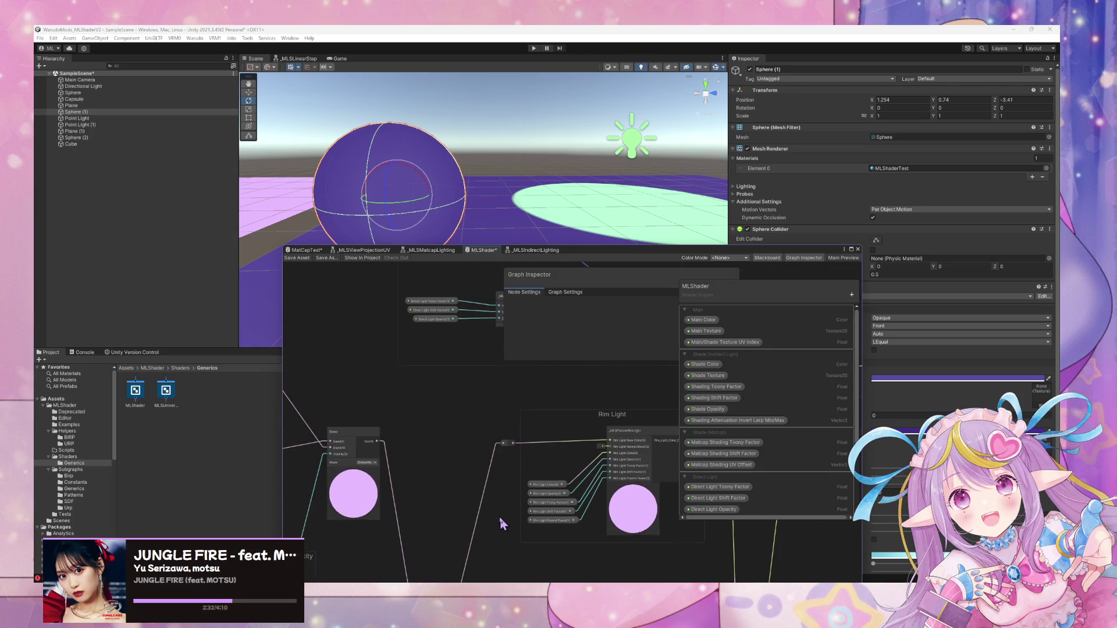
pyautogui.scroll(-3, 536, 513)
pyautogui.scroll(3, 428, 483)
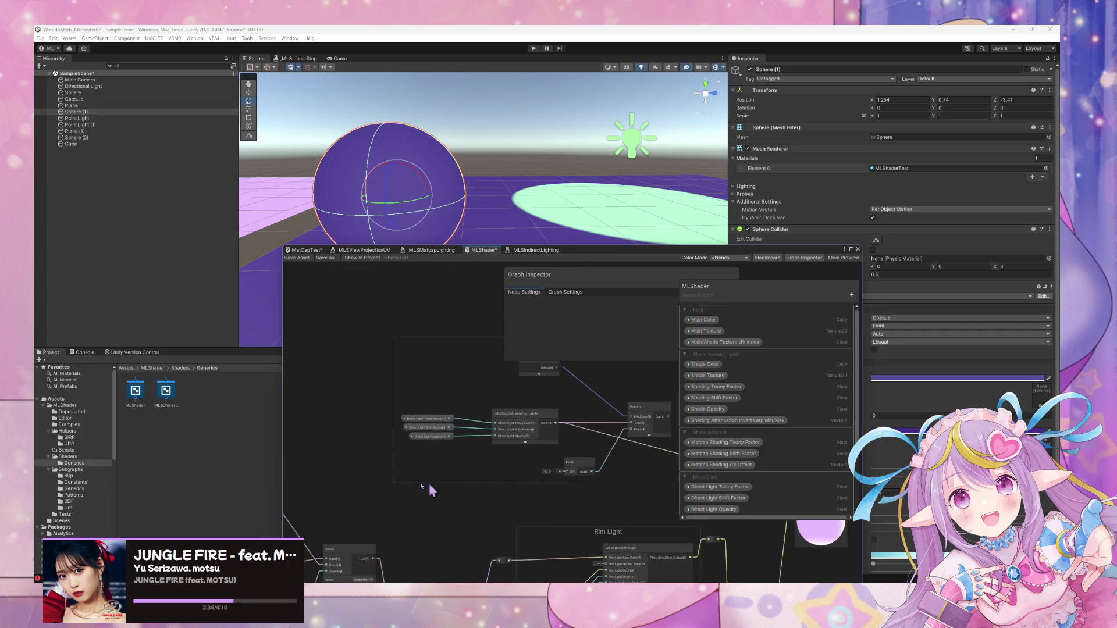
pyautogui.scroll(-3, 402, 467)
pyautogui.scroll(3, 561, 352)
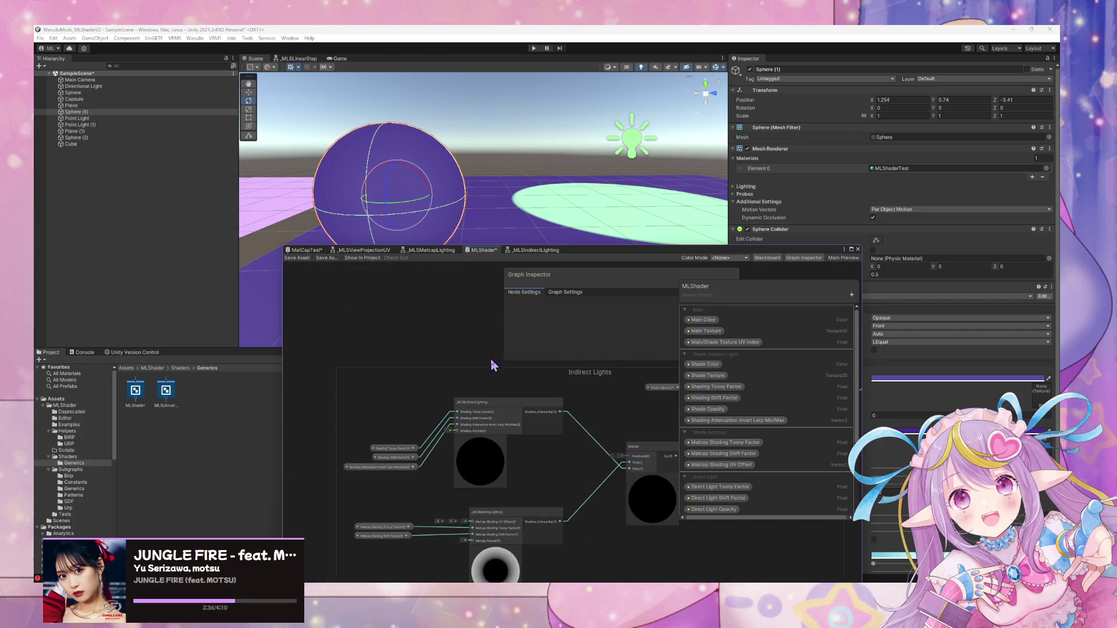
pyautogui.scroll(-3, 504, 512)
pyautogui.scroll(2, 512, 471)
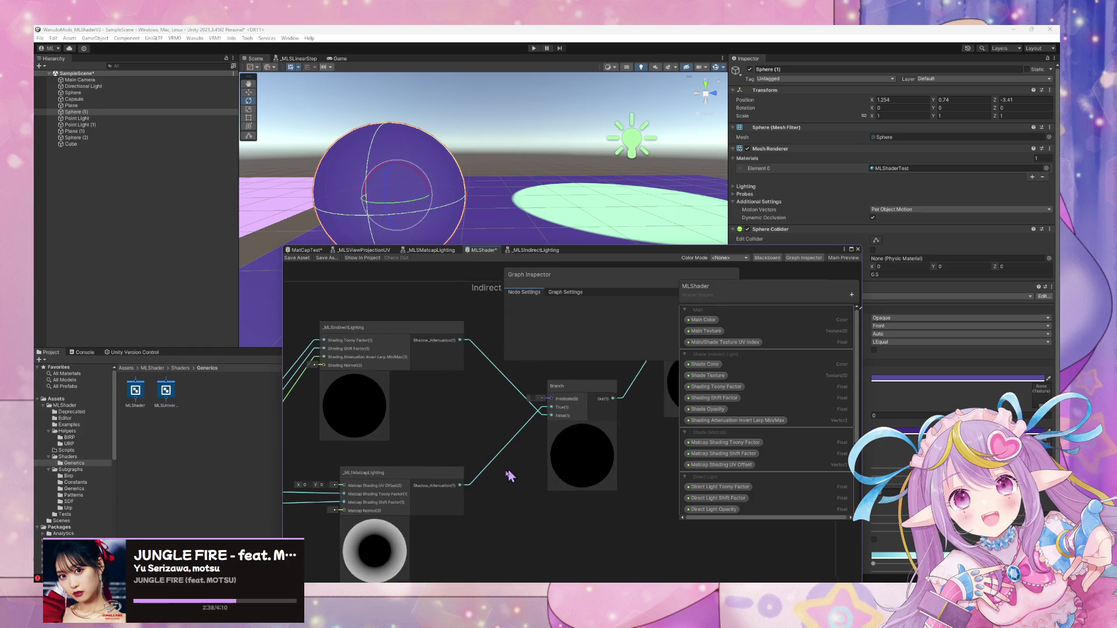
pyautogui.scroll(-2, 465, 496)
pyautogui.scroll(1, 605, 431)
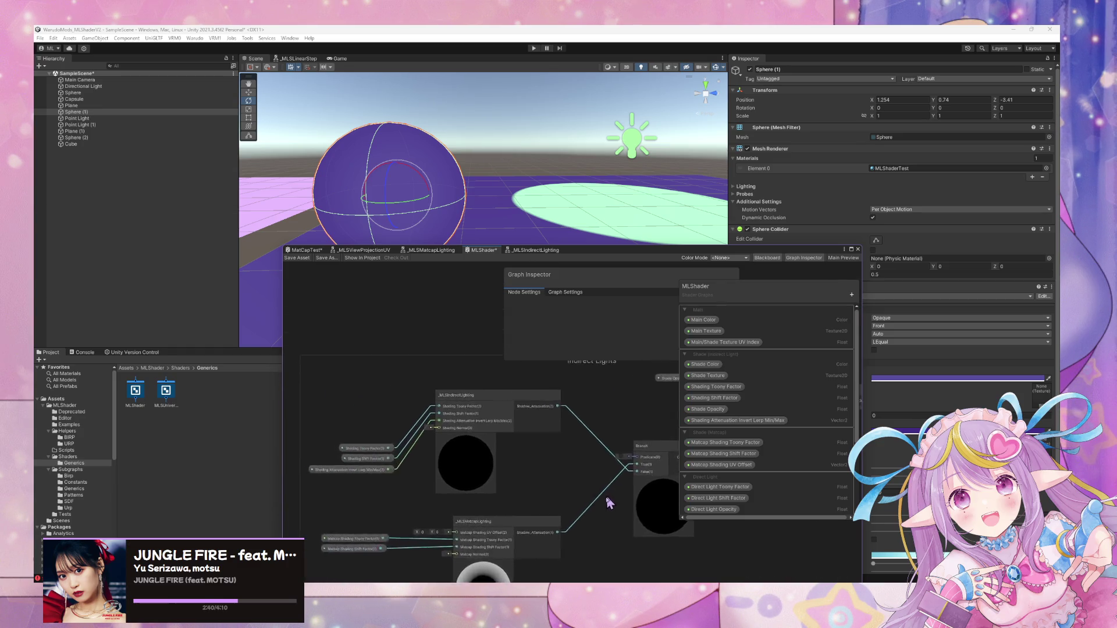
pyautogui.scroll(2, 614, 426)
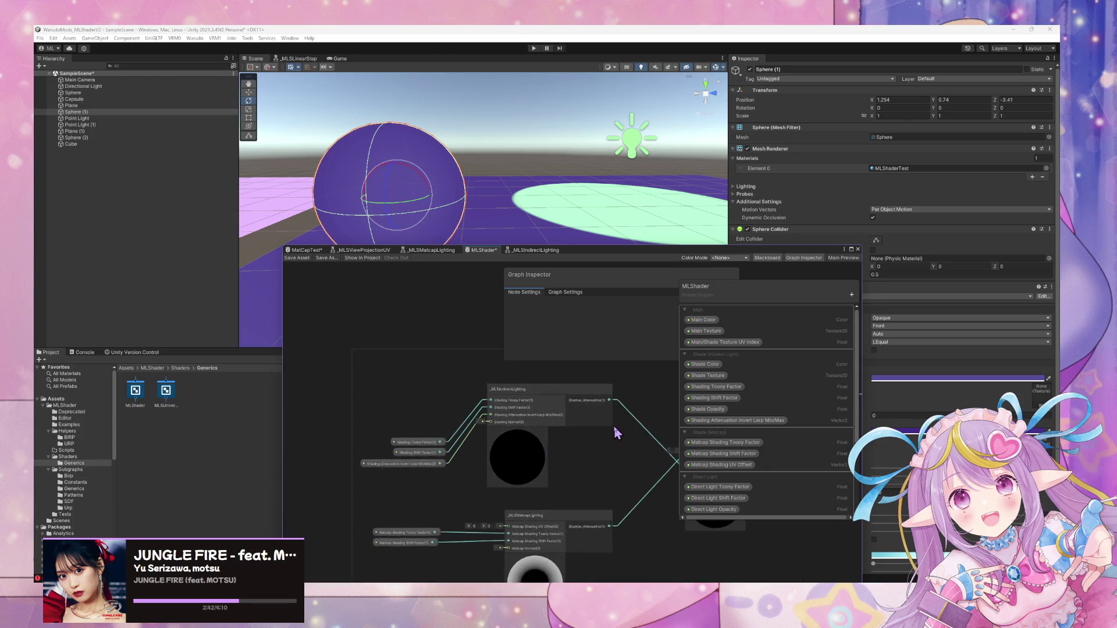
pyautogui.scroll(-2, 356, 506)
pyautogui.scroll(-5, 372, 529)
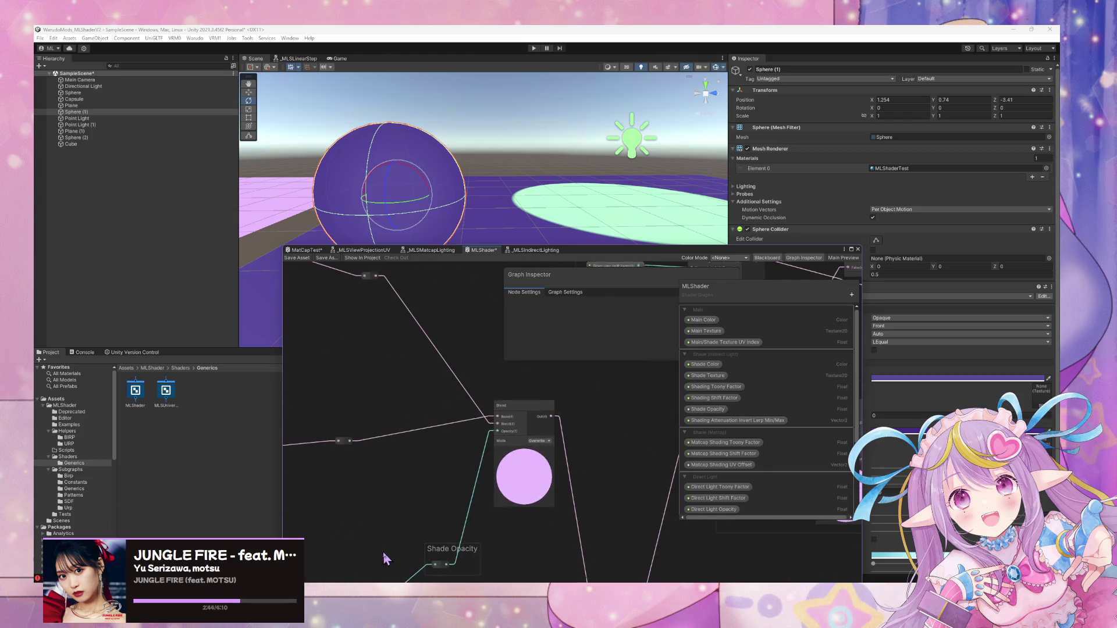
pyautogui.scroll(3, 634, 515)
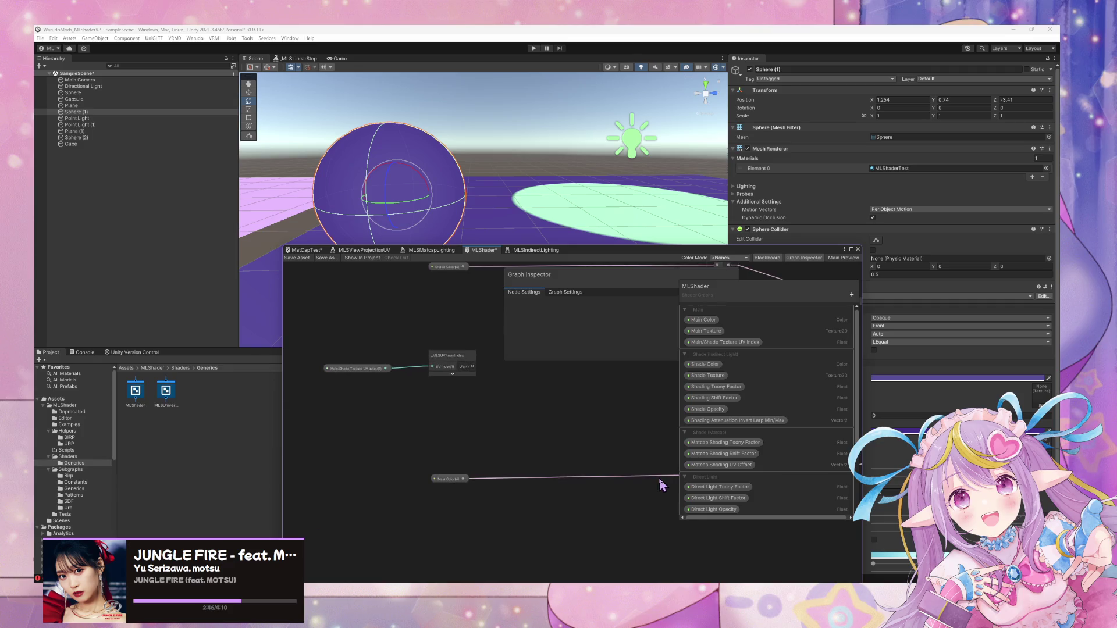
pyautogui.scroll(-3, 491, 463)
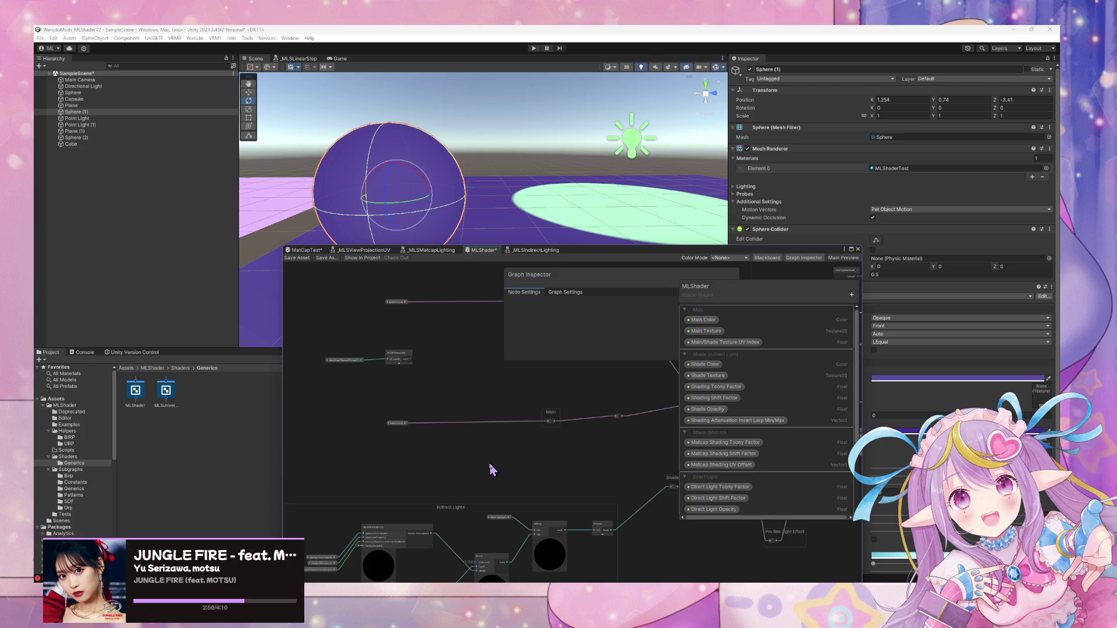
pyautogui.scroll(3, 459, 444)
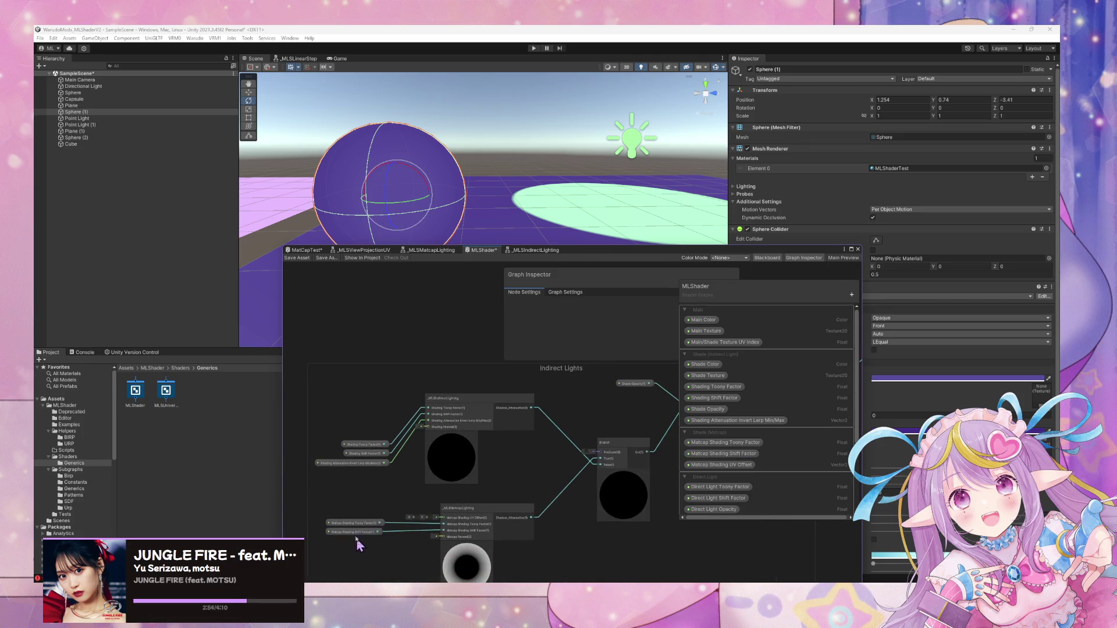
# Shift the two matcap property nodes further left of the _MLSMatcapLighting node.
pyautogui.click(349, 526)
pyautogui.moveTo(349, 526); pyautogui.dragTo(329, 526)
pyautogui.click(461, 516)
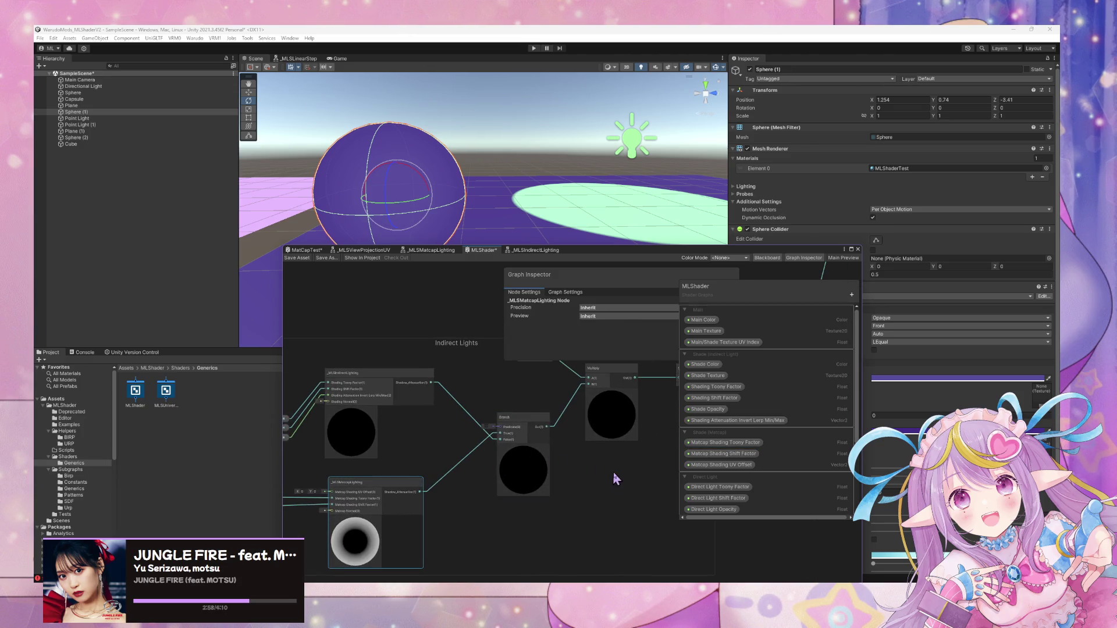
pyautogui.click(851, 294)
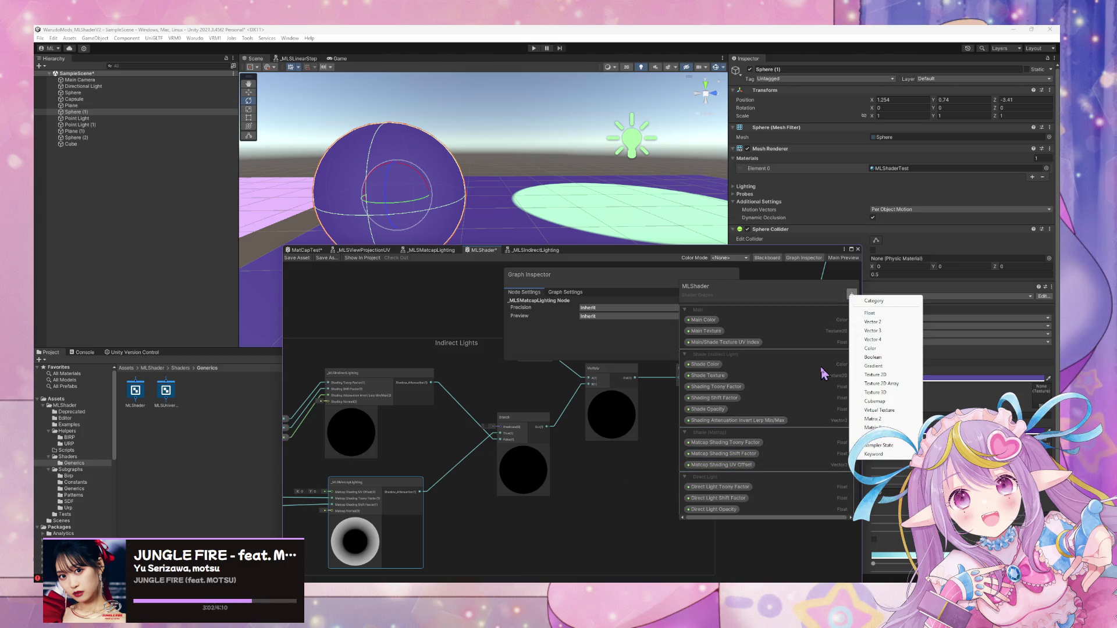
pyautogui.click(722, 433)
# Retitle the category Shade (Matcap Indirect Light) and add a Boolean property beneath it.
pyautogui.doubleClick(722, 433)
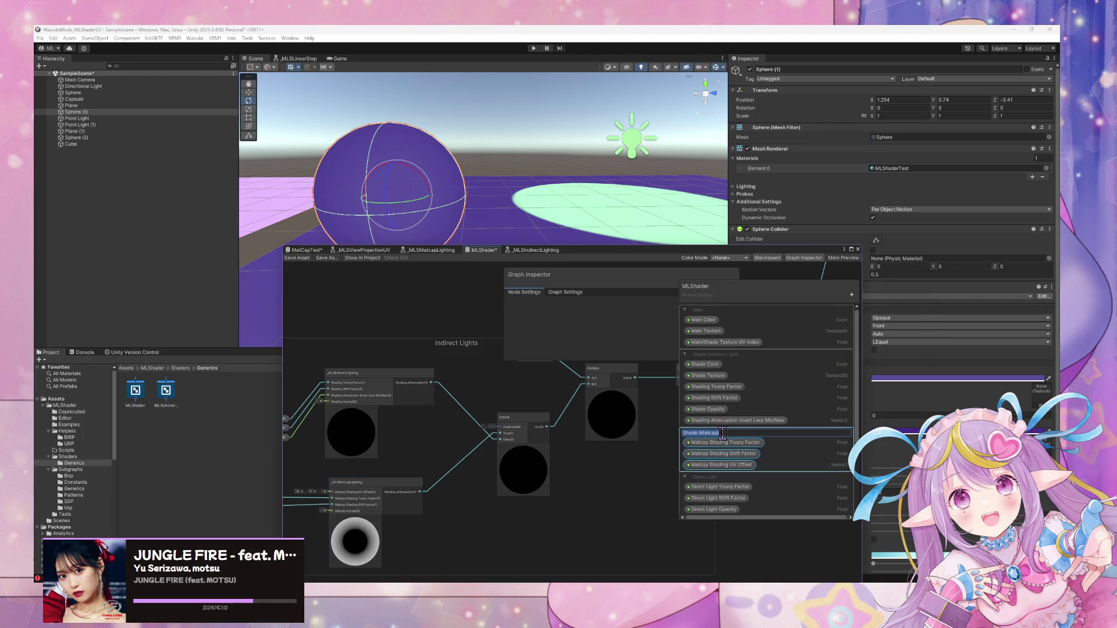
pyautogui.click(737, 431)
pyautogui.write('ight')
pyautogui.press('Return')
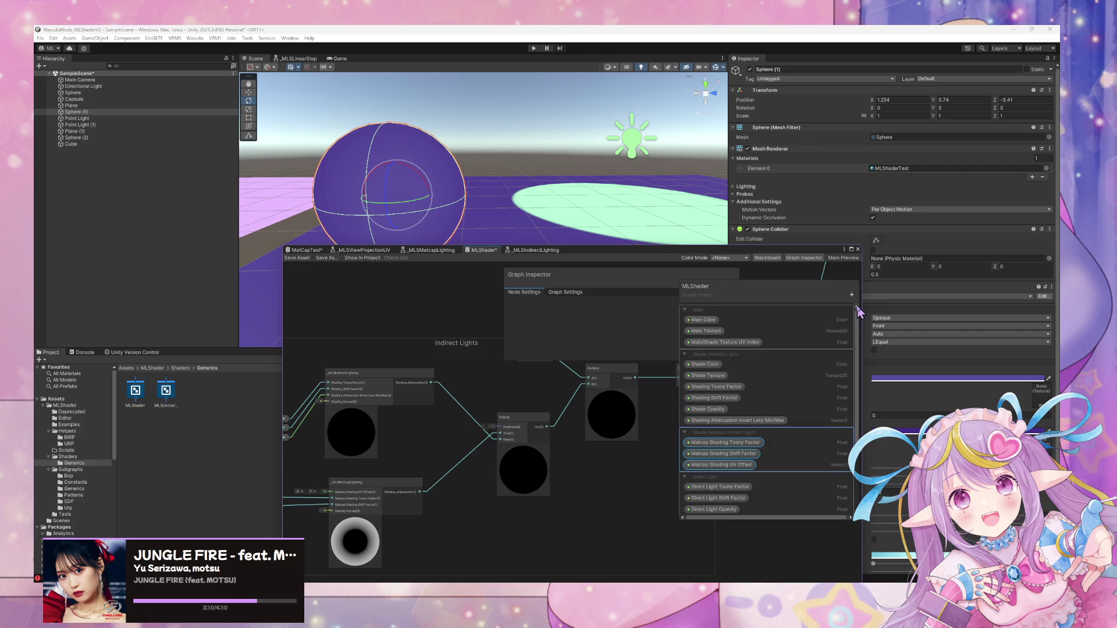
pyautogui.click(852, 296)
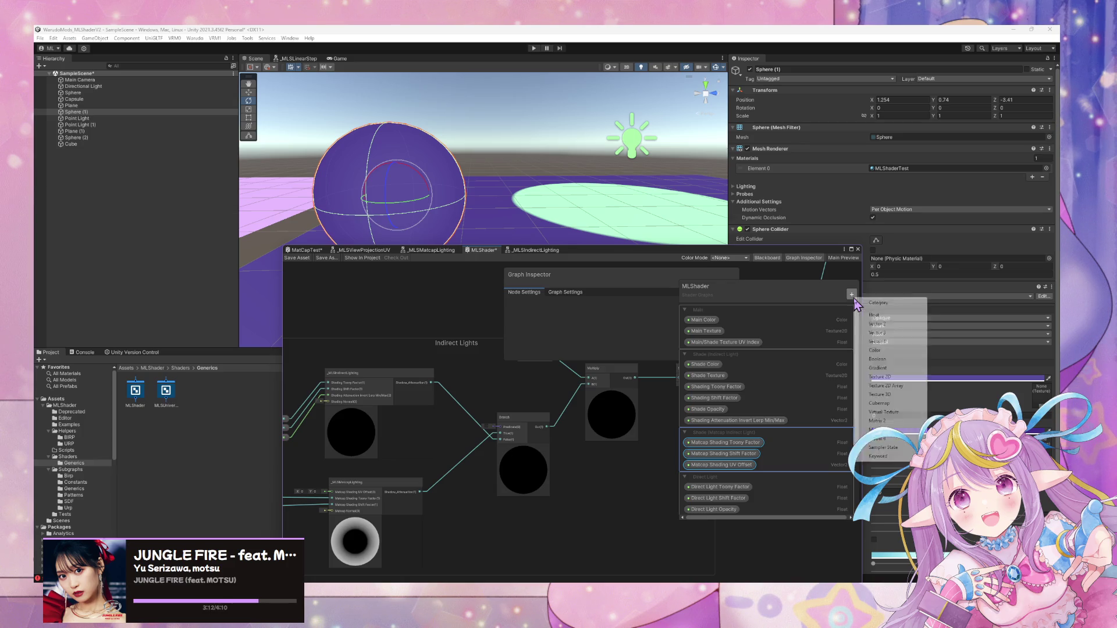
pyautogui.click(900, 359)
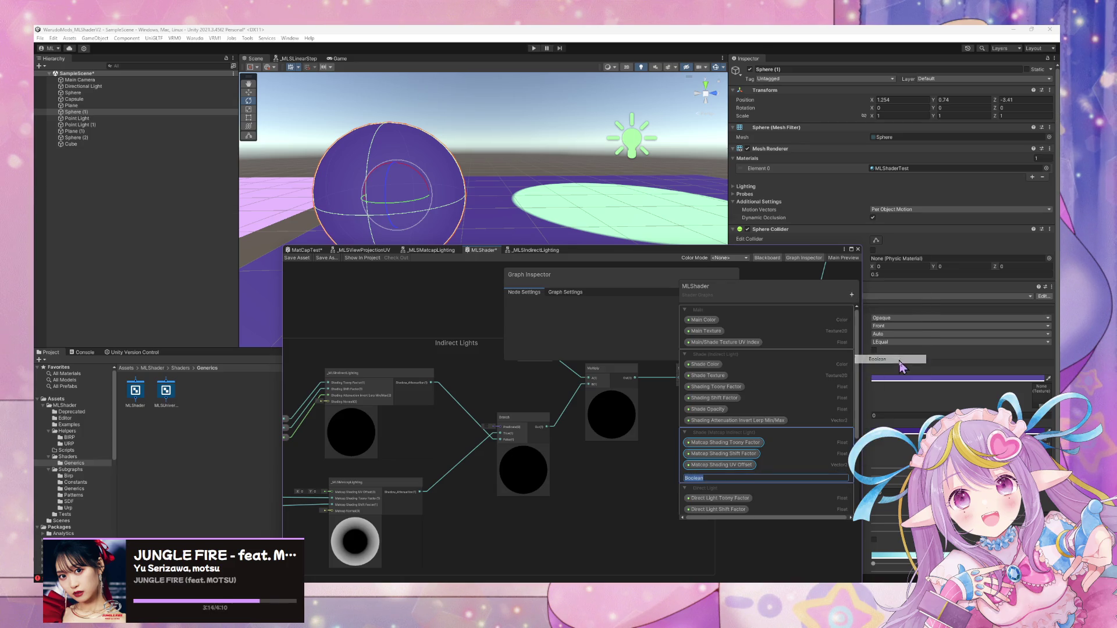
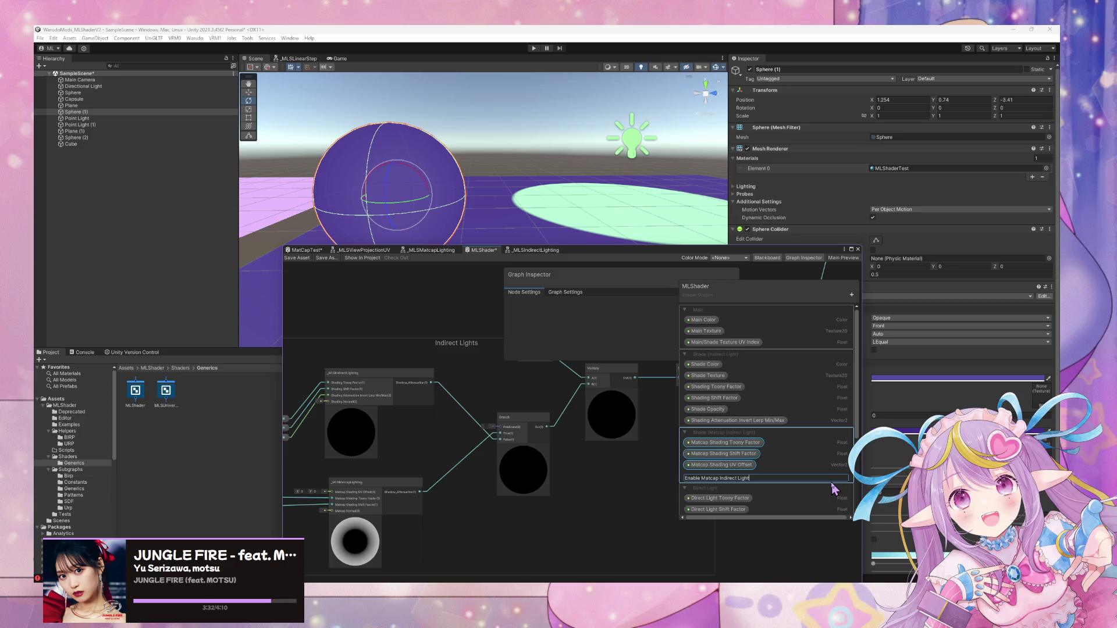
# Name the boolean property Enable Matcap Indirect Light and place it on the graph by the Branch.
pyautogui.press('Return')
pyautogui.click(716, 476)
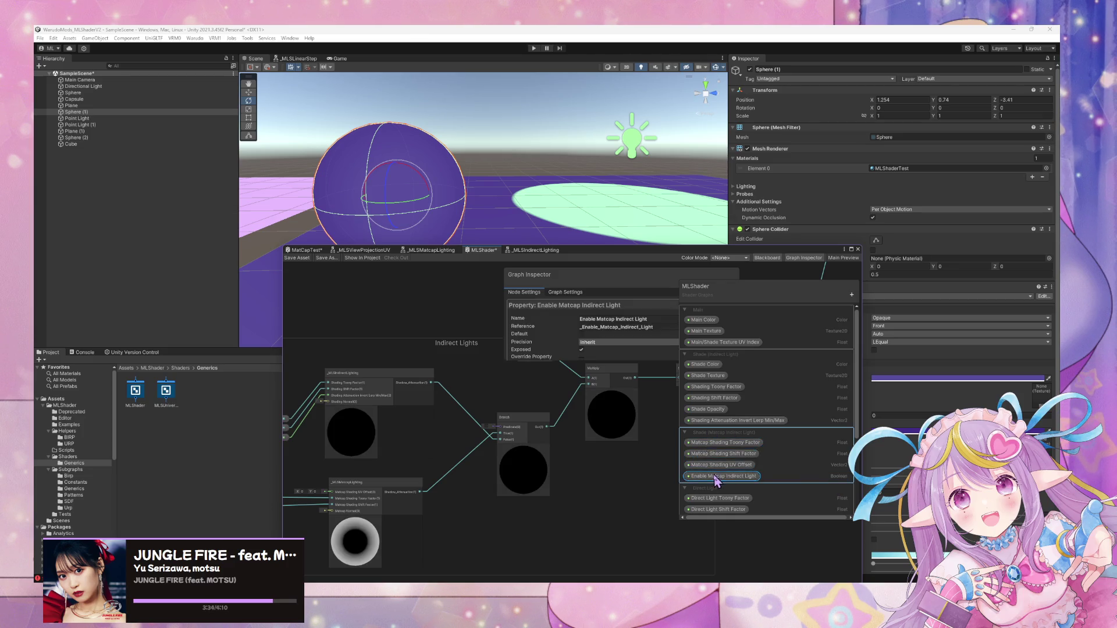
pyautogui.scroll(1, 719, 440)
pyautogui.moveTo(722, 481)
pyautogui.mouseDown()
pyautogui.moveTo(718, 445)
pyautogui.moveTo(448, 432)
pyautogui.moveTo(468, 386)
pyautogui.moveTo(495, 430)
pyautogui.moveTo(536, 418)
pyautogui.mouseUp()
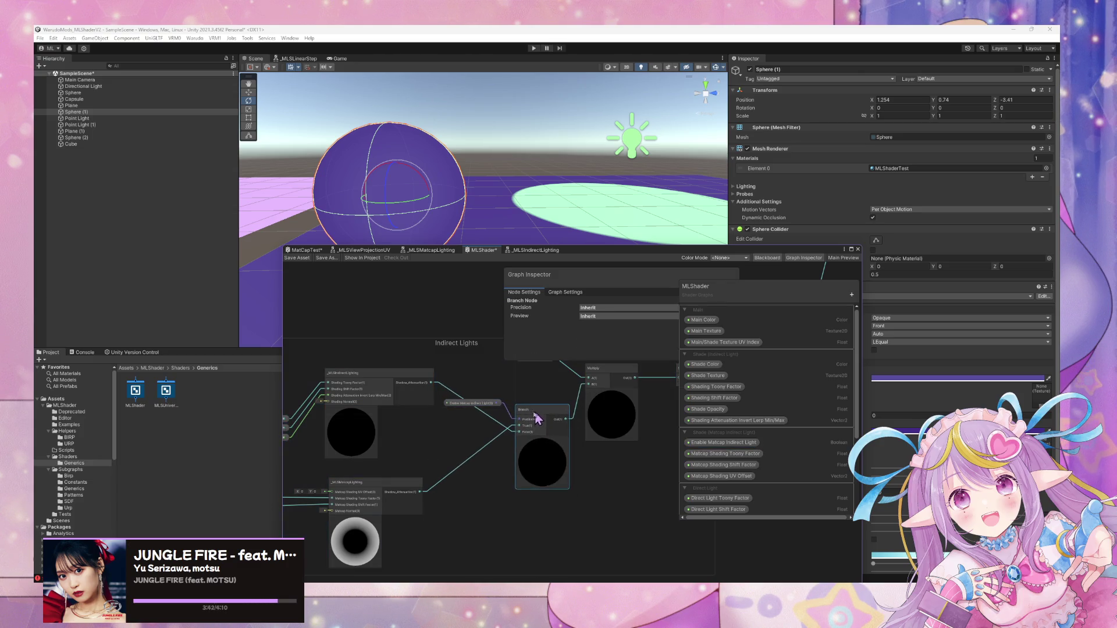
pyautogui.click(483, 403)
# Collapse the matcap and indirect lighting node previews, reframe the Main, Shade Opacity and Indirect Lights groups, and save.
pyautogui.scroll(-3, 483, 425)
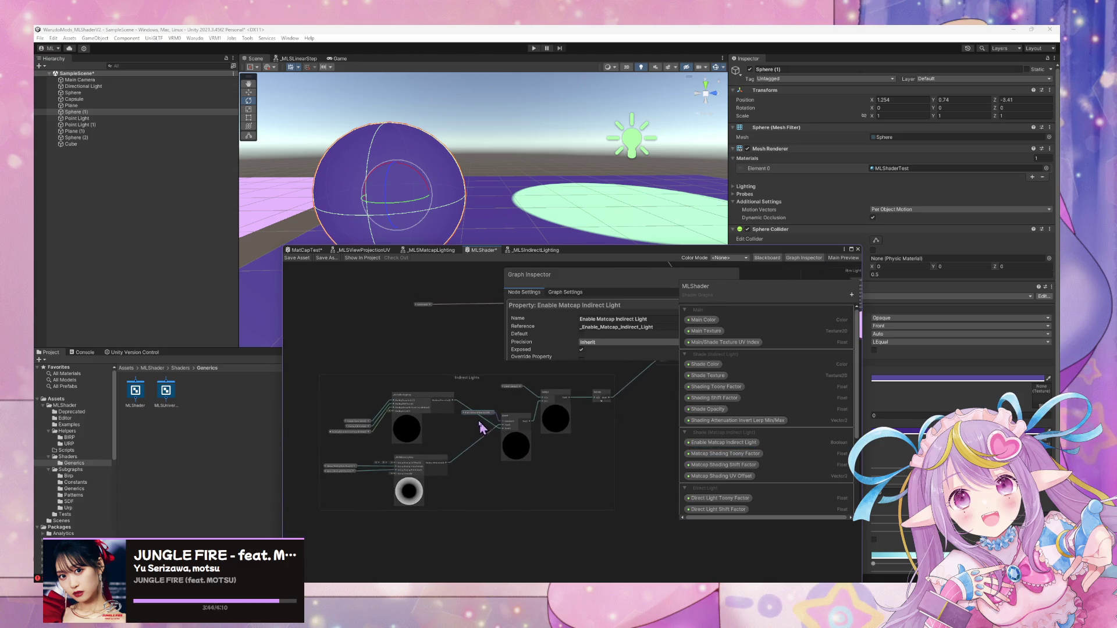
pyautogui.scroll(2, 478, 425)
pyautogui.click(388, 500)
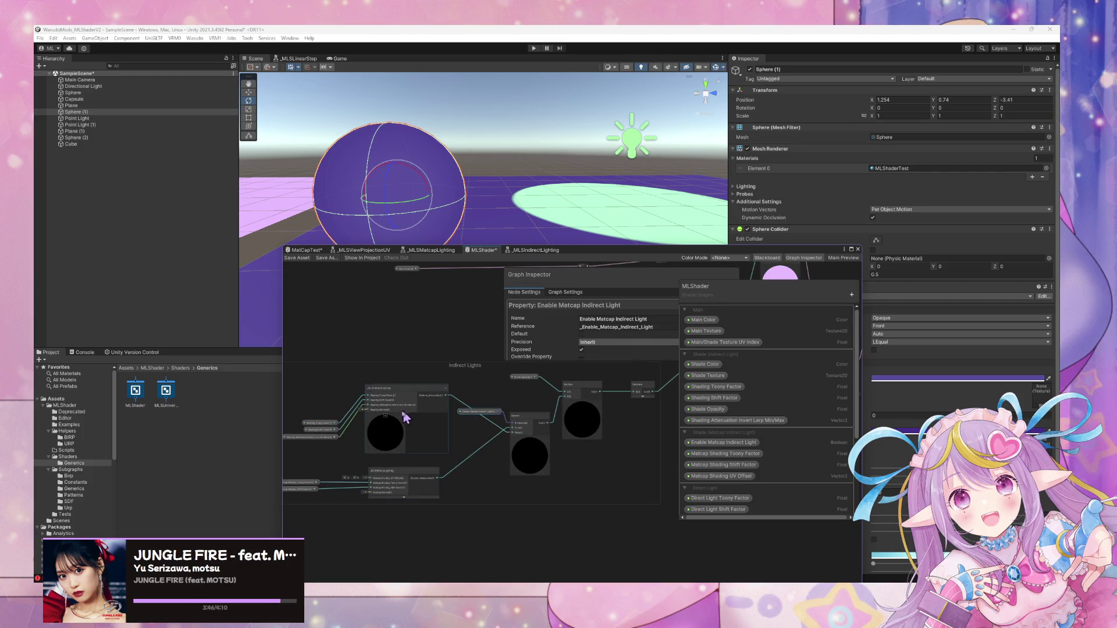
pyautogui.click(408, 414)
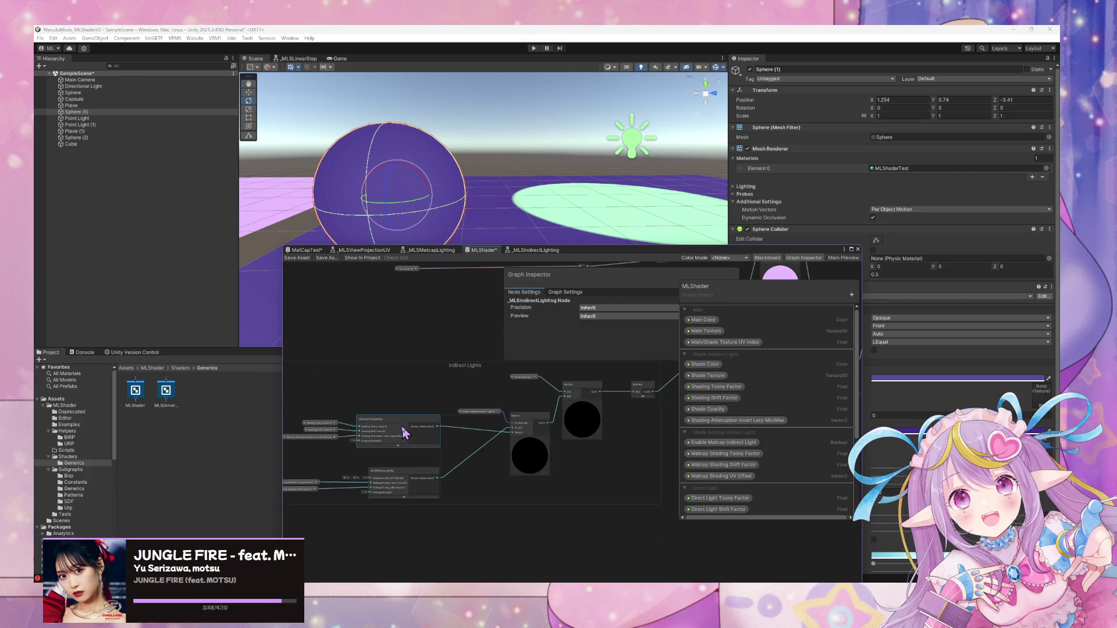
pyautogui.moveTo(547, 441)
pyautogui.mouseDown()
pyautogui.moveTo(584, 499)
pyautogui.moveTo(552, 471)
pyautogui.mouseUp()
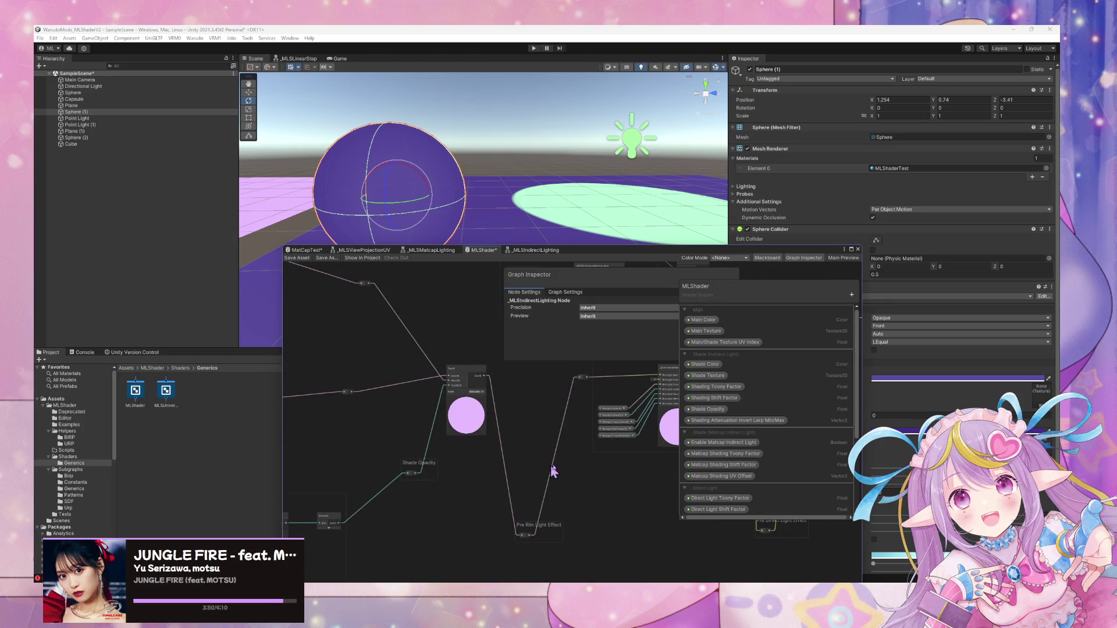
pyautogui.moveTo(473, 469)
pyautogui.mouseDown()
pyautogui.moveTo(599, 411)
pyautogui.moveTo(507, 450)
pyautogui.moveTo(513, 431)
pyautogui.moveTo(666, 440)
pyautogui.moveTo(611, 491)
pyautogui.mouseUp()
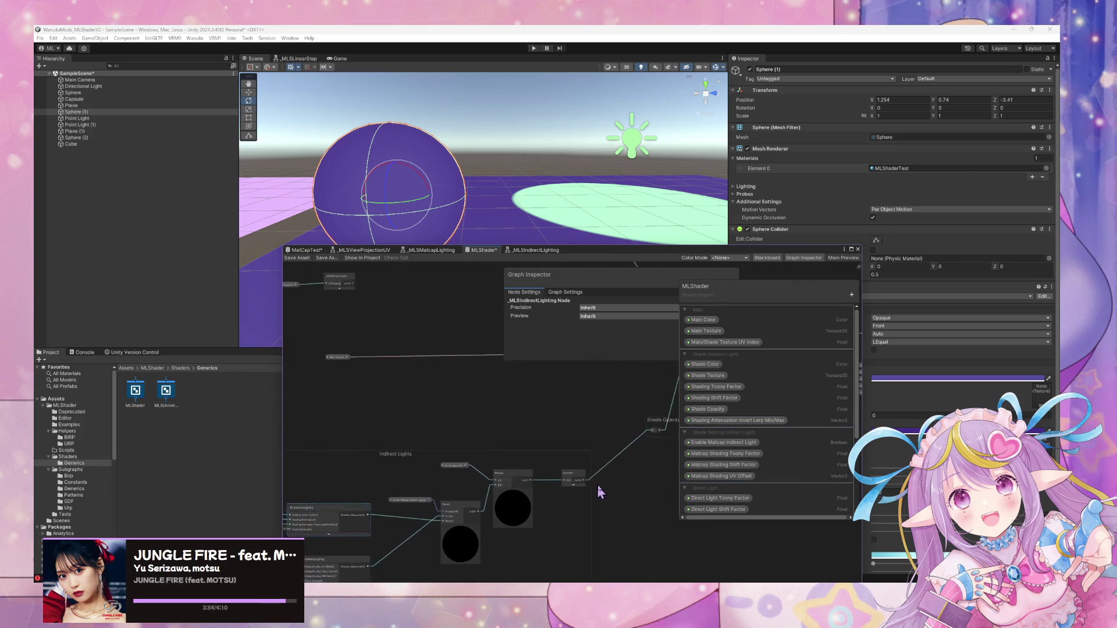
pyautogui.moveTo(508, 431)
pyautogui.mouseDown()
pyautogui.moveTo(416, 491)
pyautogui.moveTo(533, 494)
pyautogui.moveTo(506, 460)
pyautogui.moveTo(541, 437)
pyautogui.moveTo(466, 456)
pyautogui.moveTo(517, 465)
pyautogui.moveTo(374, 357)
pyautogui.moveTo(531, 433)
pyautogui.mouseUp()
pyautogui.hotkey('ctrl', 's')
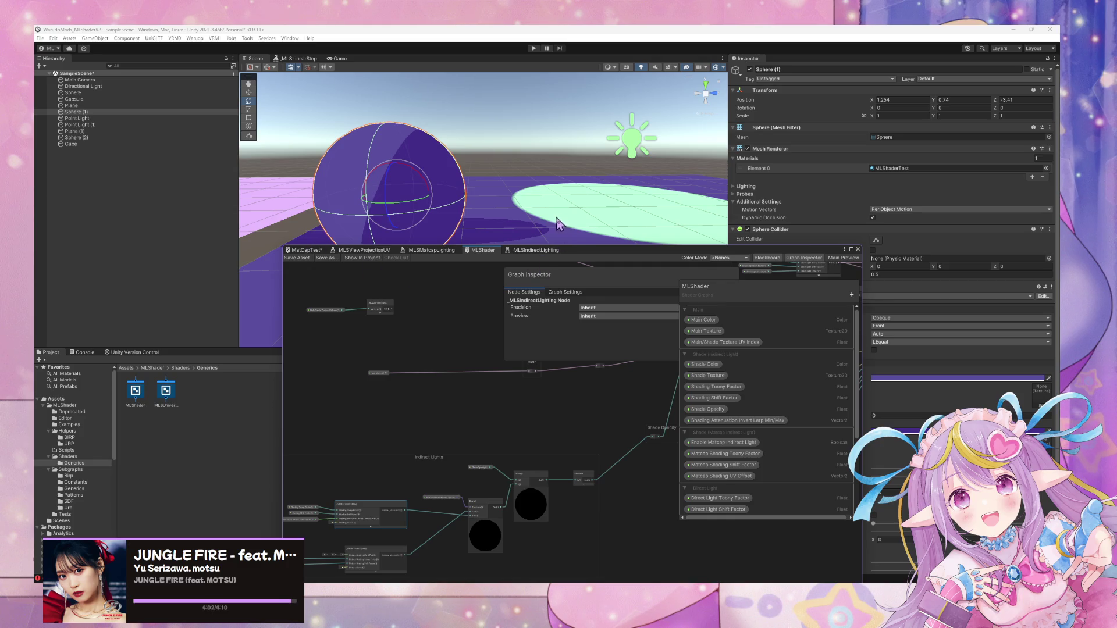
# Uncover the scene and project assets, then give the capsule the Basic material from Examples.
pyautogui.moveTo(592, 256); pyautogui.dragTo(391, 299)
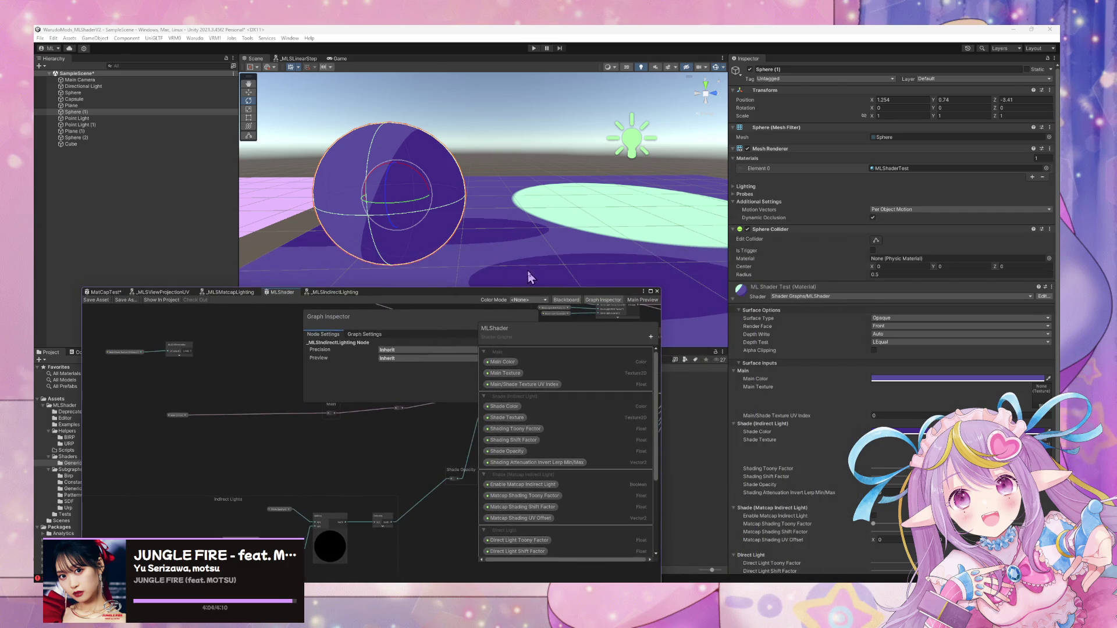
pyautogui.moveTo(517, 298); pyautogui.dragTo(648, 394)
pyautogui.moveTo(536, 256)
pyautogui.mouseDown()
pyautogui.moveTo(408, 206)
pyautogui.moveTo(436, 209)
pyautogui.moveTo(442, 195)
pyautogui.moveTo(579, 232)
pyautogui.moveTo(638, 232)
pyautogui.moveTo(555, 222)
pyautogui.moveTo(504, 182)
pyautogui.moveTo(442, 273)
pyautogui.mouseUp()
pyautogui.moveTo(374, 378)
pyautogui.mouseDown()
pyautogui.moveTo(558, 429)
pyautogui.moveTo(592, 456)
pyautogui.mouseUp()
pyautogui.click(548, 253)
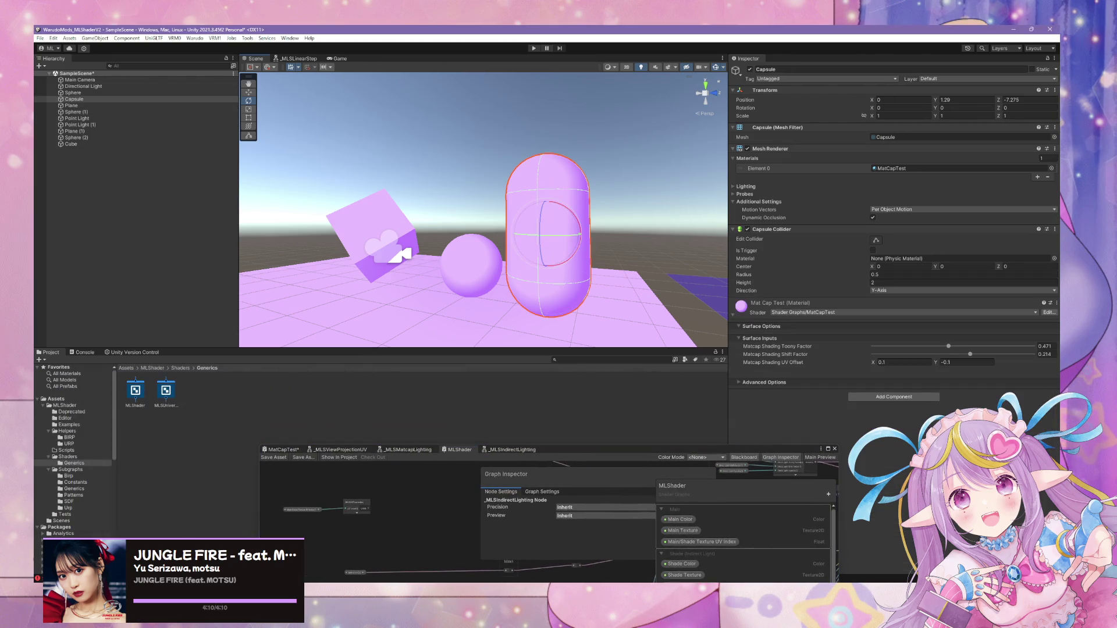
pyautogui.click(69, 425)
pyautogui.moveTo(132, 411)
pyautogui.mouseDown()
pyautogui.moveTo(448, 262)
pyautogui.moveTo(559, 264)
pyautogui.moveTo(553, 277)
pyautogui.moveTo(466, 280)
pyautogui.moveTo(536, 287)
pyautogui.moveTo(483, 129)
pyautogui.moveTo(588, 219)
pyautogui.moveTo(601, 217)
pyautogui.moveTo(531, 214)
pyautogui.moveTo(541, 233)
pyautogui.moveTo(516, 241)
pyautogui.moveTo(571, 257)
pyautogui.moveTo(81, 474)
pyautogui.mouseUp()
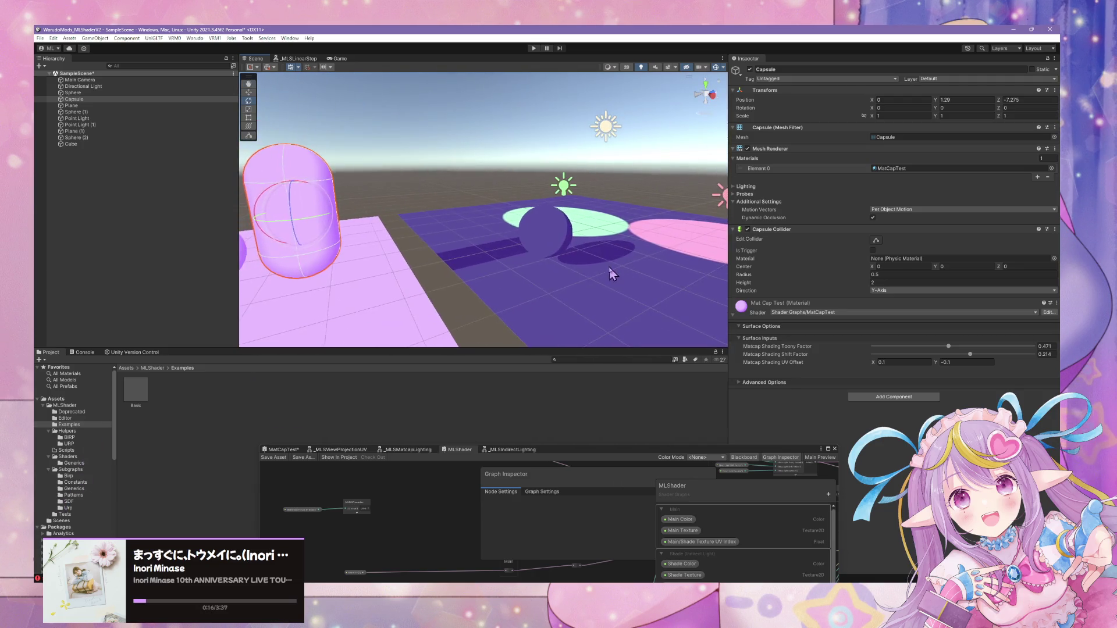
# Apply the ML Shader Test material from Tests to the capsule, cube and plane, and select the directional light.
pyautogui.click(79, 516)
pyautogui.moveTo(196, 389)
pyautogui.mouseDown()
pyautogui.moveTo(320, 214)
pyautogui.moveTo(354, 256)
pyautogui.moveTo(386, 236)
pyautogui.moveTo(196, 389)
pyautogui.moveTo(440, 230)
pyautogui.mouseUp()
pyautogui.moveTo(197, 388)
pyautogui.mouseDown()
pyautogui.moveTo(345, 217)
pyautogui.moveTo(223, 367)
pyautogui.moveTo(397, 300)
pyautogui.moveTo(55, 304)
pyautogui.moveTo(1002, 232)
pyautogui.moveTo(1049, 215)
pyautogui.moveTo(47, 291)
pyautogui.moveTo(89, 284)
pyautogui.moveTo(294, 180)
pyautogui.moveTo(175, 212)
pyautogui.moveTo(330, 156)
pyautogui.moveTo(335, 112)
pyautogui.moveTo(496, 119)
pyautogui.moveTo(429, 94)
pyautogui.moveTo(429, 75)
pyautogui.moveTo(498, 85)
pyautogui.moveTo(505, 51)
pyautogui.moveTo(462, 57)
pyautogui.mouseUp()
pyautogui.click(351, 154)
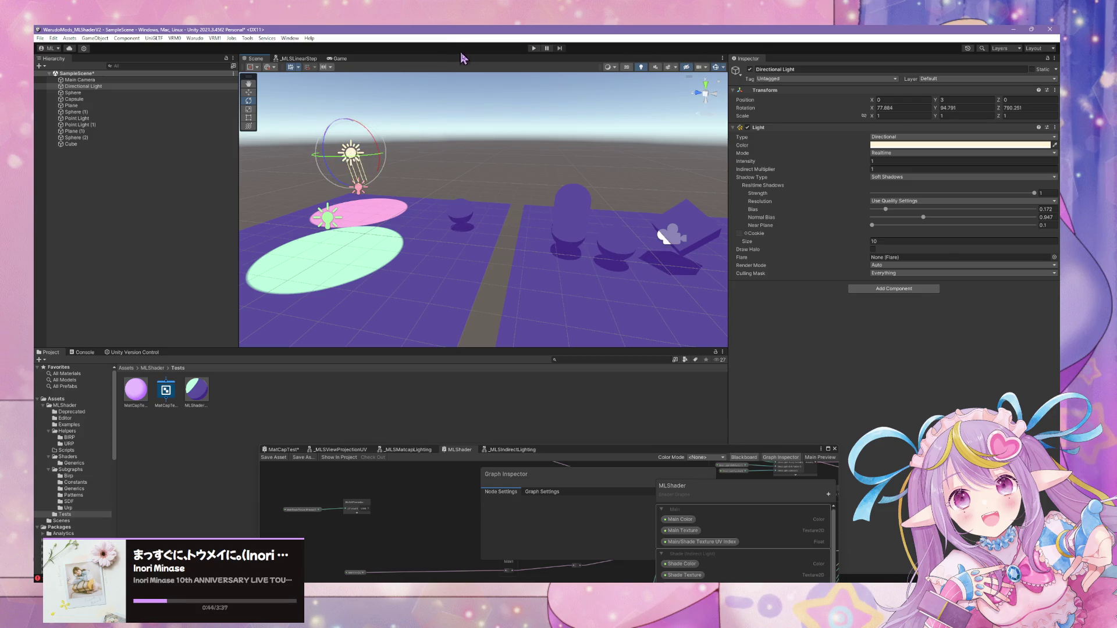
# Orbit to the lit objects and swing the directional light gizmo to two new angles.
pyautogui.moveTo(661, 171); pyautogui.dragTo(326, 192)
pyautogui.moveTo(576, 175)
pyautogui.mouseDown()
pyautogui.moveTo(628, 167)
pyautogui.moveTo(567, 157)
pyautogui.moveTo(541, 169)
pyautogui.mouseUp()
pyautogui.moveTo(474, 207)
pyautogui.mouseDown()
pyautogui.moveTo(484, 206)
pyautogui.moveTo(534, 340)
pyautogui.moveTo(501, 236)
pyautogui.moveTo(512, 233)
pyautogui.mouseUp()
# Select the capsule and reposition the graph window to show its material properties.
pyautogui.click(492, 229)
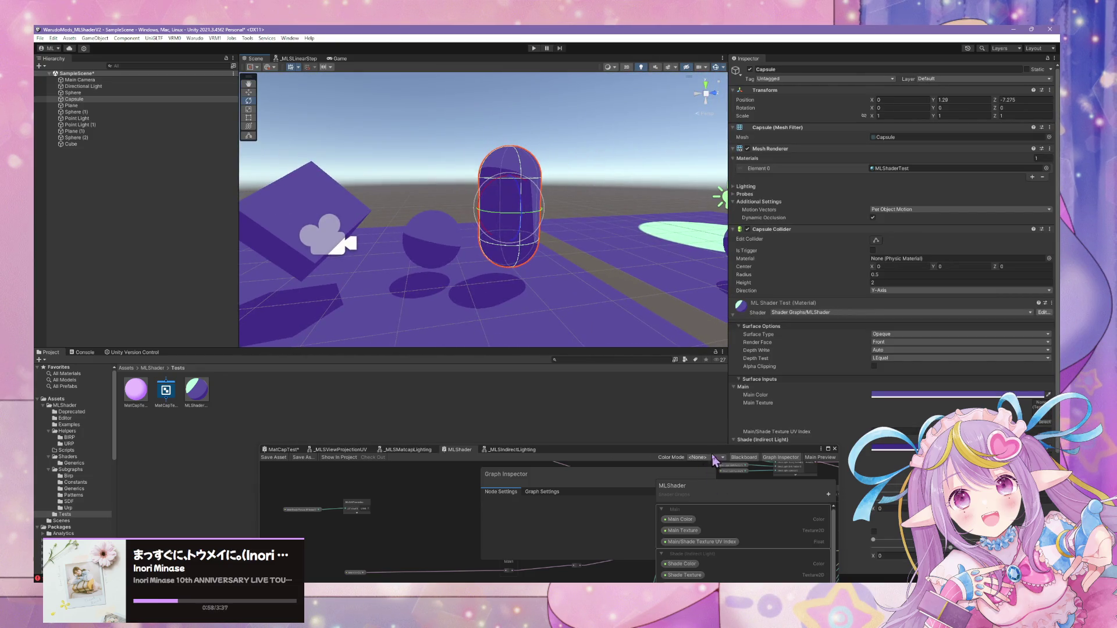
pyautogui.moveTo(710, 452); pyautogui.dragTo(465, 487)
pyautogui.scroll(-5, 814, 512)
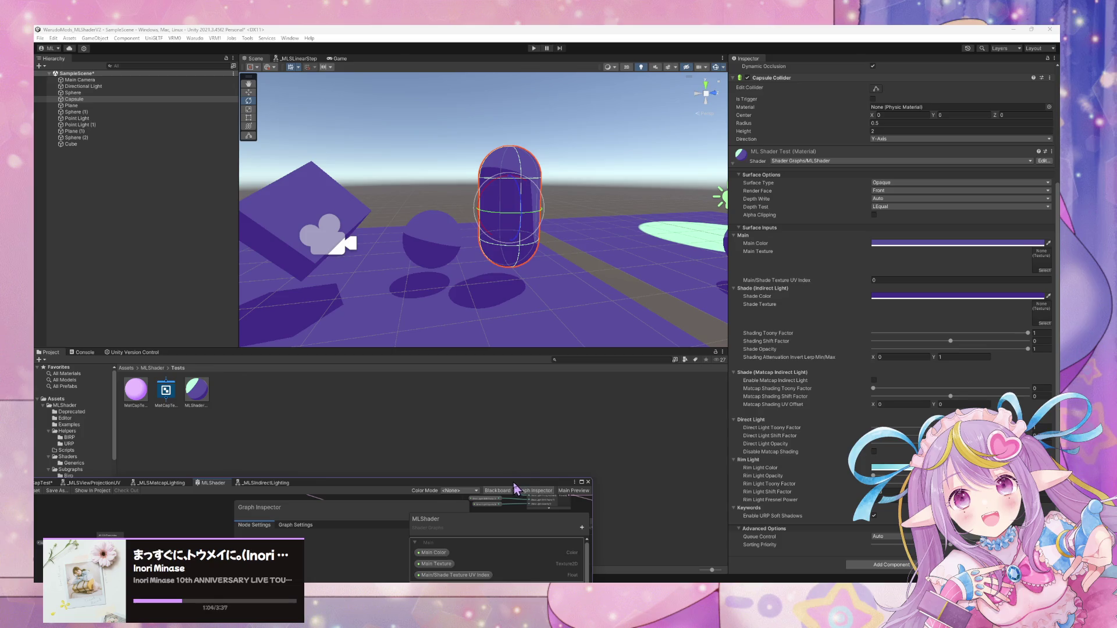
pyautogui.moveTo(494, 487)
pyautogui.mouseDown()
pyautogui.moveTo(564, 422)
pyautogui.moveTo(651, 256)
pyautogui.mouseUp()
pyautogui.scroll(-4, 636, 356)
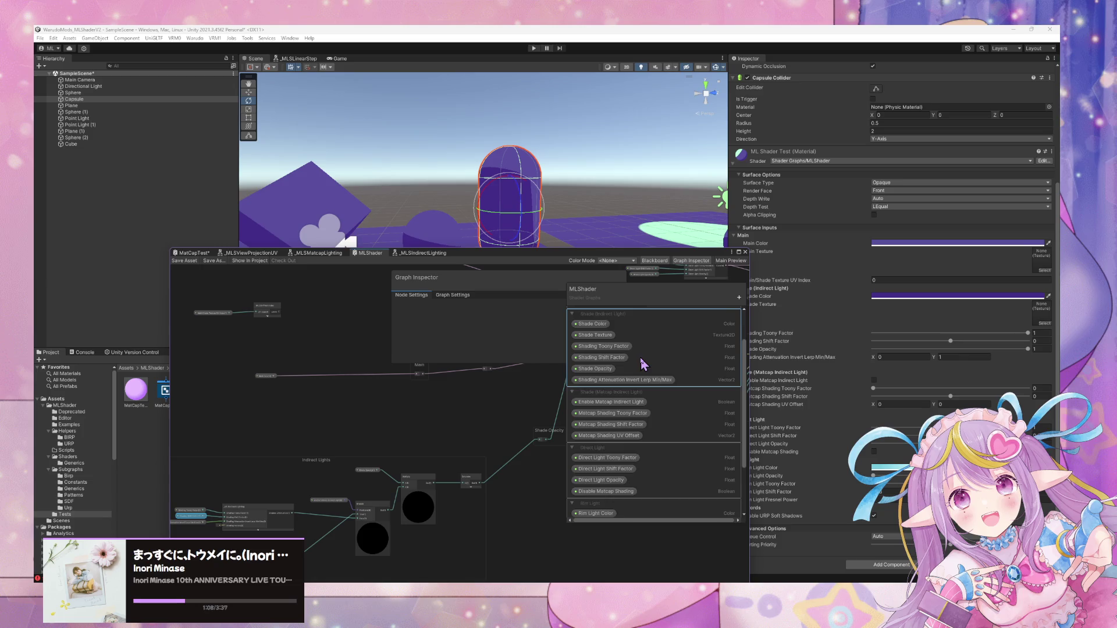
# Delete the Disable Matcap Shading property from the Blackboard.
pyautogui.rightClick(612, 428)
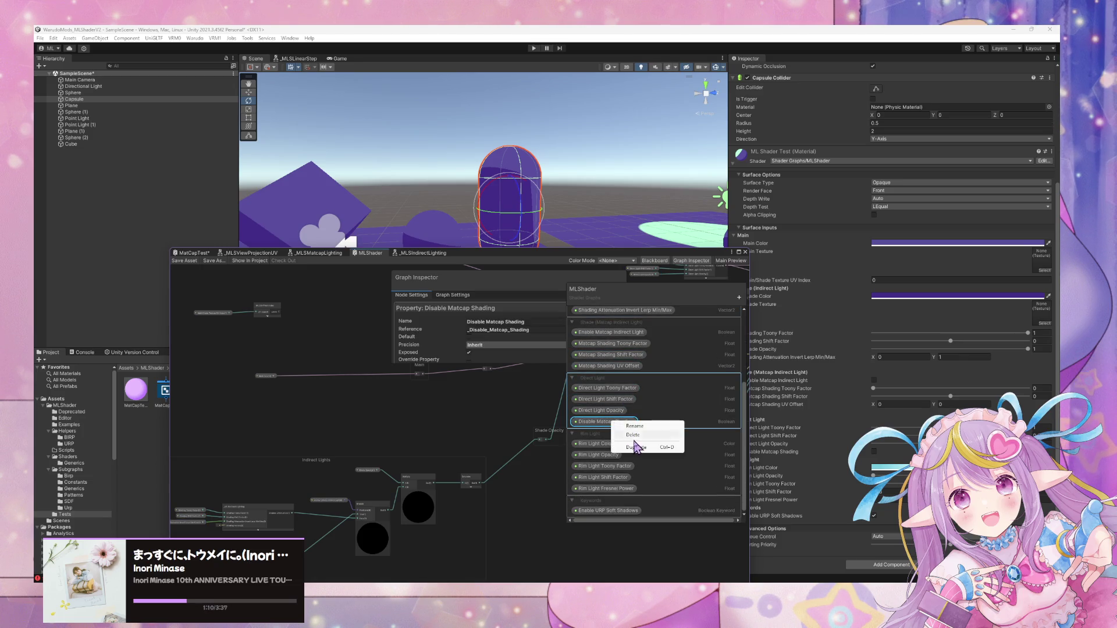
pyautogui.click(640, 447)
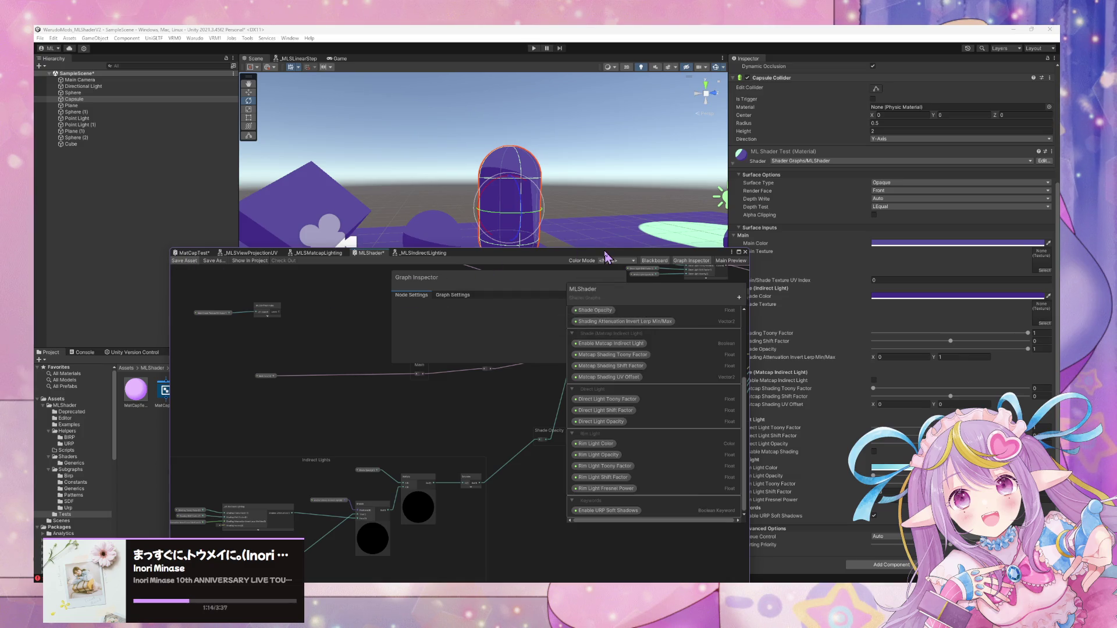
pyautogui.moveTo(605, 256); pyautogui.dragTo(527, 413)
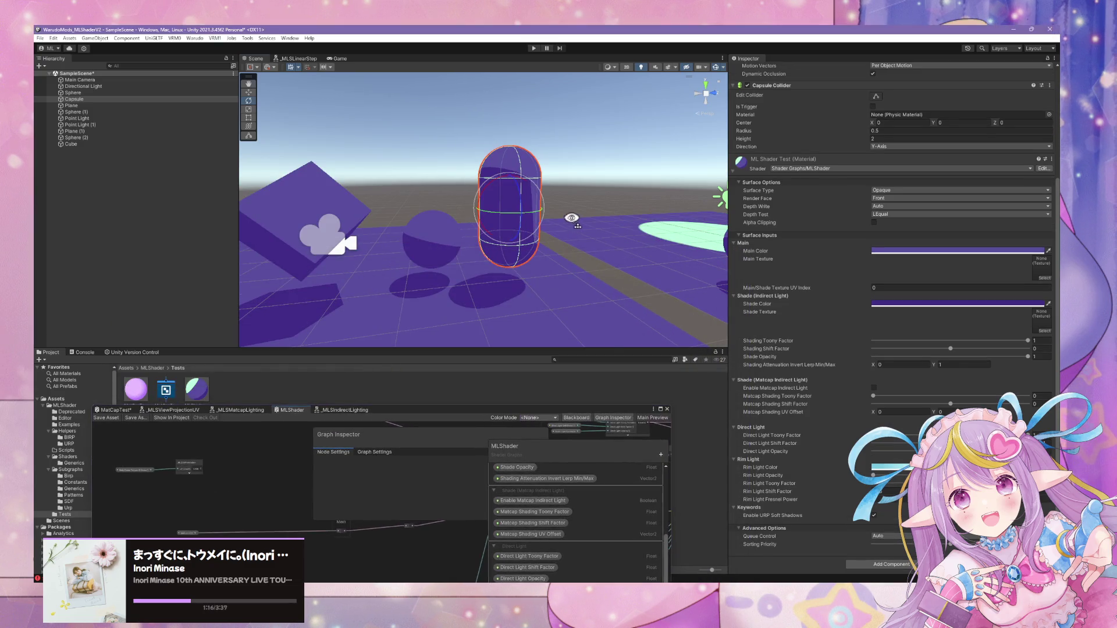
pyautogui.moveTo(572, 219); pyautogui.dragTo(721, 308)
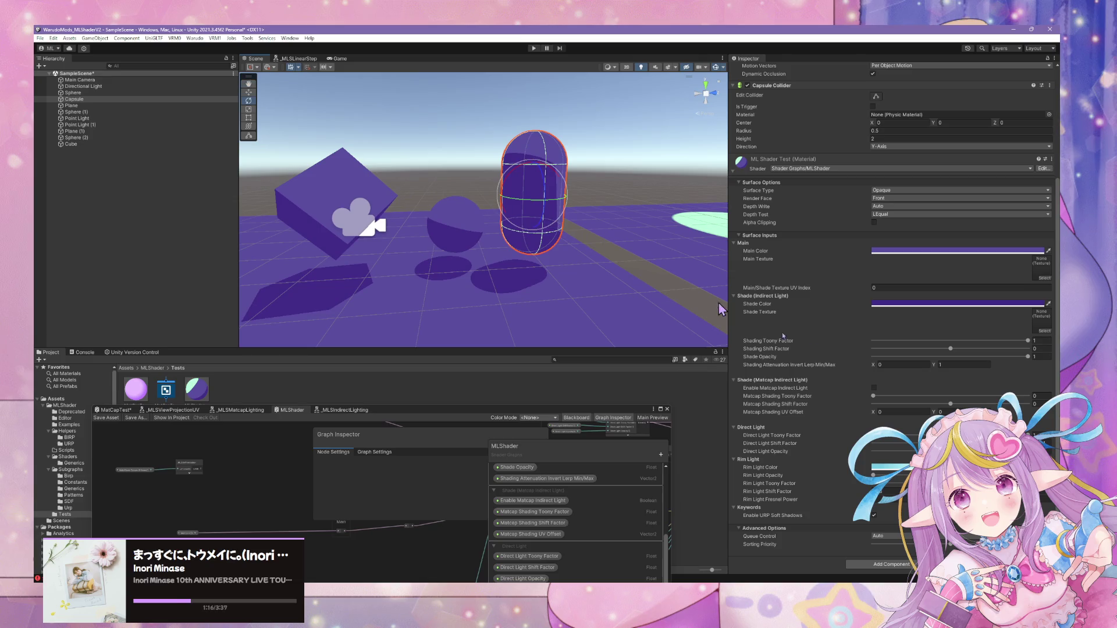
# On the capsule's material, tick Enable Matcap Indirect Light, set Toony Factor to 1, and nudge UV Offset X.
pyautogui.click(874, 388)
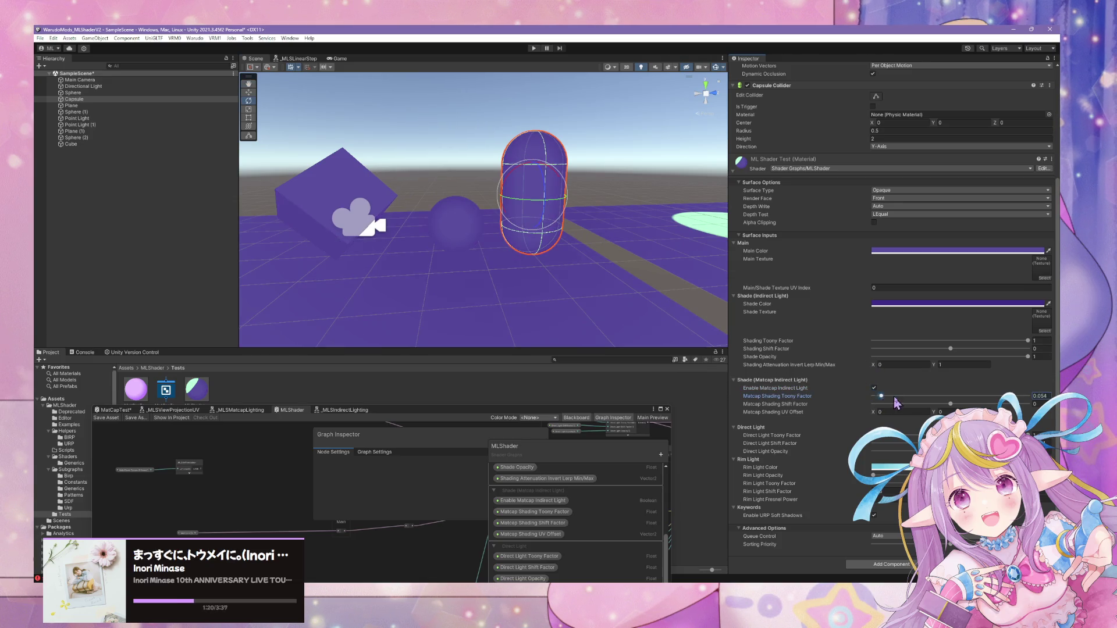
pyautogui.moveTo(896, 404); pyautogui.dragTo(1028, 396)
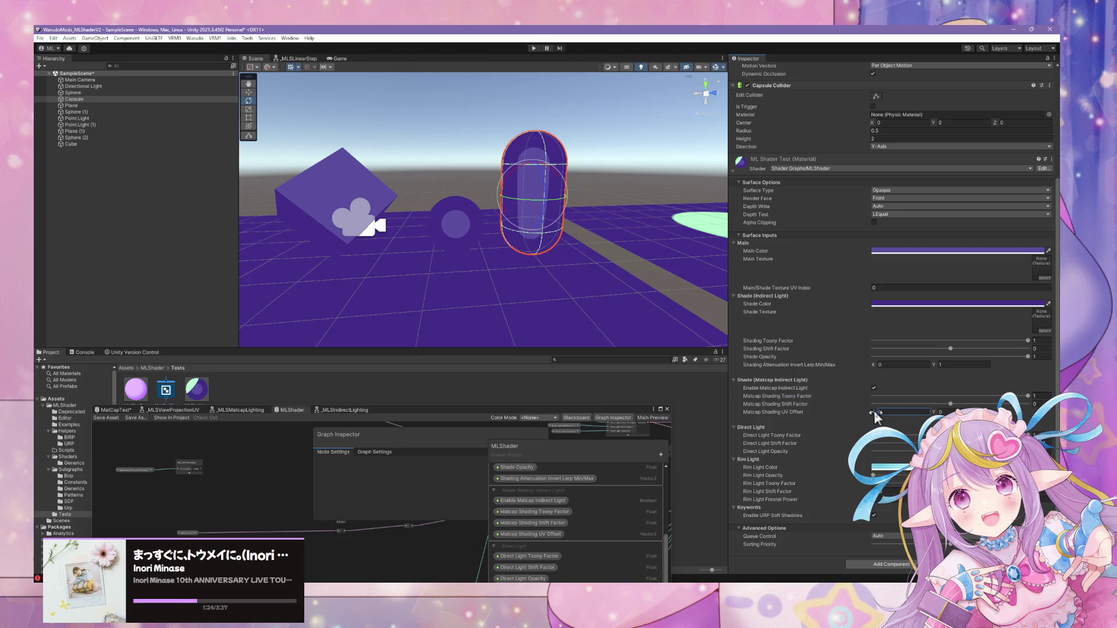
pyautogui.moveTo(871, 410); pyautogui.dragTo(878, 410)
pyautogui.moveTo(400, 410); pyautogui.dragTo(558, 202)
pyautogui.scroll(3, 372, 446)
pyautogui.click(663, 384)
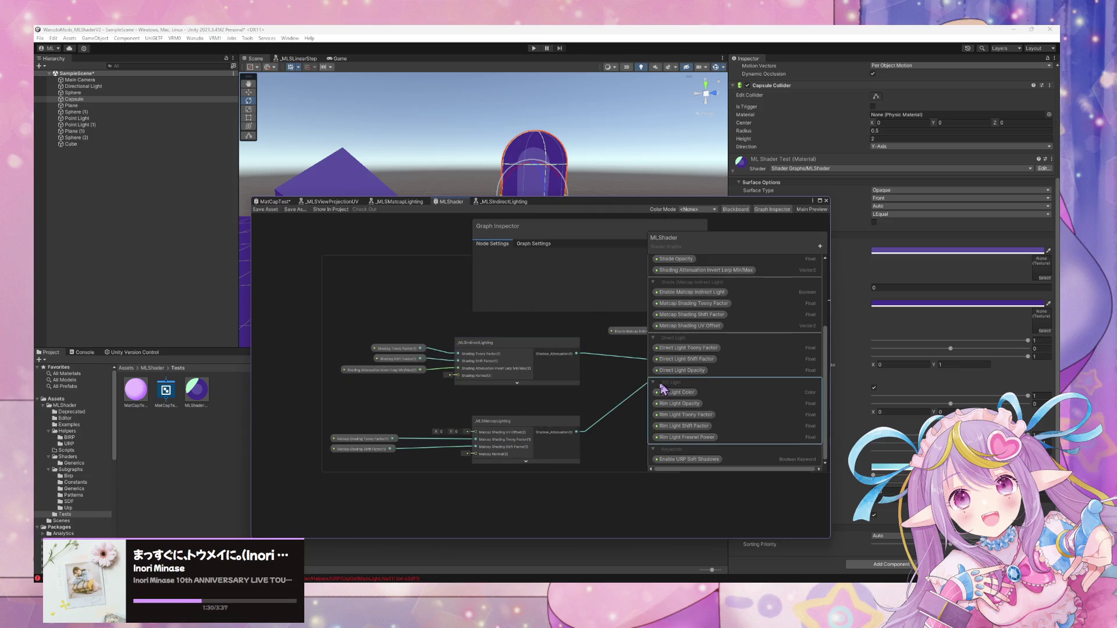
# Place a Matcap Shading UV Offset node with default X 0.1 and Y -0.1.
pyautogui.scroll(1, 712, 407)
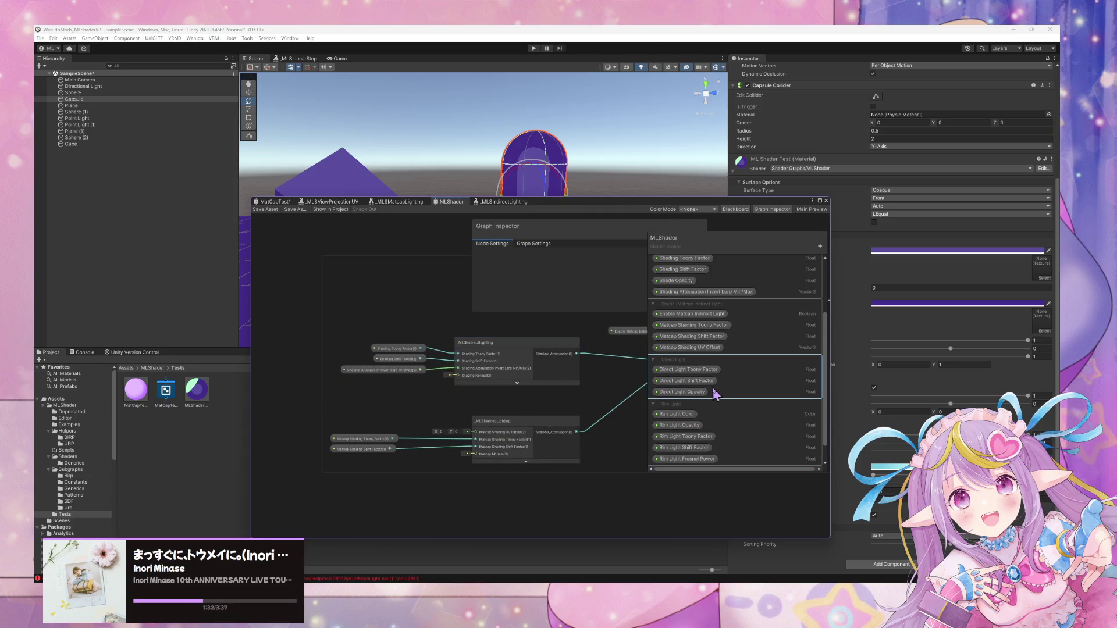
pyautogui.click(707, 336)
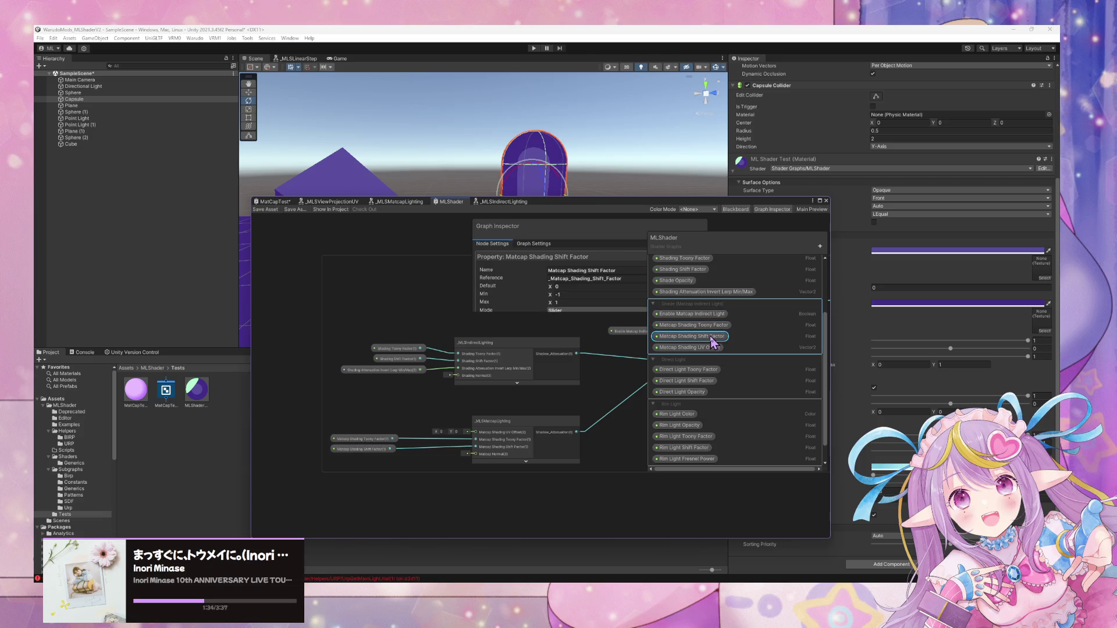
pyautogui.moveTo(698, 351); pyautogui.dragTo(360, 420)
pyautogui.click(560, 287)
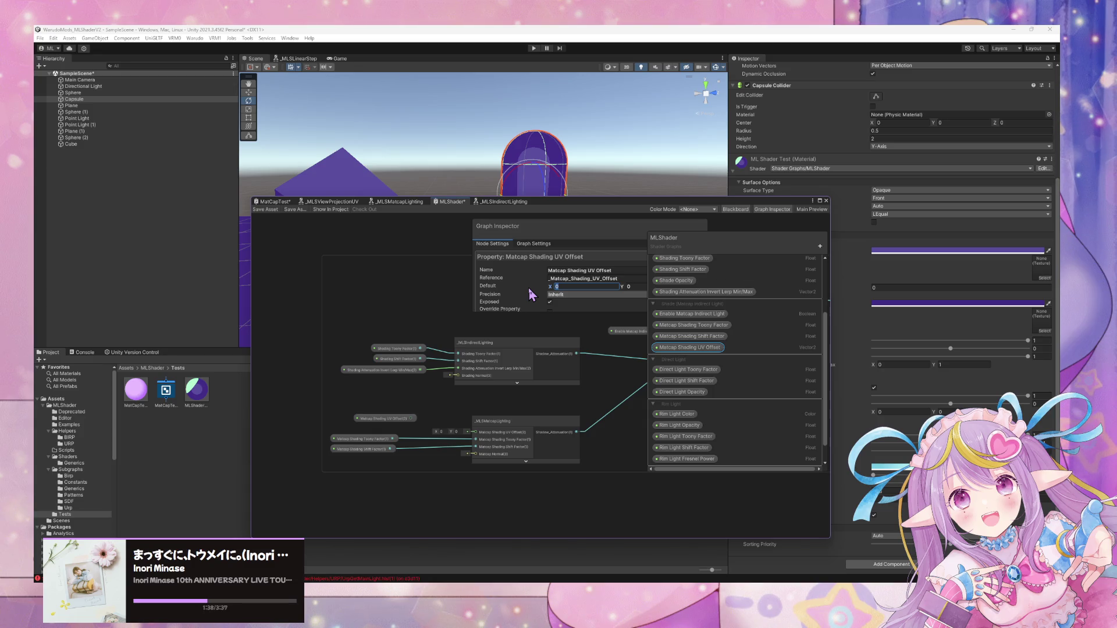
pyautogui.click(636, 287)
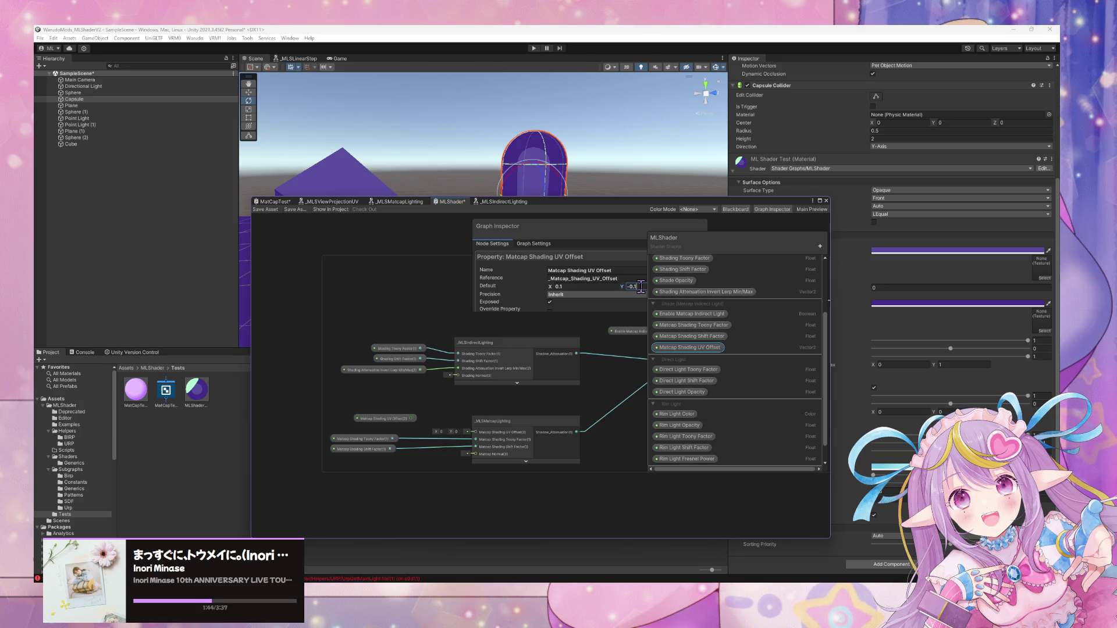
# Wire the UV offset into the _MLSMatcapLighting subgraph and save the graph.
pyautogui.moveTo(387, 418)
pyautogui.mouseDown()
pyautogui.moveTo(372, 425)
pyautogui.moveTo(476, 432)
pyautogui.mouseUp()
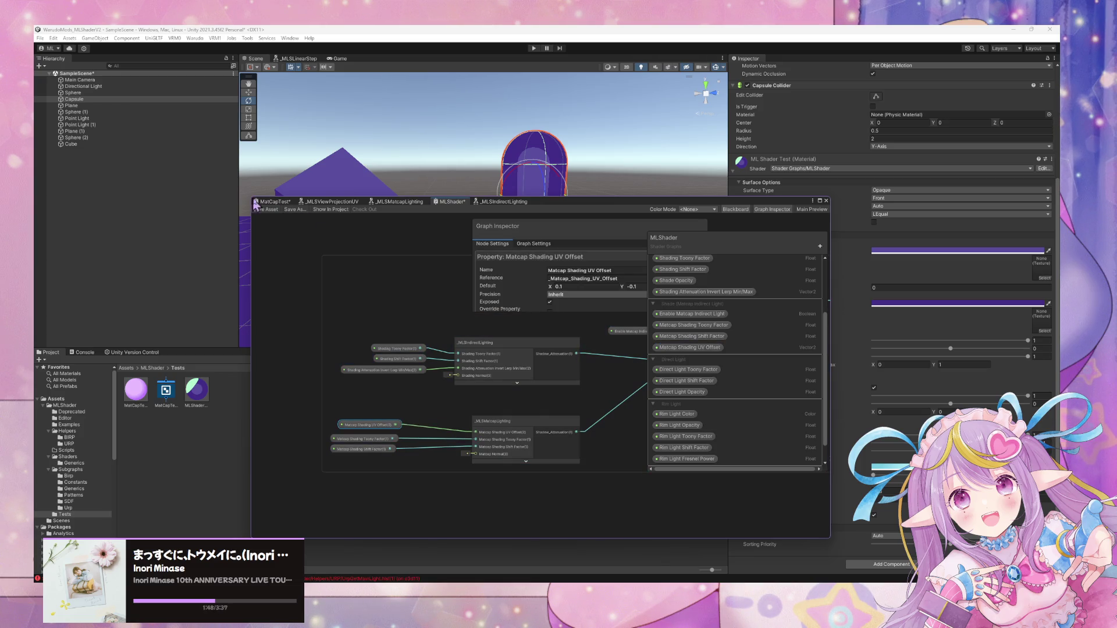
pyautogui.click(265, 210)
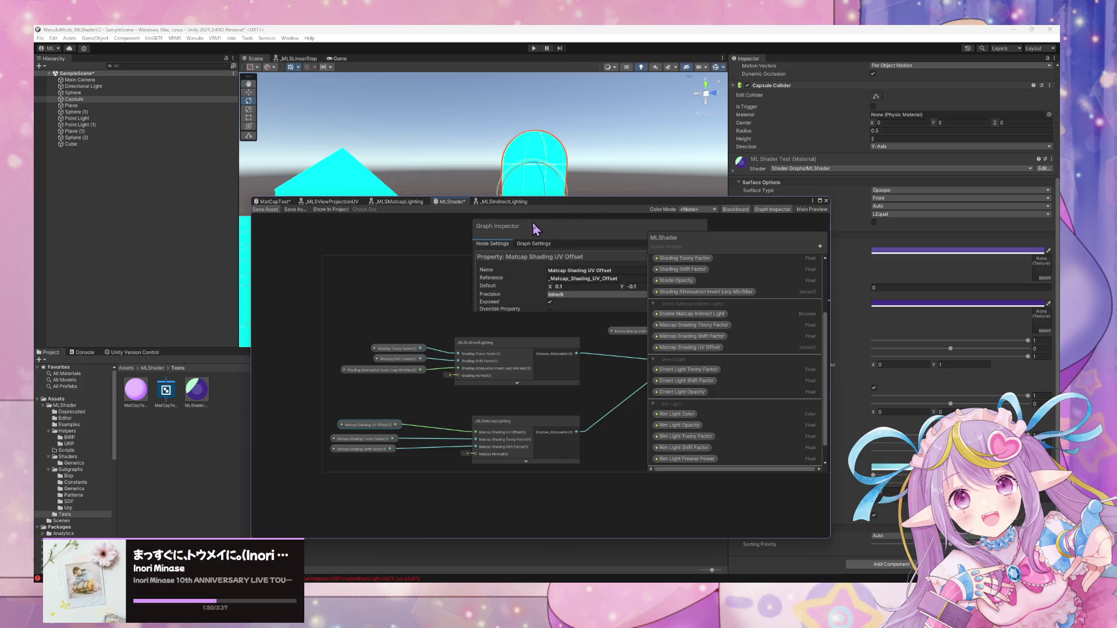
pyautogui.moveTo(588, 205)
pyautogui.mouseDown()
pyautogui.moveTo(573, 261)
pyautogui.moveTo(463, 376)
pyautogui.mouseUp()
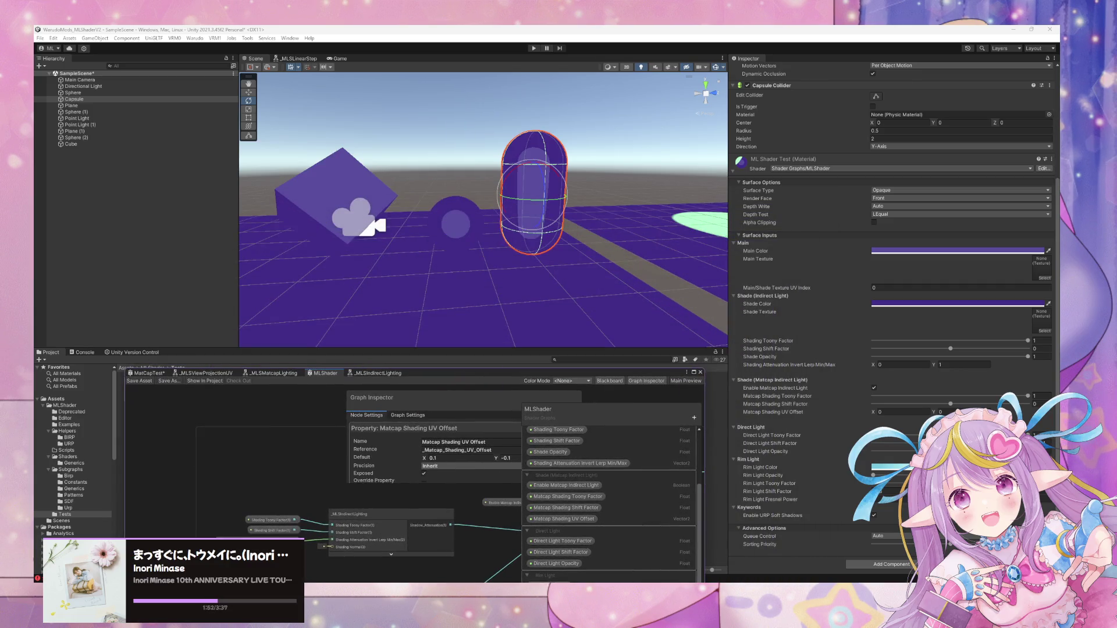
# Set the material's Matcap Shading UV Offset to 0.1, -0.1 and Shift Factor to about 0.42.
pyautogui.click(909, 412)
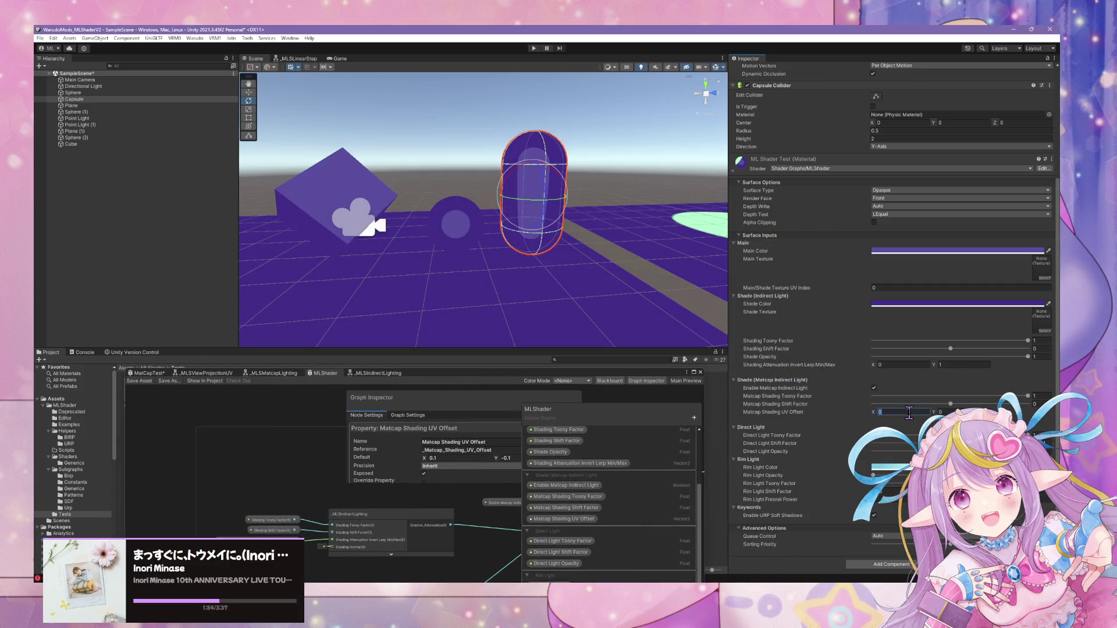
pyautogui.write('0.1')
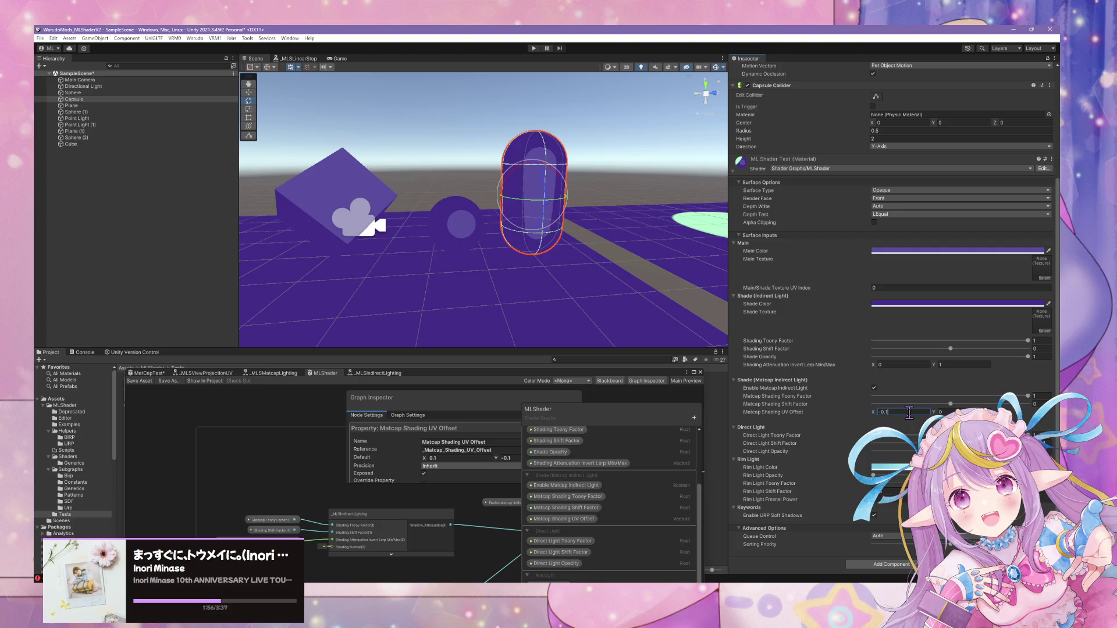
pyautogui.press('Tab')
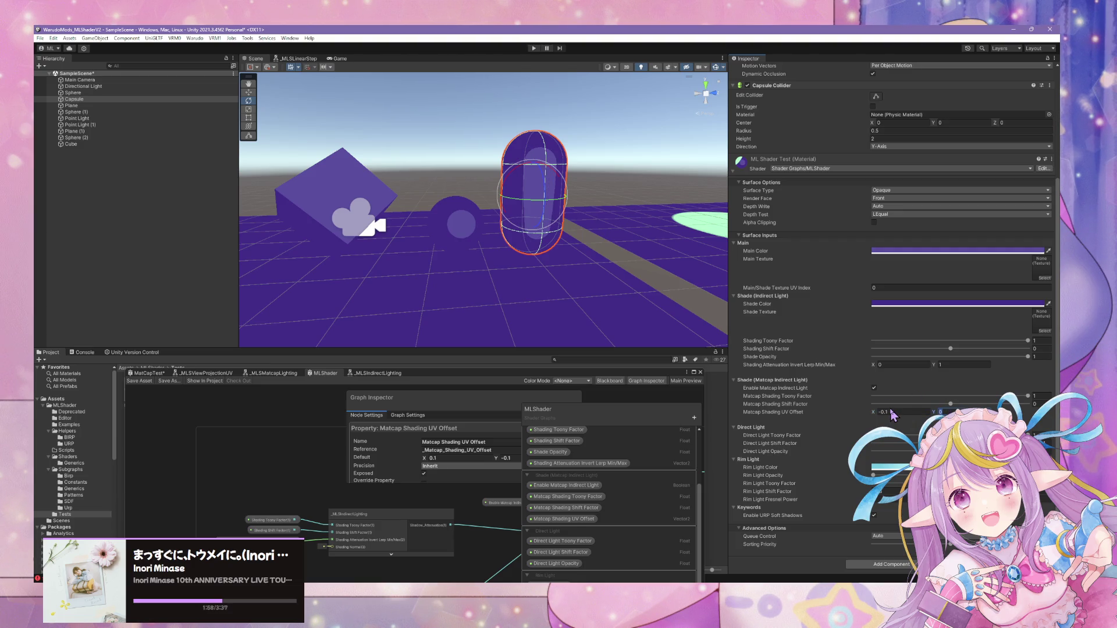
pyautogui.write('0.1')
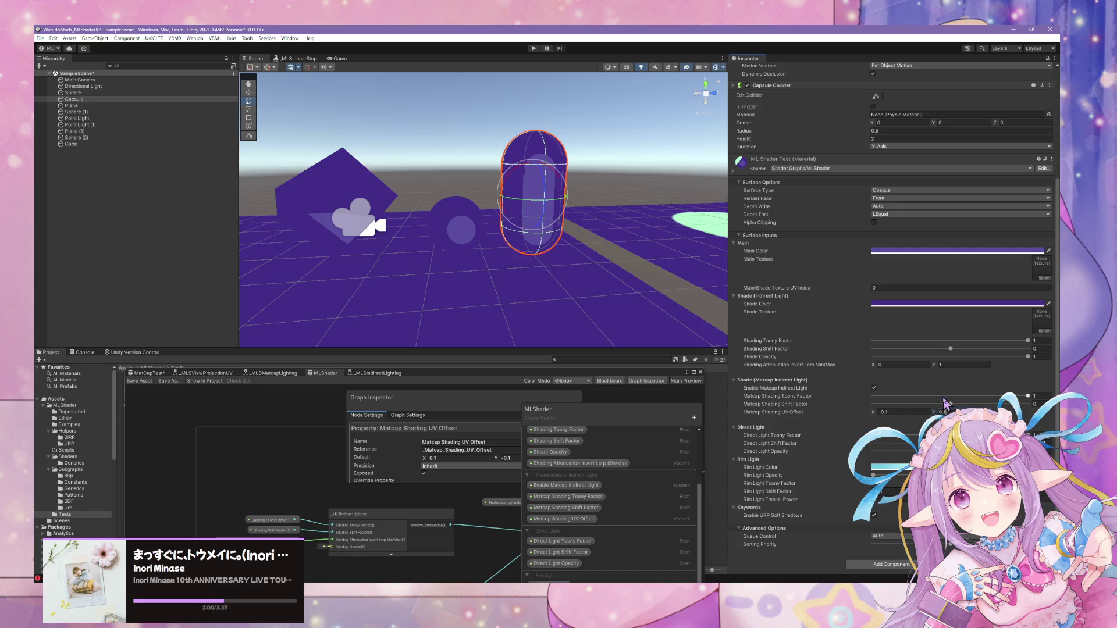
pyautogui.moveTo(950, 406); pyautogui.dragTo(983, 404)
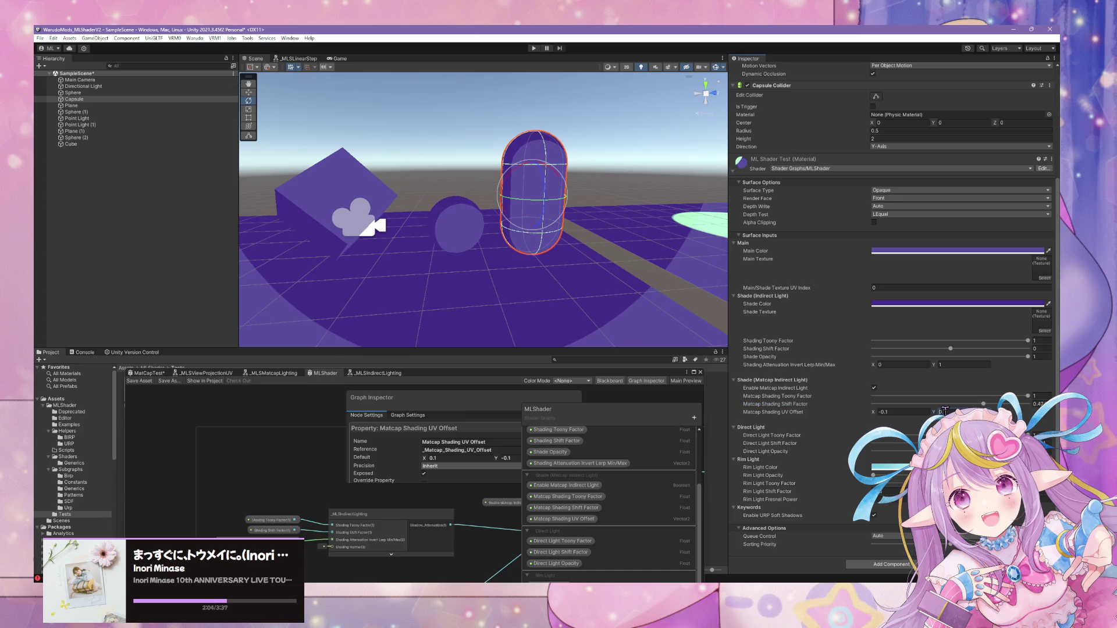
pyautogui.write('-')
pyautogui.click(881, 412)
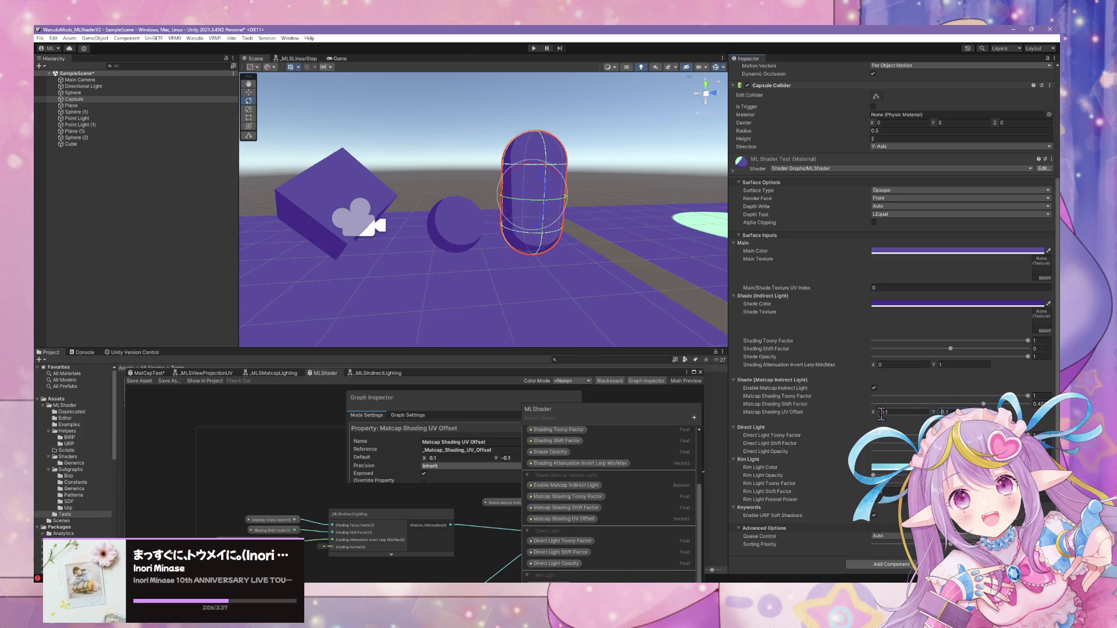
pyautogui.write('0.1')
# Orbit around the purple objects, deselect the capsule, and dock the Shader Graph window at lower right.
pyautogui.moveTo(600, 258)
pyautogui.mouseDown()
pyautogui.moveTo(569, 249)
pyautogui.moveTo(611, 259)
pyautogui.moveTo(766, 230)
pyautogui.moveTo(905, 242)
pyautogui.moveTo(570, 186)
pyautogui.moveTo(683, 162)
pyautogui.moveTo(668, 179)
pyautogui.moveTo(627, 175)
pyautogui.mouseUp()
pyautogui.click(684, 161)
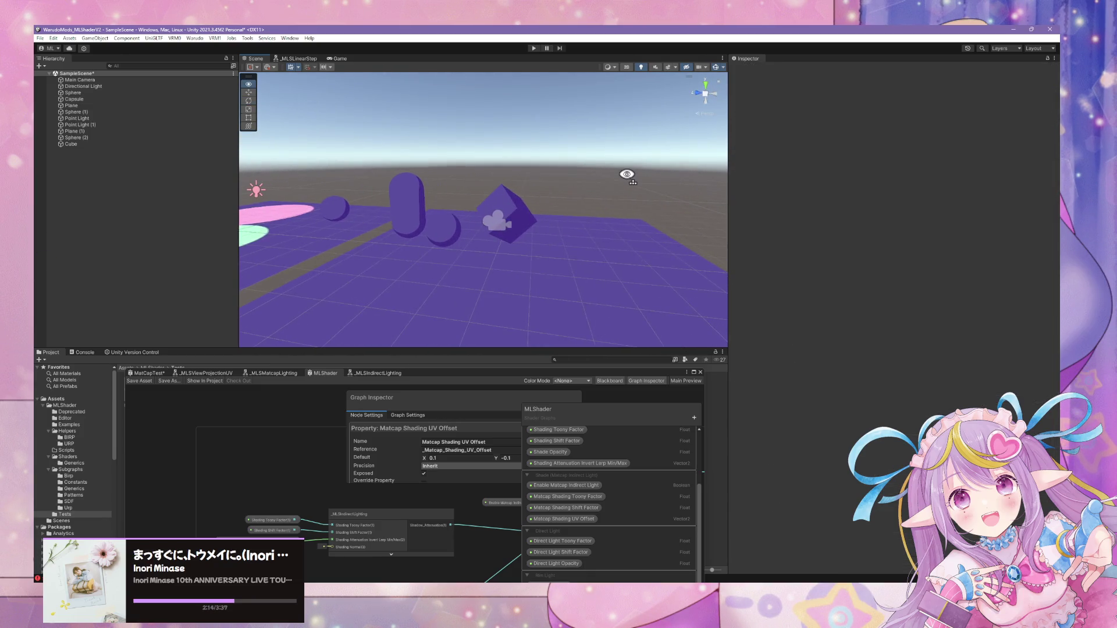
pyautogui.scroll(5, 626, 175)
pyautogui.moveTo(624, 173)
pyautogui.mouseDown()
pyautogui.moveTo(630, 159)
pyautogui.moveTo(643, 180)
pyautogui.mouseUp()
pyautogui.moveTo(589, 375); pyautogui.dragTo(755, 241)
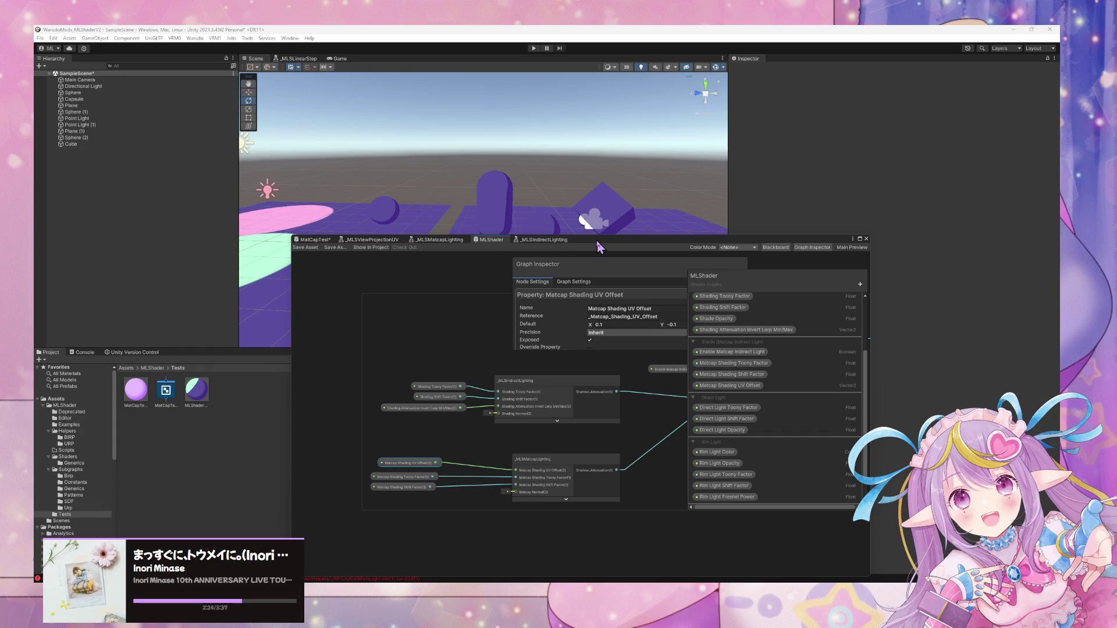
pyautogui.moveTo(597, 245); pyautogui.dragTo(851, 373)
pyautogui.moveTo(536, 175)
pyautogui.mouseDown()
pyautogui.moveTo(449, 190)
pyautogui.moveTo(591, 189)
pyautogui.moveTo(489, 175)
pyautogui.moveTo(289, 180)
pyautogui.moveTo(267, 195)
pyautogui.moveTo(174, 198)
pyautogui.moveTo(425, 189)
pyautogui.moveTo(571, 205)
pyautogui.moveTo(544, 252)
pyautogui.moveTo(701, 227)
pyautogui.moveTo(636, 221)
pyautogui.moveTo(588, 142)
pyautogui.moveTo(549, 133)
pyautogui.moveTo(591, 264)
pyautogui.moveTo(631, 320)
pyautogui.moveTo(619, 329)
pyautogui.moveTo(650, 327)
pyautogui.moveTo(424, 180)
pyautogui.moveTo(474, 191)
pyautogui.moveTo(491, 180)
pyautogui.moveTo(491, 107)
pyautogui.moveTo(596, 155)
pyautogui.moveTo(566, 142)
pyautogui.moveTo(526, 184)
pyautogui.moveTo(696, 177)
pyautogui.moveTo(539, 157)
pyautogui.mouseUp()
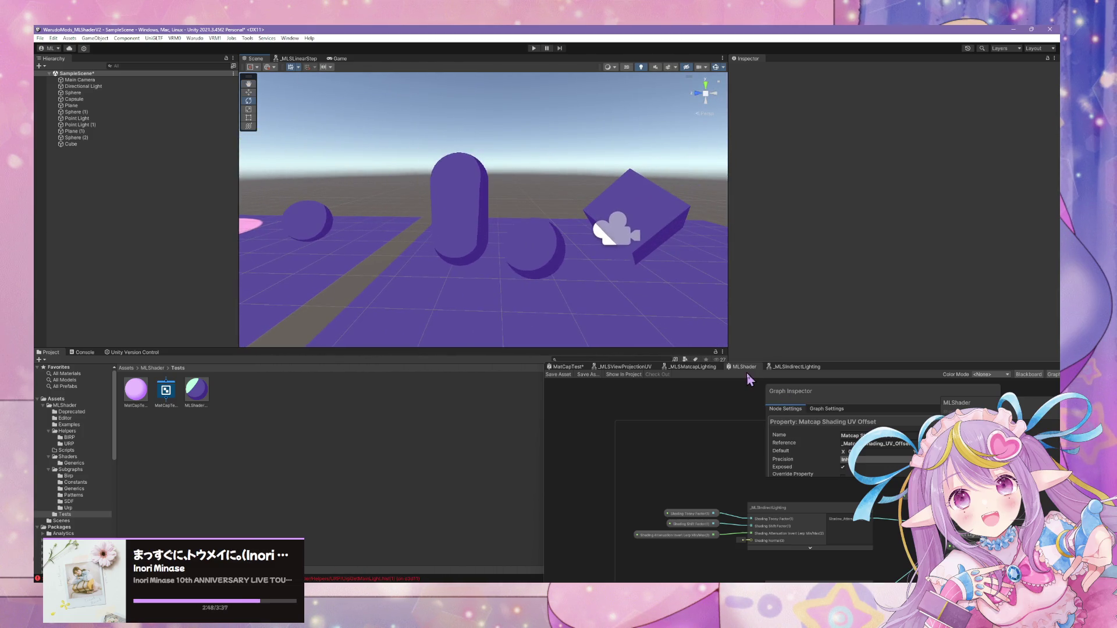
# Enlarge the Shader Graph window, nudge the Direct Lights group, and save MLShader.
pyautogui.moveTo(823, 377)
pyautogui.mouseDown()
pyautogui.moveTo(772, 219)
pyautogui.moveTo(420, 200)
pyautogui.mouseUp()
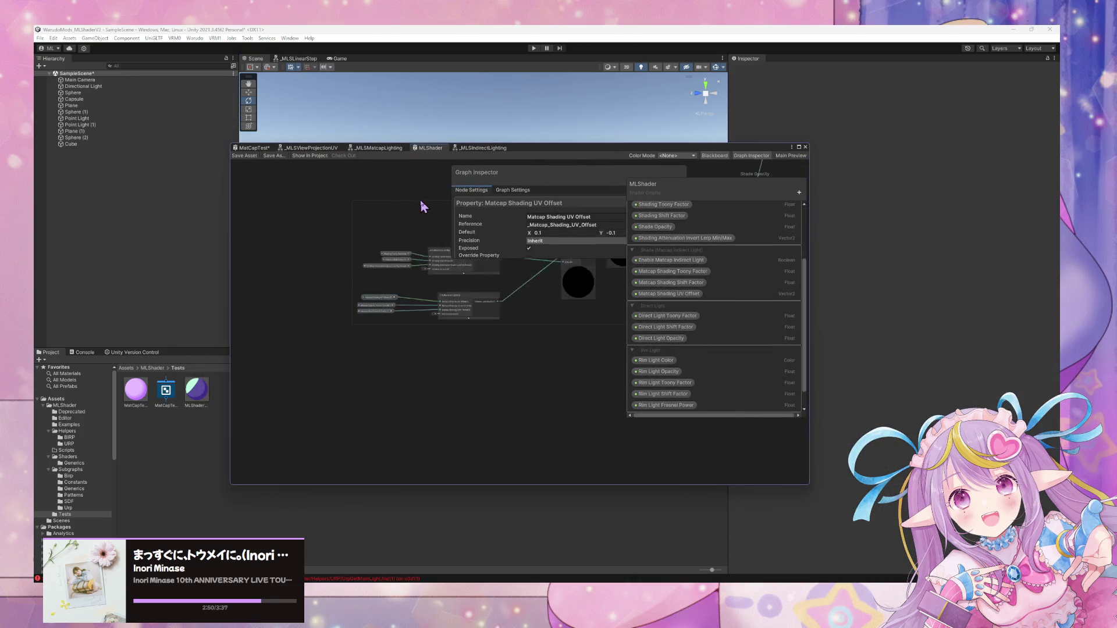
pyautogui.scroll(-5, 429, 205)
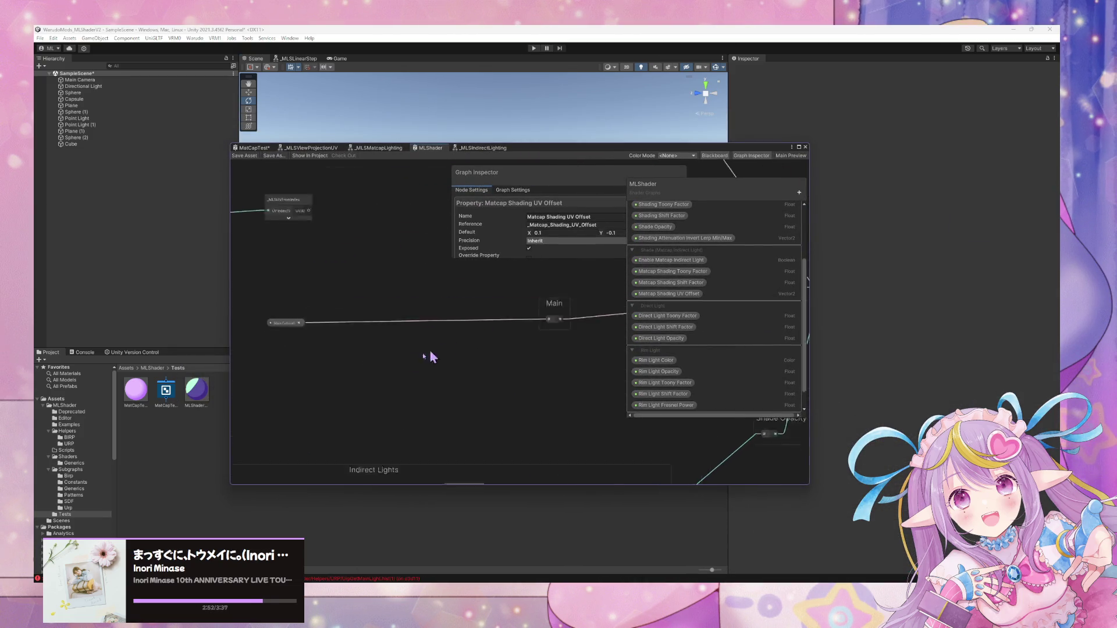
pyautogui.scroll(5, 553, 357)
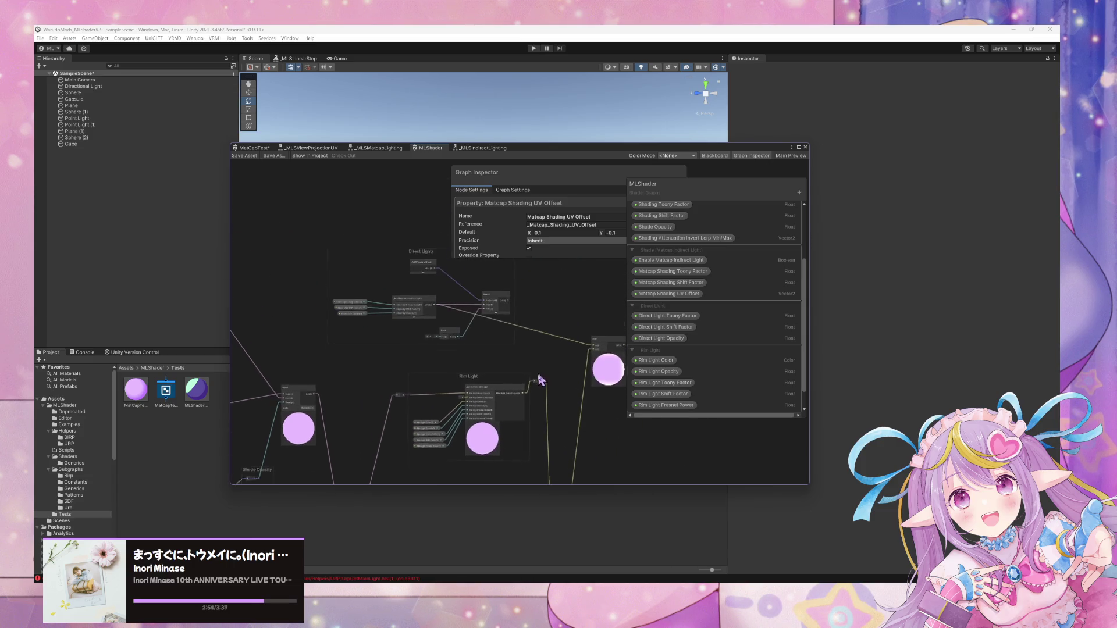
pyautogui.moveTo(429, 270); pyautogui.dragTo(444, 278)
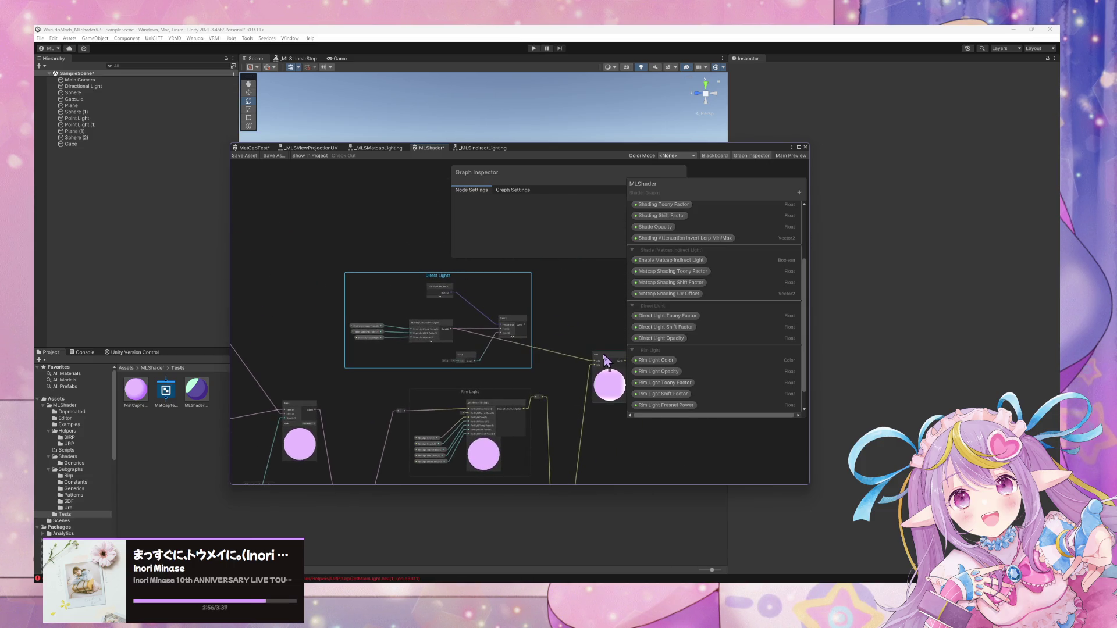
pyautogui.click(245, 155)
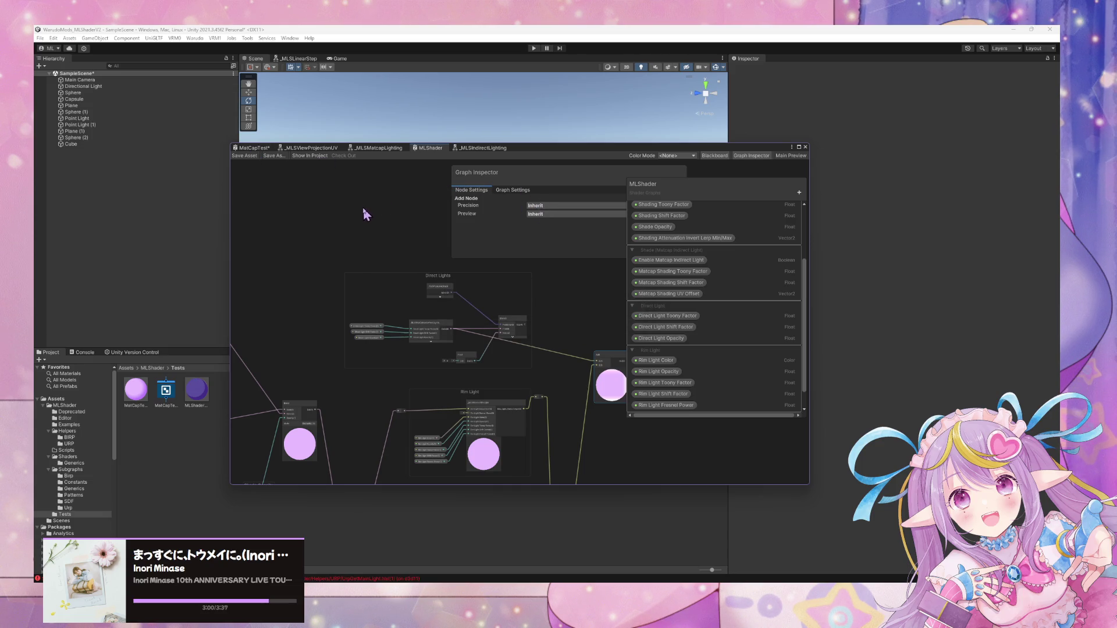
# Move the Float node in the Direct Lights section down and to the left.
pyautogui.scroll(5, 366, 214)
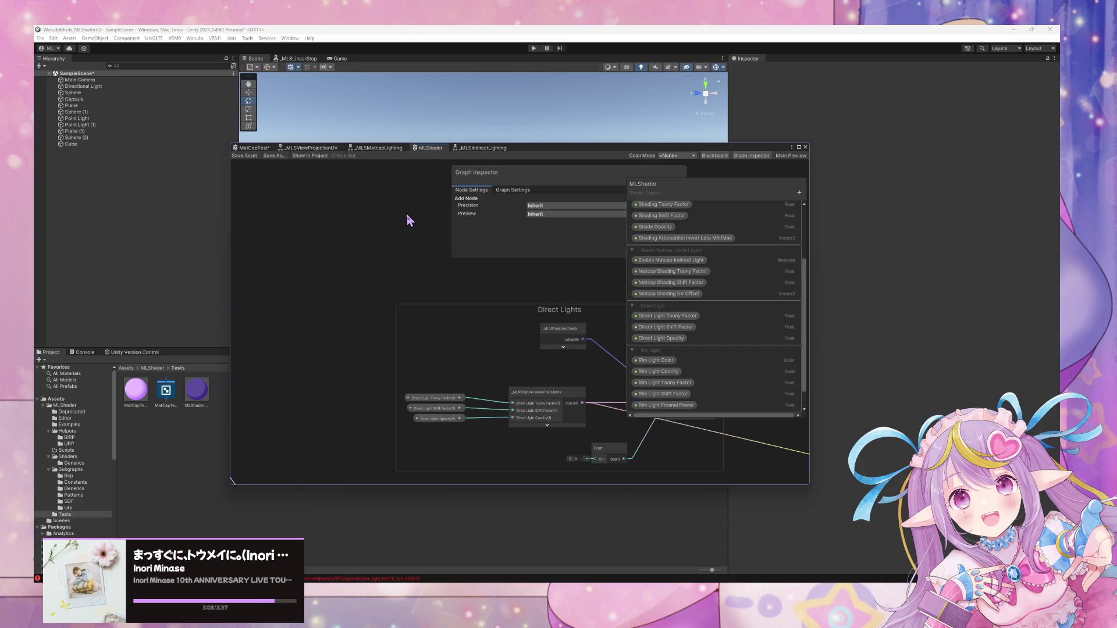
pyautogui.moveTo(407, 349); pyautogui.dragTo(323, 288)
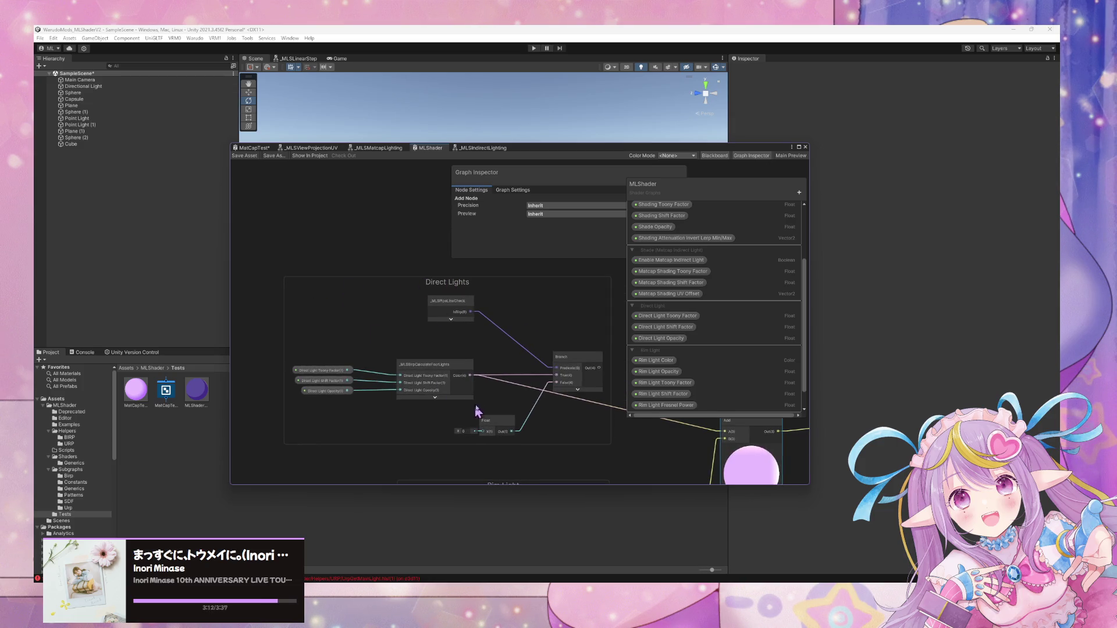
pyautogui.moveTo(491, 423); pyautogui.dragTo(449, 441)
pyautogui.scroll(-5, 351, 255)
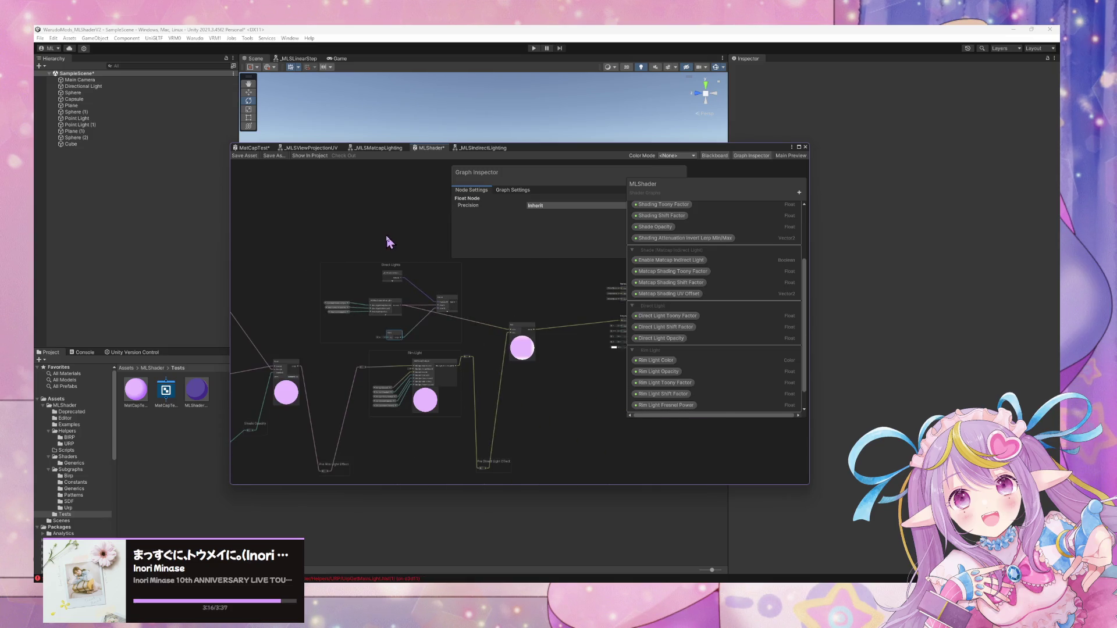
# Collapse the Indirect Lights Branch and Multiply node previews, then switch to Spotify.
pyautogui.moveTo(390, 243)
pyautogui.mouseDown()
pyautogui.moveTo(457, 239)
pyautogui.moveTo(421, 260)
pyautogui.moveTo(492, 209)
pyautogui.mouseUp()
pyautogui.moveTo(313, 282)
pyautogui.mouseDown()
pyautogui.moveTo(456, 294)
pyautogui.moveTo(414, 282)
pyautogui.mouseUp()
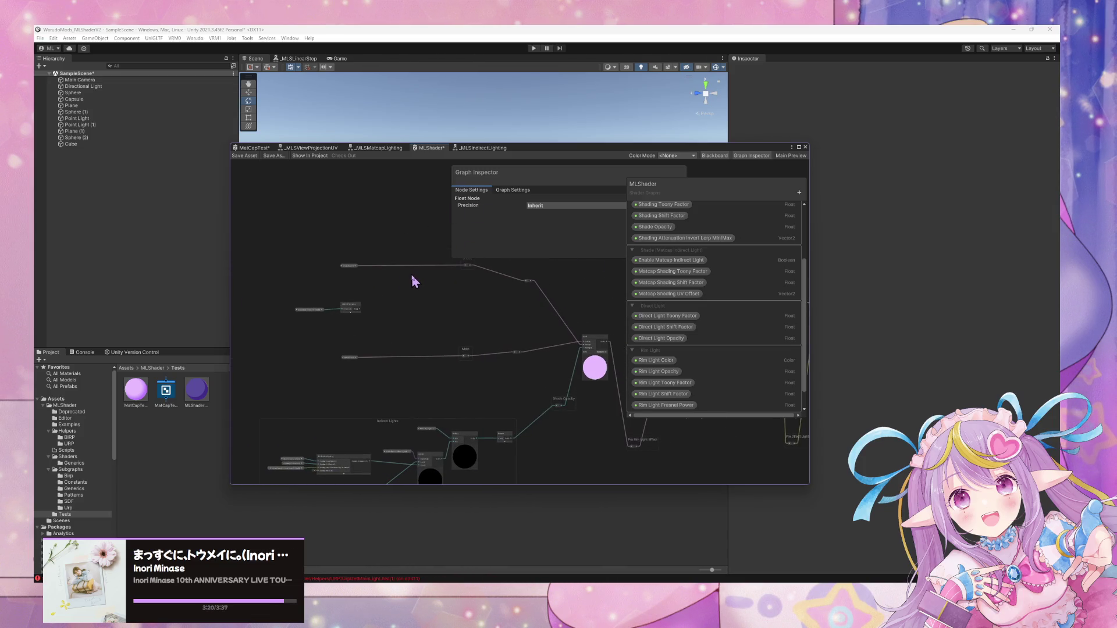
pyautogui.scroll(-5, 411, 275)
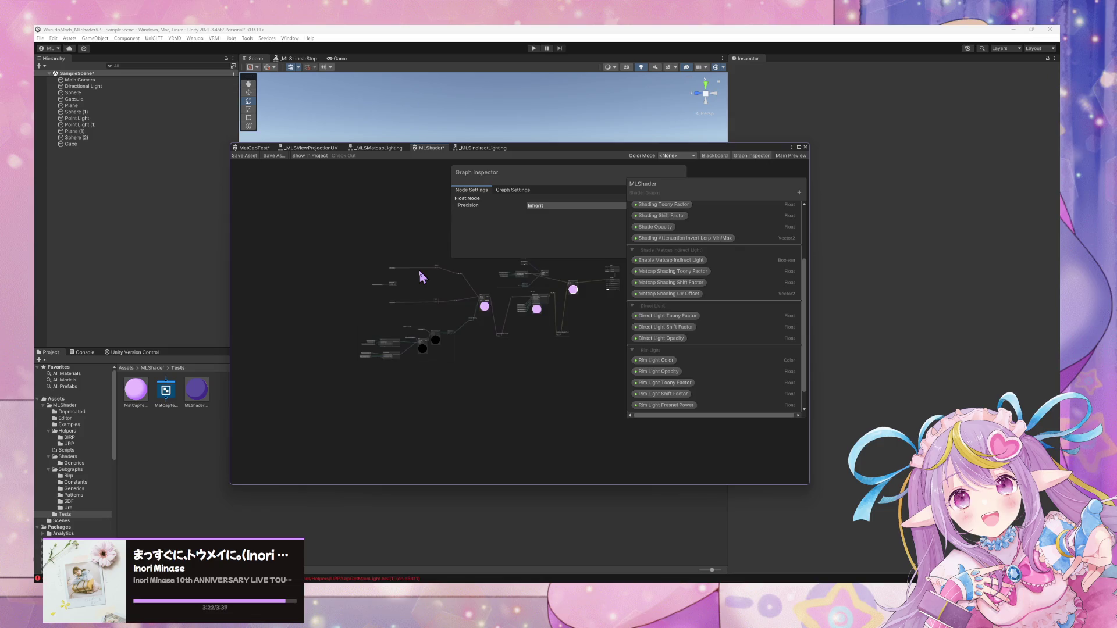
pyautogui.scroll(8, 424, 320)
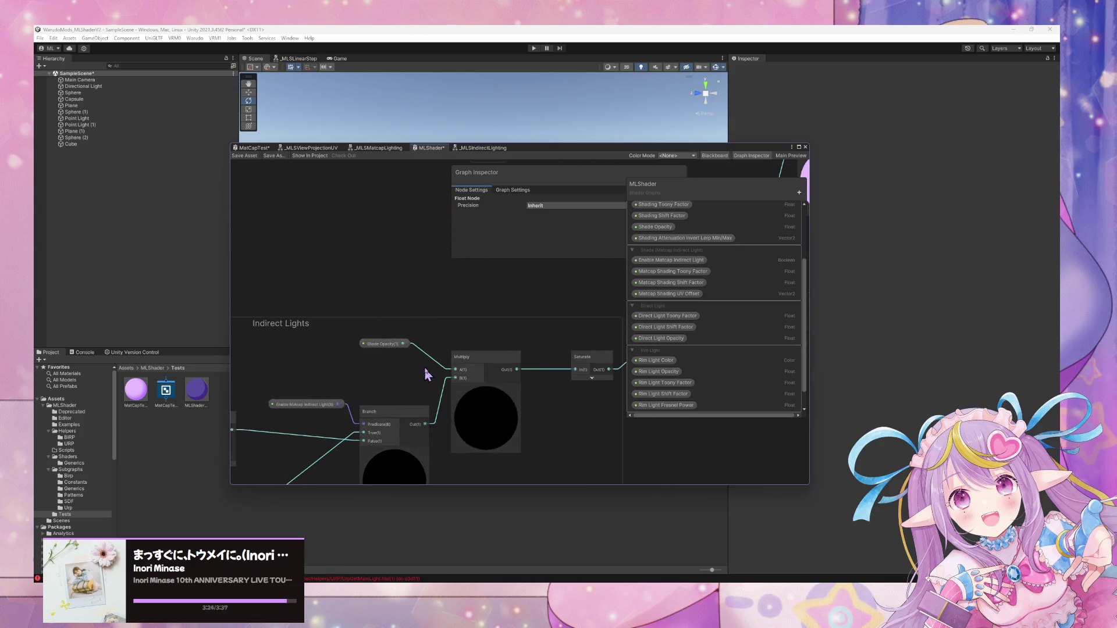
pyautogui.click(430, 377)
pyautogui.click(523, 311)
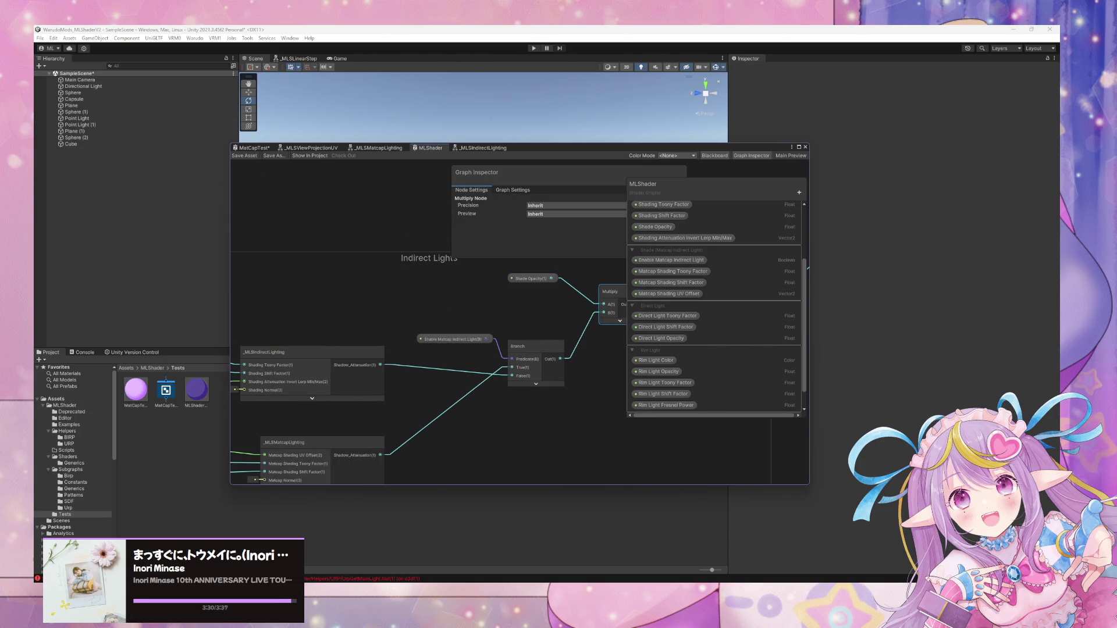
pyautogui.hotkey('alt', 'Tab')
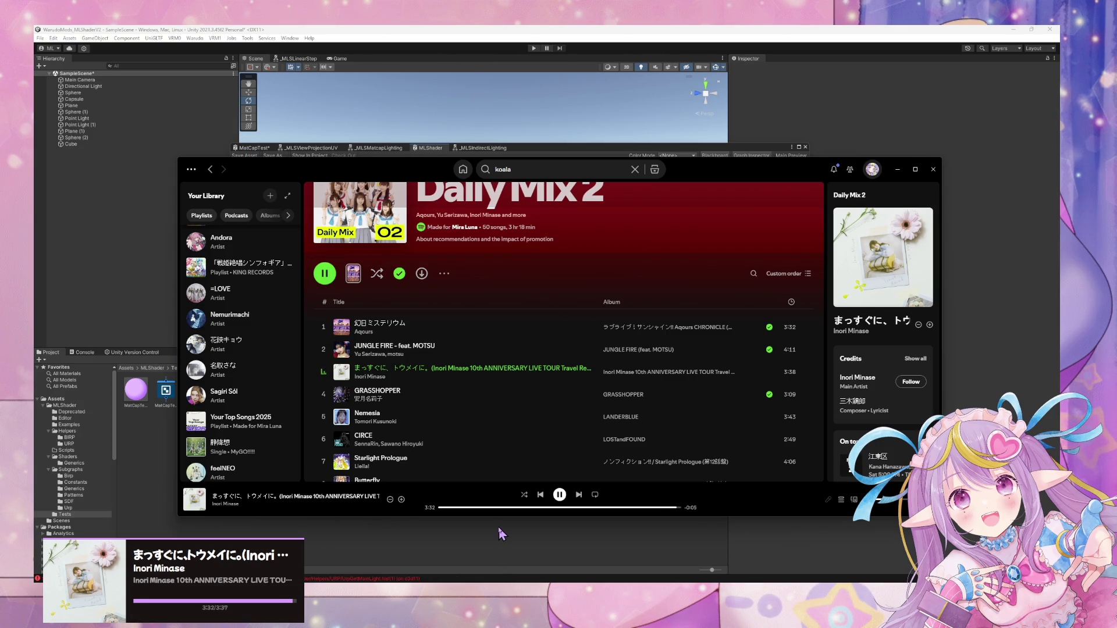
# Return to Unity and zoom out to overview the MLShader graph nodes.
pyautogui.click(498, 526)
pyautogui.scroll(-2, 410, 420)
pyautogui.moveTo(491, 422); pyautogui.dragTo(414, 428)
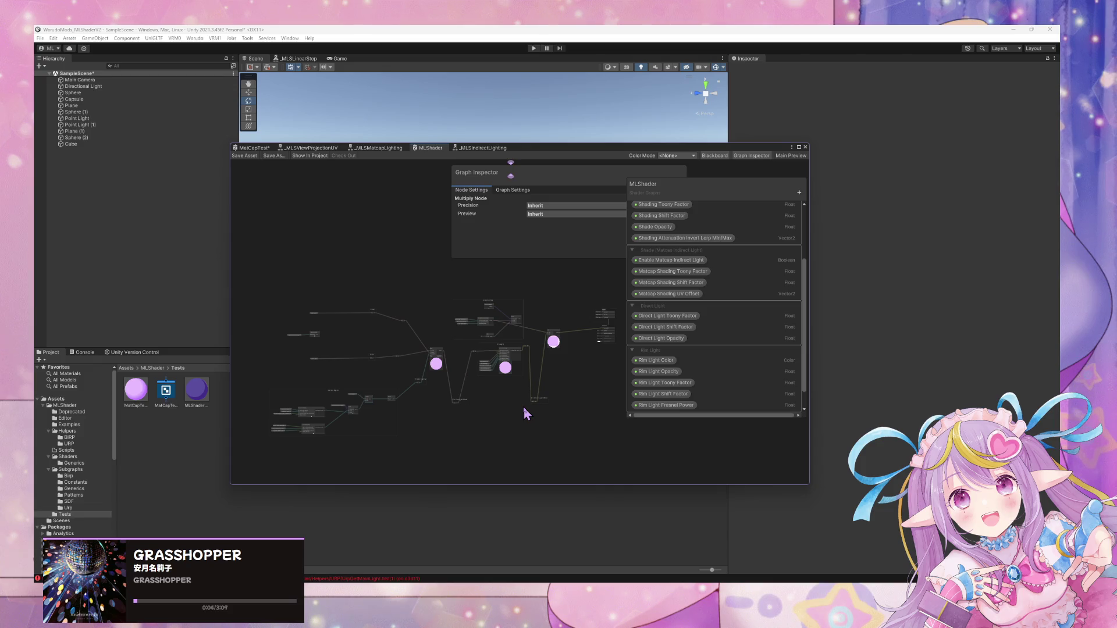
pyautogui.scroll(2, 522, 407)
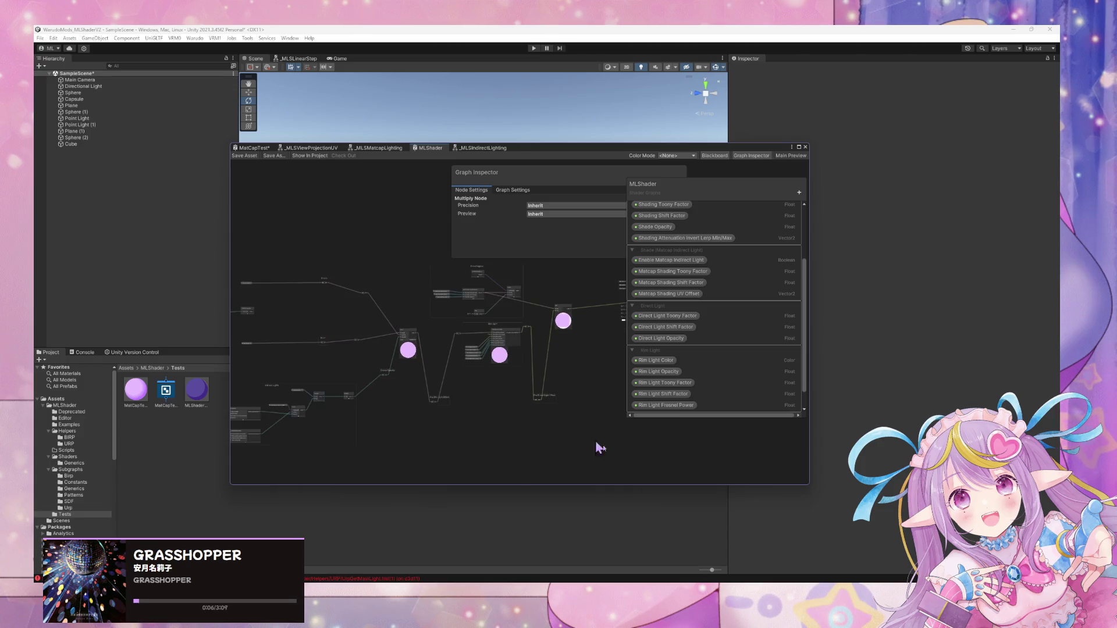
# Commit the five changed shader files in GitHub Desktop as 'Working Matcap Lighting'.
pyautogui.moveTo(843, 317)
pyautogui.mouseDown()
pyautogui.moveTo(581, 199)
pyautogui.moveTo(549, 149)
pyautogui.mouseUp()
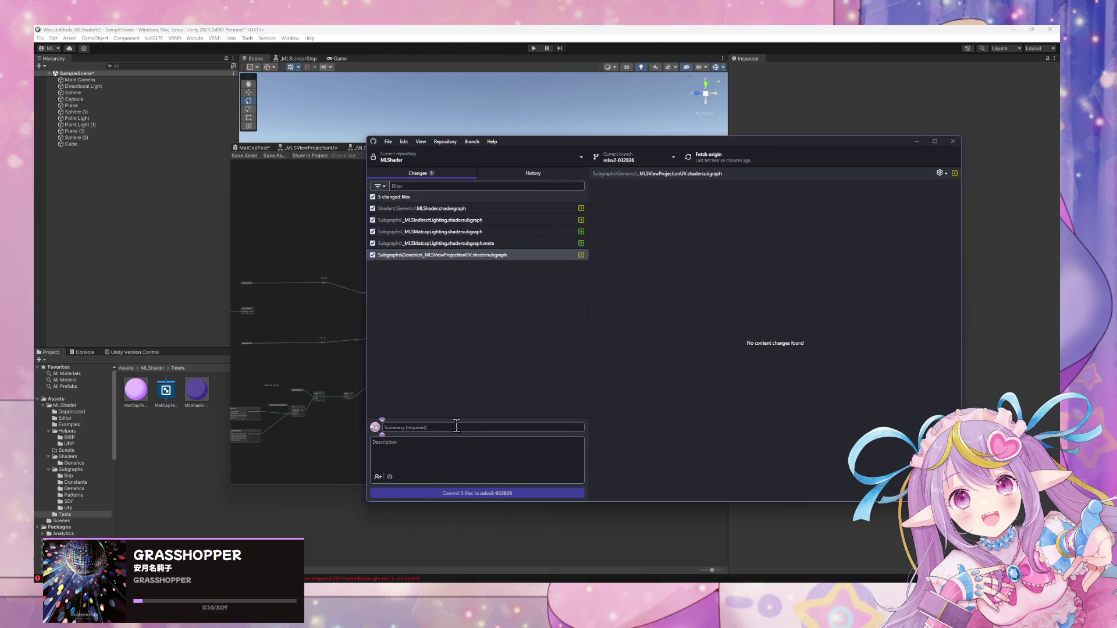
pyautogui.write('Working Matcap Lighting')
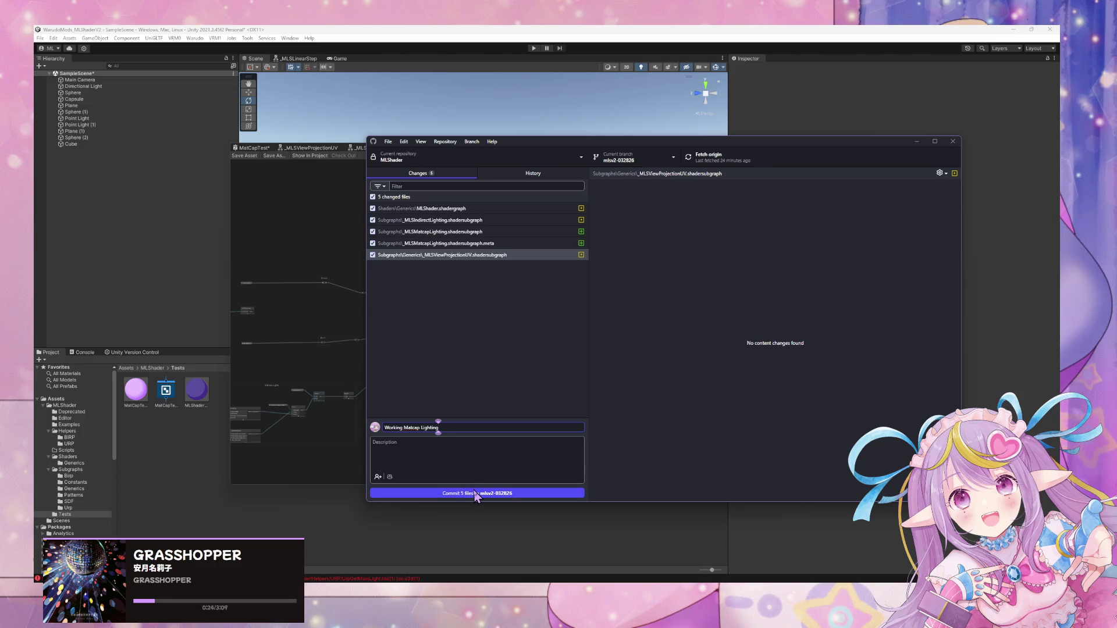
pyautogui.click(475, 494)
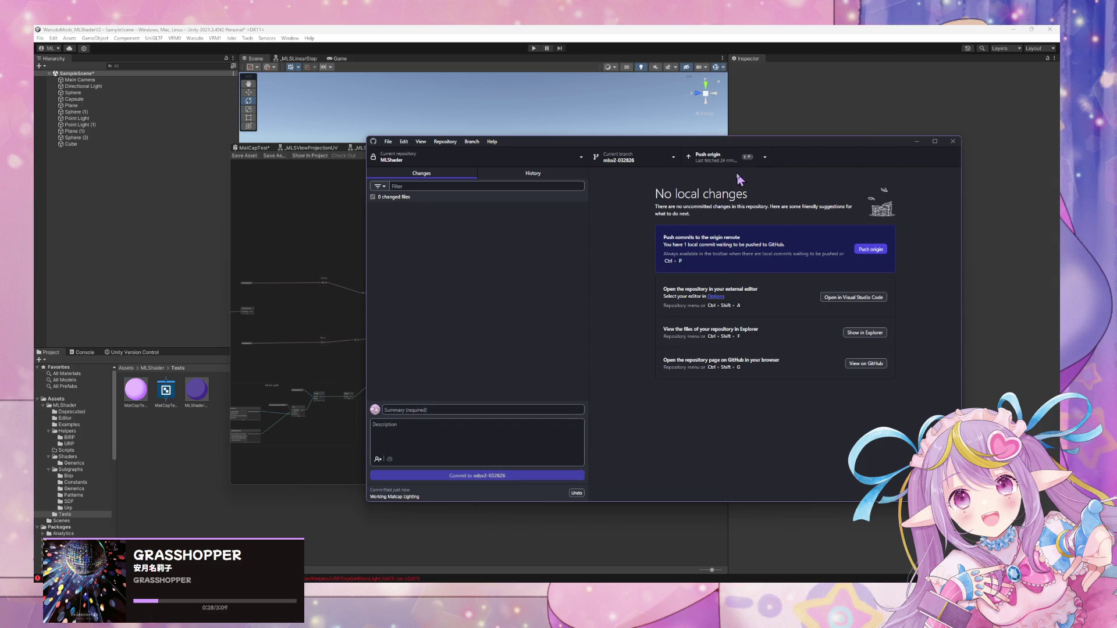
pyautogui.moveTo(530, 145); pyautogui.dragTo(728, 189)
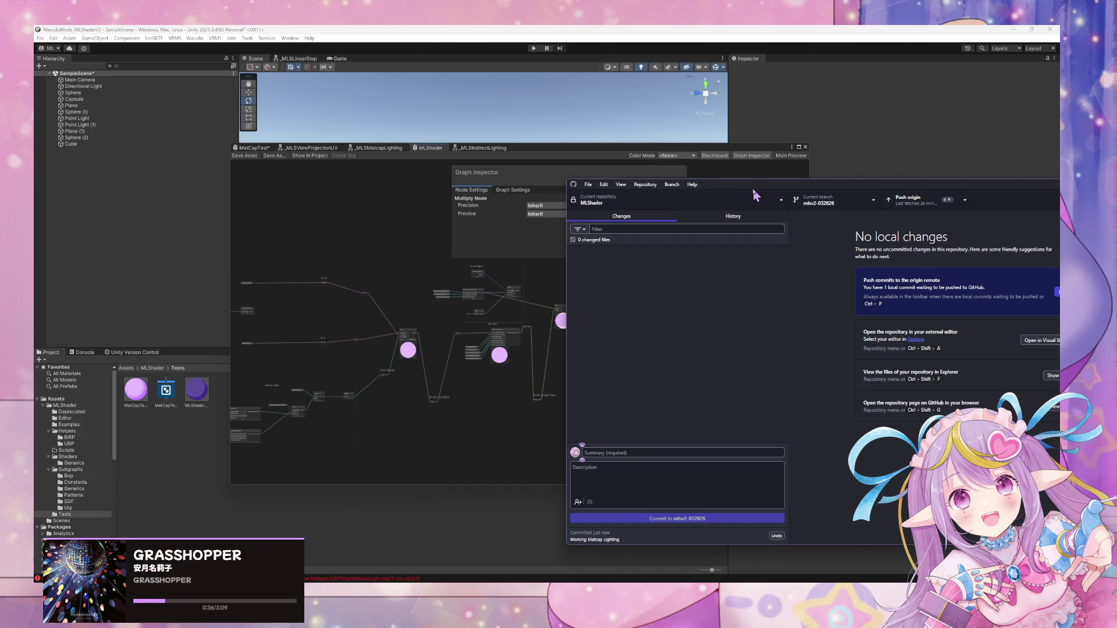
# Push the new commit to origin and switch to the other MLShader repository.
pyautogui.click(384, 284)
pyautogui.scroll(5, 521, 287)
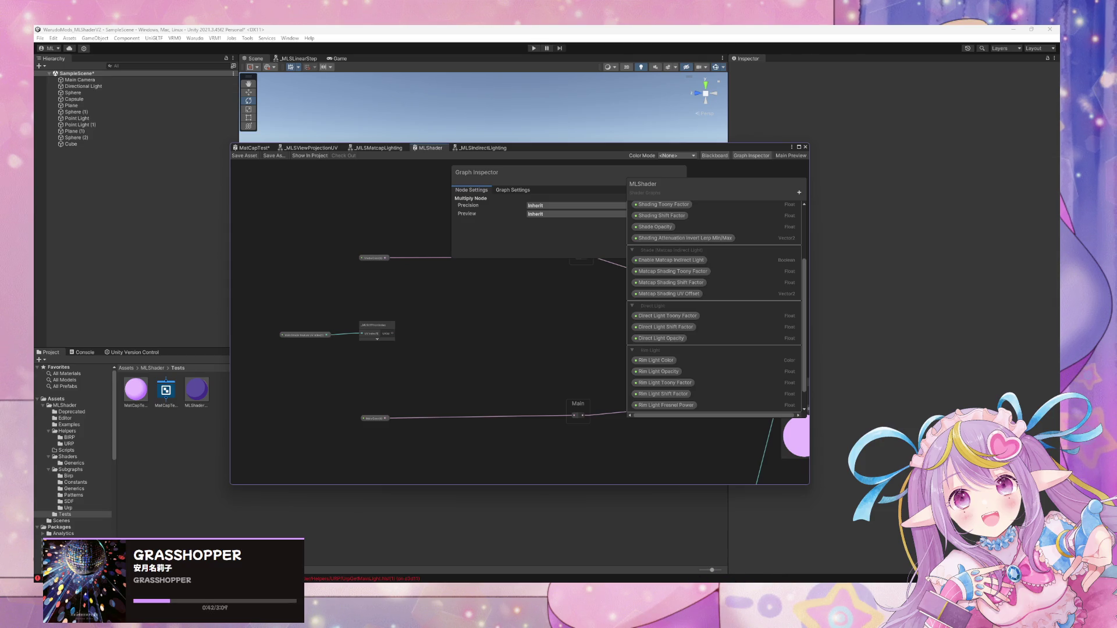
pyautogui.hotkey('alt', 'Tab')
pyautogui.click(911, 200)
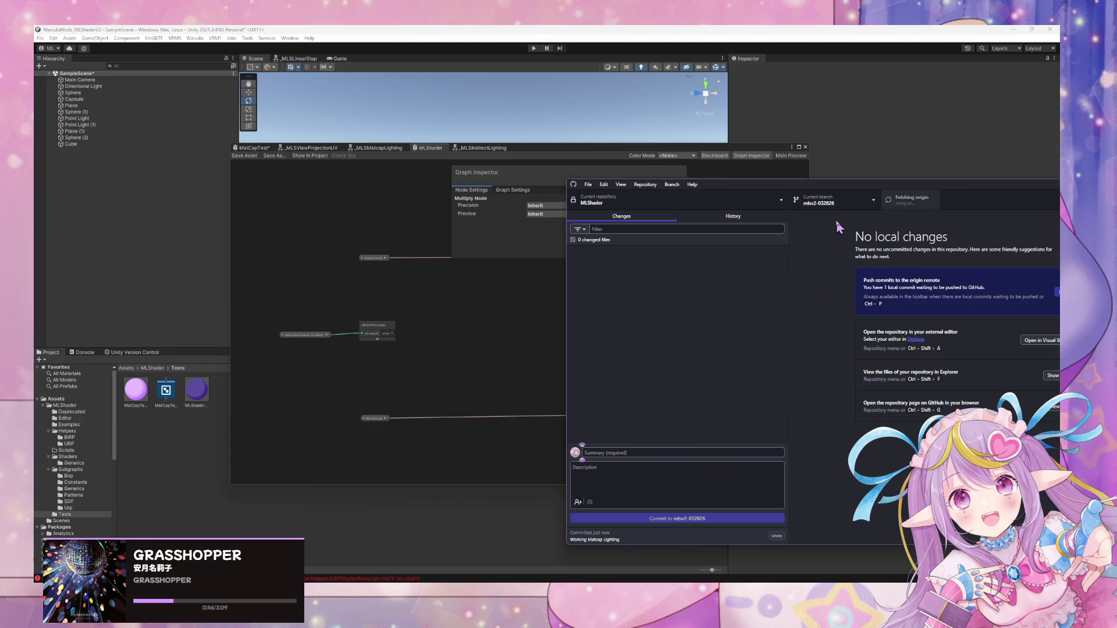
pyautogui.click(745, 201)
pyautogui.click(662, 457)
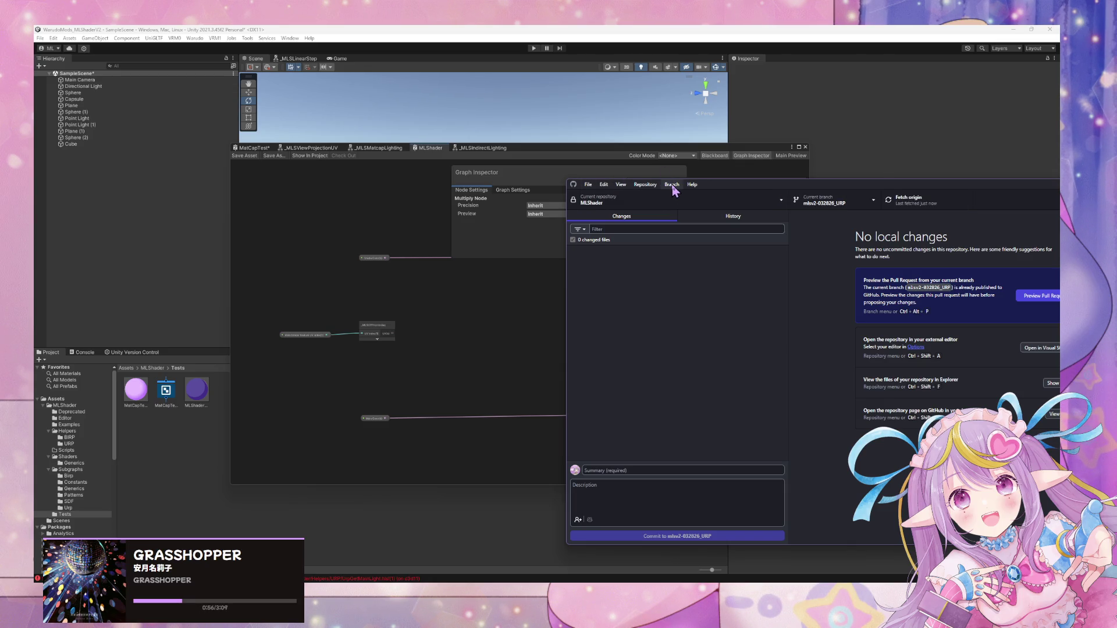
# Pick mlsv2-032826 in the branch squash-merge dialog and confirm merging it into mlsv2-032826_URP.
pyautogui.click(672, 185)
pyautogui.click(707, 302)
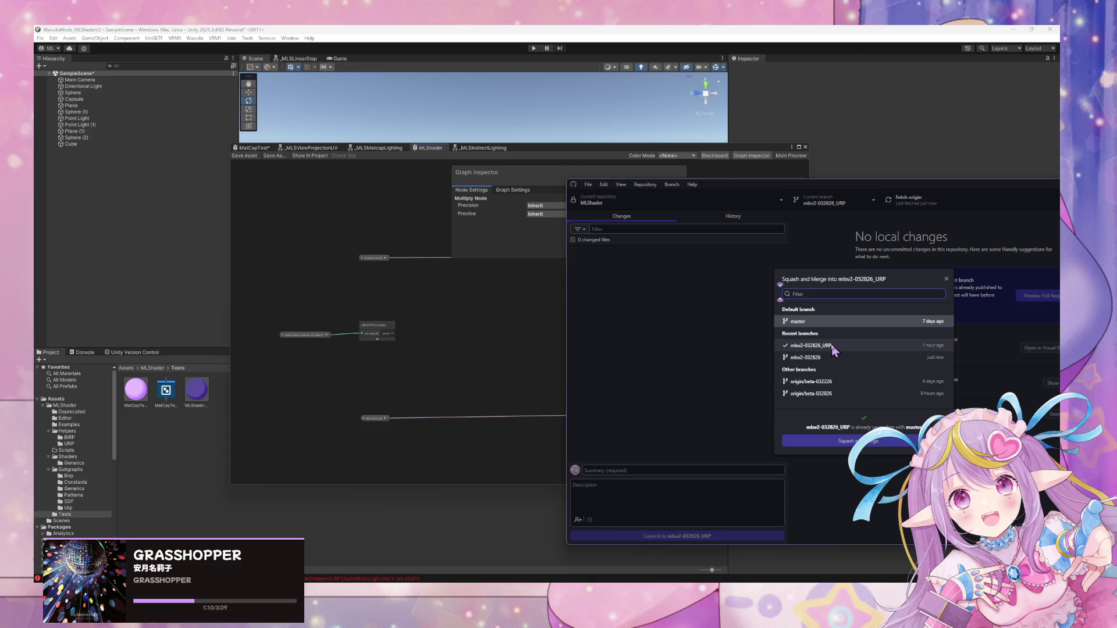
pyautogui.click(832, 359)
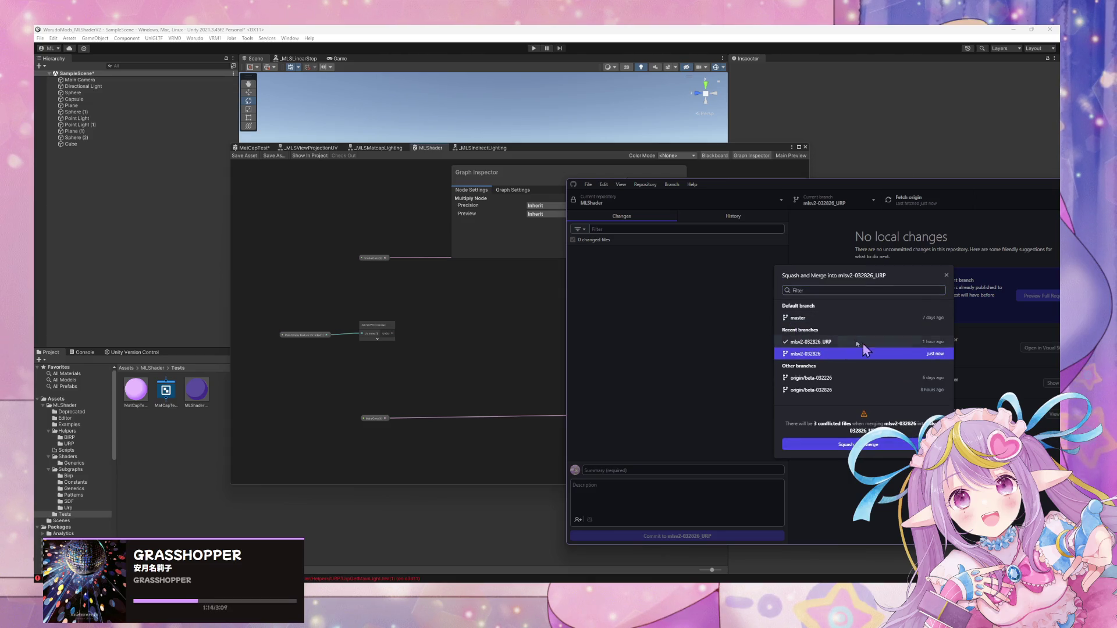
pyautogui.click(803, 345)
pyautogui.click(806, 367)
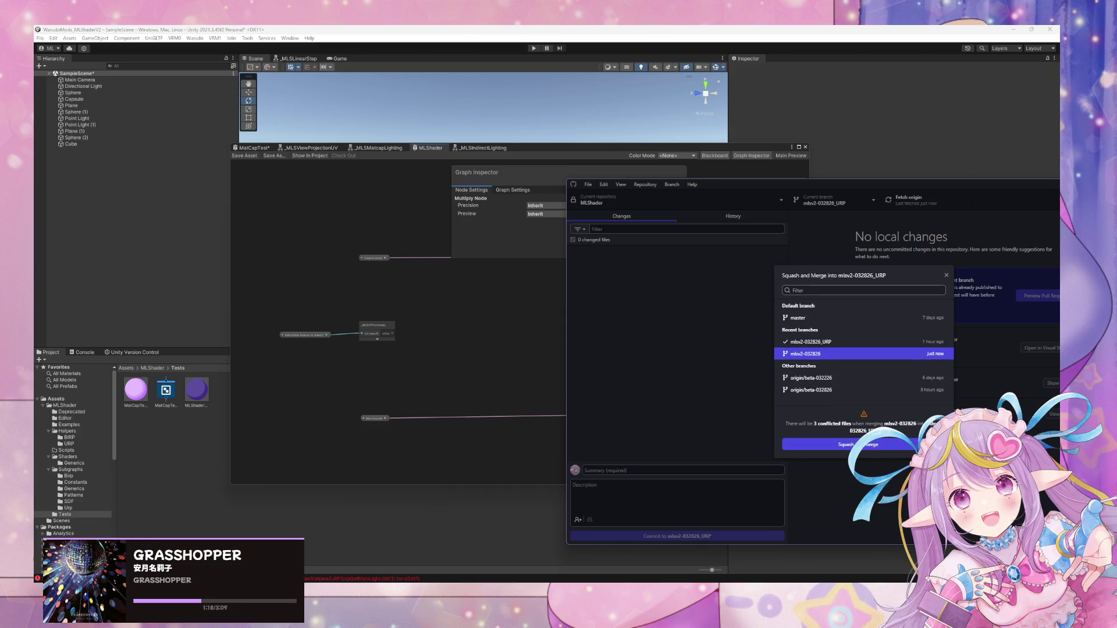
pyautogui.click(851, 445)
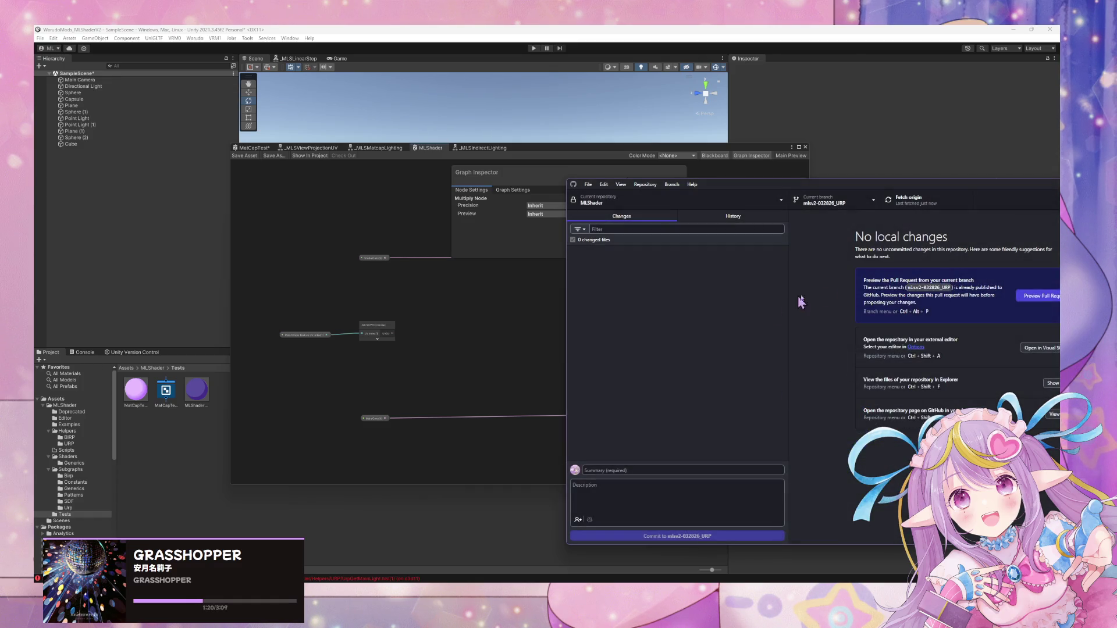
# Resolve all three conflicted files with the mlsv2-032826 versions, then return to the UrpShaderTest Unity project.
pyautogui.click(951, 339)
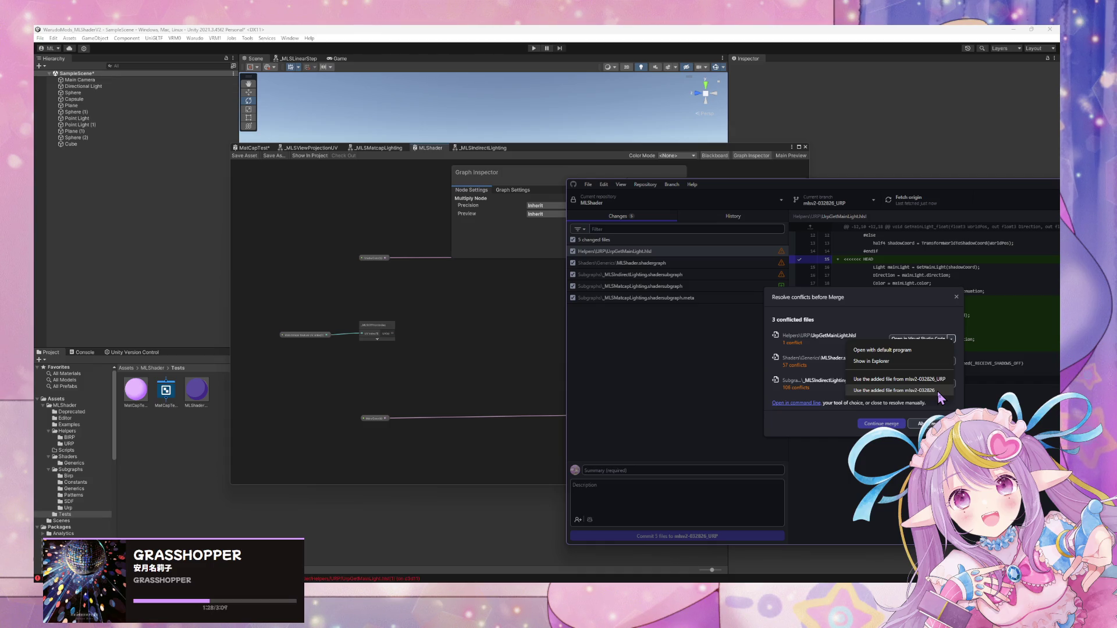
pyautogui.click(937, 391)
pyautogui.click(952, 370)
pyautogui.click(896, 422)
pyautogui.click(952, 392)
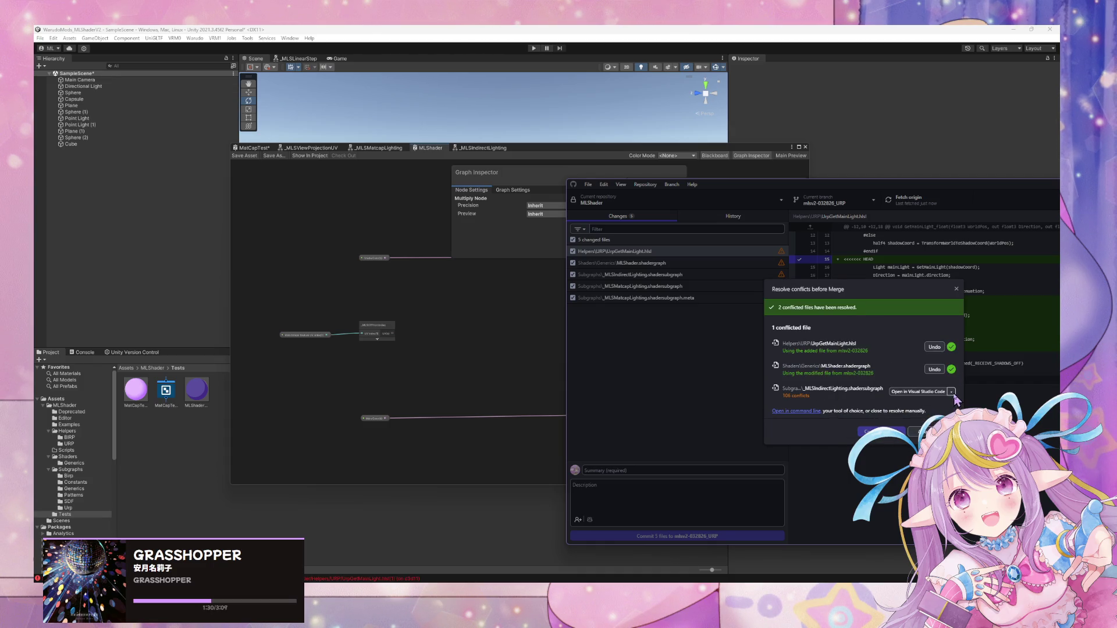
pyautogui.click(873, 433)
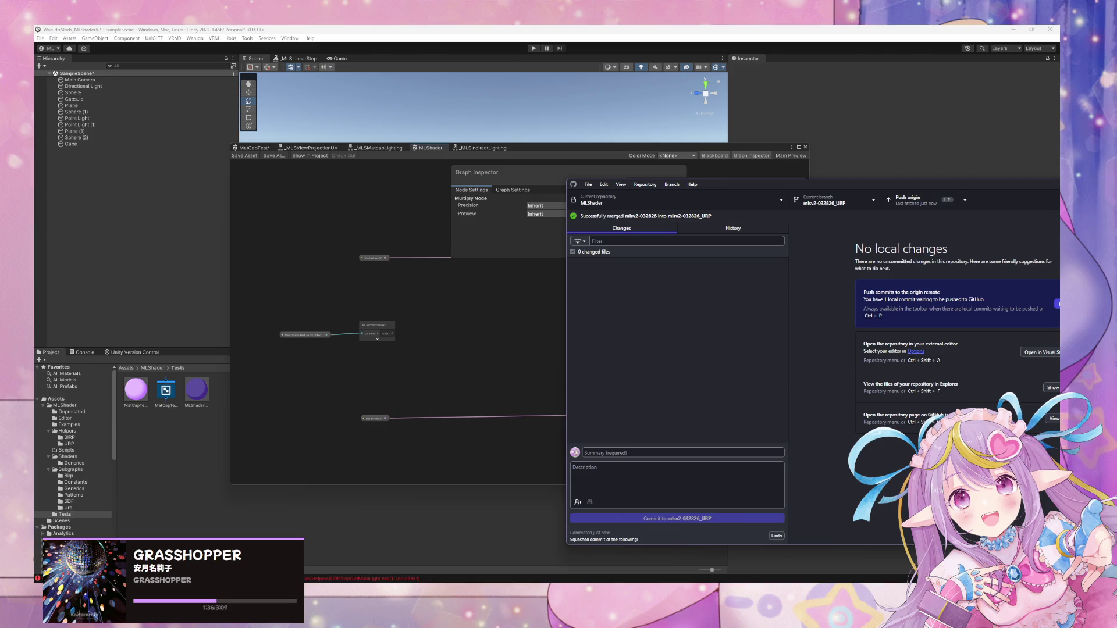
pyautogui.hotkey('alt', 'Tab')
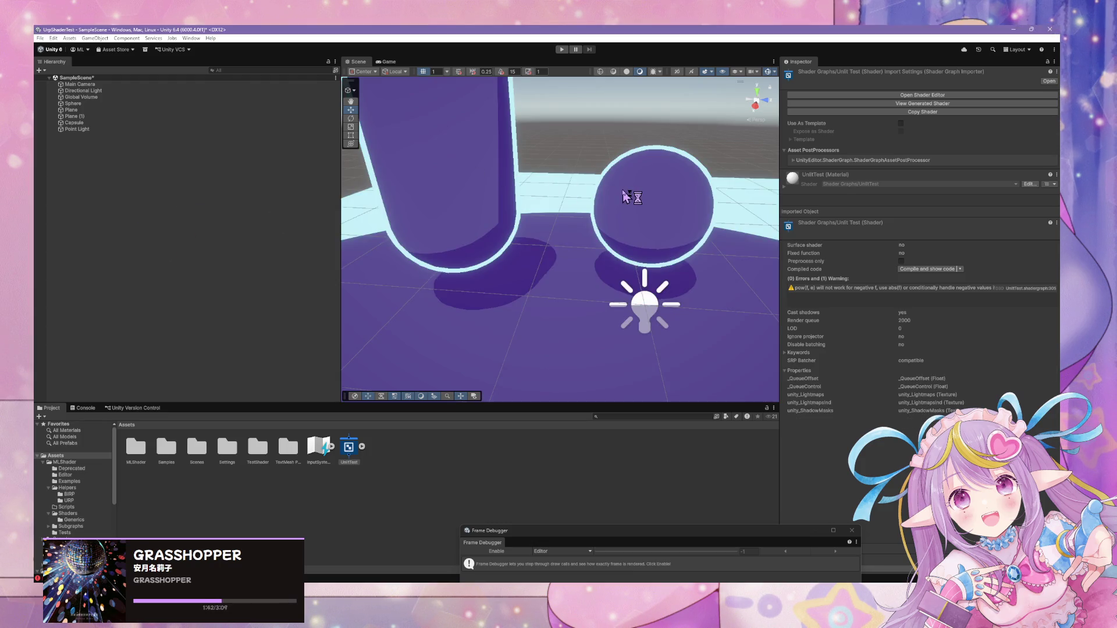
# Enable Matcap Indirect Light on the sphere's material.
pyautogui.click(634, 199)
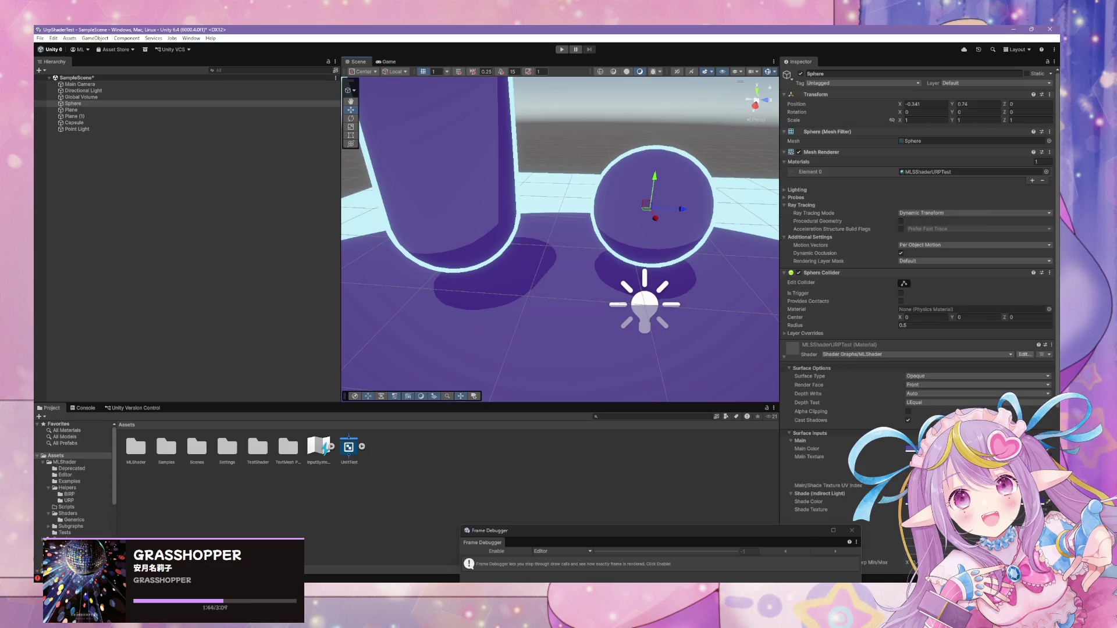
pyautogui.scroll(-5, 1007, 370)
pyautogui.click(908, 362)
pyautogui.moveTo(611, 268)
pyautogui.mouseDown()
pyautogui.moveTo(606, 317)
pyautogui.moveTo(669, 320)
pyautogui.mouseUp()
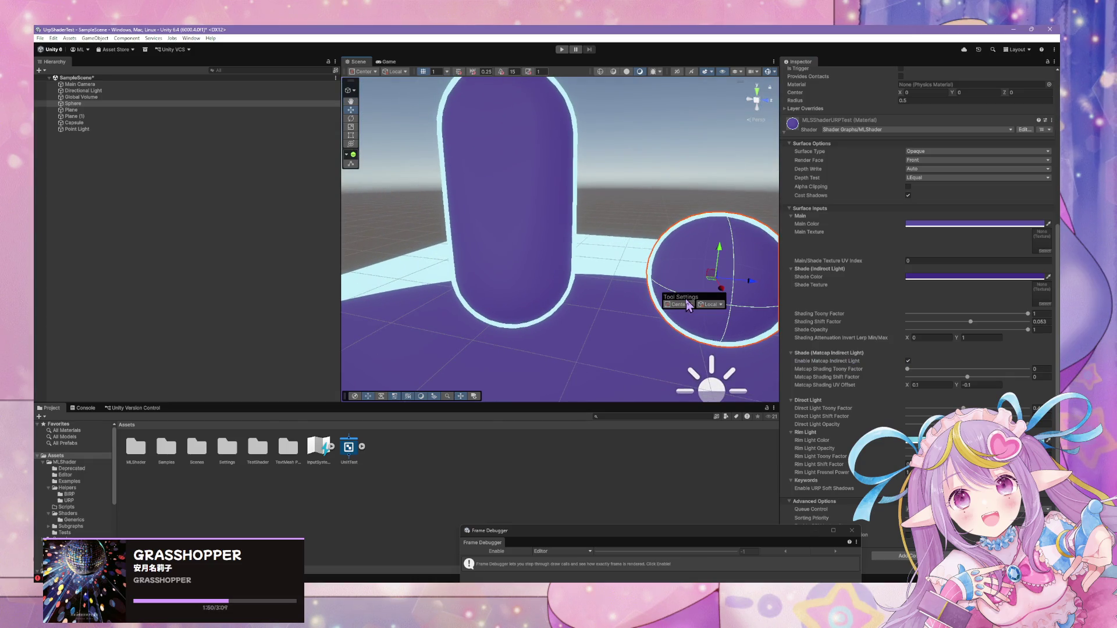
pyautogui.rightClick(631, 184)
pyautogui.click(657, 167)
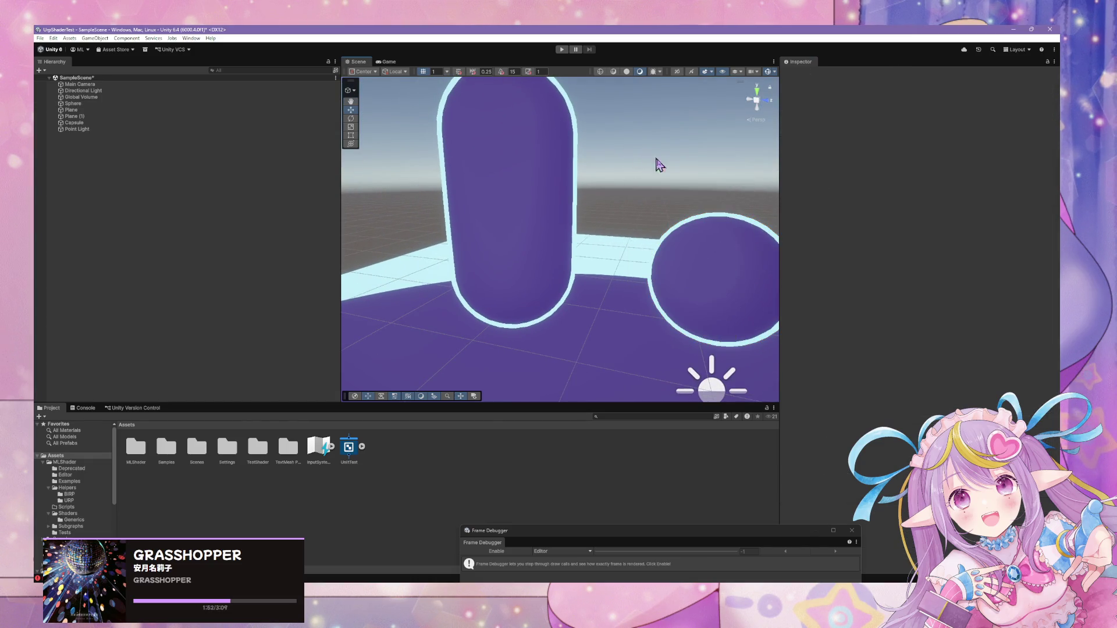
pyautogui.click(708, 257)
pyautogui.scroll(-5, 919, 291)
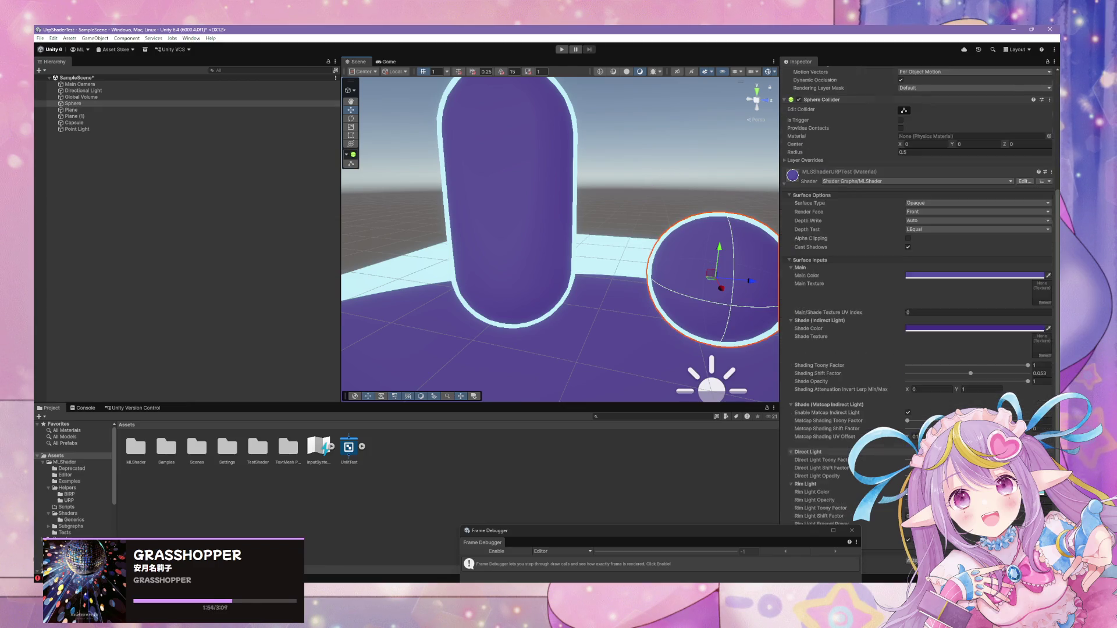
# Set Shading Shift Factor 0.804, Matcap Toony 0.884 and Matcap Shift 0.179 on the sphere's material.
pyautogui.moveTo(970, 322); pyautogui.dragTo(947, 326)
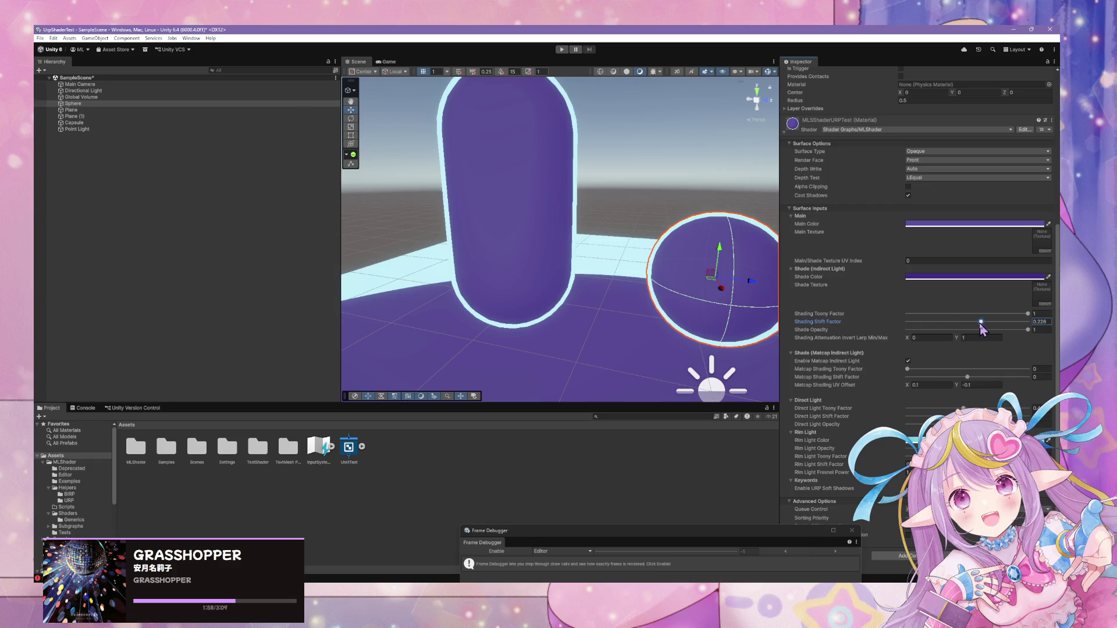
pyautogui.moveTo(980, 326); pyautogui.dragTo(1016, 329)
pyautogui.moveTo(908, 369)
pyautogui.mouseDown()
pyautogui.moveTo(1003, 373)
pyautogui.moveTo(969, 378)
pyautogui.moveTo(994, 379)
pyautogui.moveTo(978, 377)
pyautogui.mouseUp()
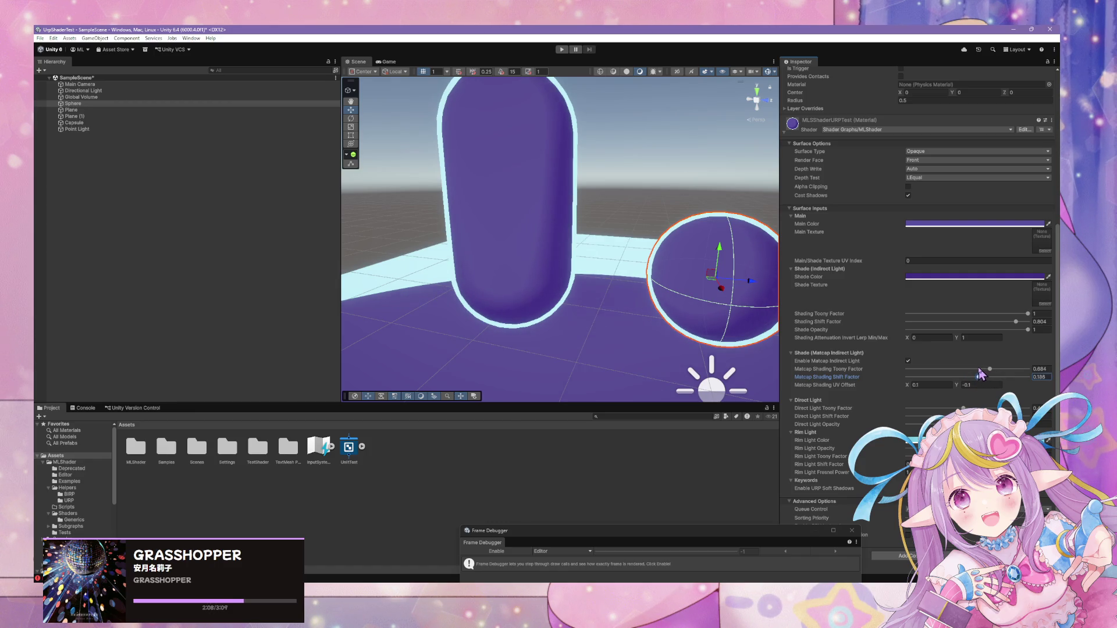
pyautogui.moveTo(594, 281)
pyautogui.mouseDown()
pyautogui.moveTo(594, 311)
pyautogui.moveTo(426, 225)
pyautogui.moveTo(483, 304)
pyautogui.moveTo(459, 250)
pyautogui.moveTo(563, 298)
pyautogui.moveTo(706, 291)
pyautogui.moveTo(651, 289)
pyautogui.moveTo(644, 312)
pyautogui.moveTo(621, 312)
pyautogui.moveTo(579, 267)
pyautogui.moveTo(344, 264)
pyautogui.moveTo(664, 267)
pyautogui.moveTo(654, 264)
pyautogui.moveTo(669, 277)
pyautogui.mouseUp()
pyautogui.click(651, 289)
pyautogui.scroll(-5, 669, 277)
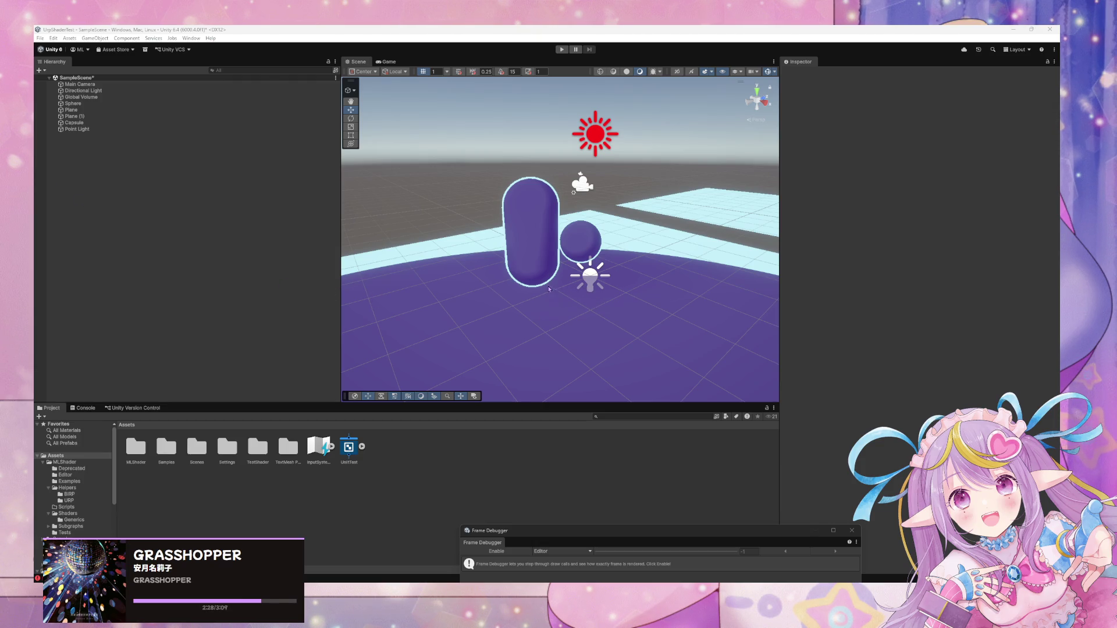
# Turn down the plane material's Rim Light Opacity to remove the outline, checking from a top-down view.
pyautogui.click(669, 301)
pyautogui.scroll(-5, 920, 291)
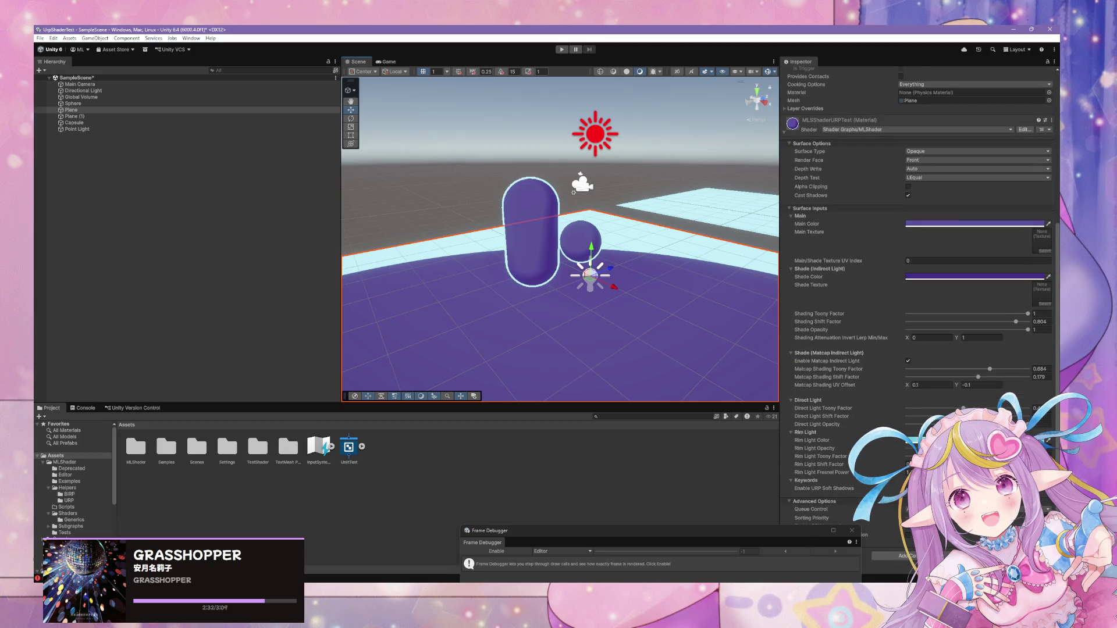
pyautogui.click(821, 457)
pyautogui.click(815, 448)
pyautogui.moveTo(706, 366)
pyautogui.mouseDown()
pyautogui.moveTo(586, 289)
pyautogui.moveTo(462, 301)
pyautogui.moveTo(616, 192)
pyautogui.mouseUp()
pyautogui.click(615, 192)
pyautogui.moveTo(640, 229)
pyautogui.mouseDown()
pyautogui.moveTo(650, 329)
pyautogui.moveTo(692, 366)
pyautogui.moveTo(639, 351)
pyautogui.moveTo(668, 324)
pyautogui.moveTo(671, 262)
pyautogui.moveTo(683, 381)
pyautogui.mouseUp()
pyautogui.scroll(-5, 650, 329)
pyautogui.scroll(5, 668, 324)
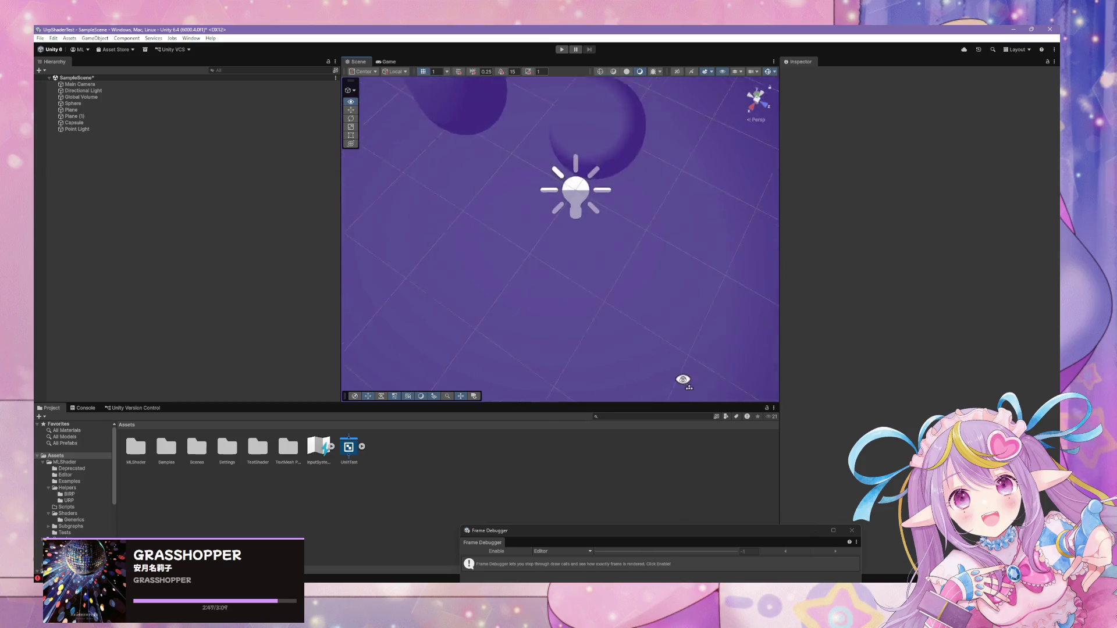
pyautogui.scroll(-5, 746, 145)
pyautogui.moveTo(766, 130)
pyautogui.mouseDown()
pyautogui.moveTo(673, 291)
pyautogui.moveTo(662, 412)
pyautogui.moveTo(615, 256)
pyautogui.moveTo(623, 295)
pyautogui.mouseUp()
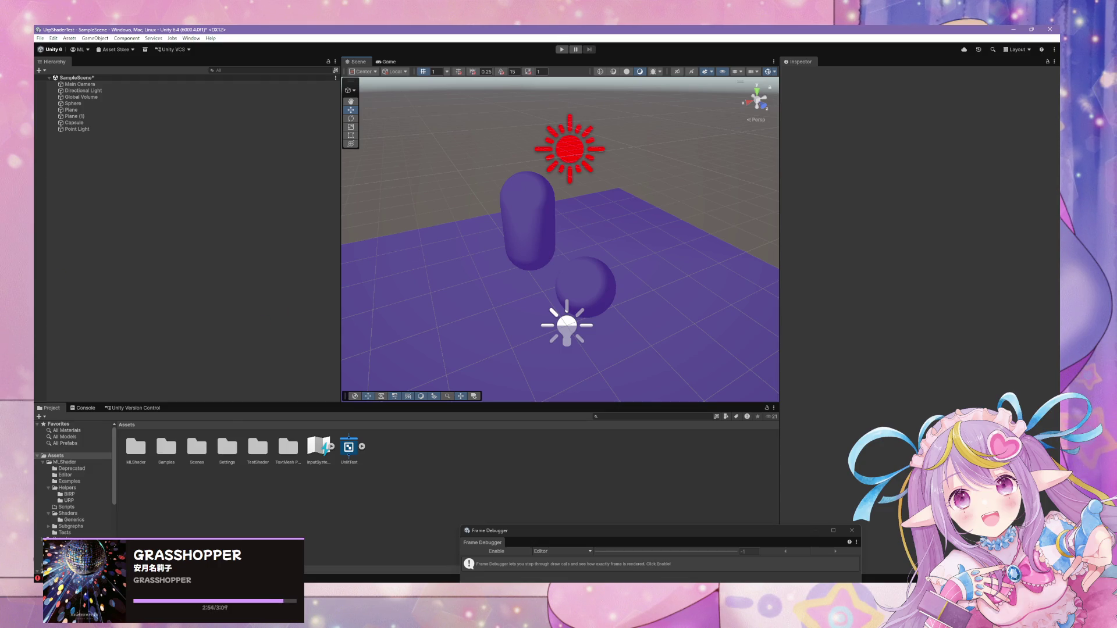
# Close the UVSphereMap graph discarding its changes, and open the Custom Lighting Cel Shader subgraph.
pyautogui.hotkey('alt', 'Tab')
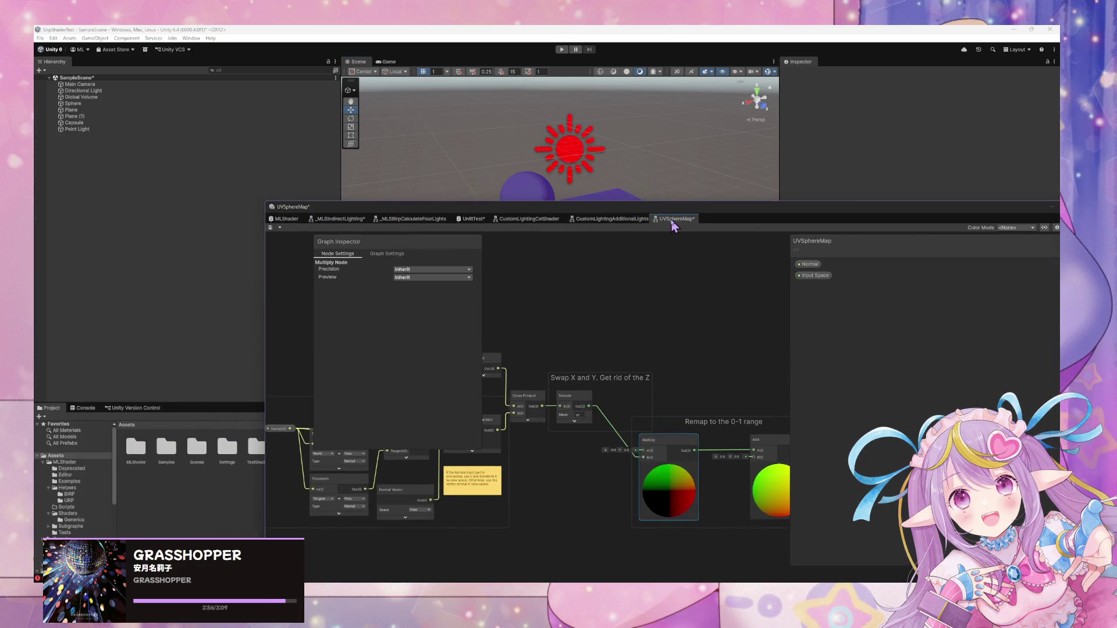
pyautogui.rightClick(675, 220)
pyautogui.click(714, 242)
pyautogui.click(575, 327)
pyautogui.click(552, 339)
pyautogui.doubleClick(551, 339)
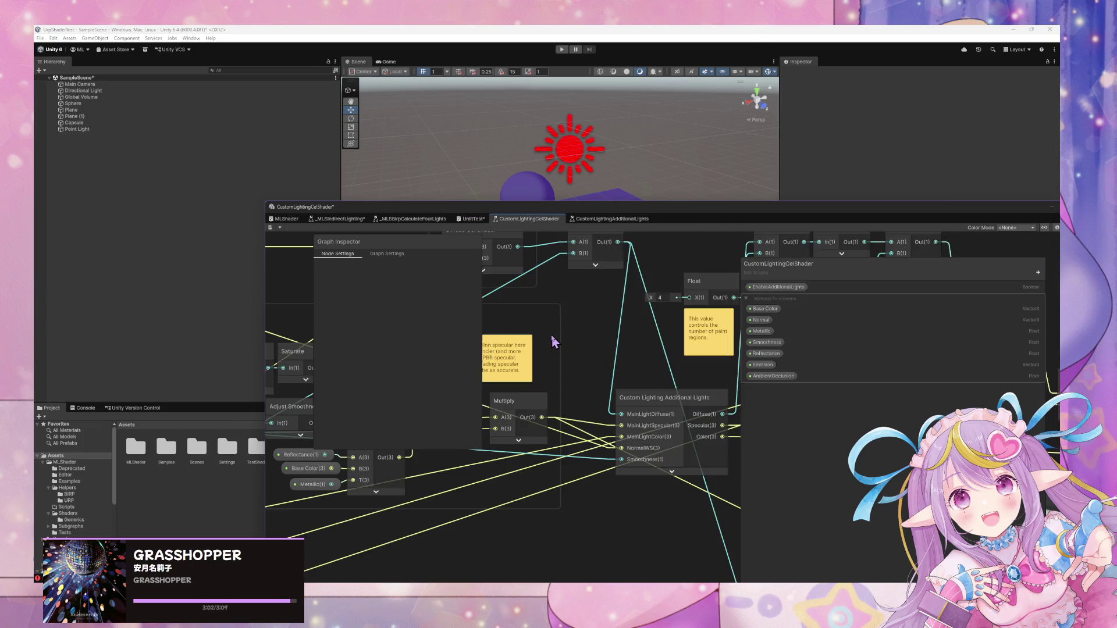
# Reload the MLShader graph from disk, then close its tab discarding unsaved changes.
pyautogui.scroll(5, 580, 313)
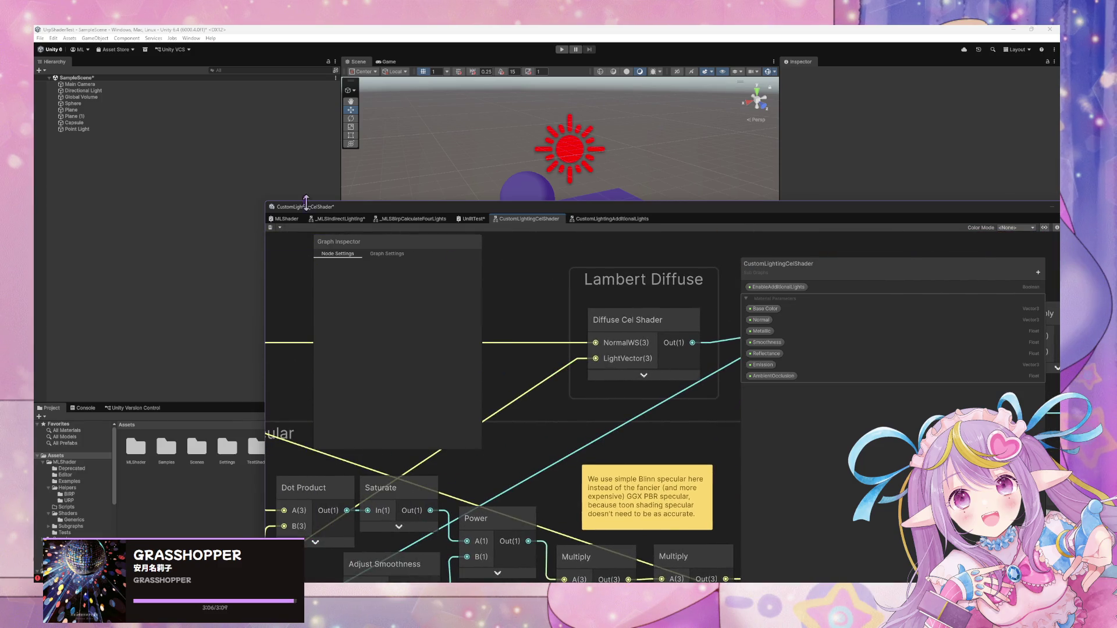
pyautogui.click(286, 219)
pyautogui.click(577, 320)
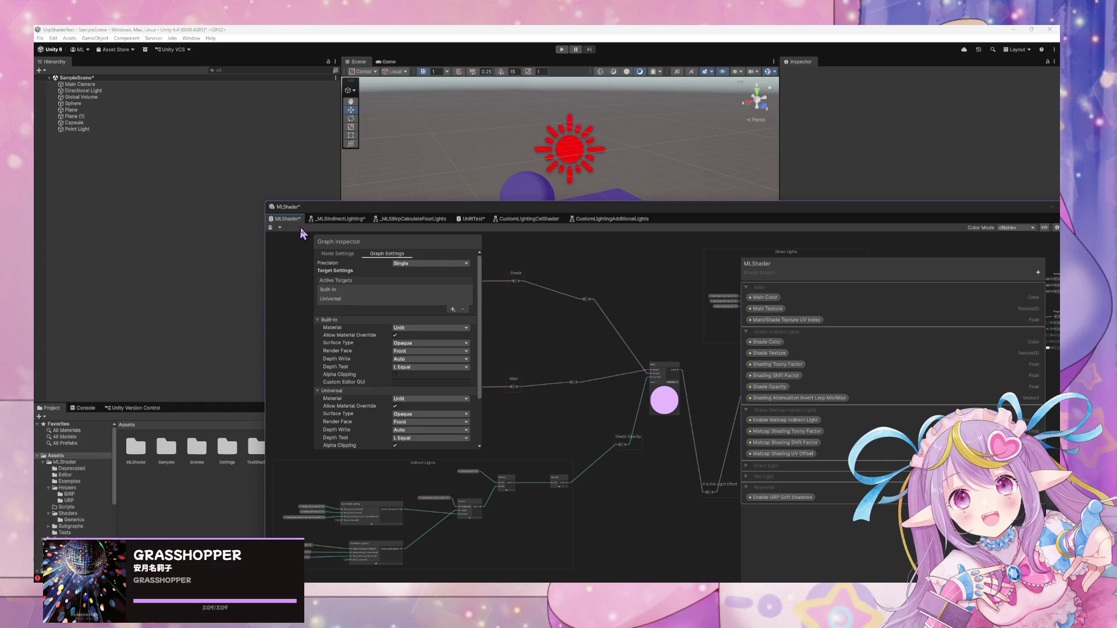
pyautogui.rightClick(293, 223)
pyautogui.click(320, 239)
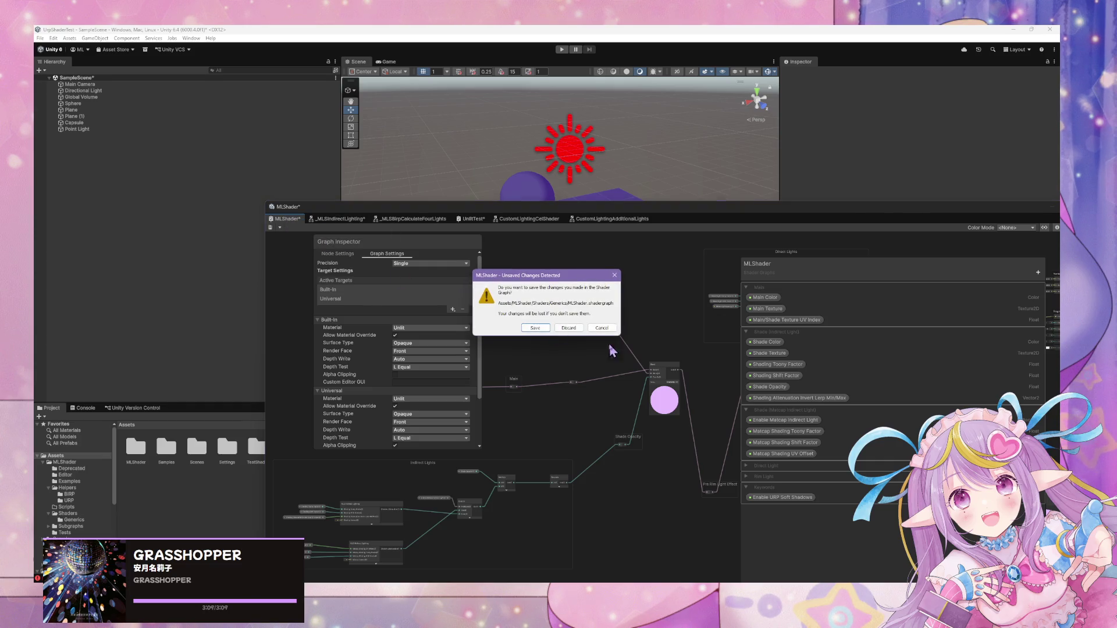
pyautogui.click(581, 329)
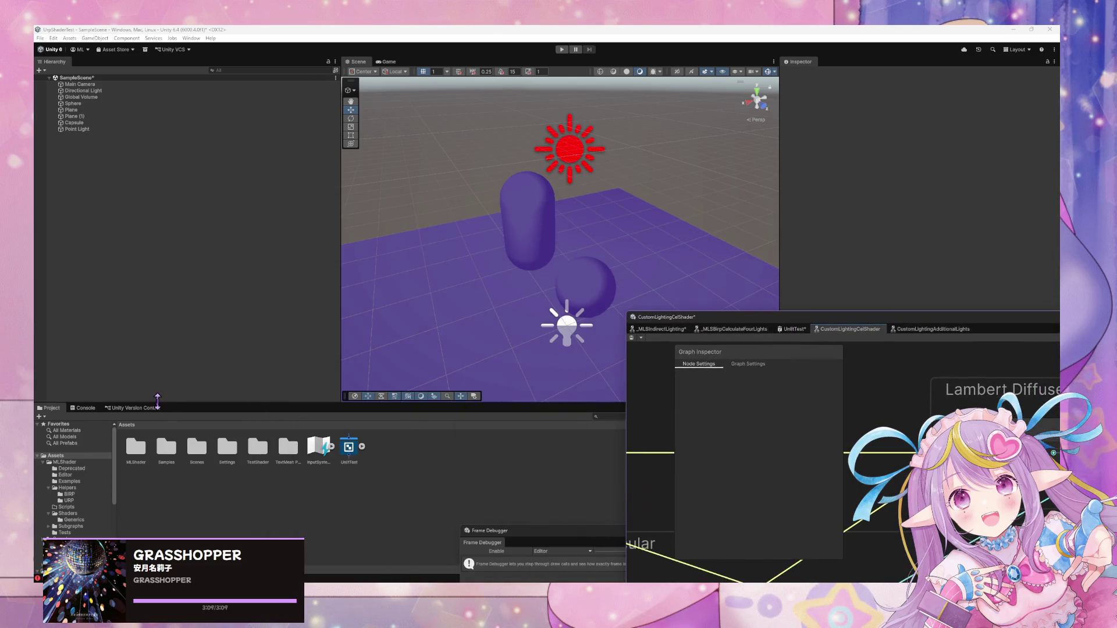
# Browse to Assets/MLShader/Shaders/Generics and open the MLShader shader asset.
pyautogui.scroll(-2, 93, 485)
pyautogui.click(74, 496)
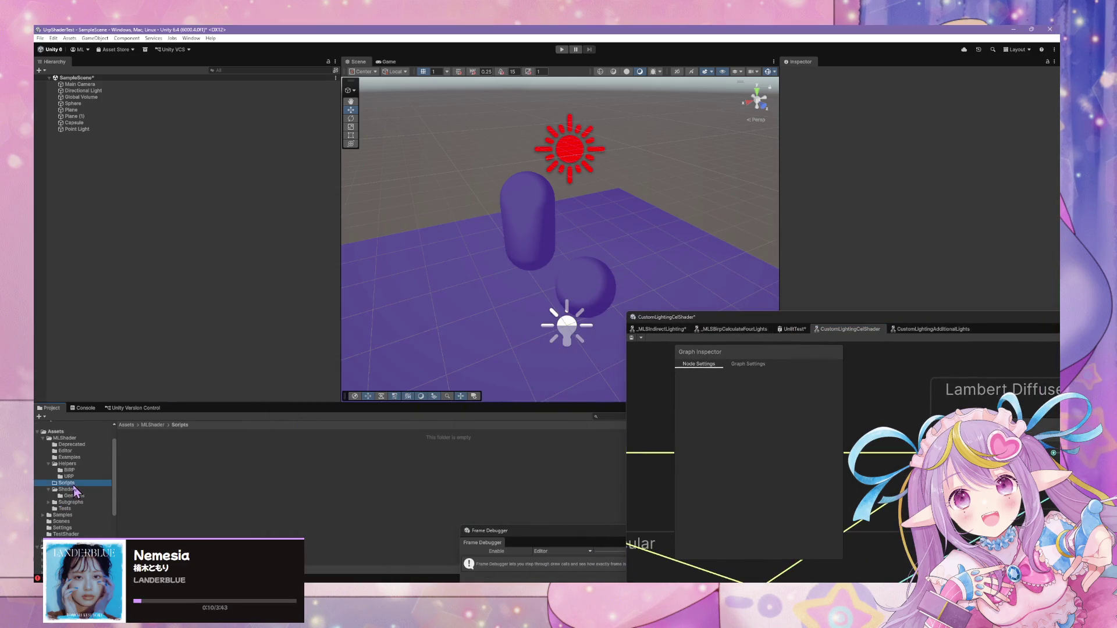
pyautogui.click(74, 502)
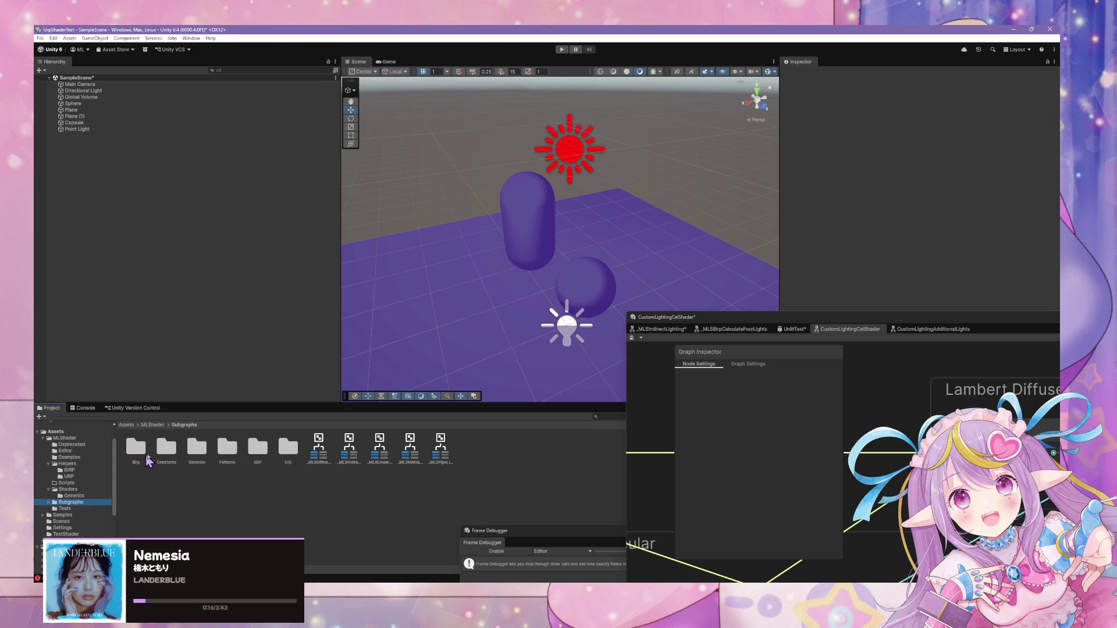
pyautogui.click(89, 464)
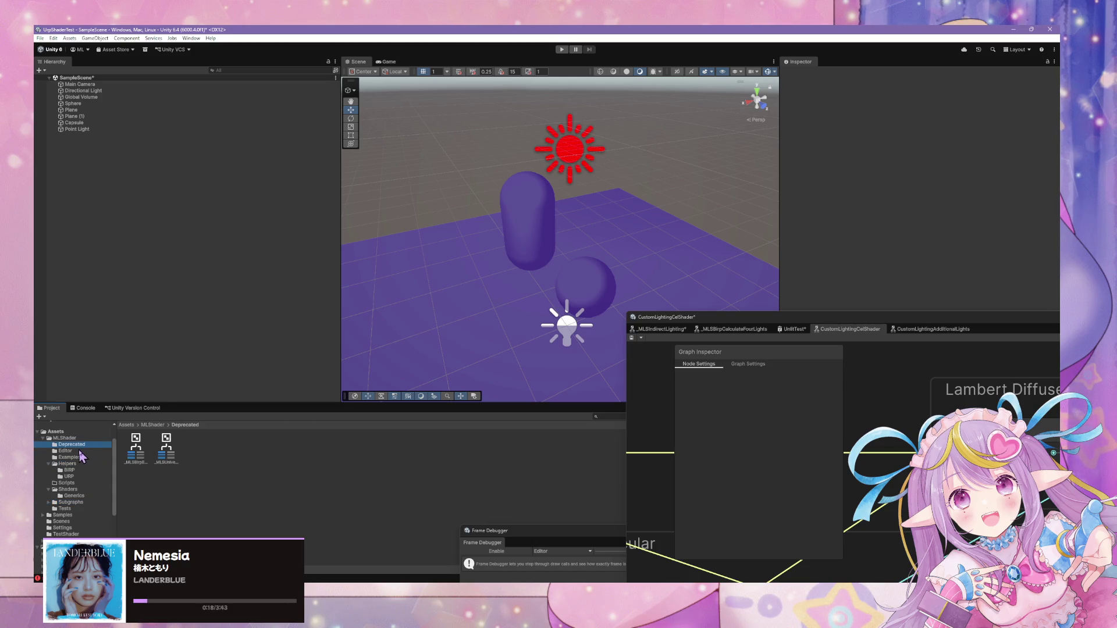
pyautogui.click(88, 438)
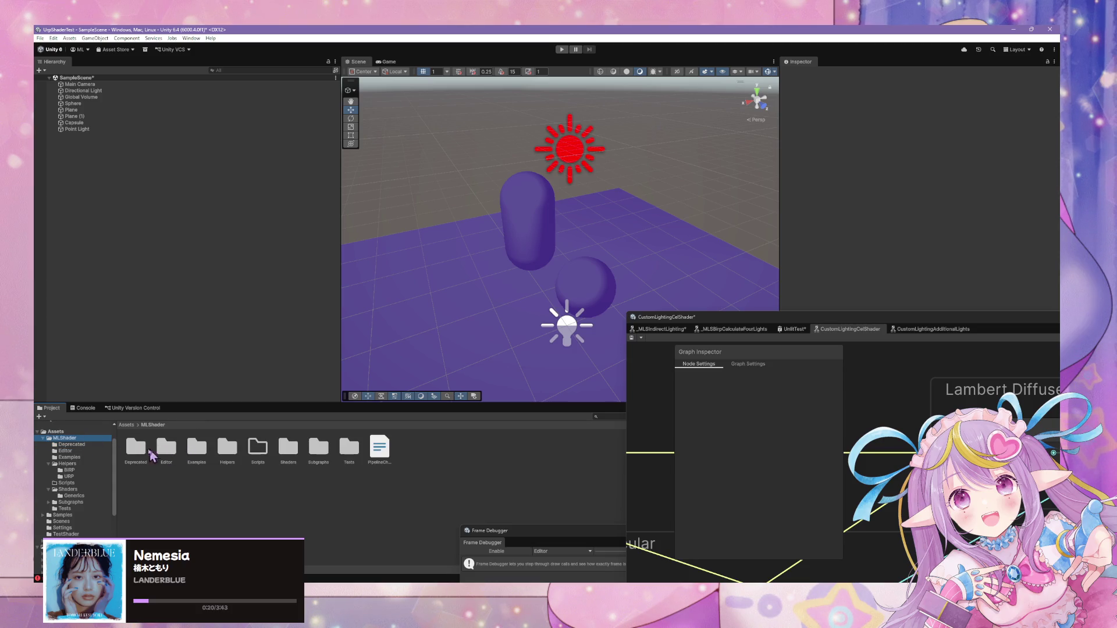
pyautogui.doubleClick(289, 450)
pyautogui.doubleClick(136, 448)
pyautogui.click(136, 447)
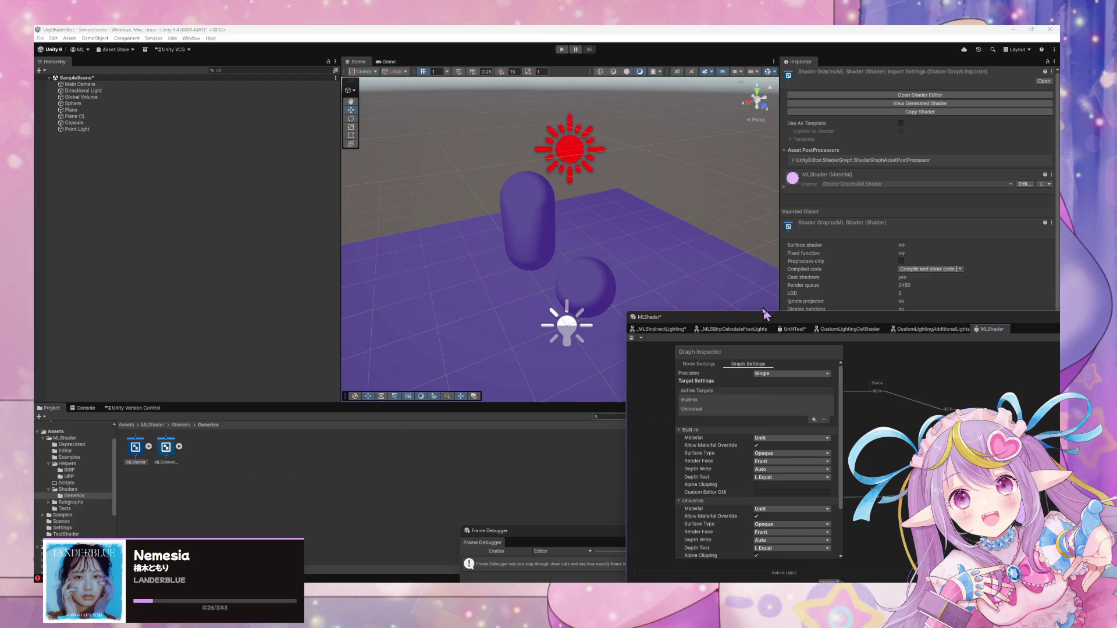
pyautogui.moveTo(317, 245); pyautogui.dragTo(294, 245)
pyautogui.scroll(5, 495, 355)
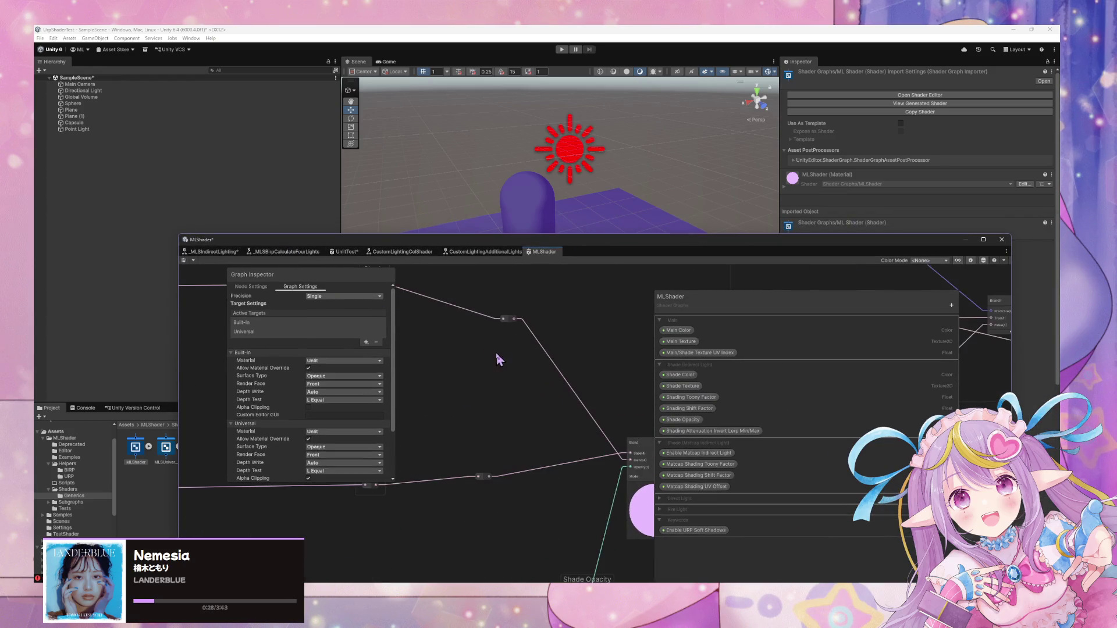
pyautogui.moveTo(567, 370); pyautogui.dragTo(528, 379)
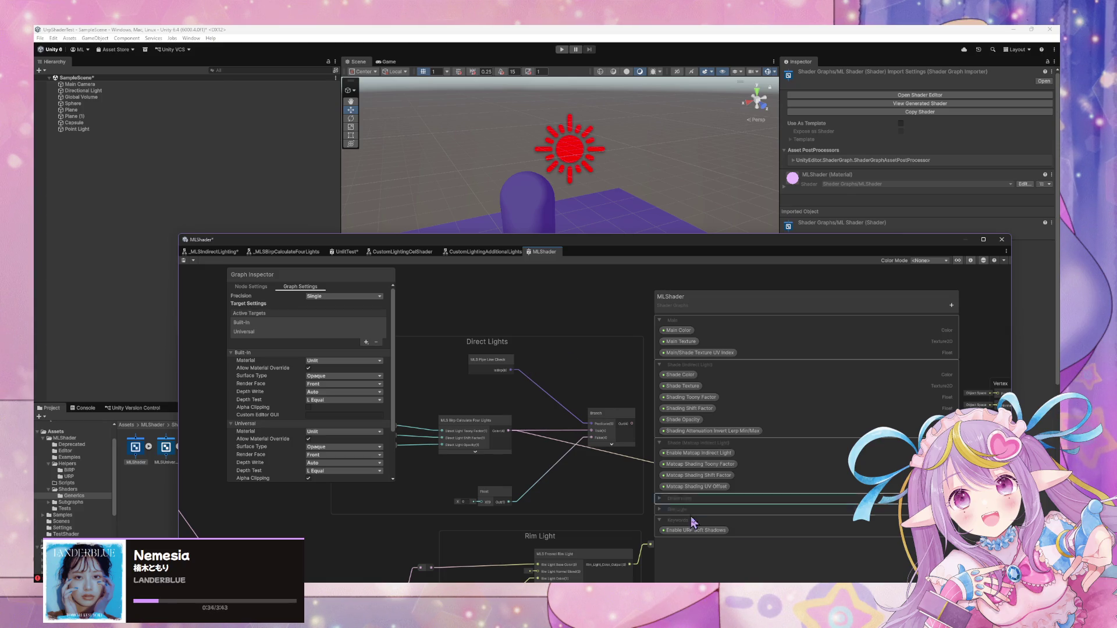
pyautogui.click(661, 499)
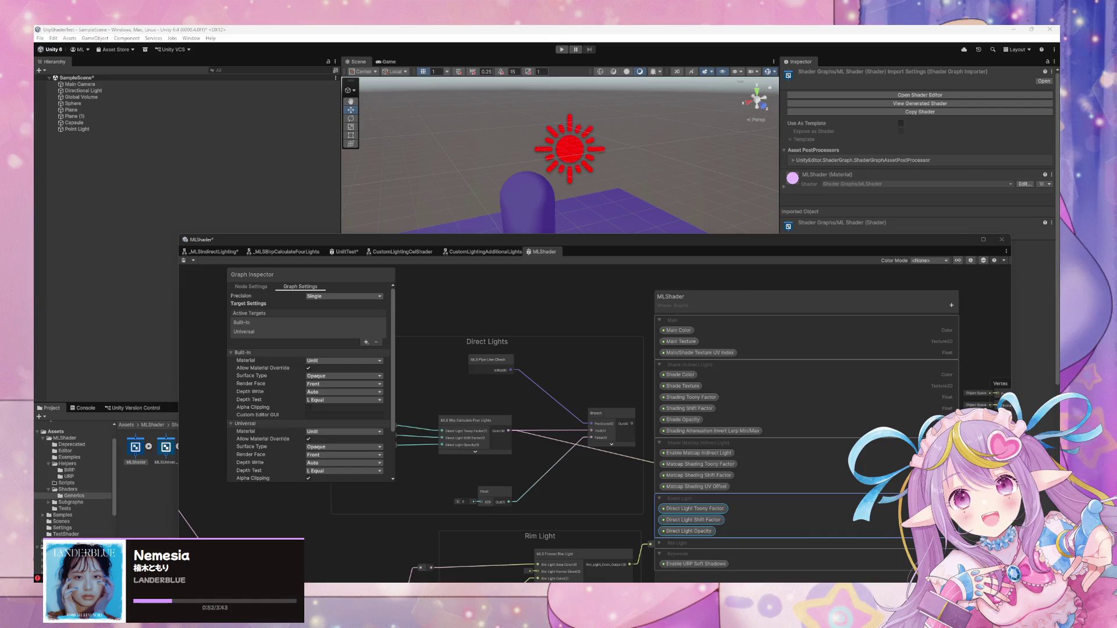
pyautogui.press('super+d')
pyautogui.press('super+d')
pyautogui.scroll(2, 560, 342)
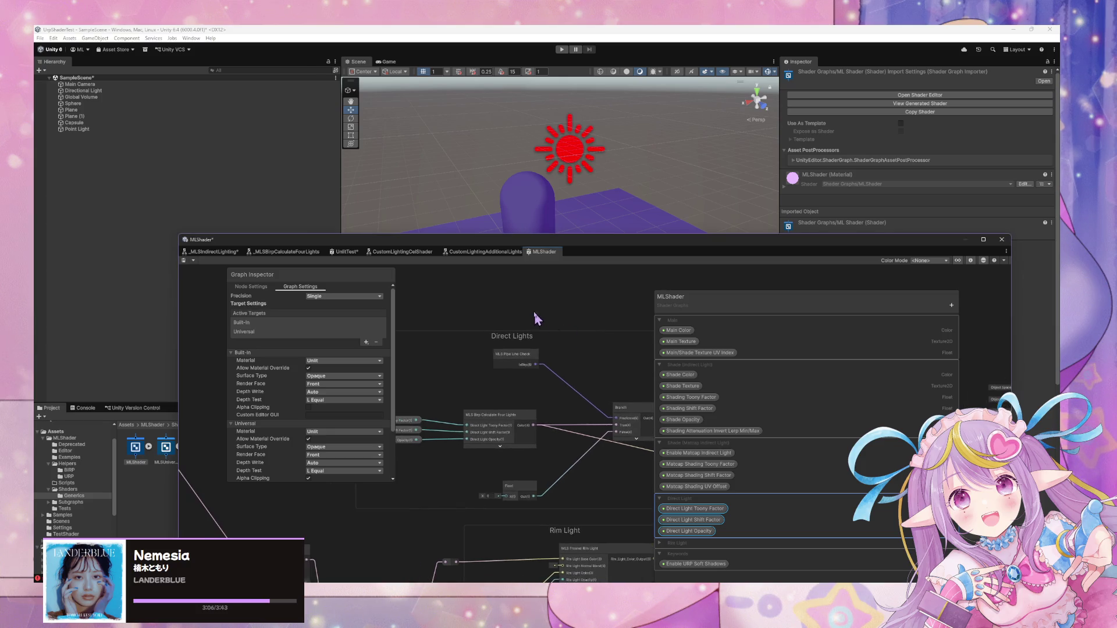
# Open the Custom Lighting Additional Lights sub-graph from its node in the CustomLightingCelShader graph.
pyautogui.scroll(2, 533, 310)
pyautogui.click(474, 252)
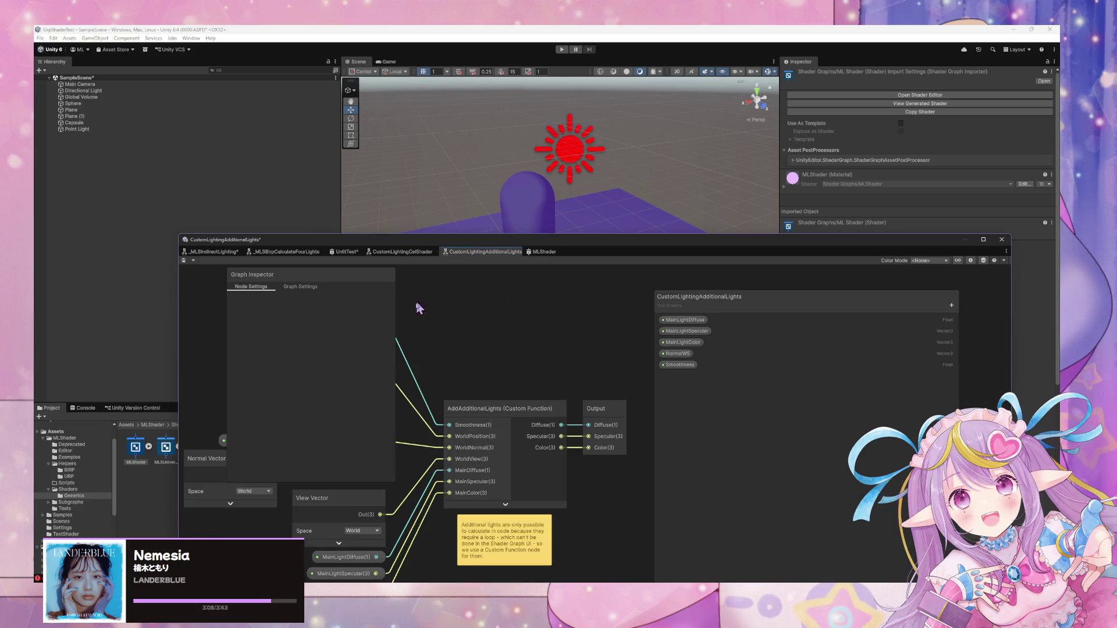
pyautogui.click(590, 383)
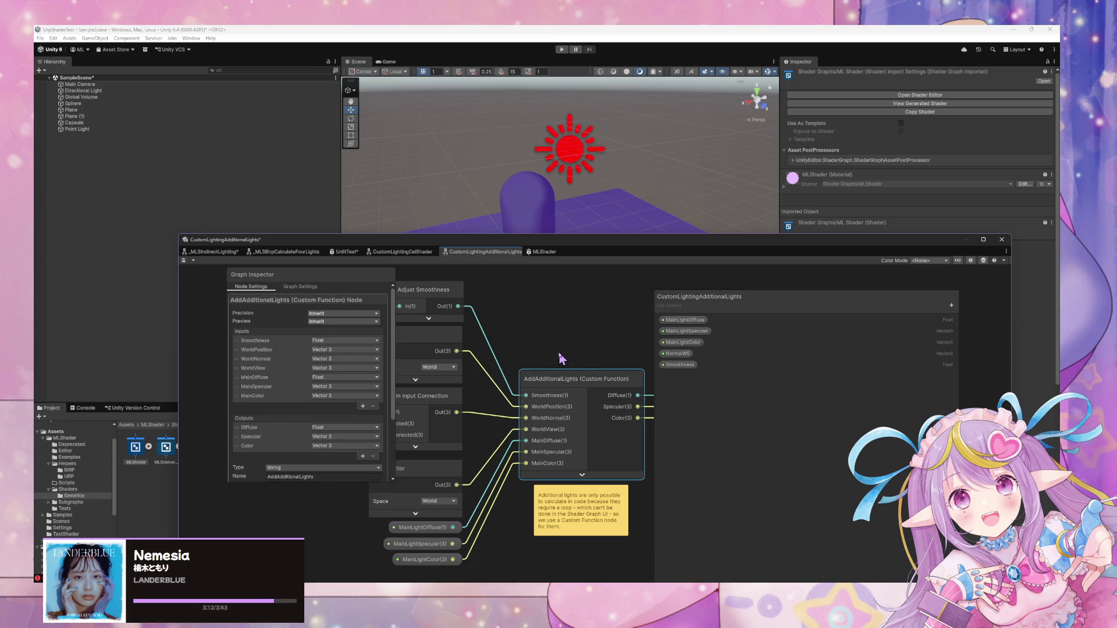
pyautogui.click(412, 254)
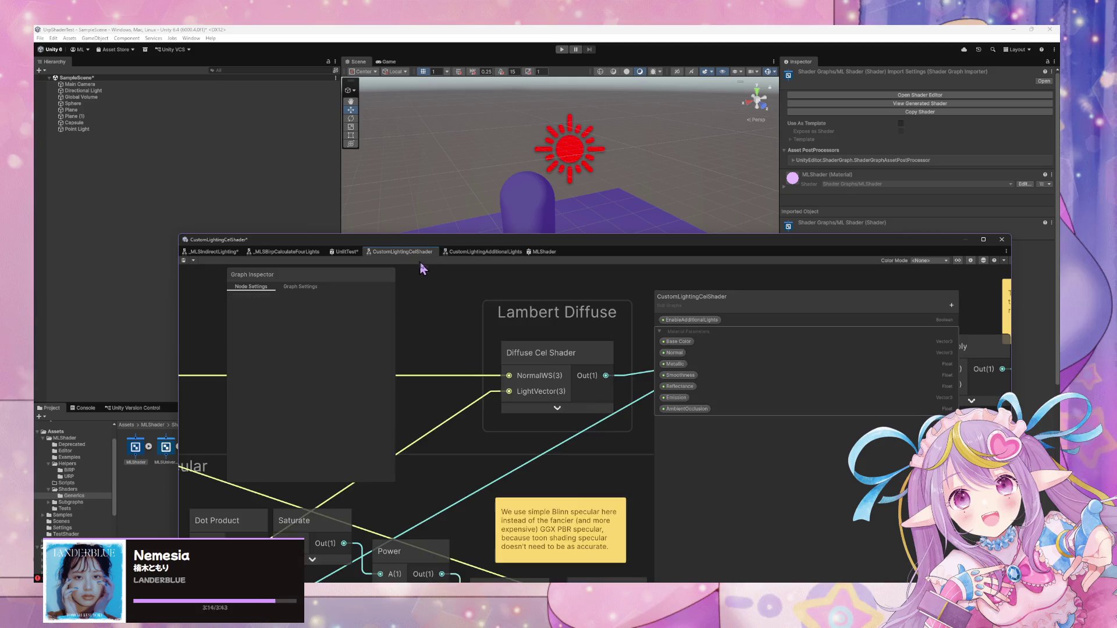
pyautogui.hscroll(10, 466, 303)
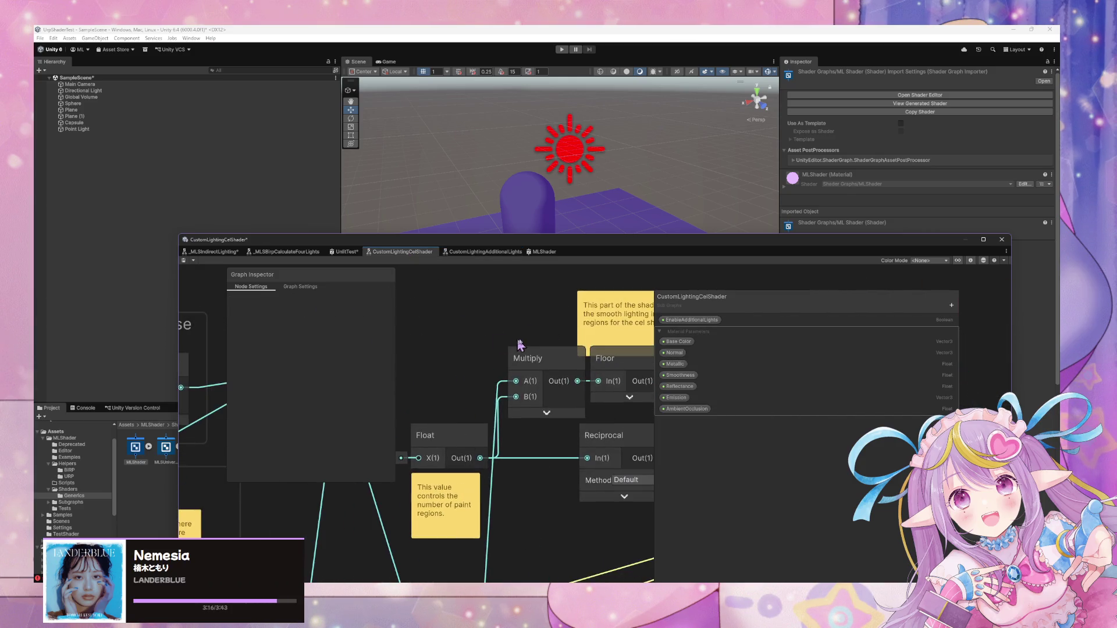
pyautogui.hscroll(3, 520, 344)
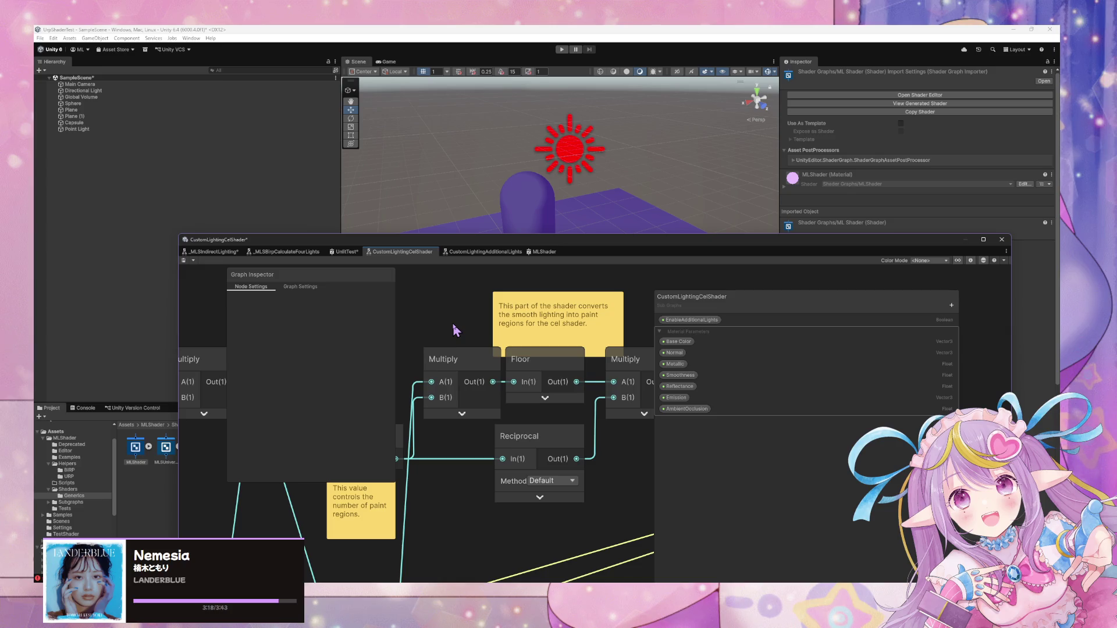
pyautogui.scroll(-1, 452, 323)
pyautogui.scroll(-2, 495, 401)
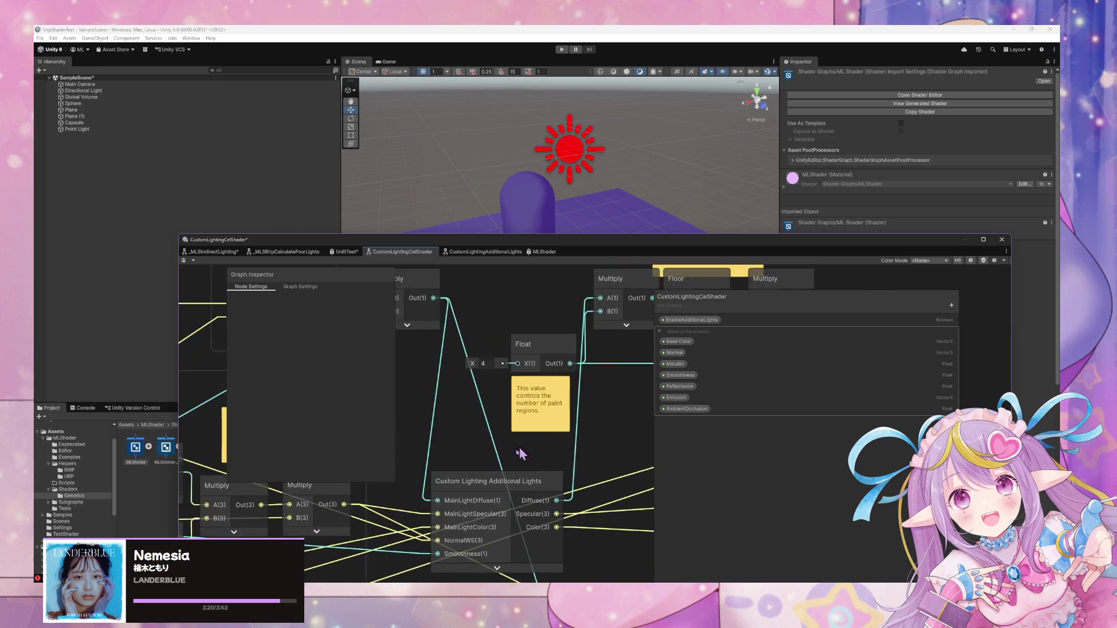
pyautogui.scroll(3, 539, 377)
pyautogui.click(540, 377)
pyautogui.doubleClick(540, 377)
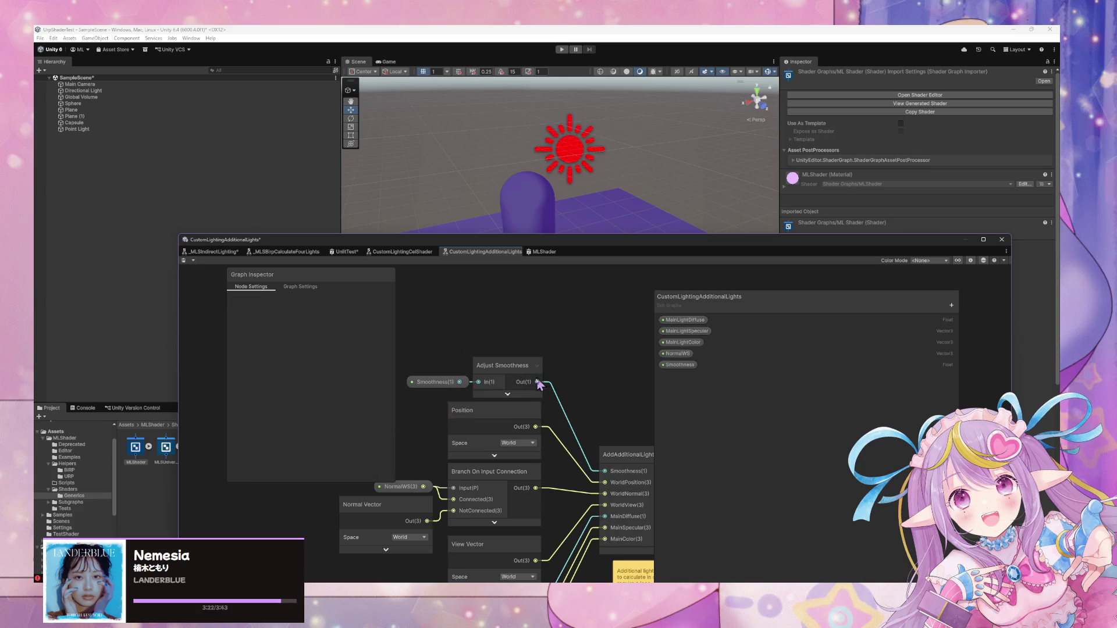
# Select the AddAdditionalLights custom function node and scroll the Graph Inspector to its Body code.
pyautogui.scroll(2, 431, 346)
pyautogui.click(495, 391)
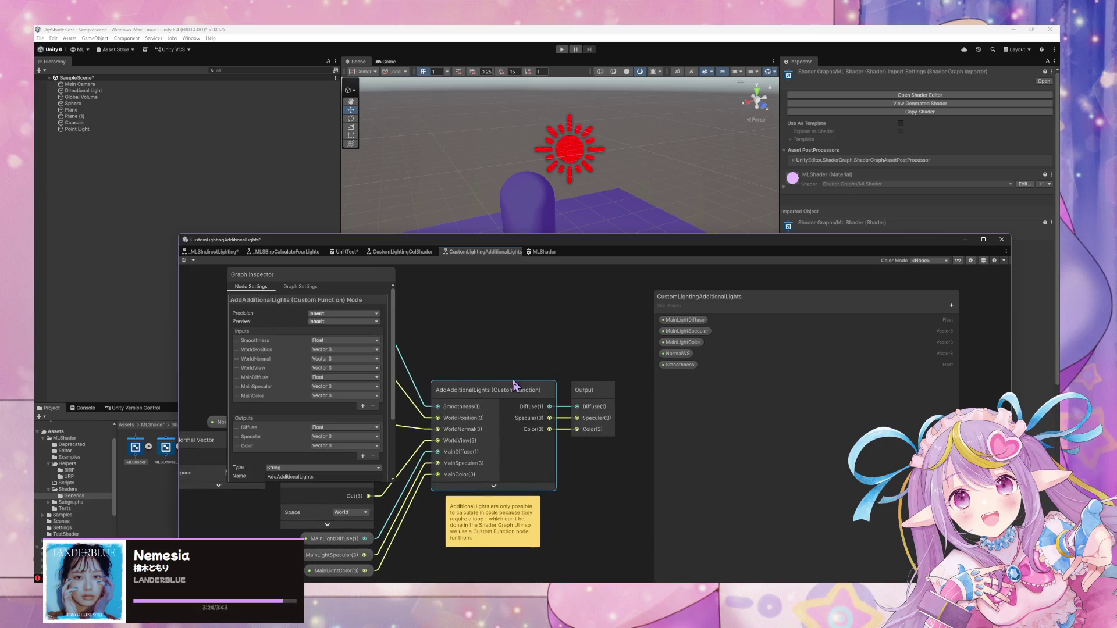
pyautogui.scroll(-1, 527, 449)
pyautogui.scroll(4, 528, 453)
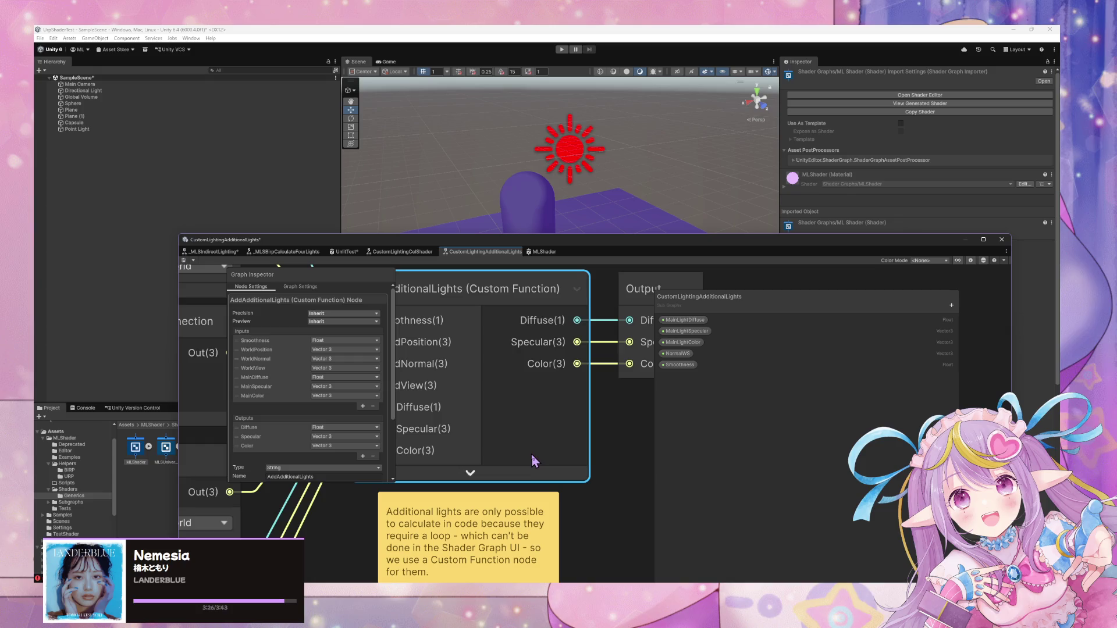
pyautogui.click(470, 472)
pyautogui.scroll(-3, 537, 470)
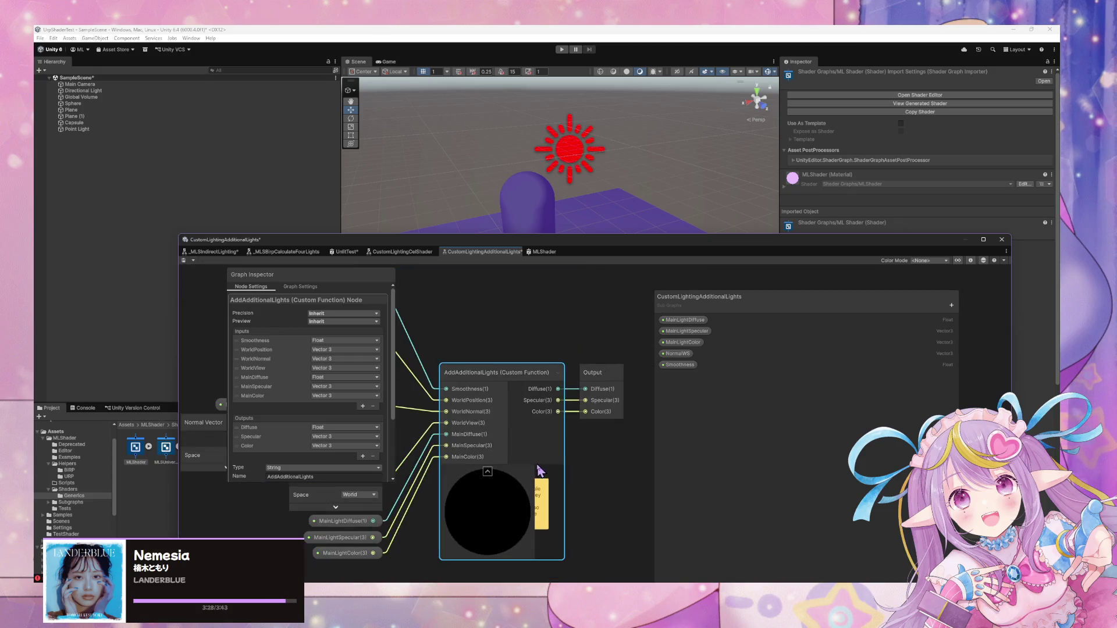
pyautogui.click(487, 471)
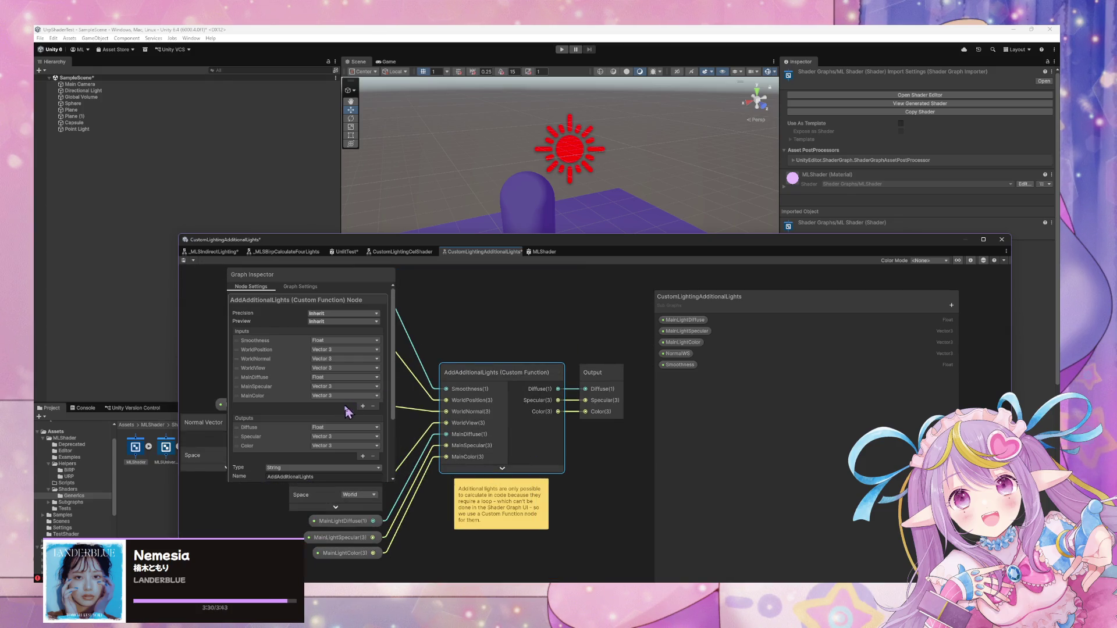
pyautogui.scroll(-5, 347, 412)
pyautogui.scroll(2, 346, 452)
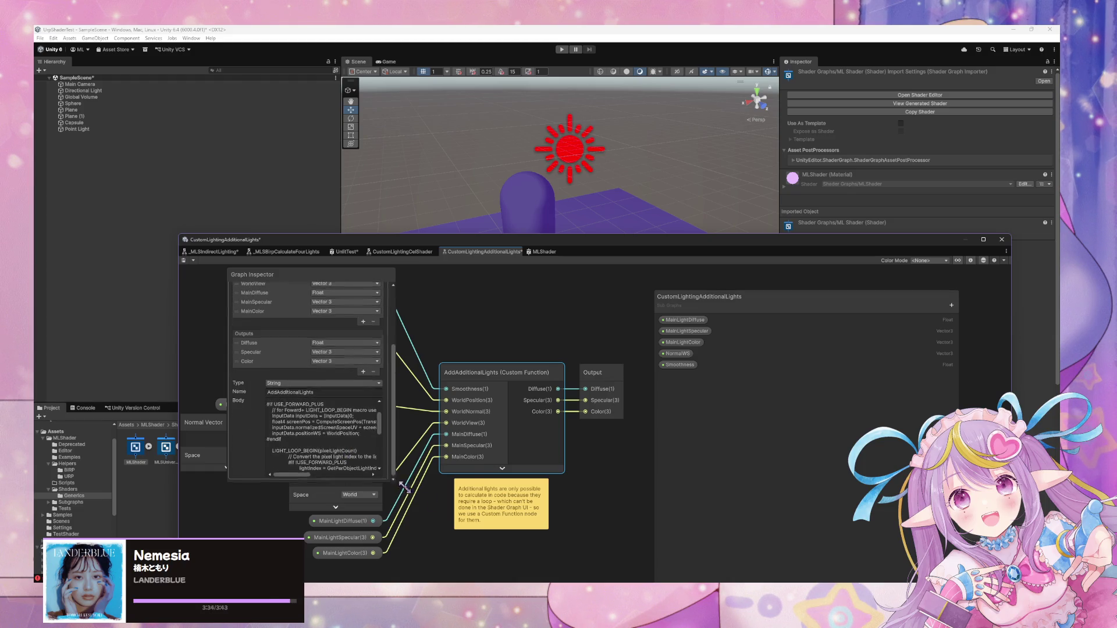
# Enlarge the Graph Inspector and scroll through the AddAdditionalLights Body code.
pyautogui.moveTo(403, 486); pyautogui.dragTo(636, 547)
pyautogui.scroll(-3, 534, 496)
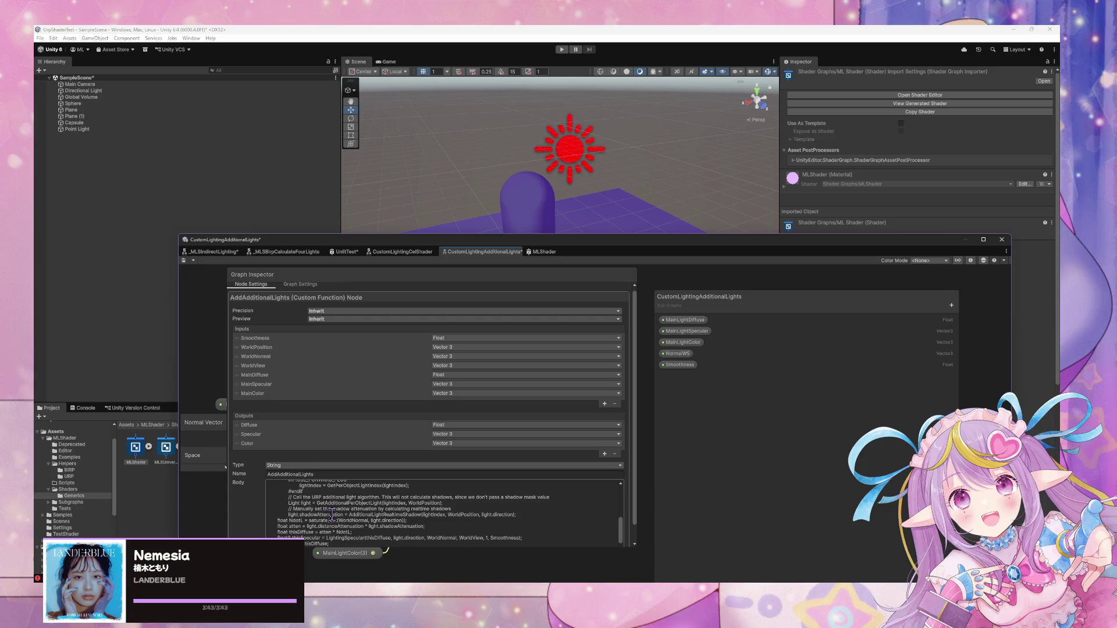
pyautogui.scroll(-2, 427, 540)
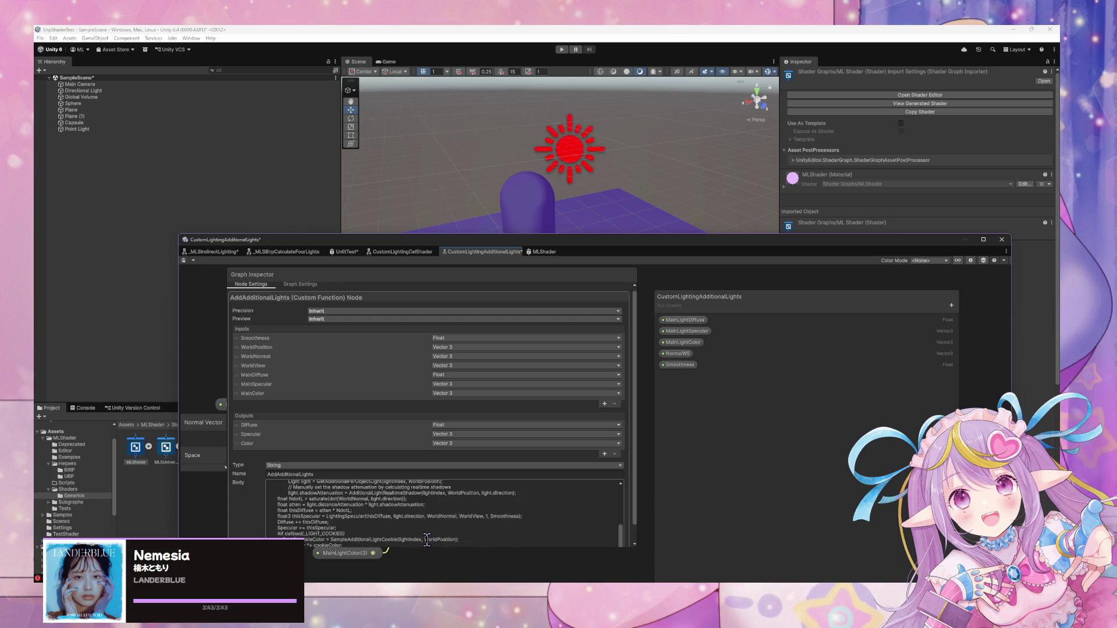
pyautogui.scroll(-2, 427, 540)
pyautogui.scroll(5, 427, 540)
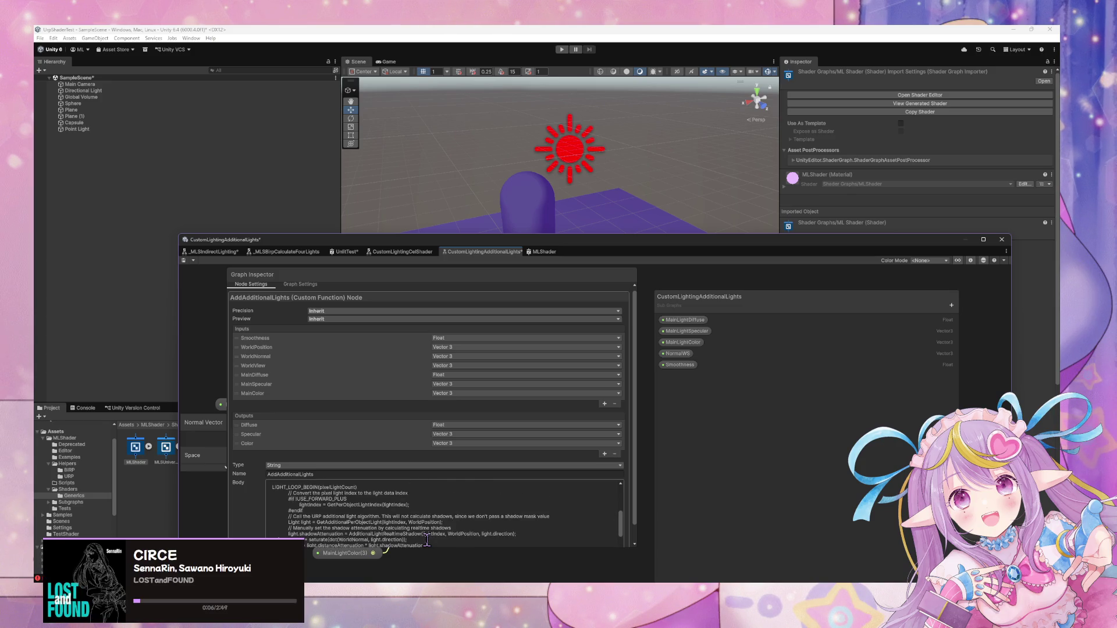
pyautogui.scroll(2, 427, 540)
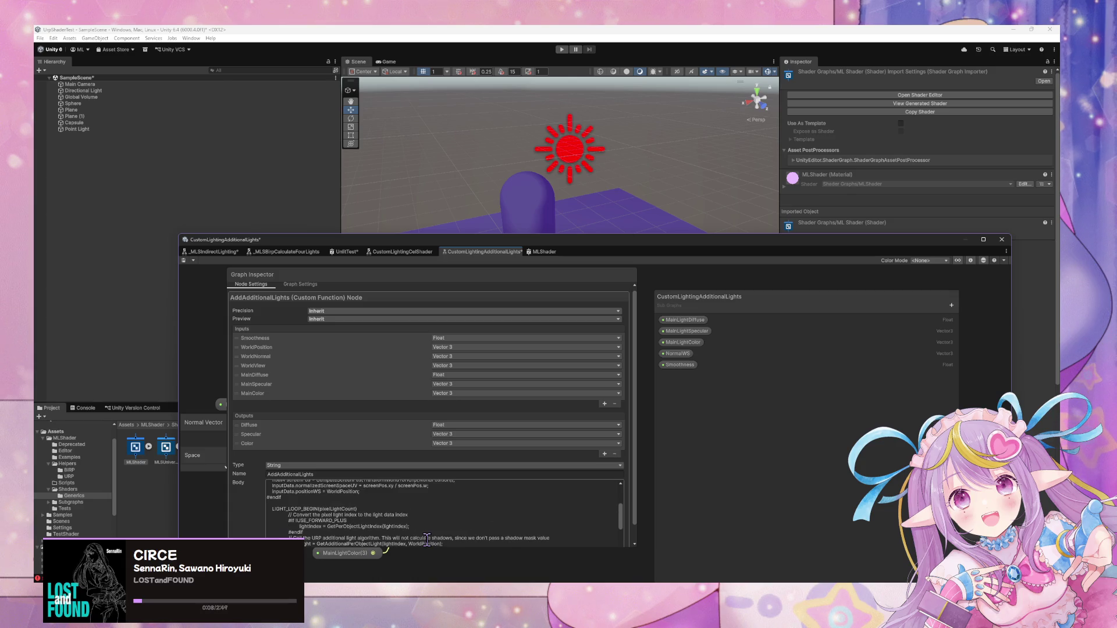
pyautogui.scroll(5, 427, 540)
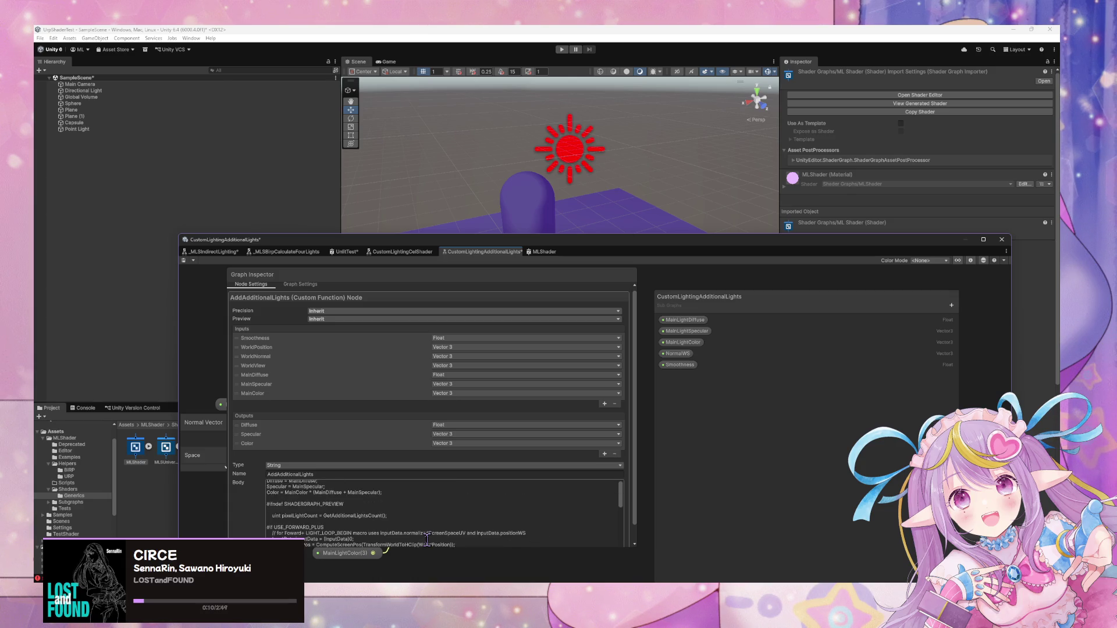
pyautogui.scroll(1, 427, 540)
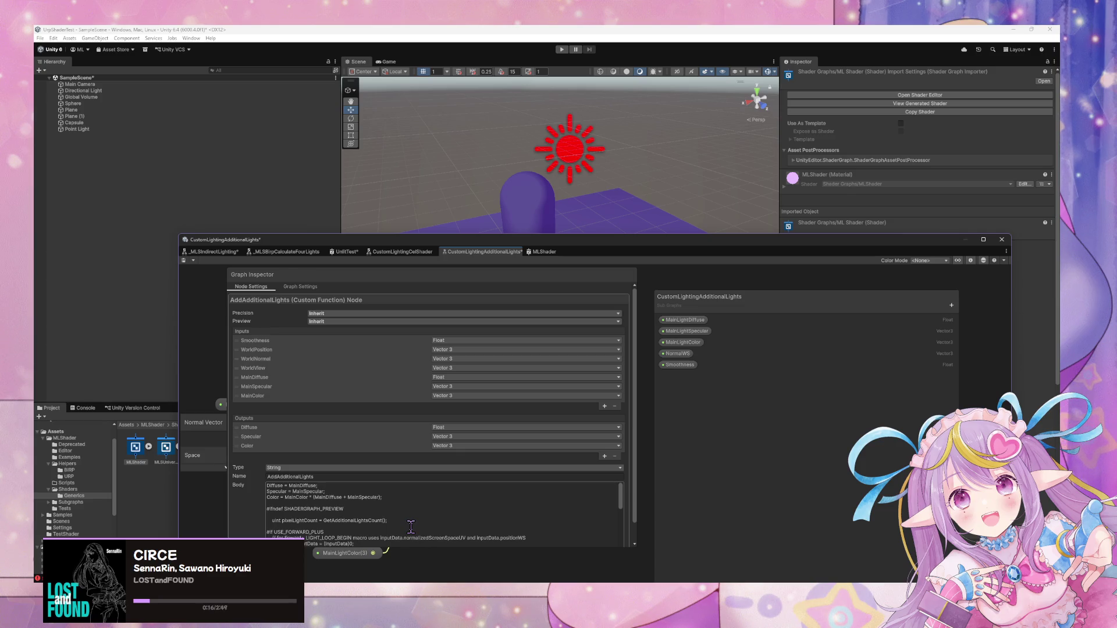
pyautogui.scroll(-2, 411, 526)
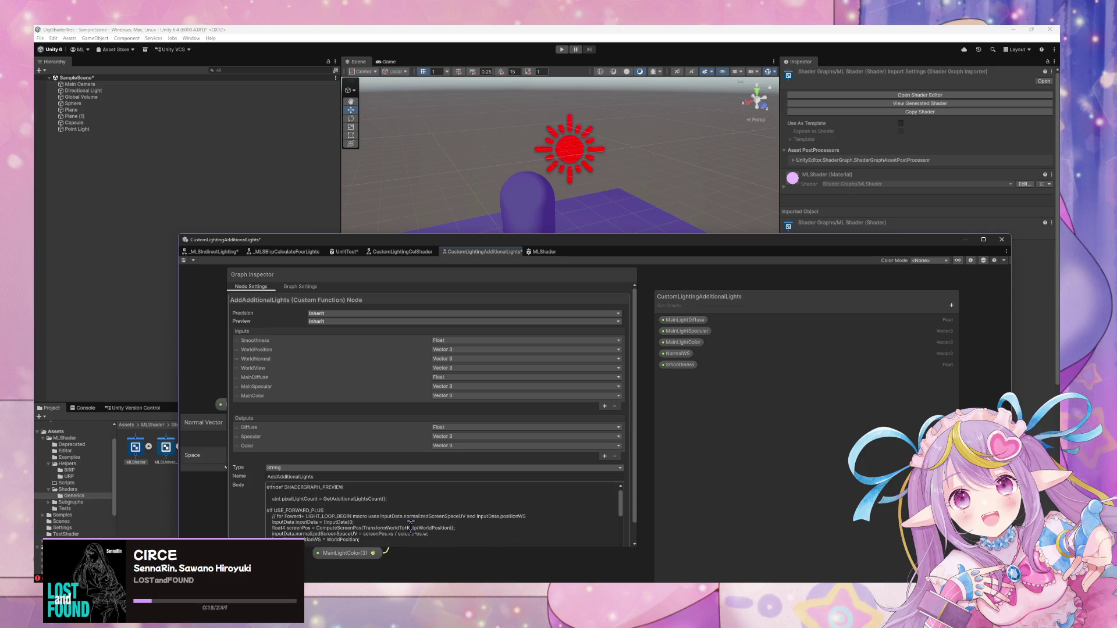
pyautogui.scroll(-6, 411, 527)
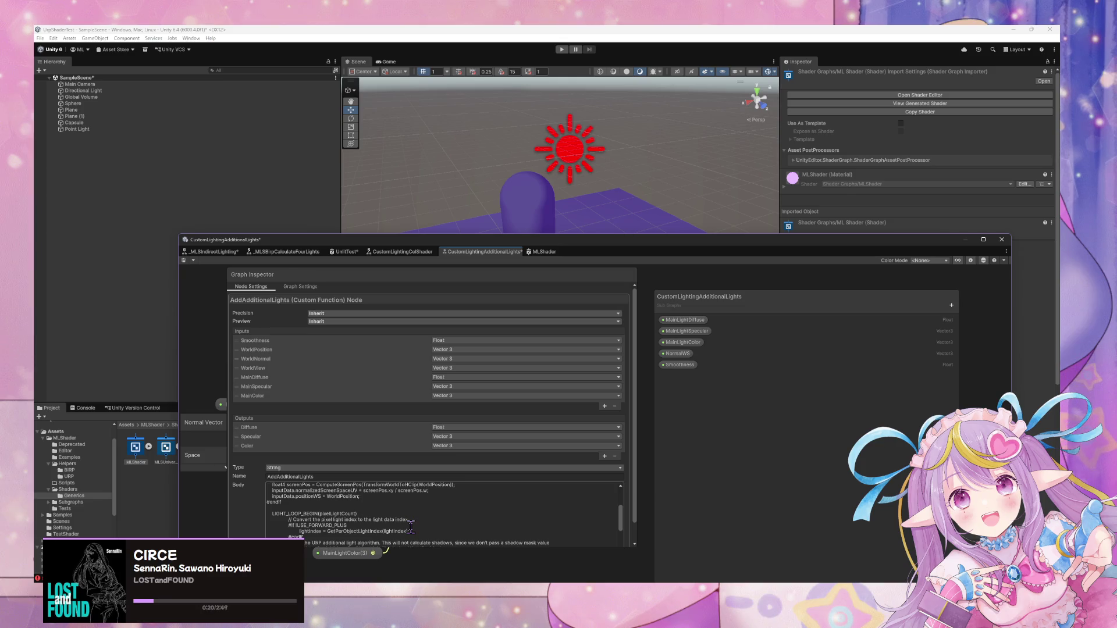
pyautogui.scroll(-2, 410, 527)
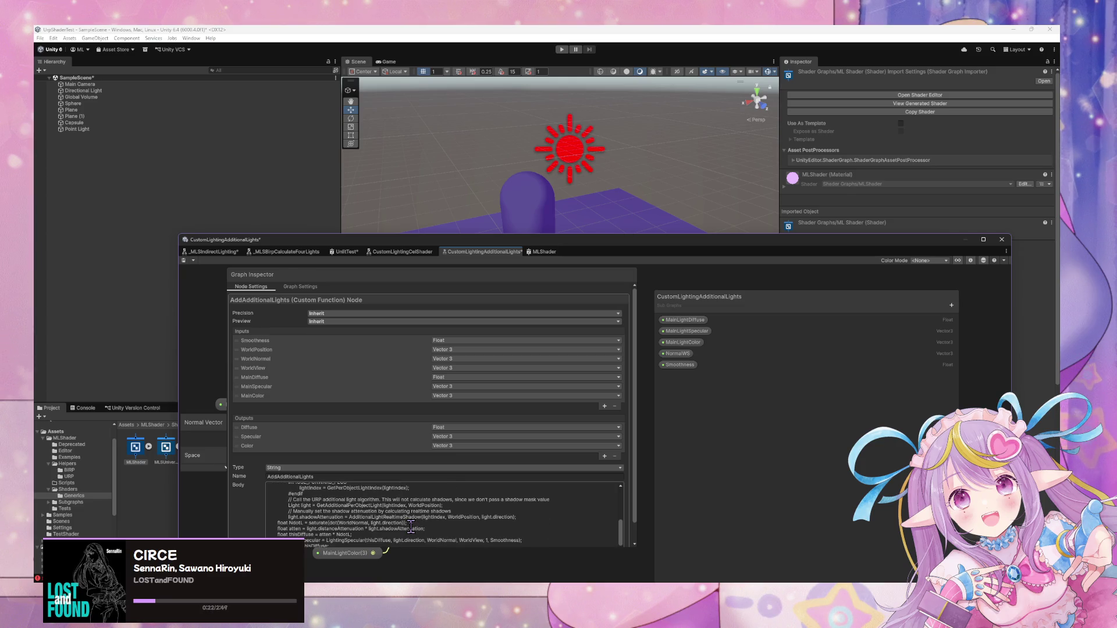
pyautogui.scroll(-2, 411, 527)
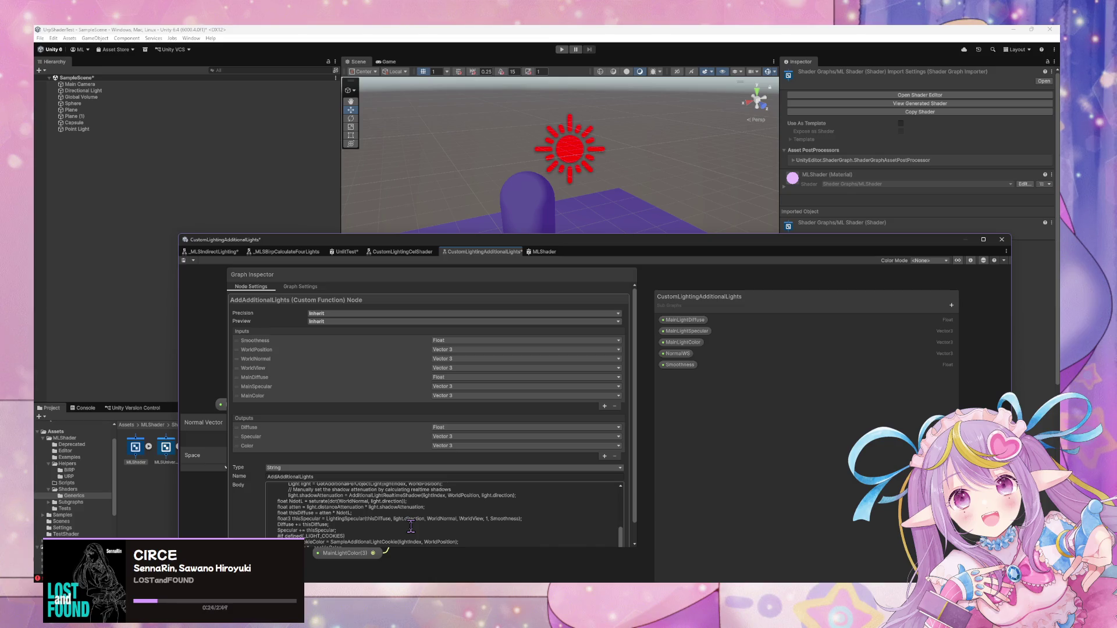
pyautogui.scroll(-2, 411, 526)
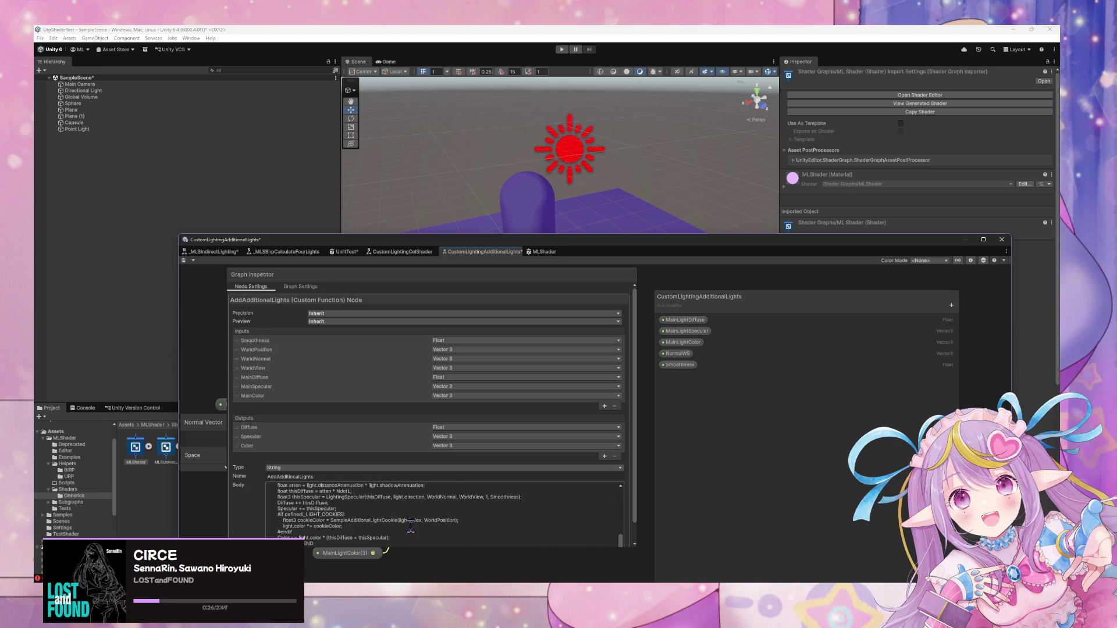
pyautogui.scroll(2, 411, 525)
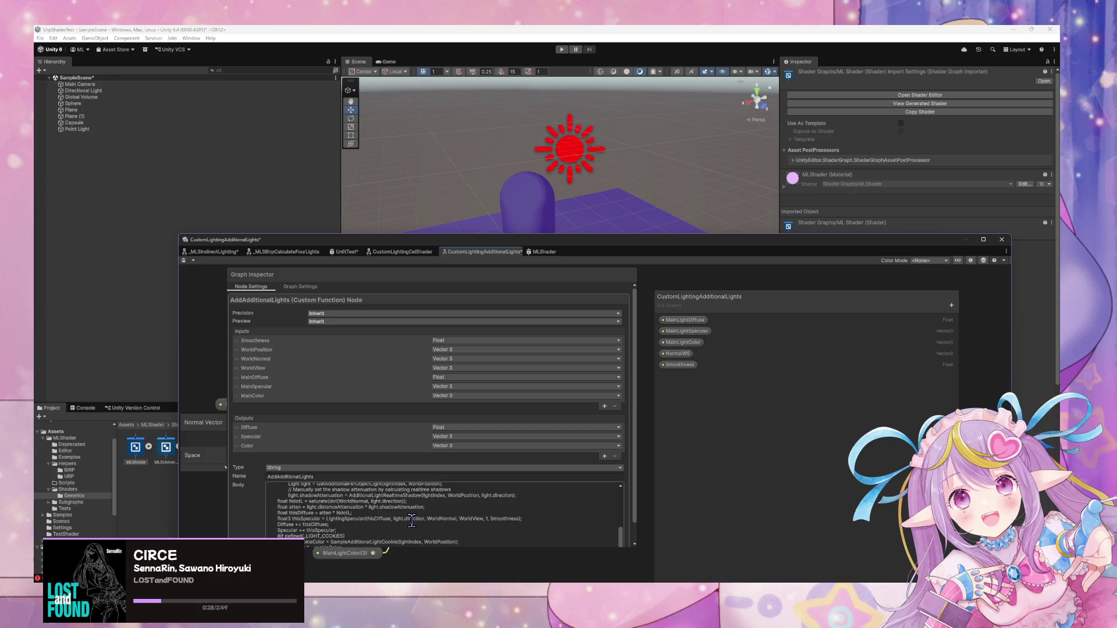
pyautogui.scroll(-4, 412, 521)
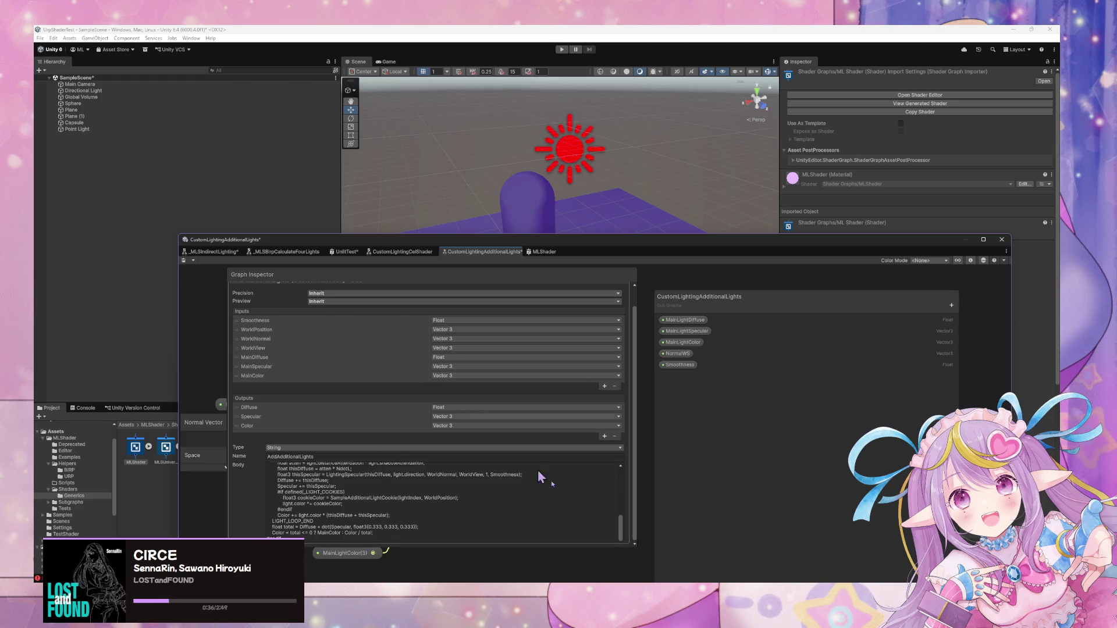
# Enlarge the inspector further to read the rest of the additional-light loop.
pyautogui.moveTo(636, 548); pyautogui.dragTo(682, 582)
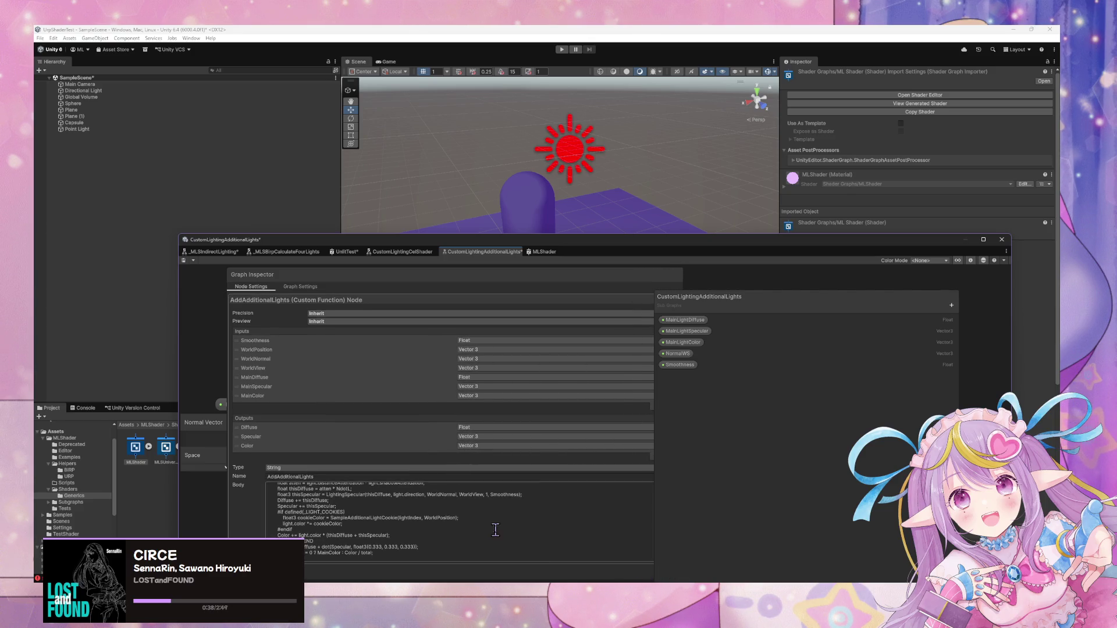
pyautogui.scroll(-3, 497, 526)
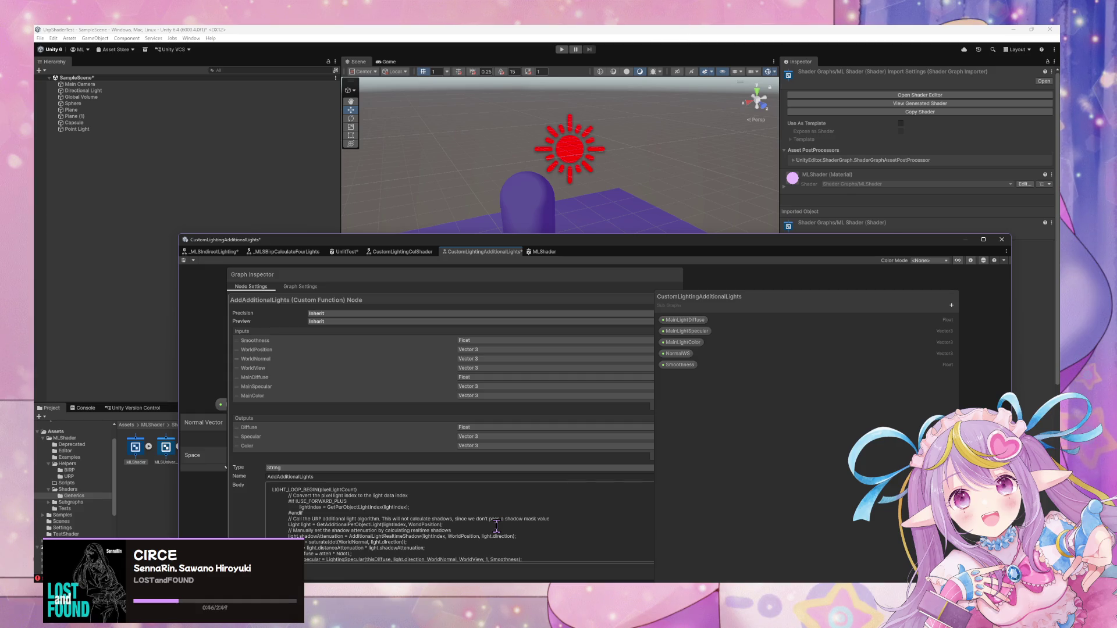
pyautogui.scroll(-2, 502, 521)
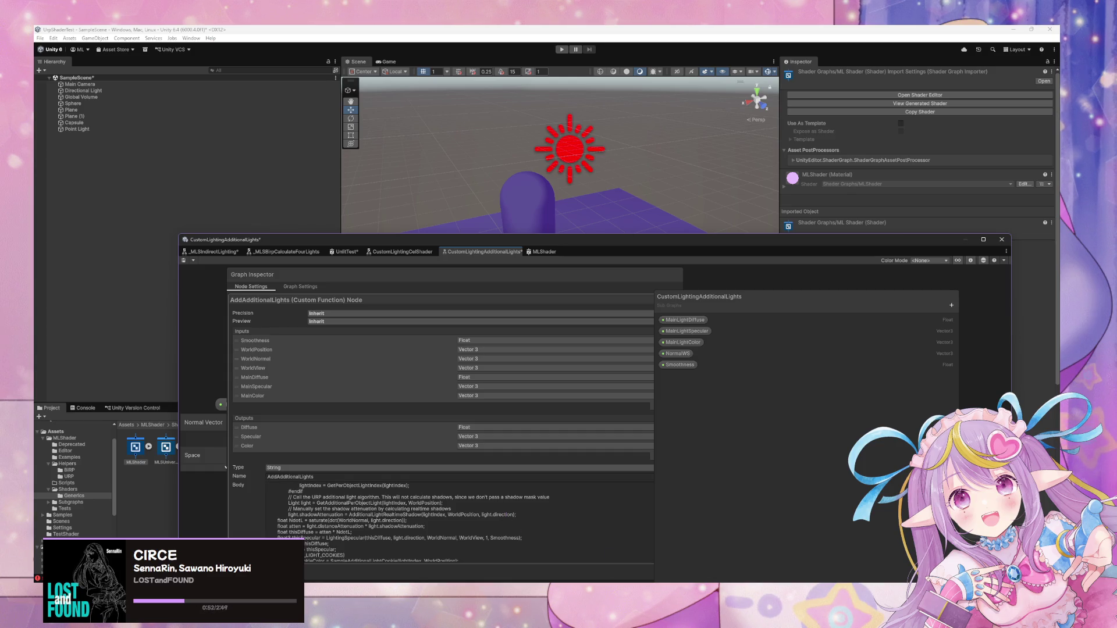
# Bring the Unity Shader Graph window back in front of Visual Studio Code.
pyautogui.moveTo(609, 582)
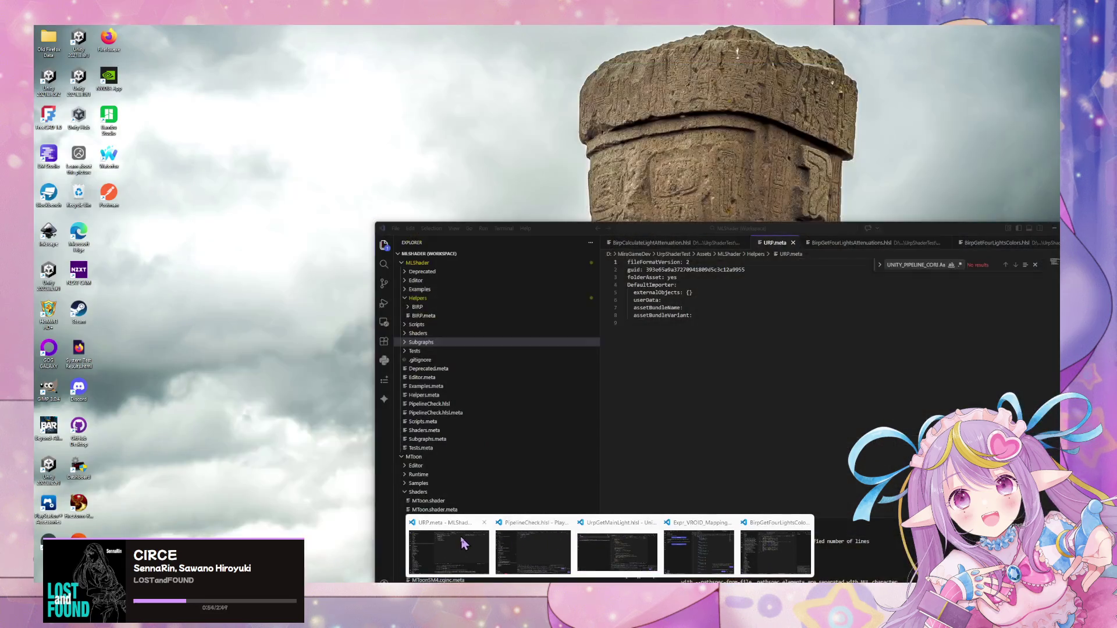
pyautogui.moveTo(706, 550)
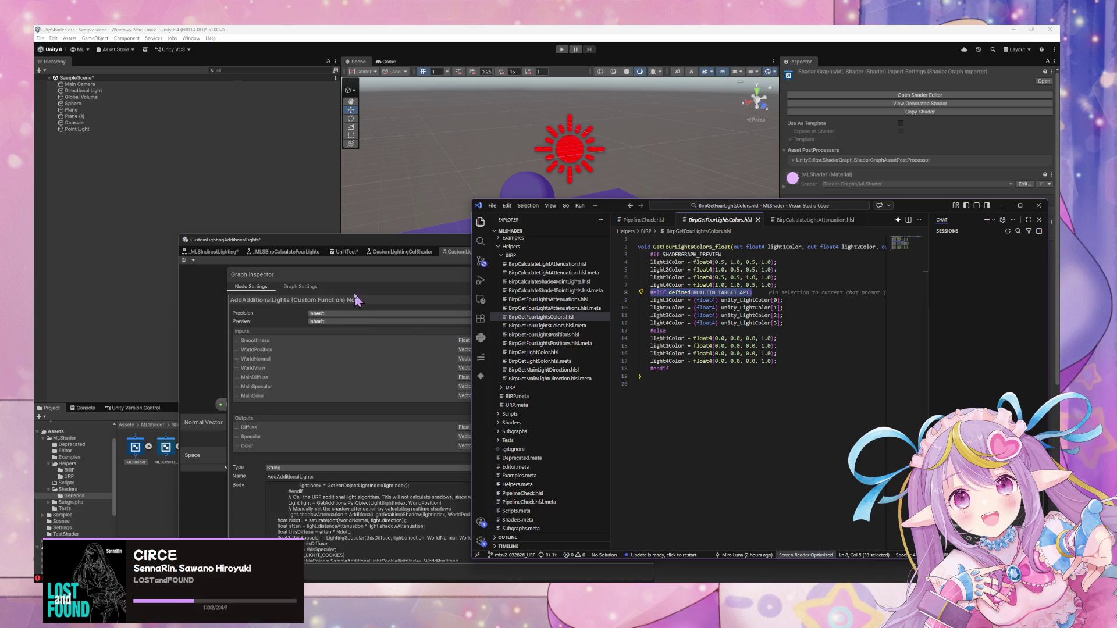
pyautogui.click(302, 256)
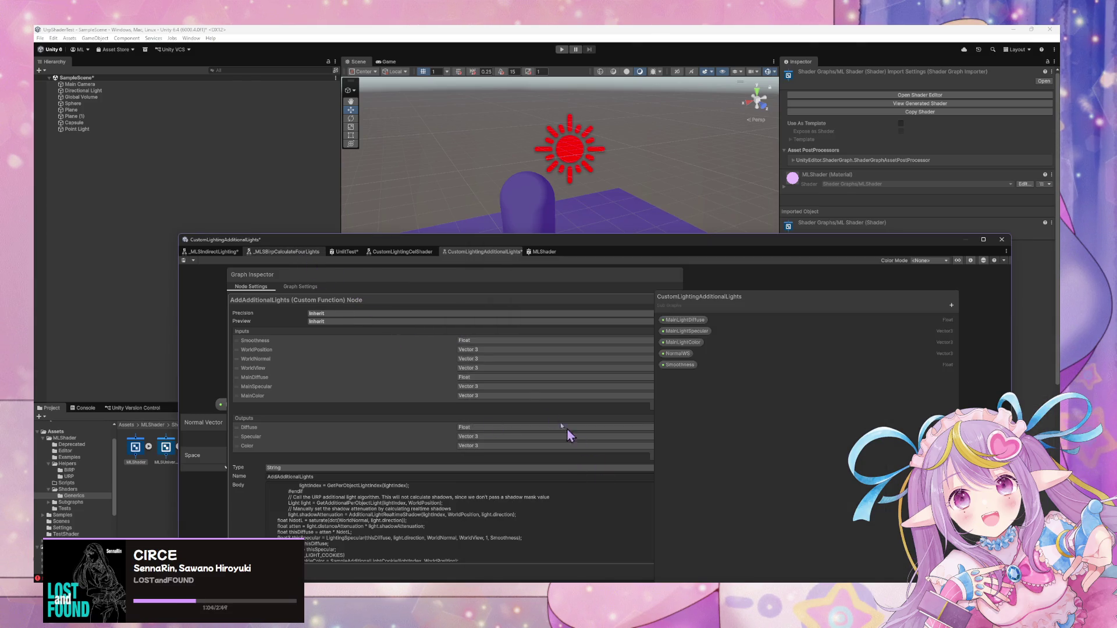
pyautogui.scroll(4, 755, 379)
pyautogui.scroll(5, 758, 384)
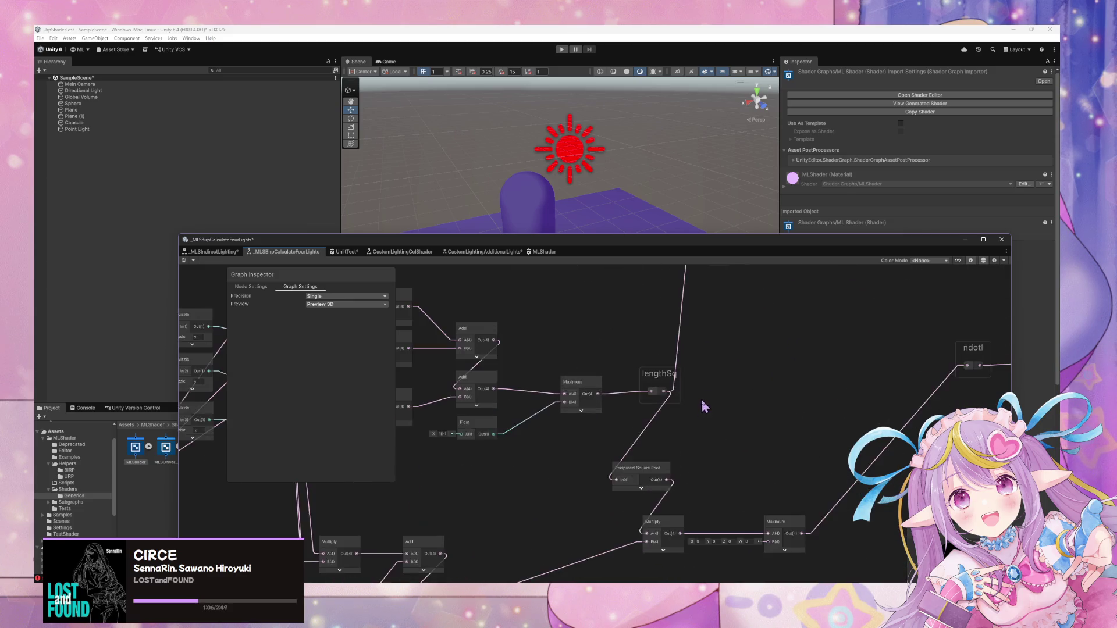
pyautogui.click(676, 406)
pyautogui.moveTo(588, 399)
pyautogui.mouseDown()
pyautogui.moveTo(702, 395)
pyautogui.moveTo(522, 394)
pyautogui.mouseUp()
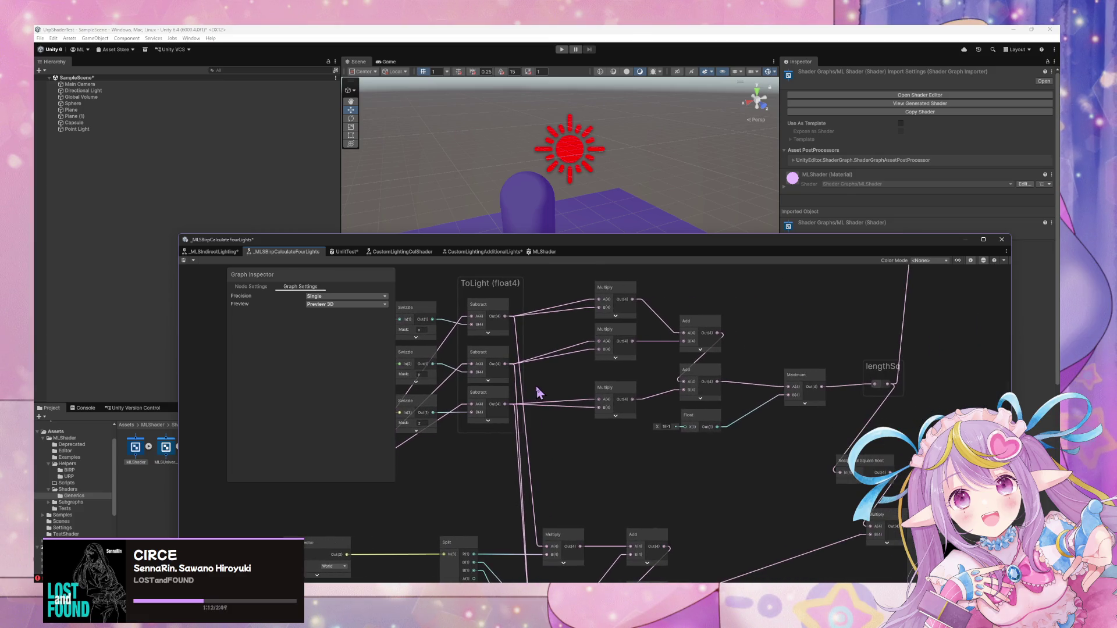
pyautogui.scroll(-2, 539, 392)
pyautogui.scroll(-2, 669, 399)
pyautogui.moveTo(626, 383)
pyautogui.mouseDown()
pyautogui.moveTo(768, 366)
pyautogui.moveTo(803, 381)
pyautogui.mouseUp()
pyautogui.scroll(1, 788, 386)
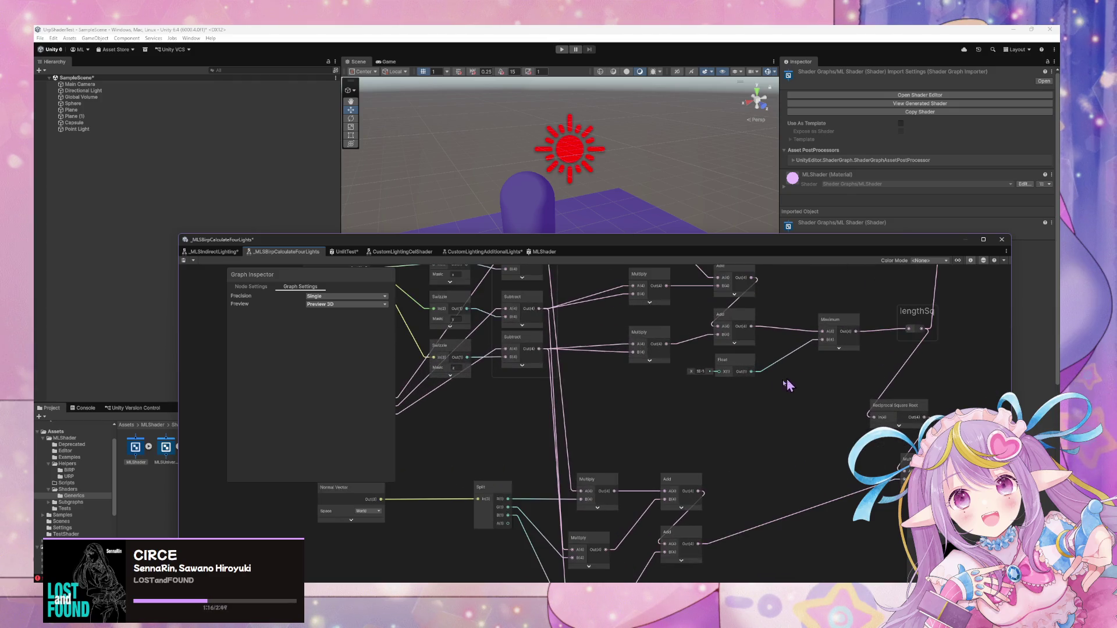
pyautogui.scroll(1, 708, 370)
pyautogui.scroll(-1, 706, 364)
pyautogui.scroll(-1, 702, 366)
pyautogui.moveTo(702, 365)
pyautogui.mouseDown()
pyautogui.moveTo(732, 468)
pyautogui.moveTo(719, 453)
pyautogui.mouseUp()
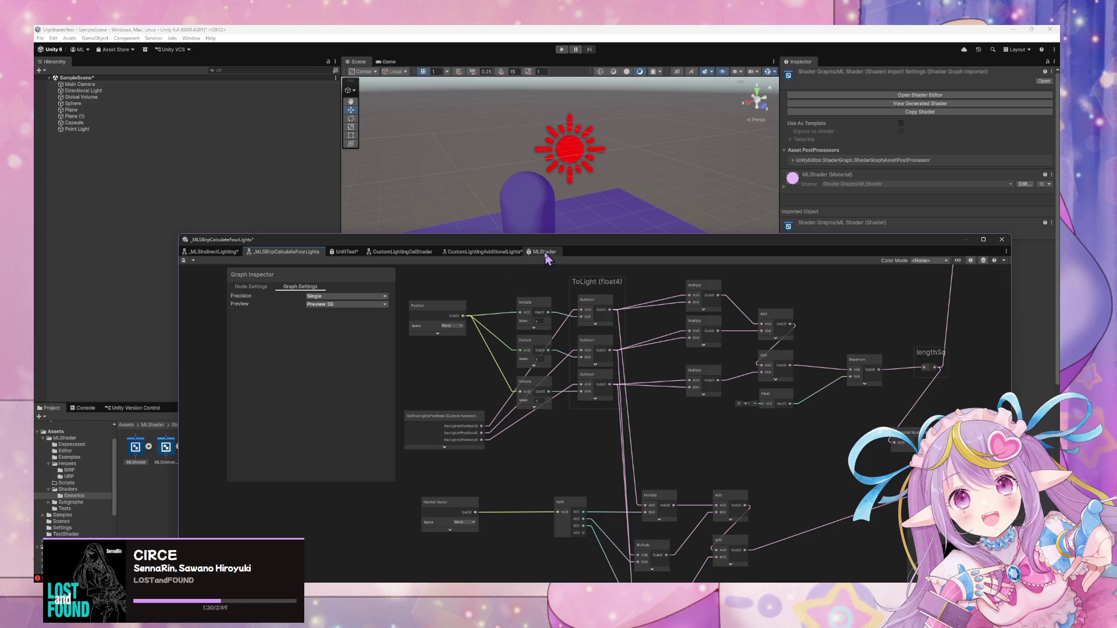
pyautogui.click(497, 252)
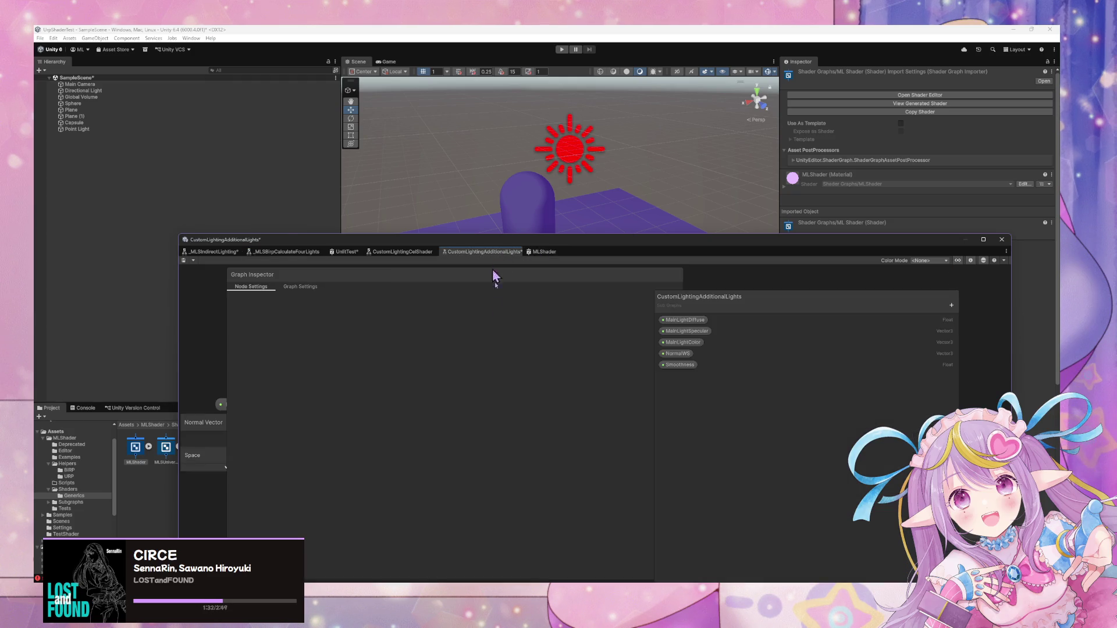
pyautogui.click(355, 255)
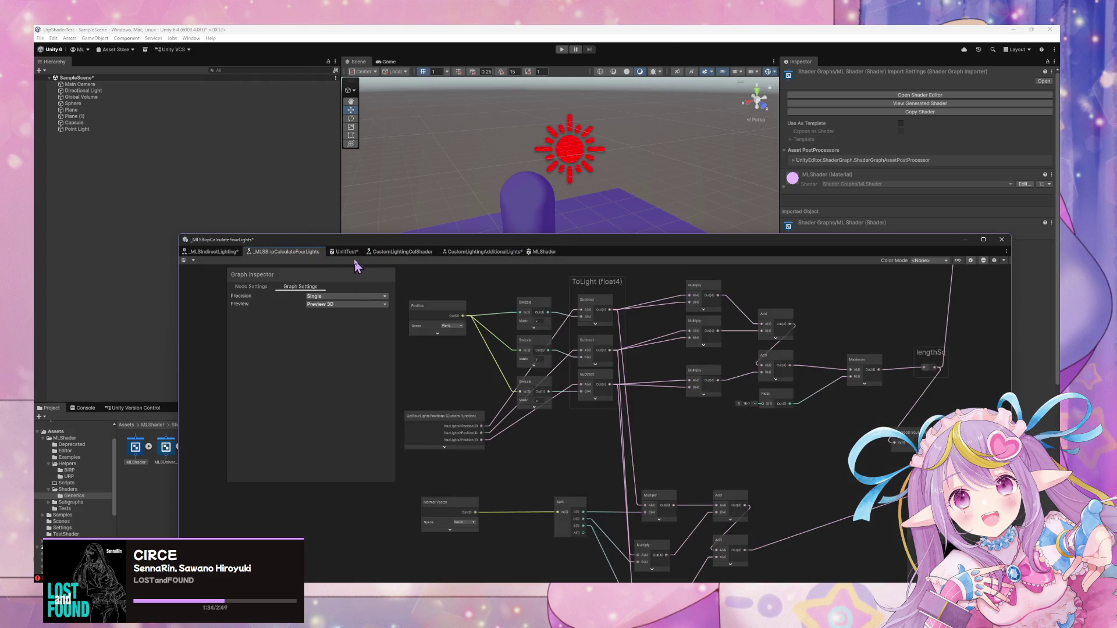
pyautogui.click(445, 252)
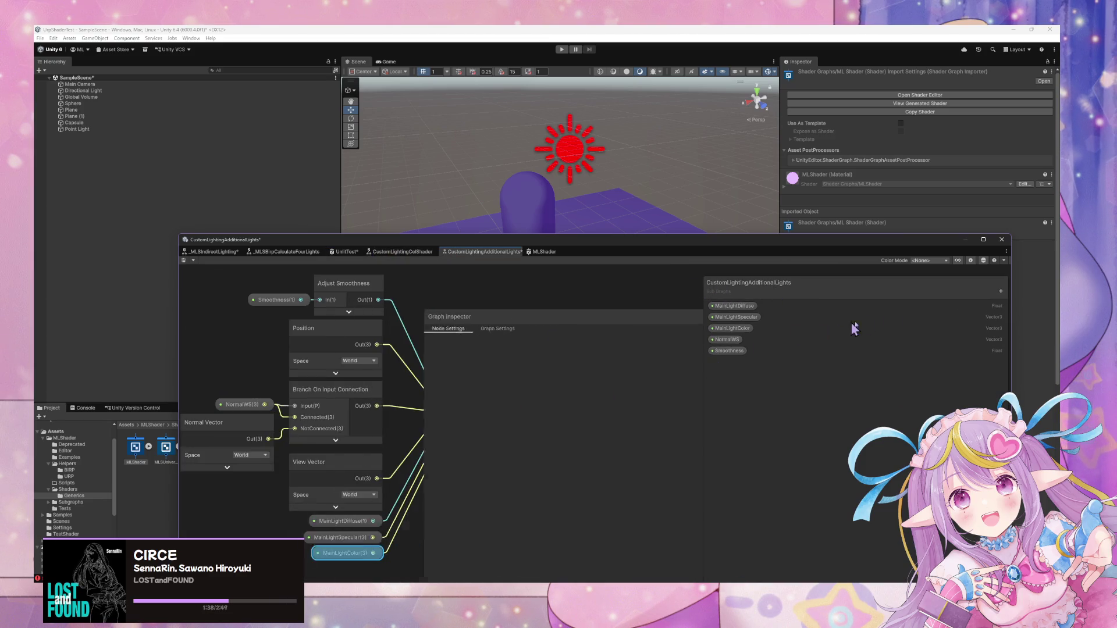
# Select the AddAdditionalLights node and widen the Graph Inspector to show its code.
pyautogui.click(532, 373)
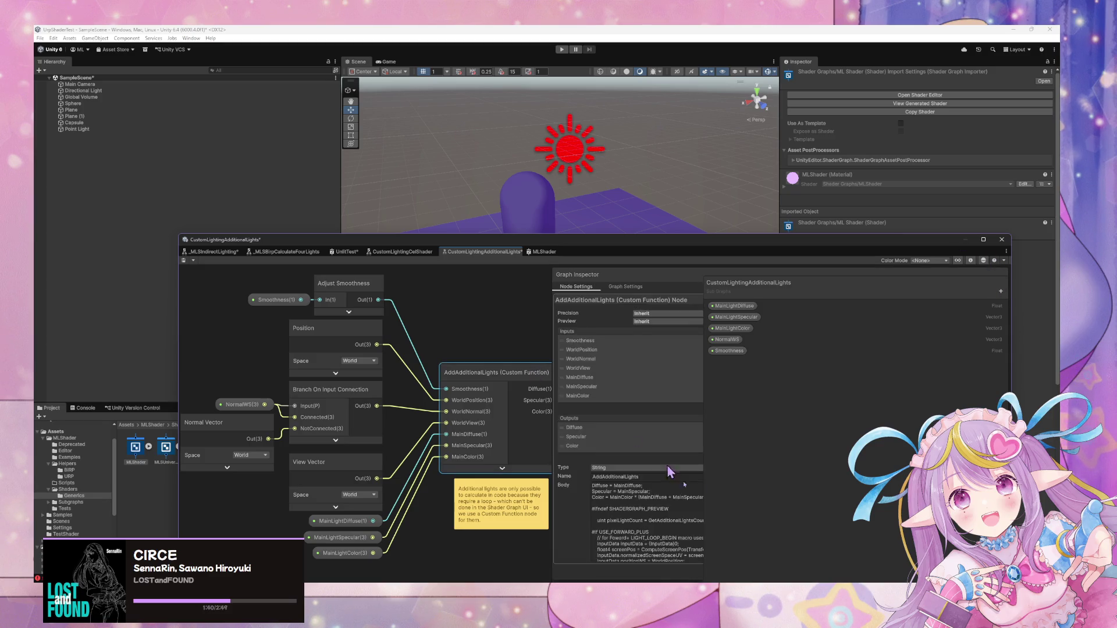
pyautogui.scroll(-3, 690, 510)
pyautogui.scroll(-3, 690, 511)
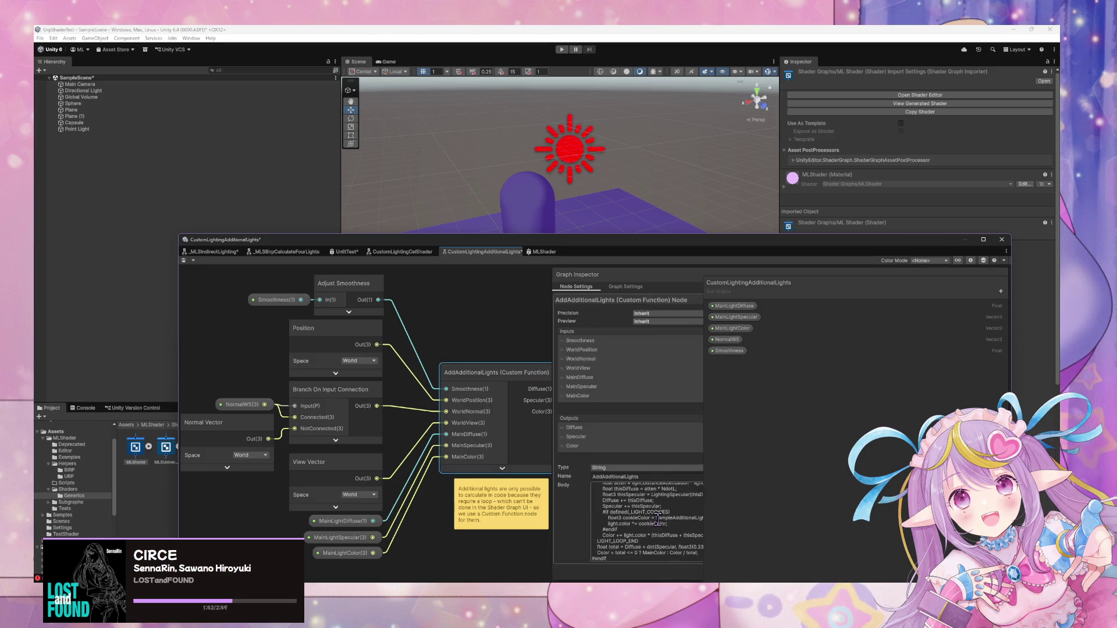
pyautogui.scroll(5, 684, 518)
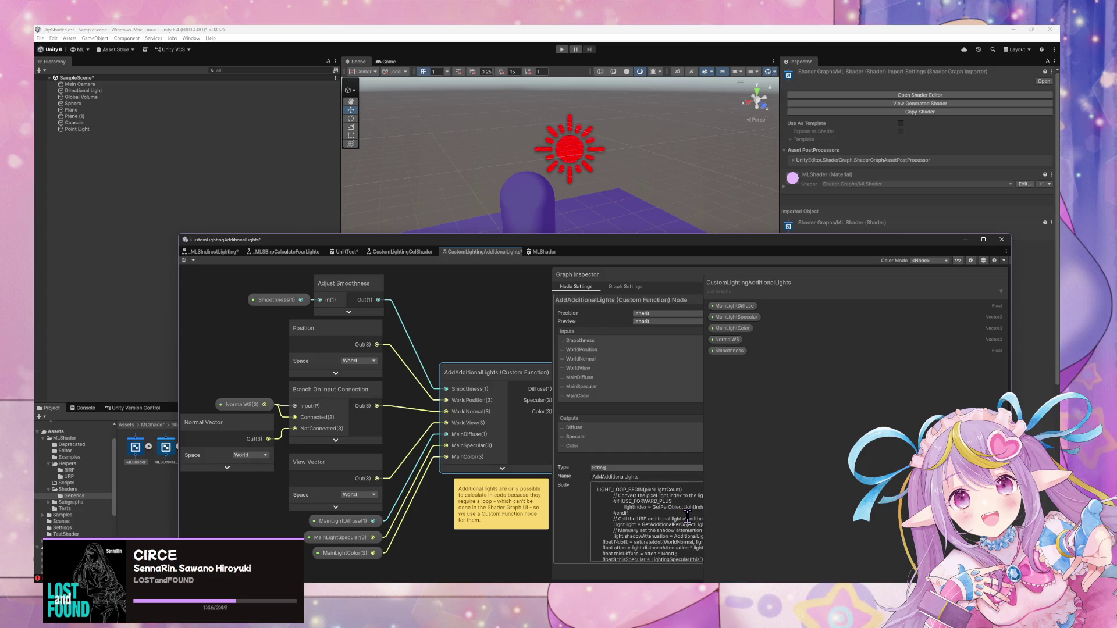
pyautogui.scroll(-1, 687, 516)
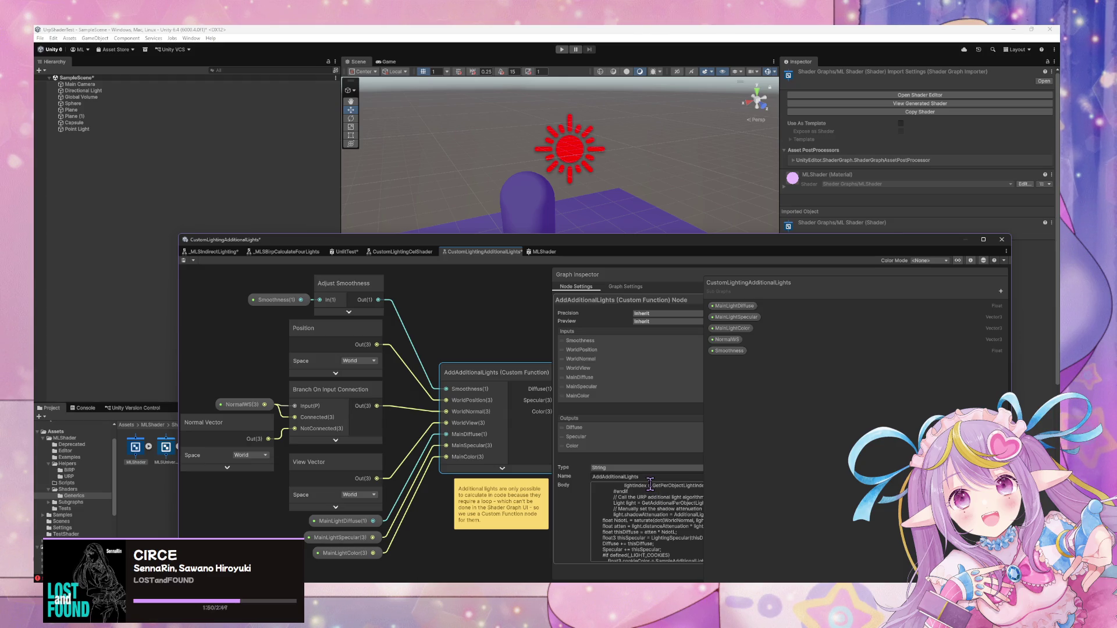
pyautogui.moveTo(553, 468); pyautogui.dragTo(370, 465)
# Select and copy the node's entire Body code.
pyautogui.click(538, 521)
pyautogui.click(576, 522)
pyautogui.scroll(-2, 582, 522)
pyautogui.click(604, 520)
pyautogui.hotkey('ctrl', 'a')
pyautogui.click(611, 589)
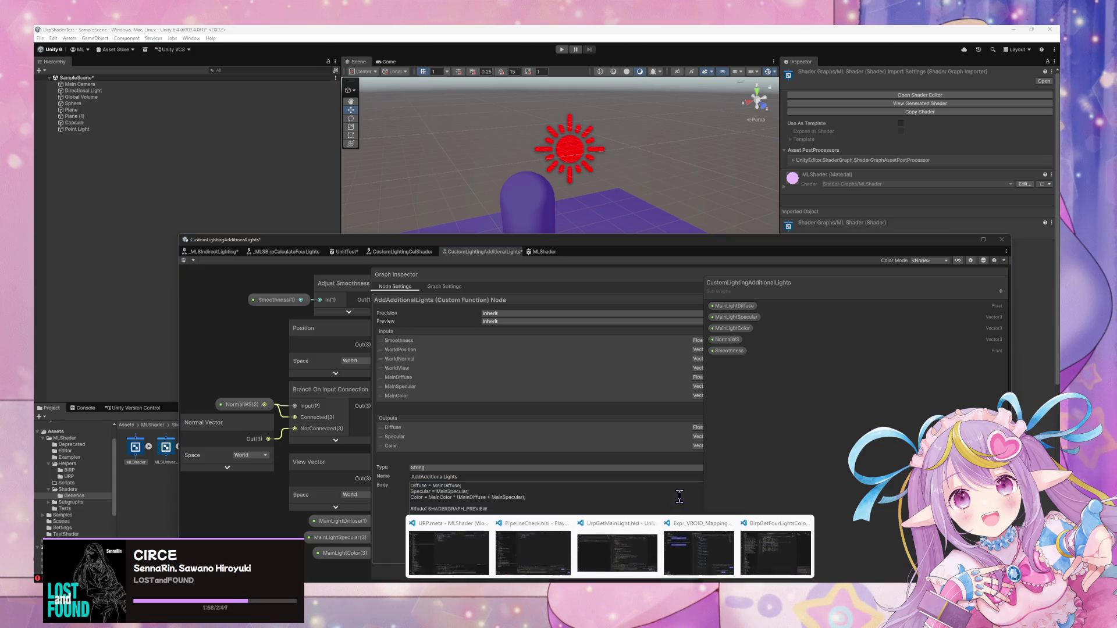
# Paste the copied AddAdditionalLights body code into a new untitled file in VS Code.
pyautogui.moveTo(678, 556)
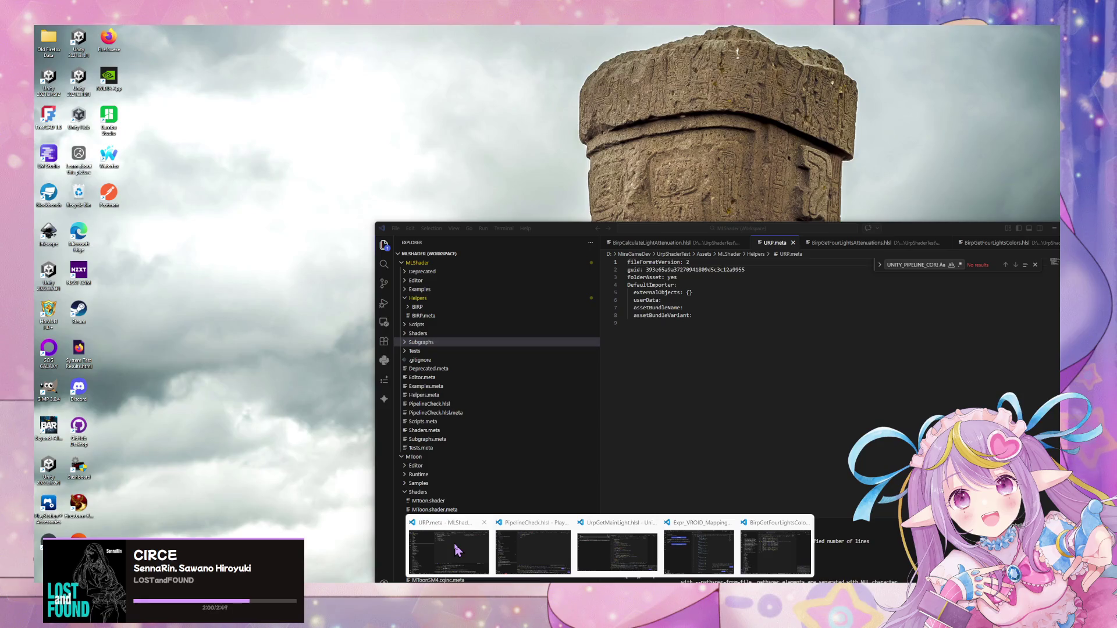
pyautogui.click(456, 550)
pyautogui.hotkey('ctrl', 'n')
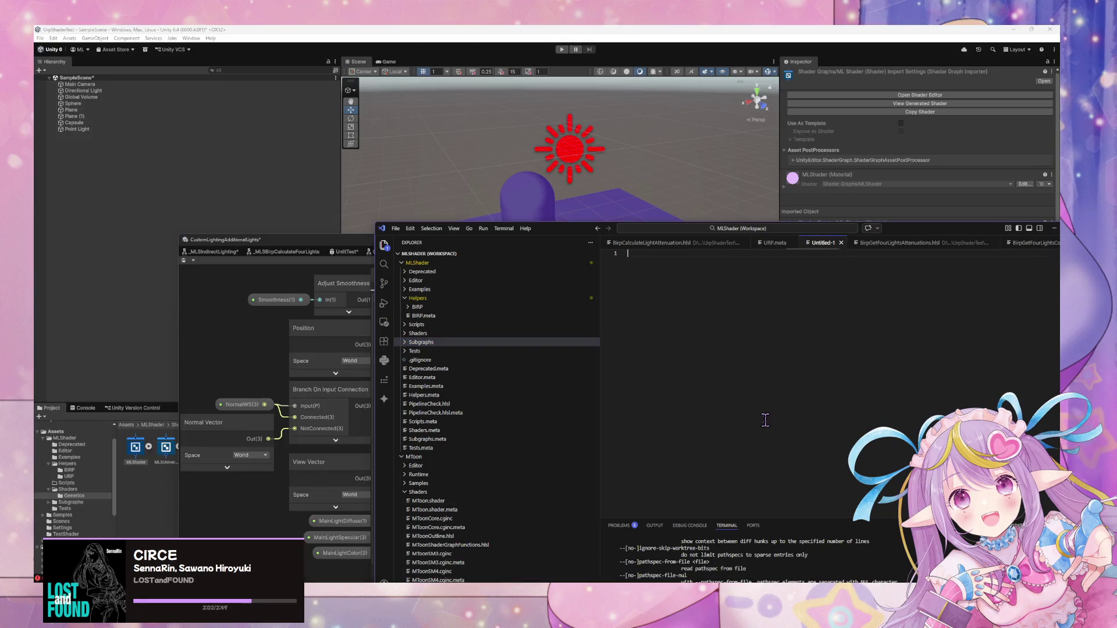
pyautogui.hotkey('ctrl', 'v')
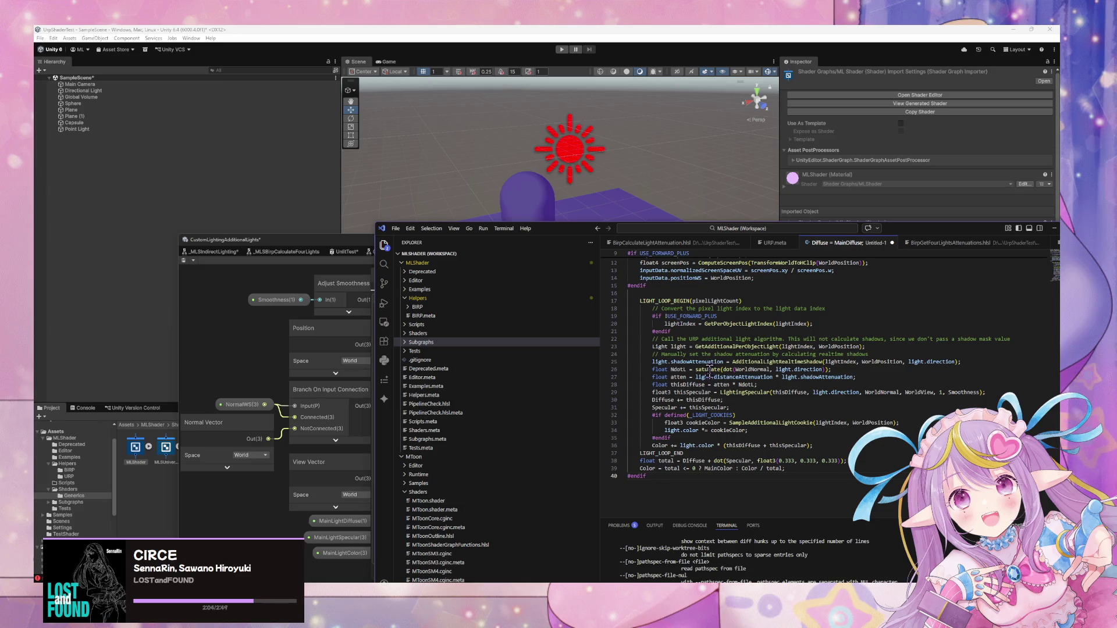
# Check where USE_FORWARD_PLUS and shadowAttenuation are used in the code.
pyautogui.scroll(2, 709, 372)
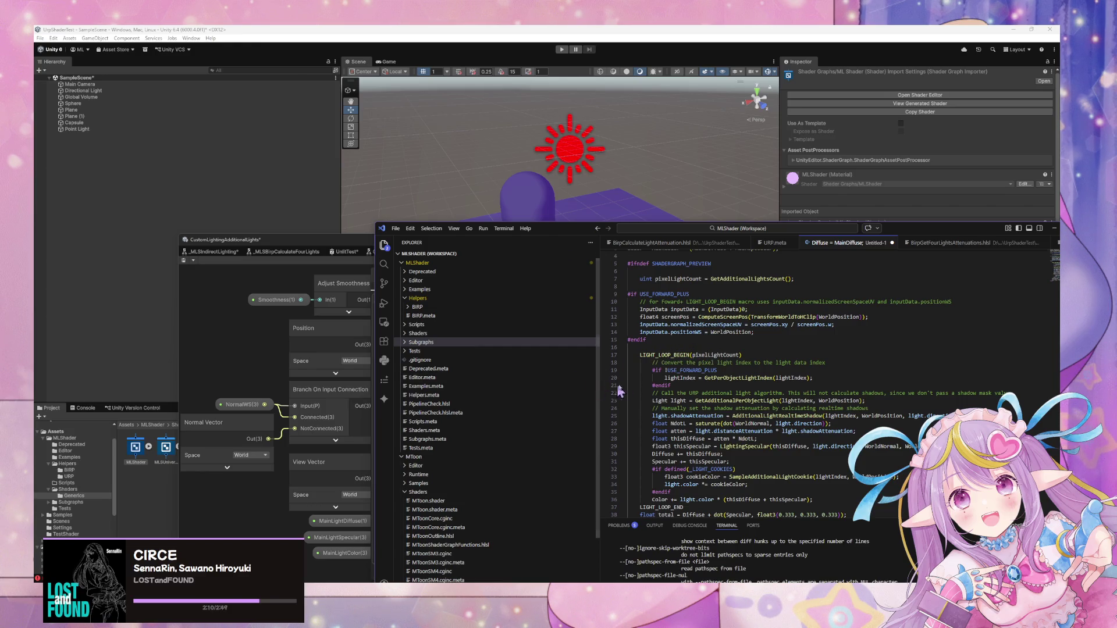
pyautogui.click(688, 371)
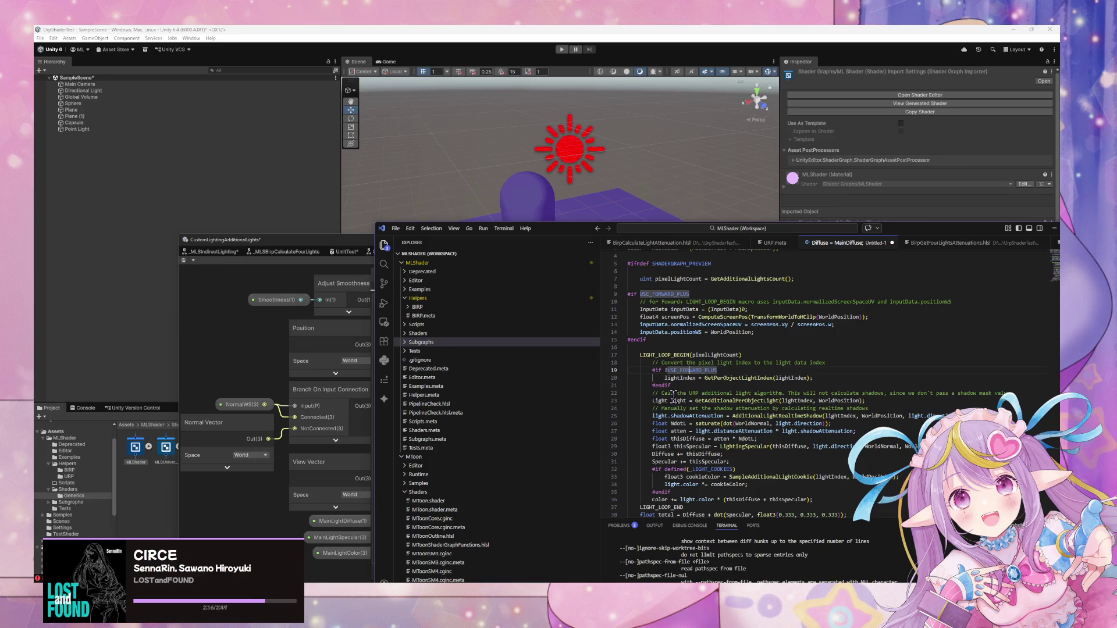
pyautogui.click(689, 416)
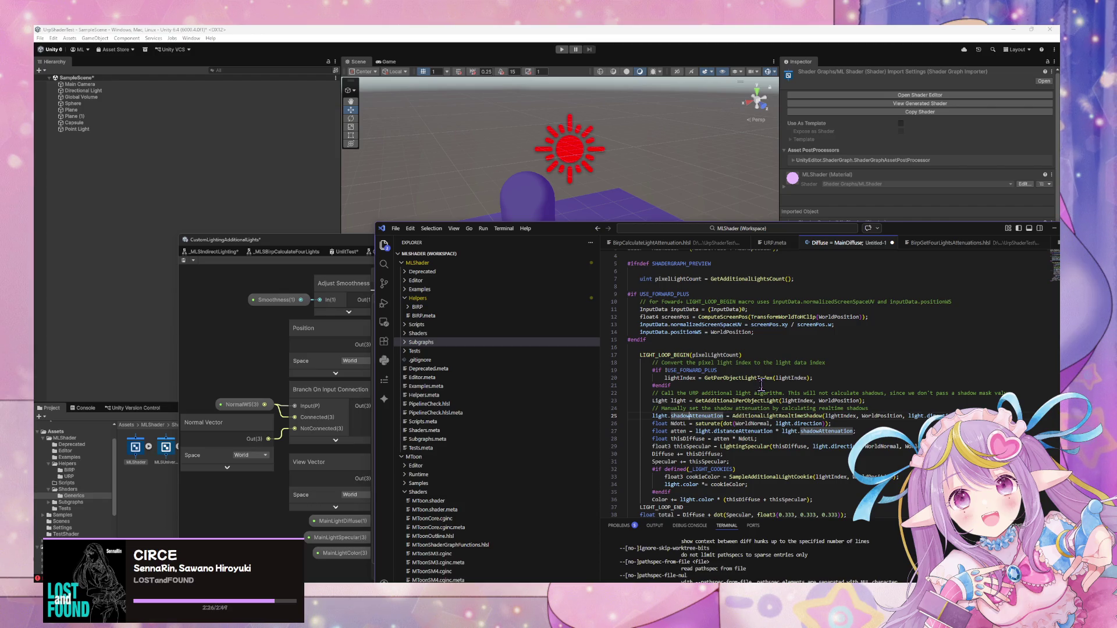
pyautogui.scroll(-3, 761, 384)
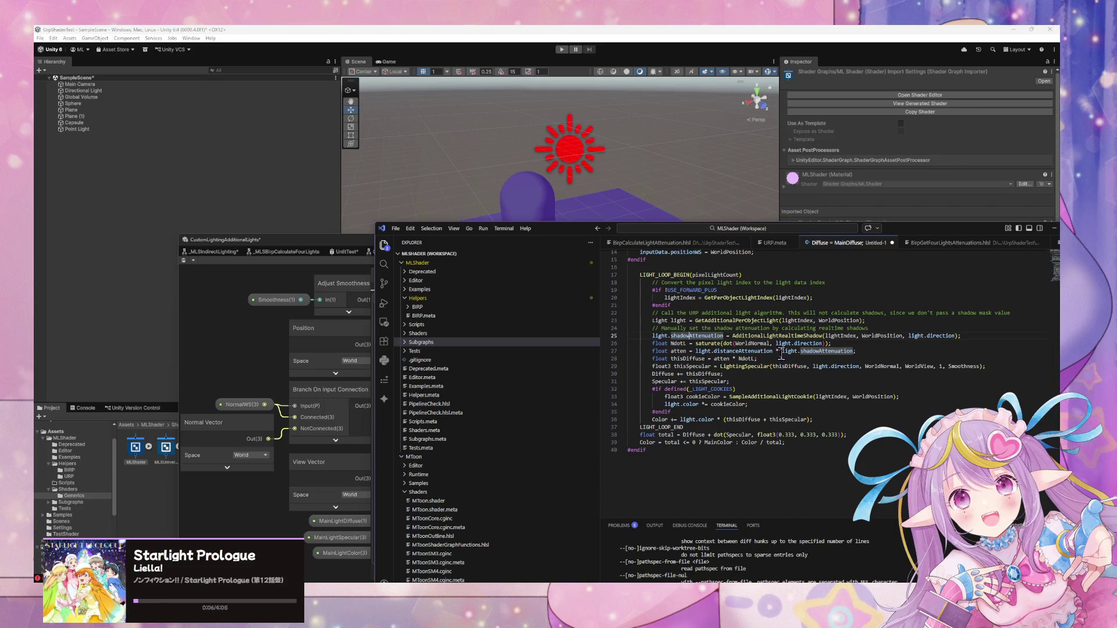
pyautogui.scroll(3, 782, 353)
pyautogui.scroll(-2, 793, 353)
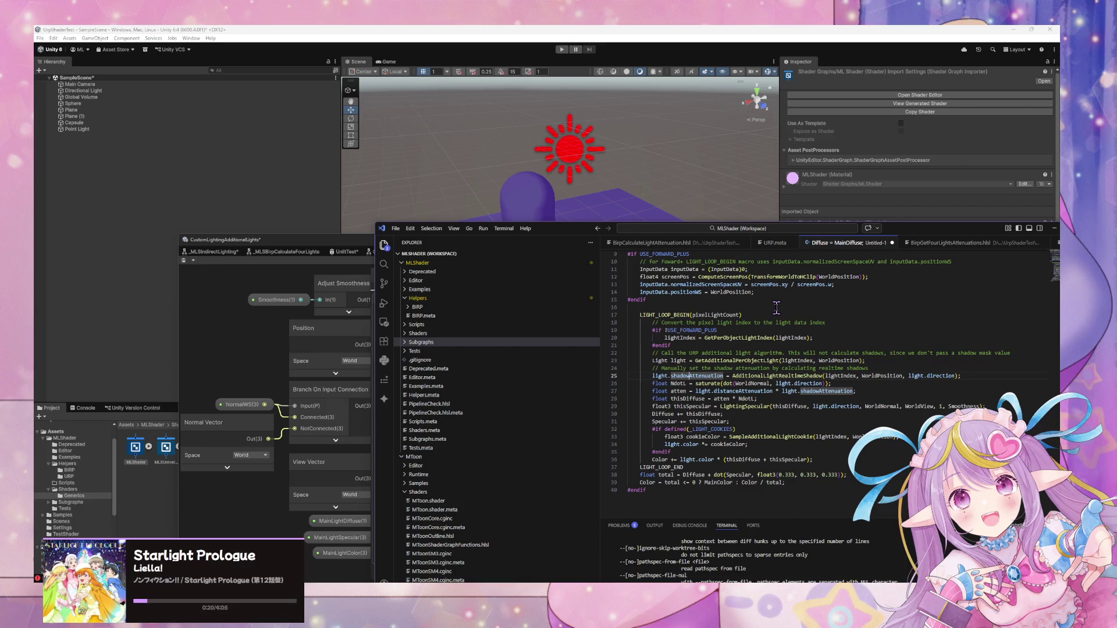
pyautogui.scroll(3, 709, 347)
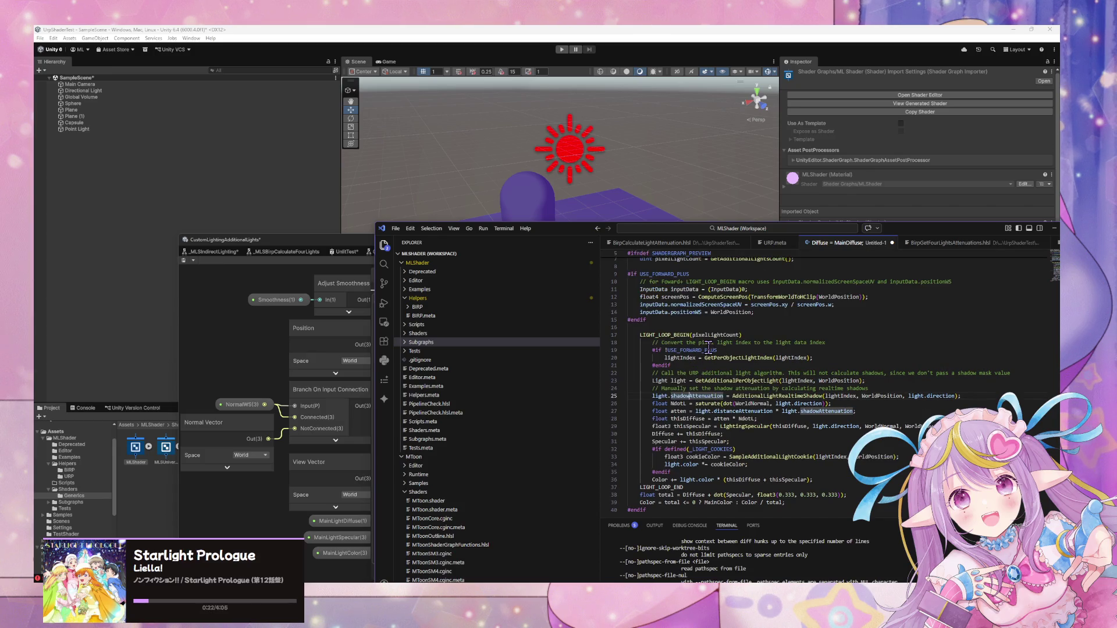
pyautogui.scroll(-1, 710, 350)
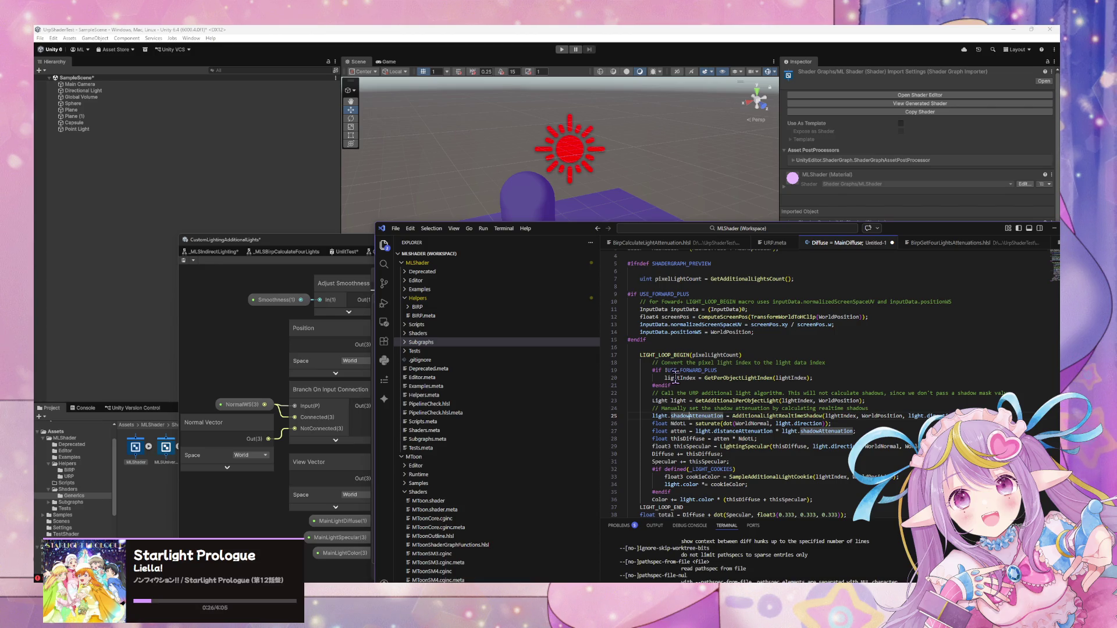
pyautogui.scroll(-2, 675, 379)
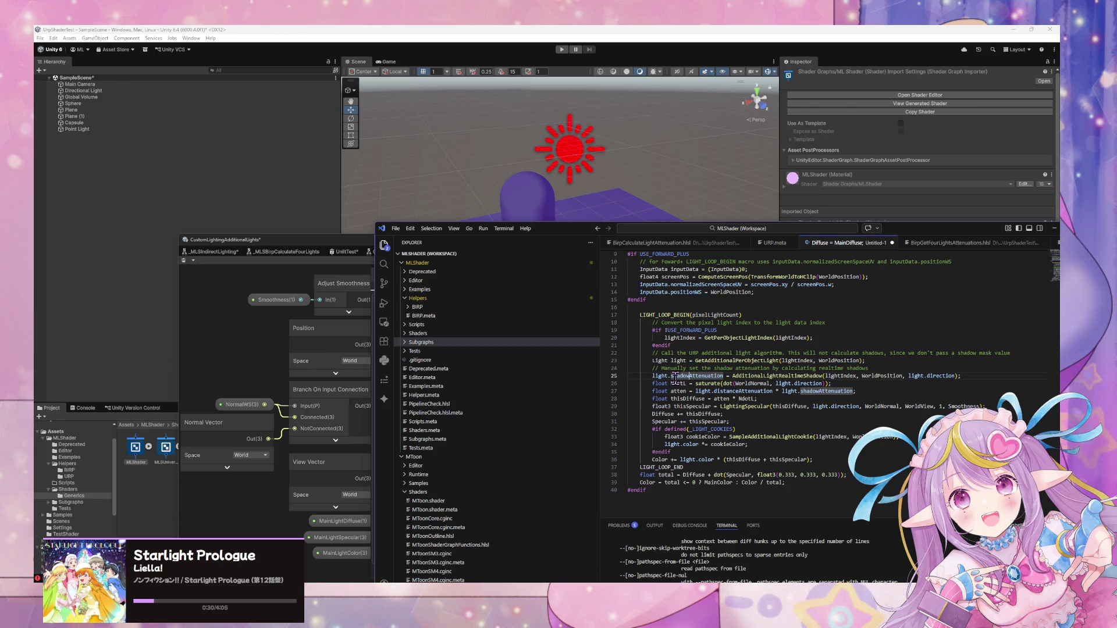
# Search the file for LIGHT_LOOP_BEGIN and jump to its other occurrence.
pyautogui.doubleClick(666, 315)
pyautogui.scroll(3, 749, 354)
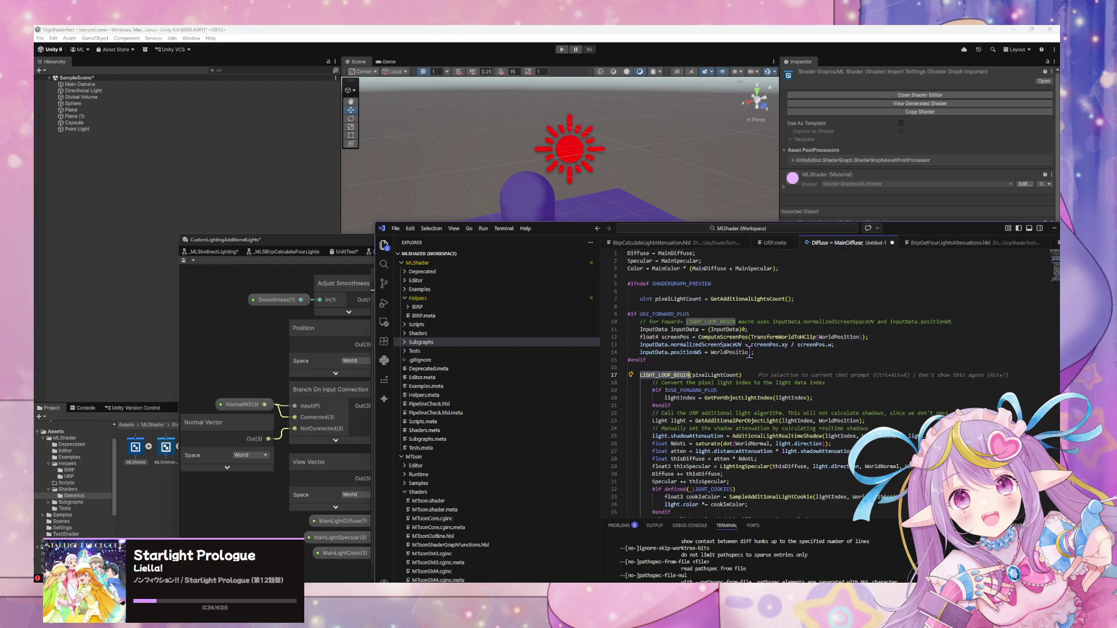
pyautogui.hotkey('ctrl', 'f')
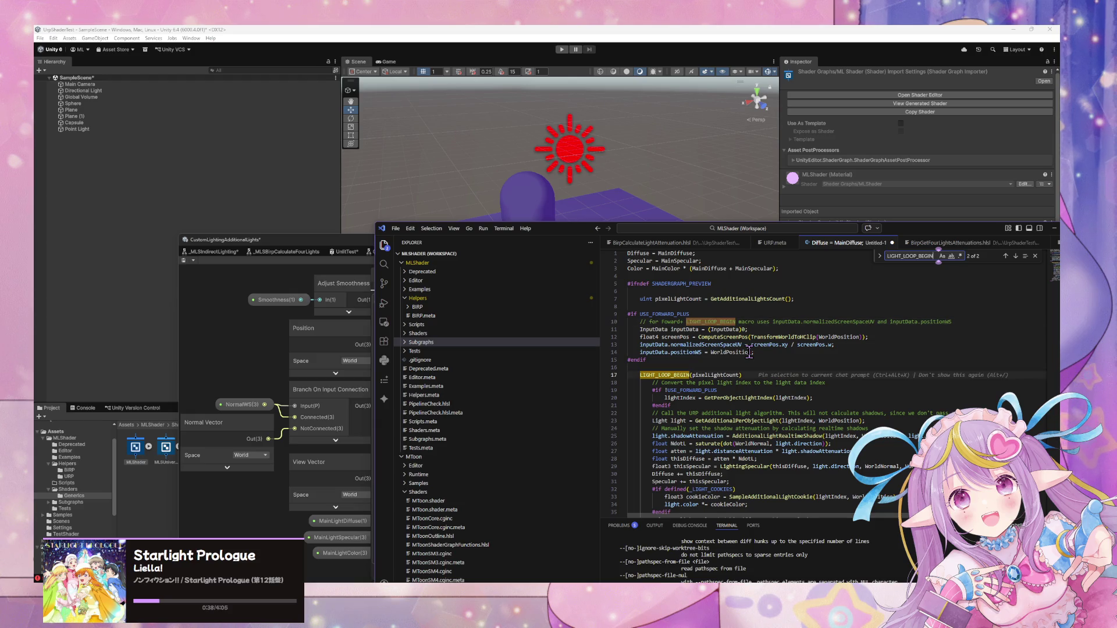
pyautogui.press('Return')
pyautogui.scroll(1, 749, 353)
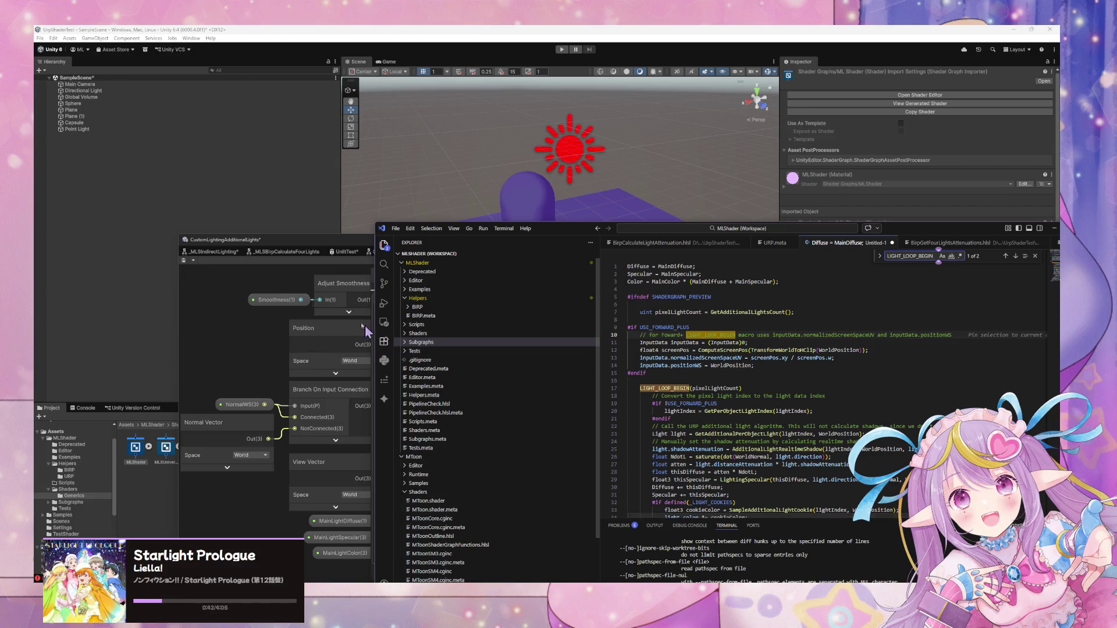
# Read through the AddAdditionalLights Body code, then switch to the URP additional-lights manual page.
pyautogui.moveTo(290, 241); pyautogui.dragTo(218, 190)
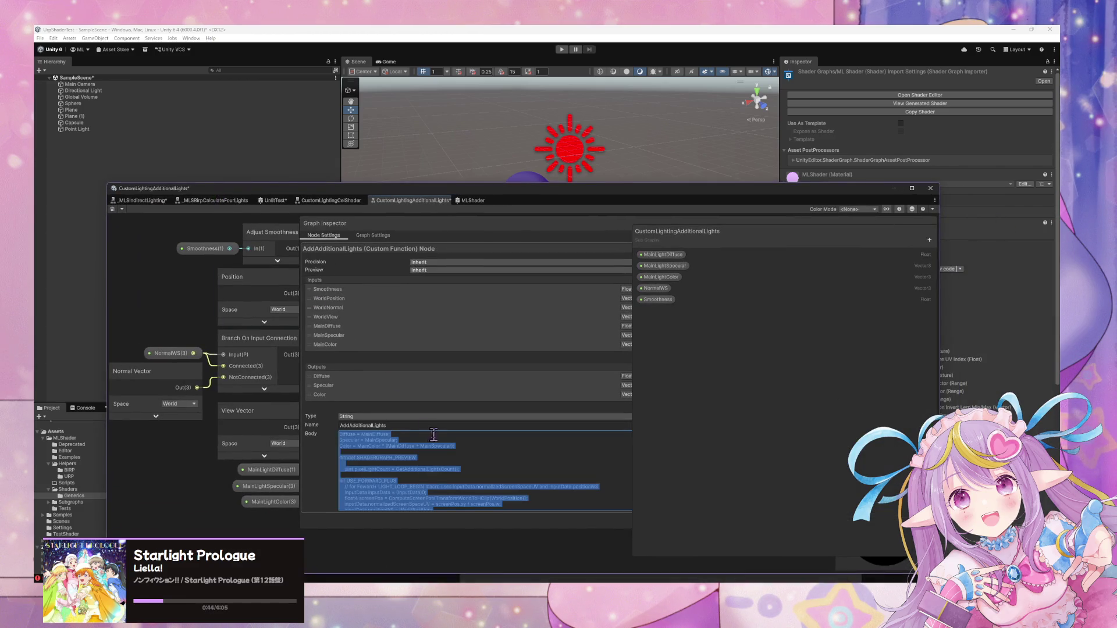
pyautogui.scroll(-5, 474, 478)
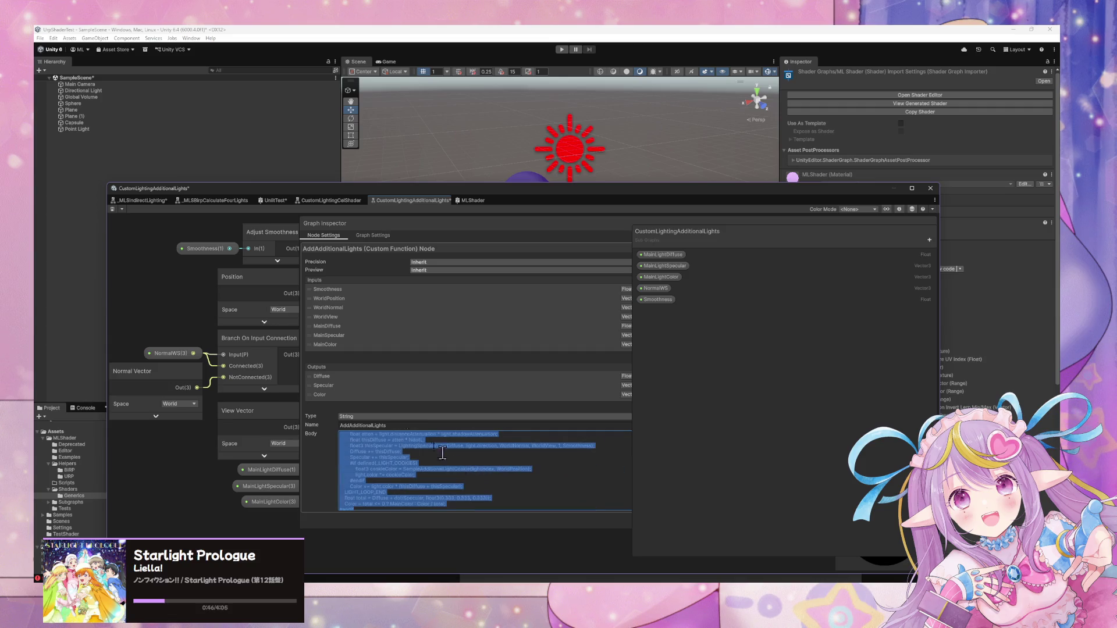
pyautogui.click(406, 242)
pyautogui.moveTo(286, 369)
pyautogui.mouseDown()
pyautogui.moveTo(245, 380)
pyautogui.moveTo(140, 372)
pyautogui.moveTo(71, 388)
pyautogui.mouseUp()
pyautogui.scroll(-3, 244, 380)
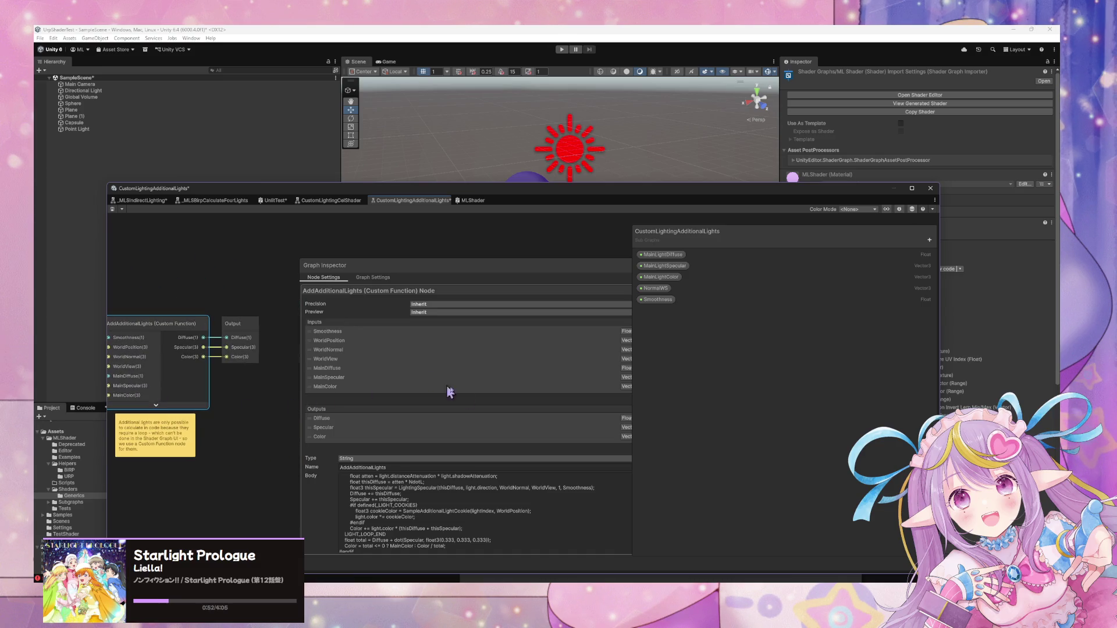
pyautogui.scroll(-1, 518, 475)
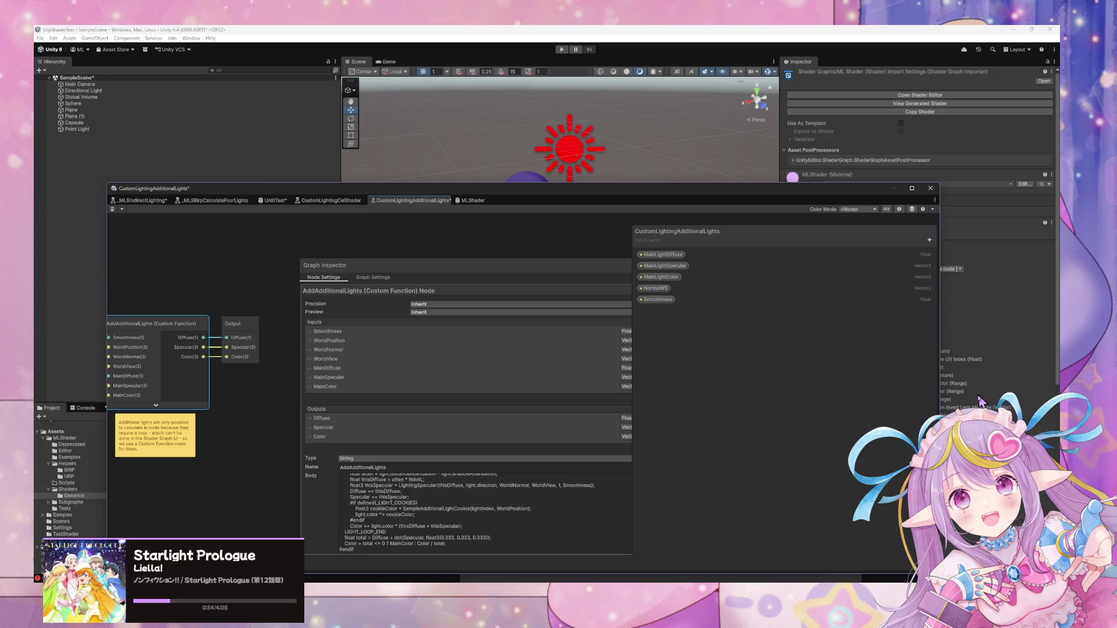
pyautogui.moveTo(273, 420)
pyautogui.mouseDown()
pyautogui.moveTo(375, 416)
pyautogui.moveTo(335, 414)
pyautogui.mouseUp()
pyautogui.scroll(10, 414, 508)
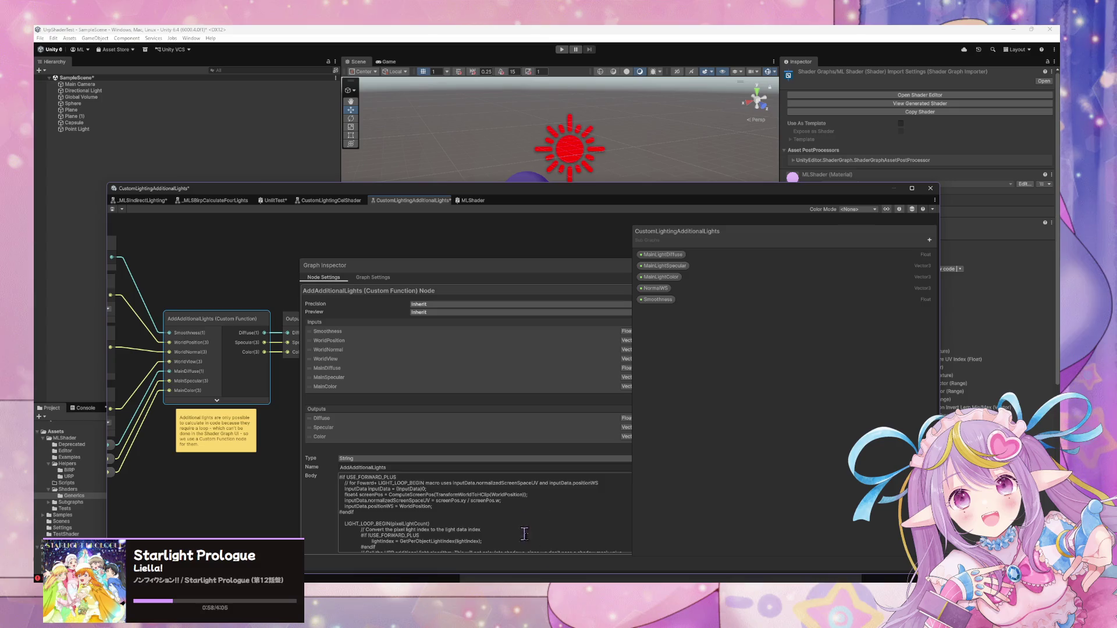
pyautogui.moveTo(712, 555)
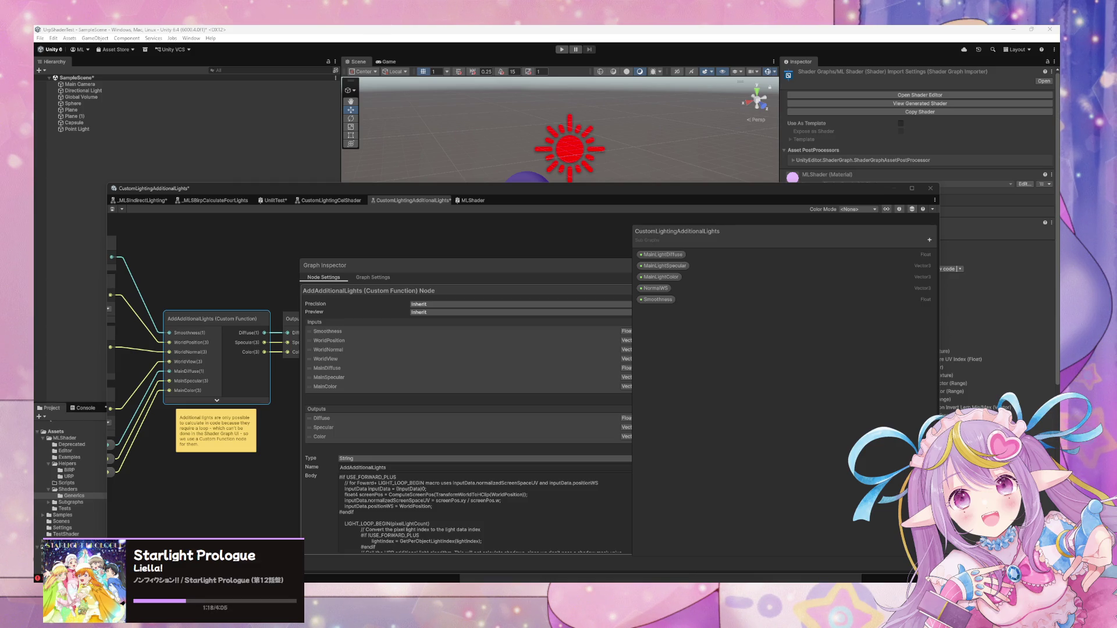
pyautogui.hotkey('alt', 'Tab')
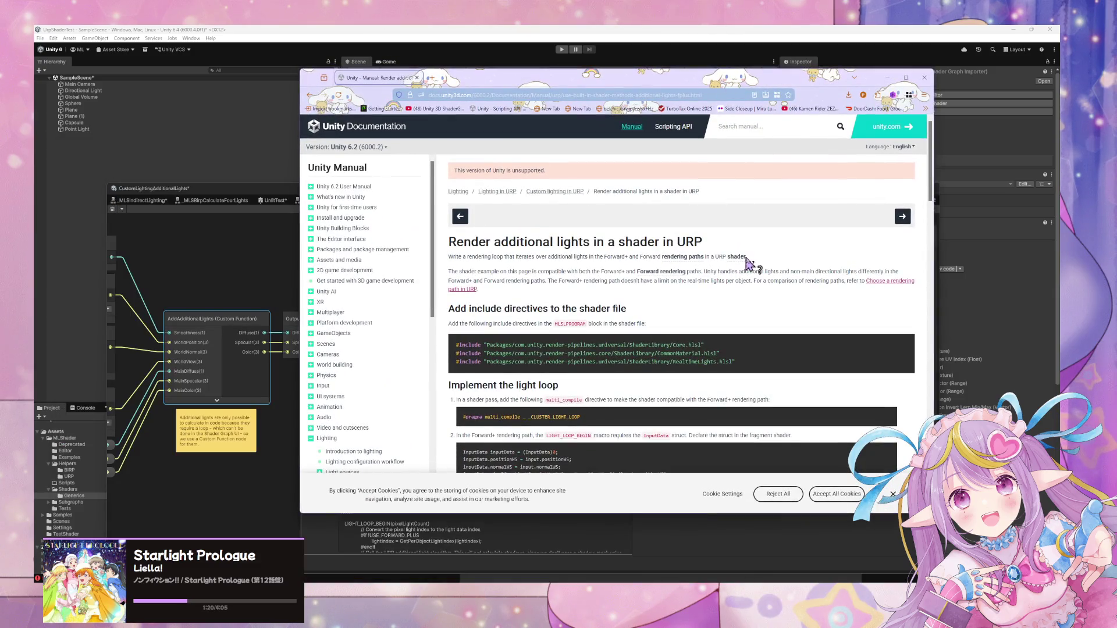
# Scroll to the example shader and search the page for MyLightingFunction's definition.
pyautogui.scroll(-2, 749, 261)
pyautogui.scroll(-2, 706, 249)
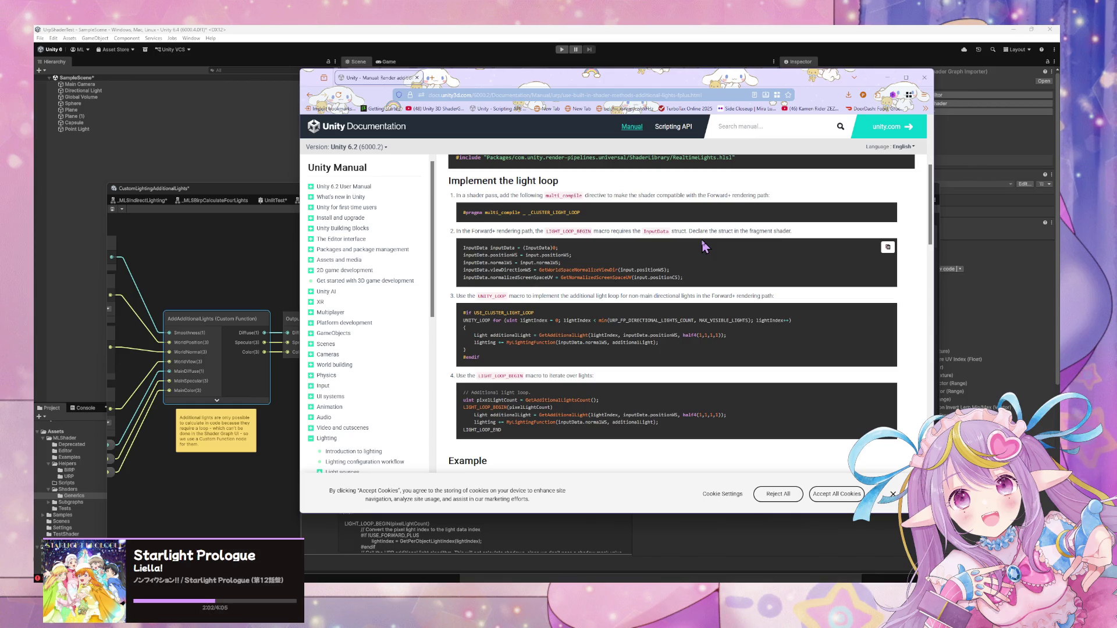
pyautogui.scroll(-5, 703, 244)
pyautogui.scroll(-5, 702, 235)
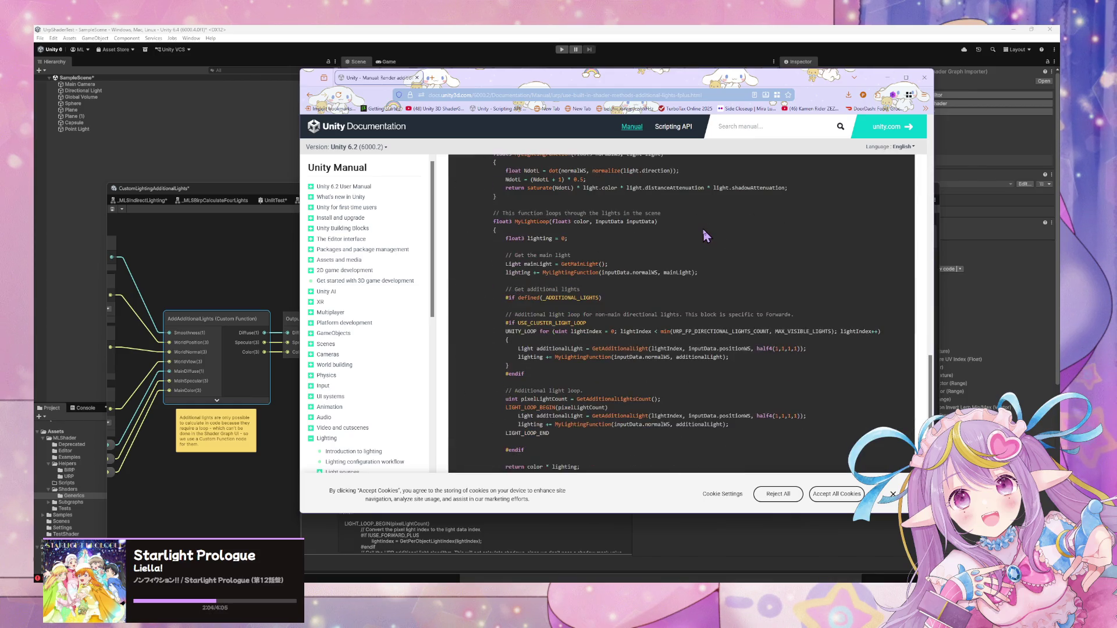
pyautogui.scroll(-3, 703, 235)
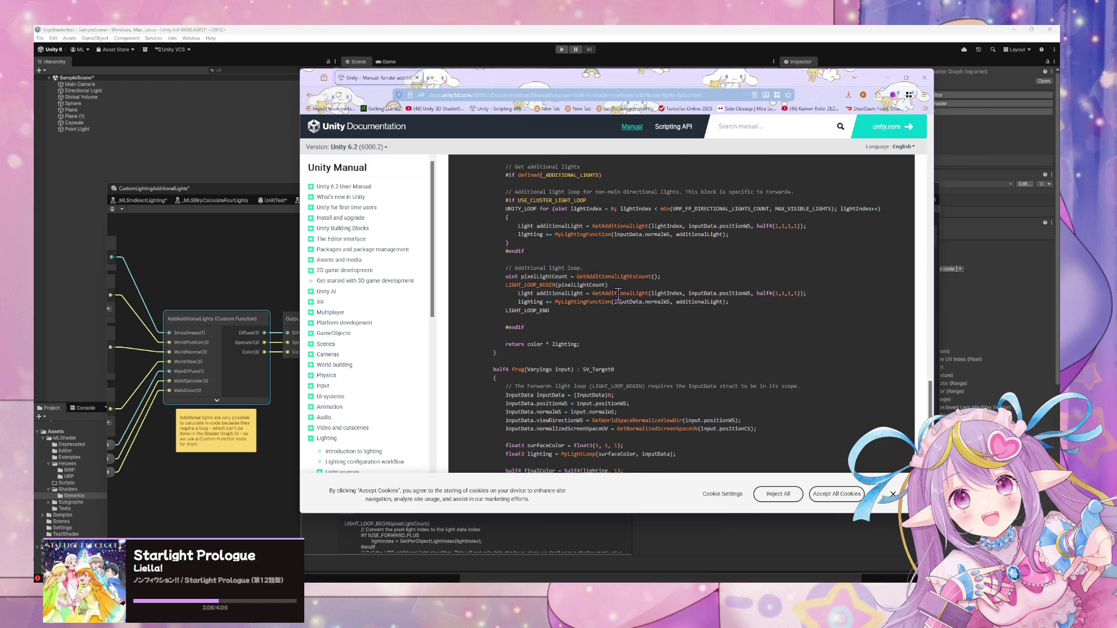
pyautogui.doubleClick(585, 302)
pyautogui.hotkey('ctrl', 'f')
pyautogui.press('Return')
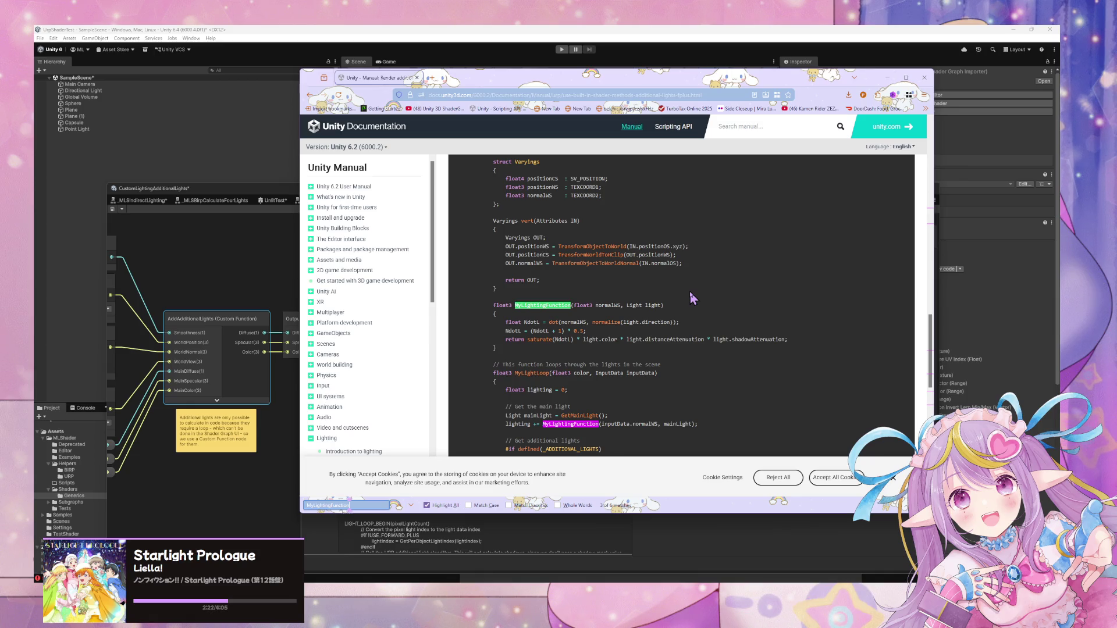
pyautogui.press('Return')
pyautogui.press('Return')
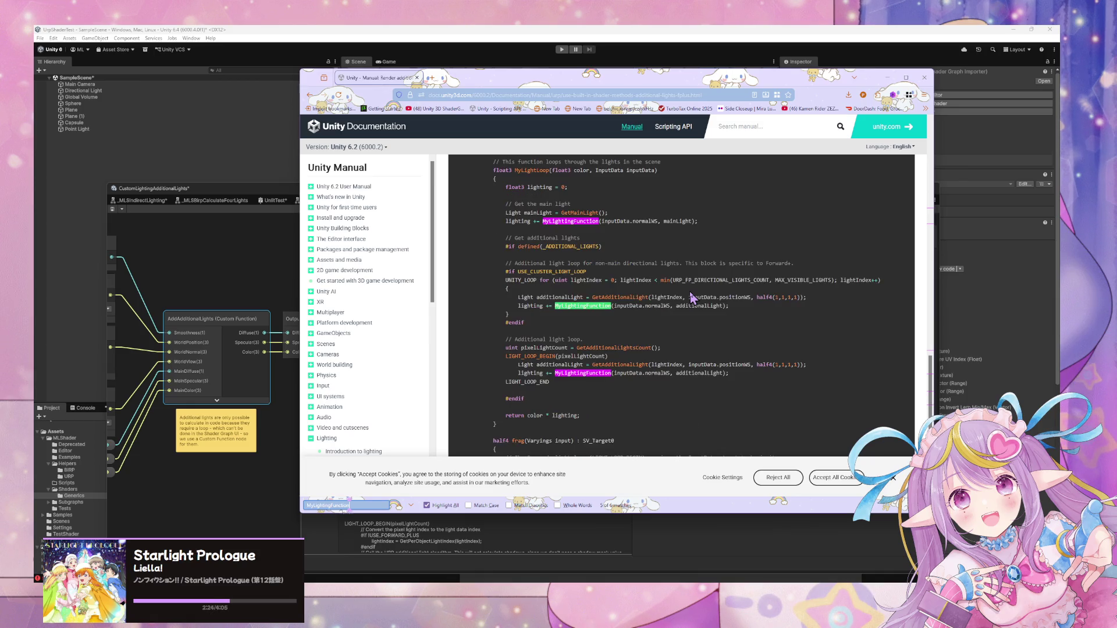
pyautogui.press('Return')
pyautogui.press('Return')
pyautogui.press('Return')
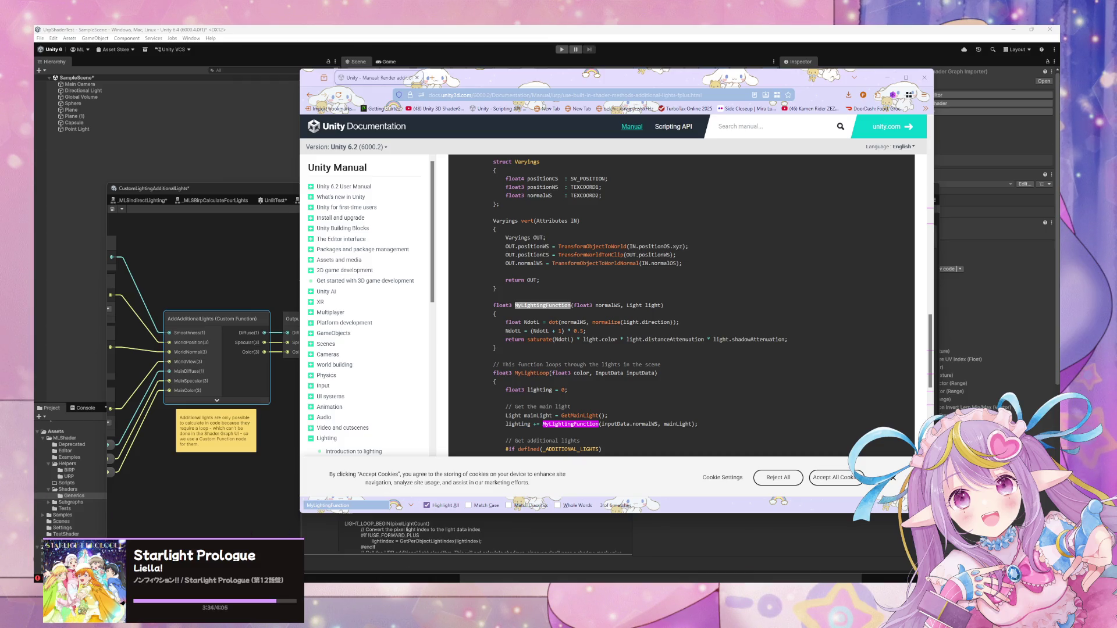
# Scroll the manual page back up to the 'Implement the light loop' section.
pyautogui.moveTo(610, 581)
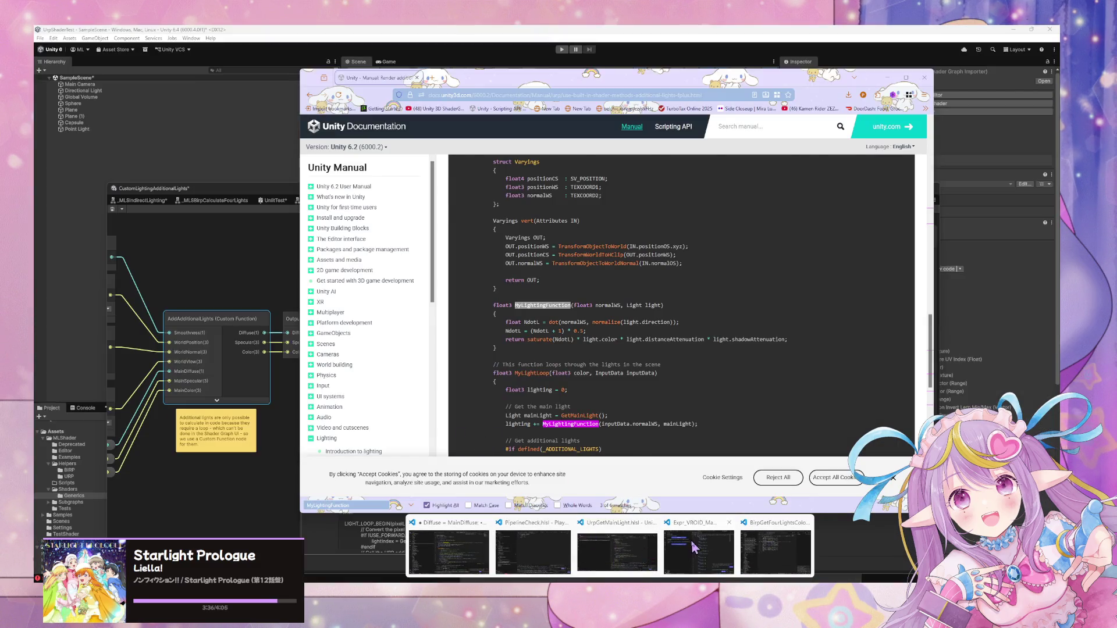
pyautogui.moveTo(693, 547)
pyautogui.scroll(5, 794, 427)
pyautogui.scroll(1, 795, 427)
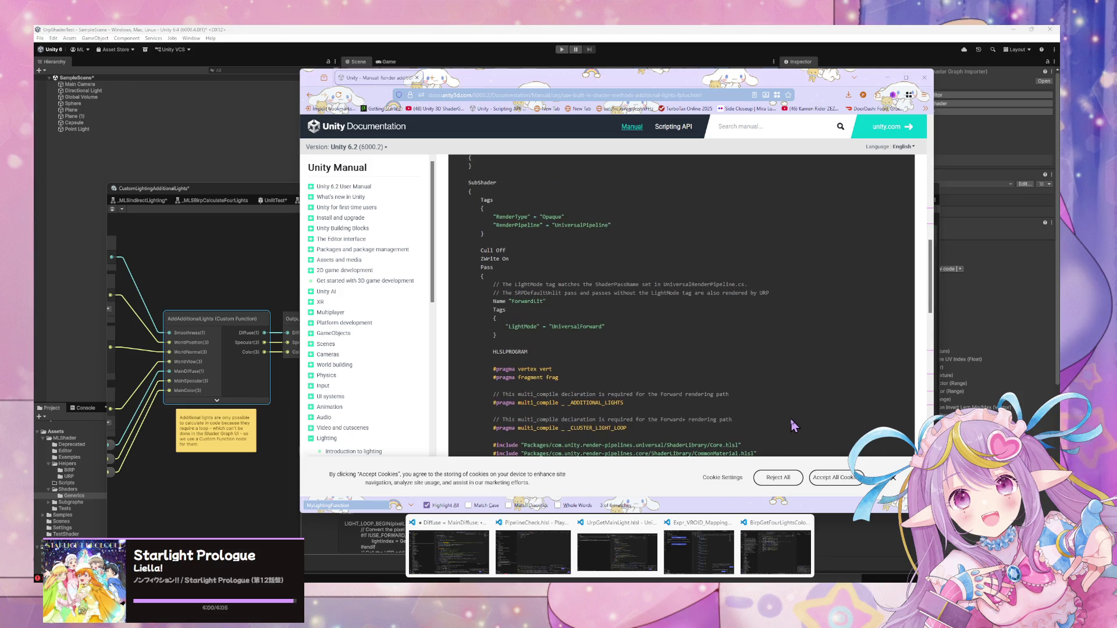
pyautogui.scroll(4, 794, 427)
pyautogui.scroll(4, 794, 426)
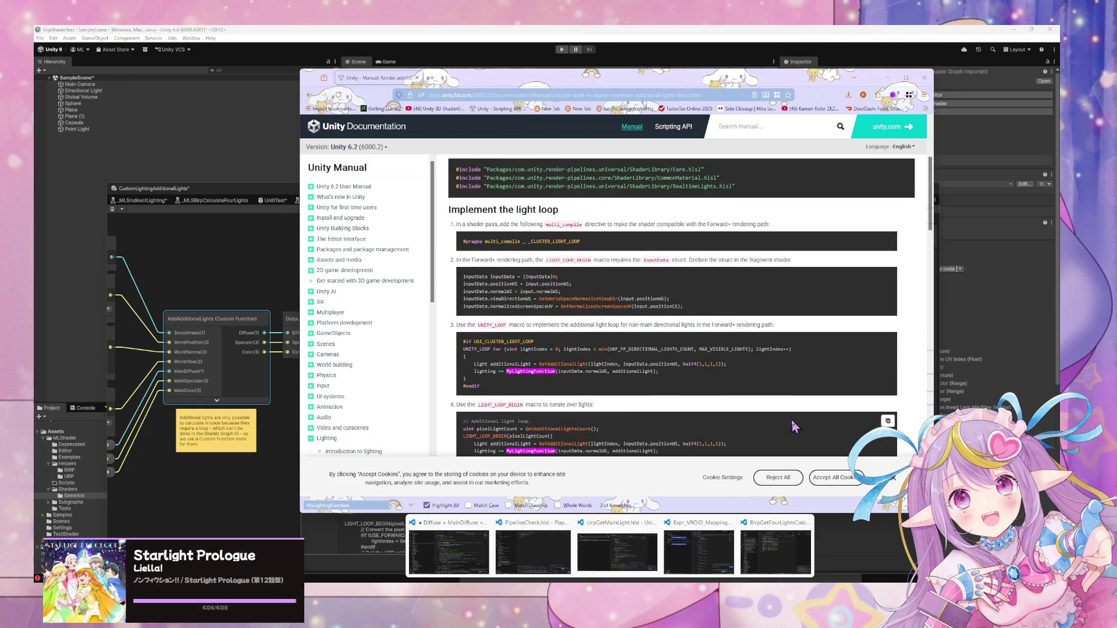
pyautogui.scroll(-2, 794, 427)
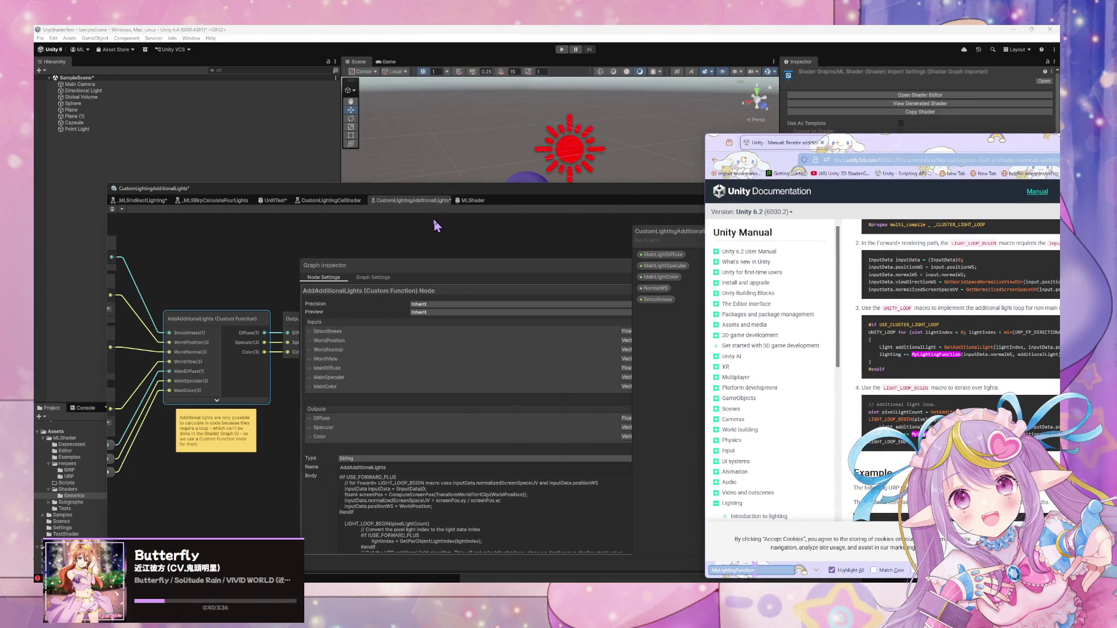
# In UnlitTest, move the Custom Lighting Cel Shader node and wire BaseColor(3) into Fragment Base Color.
pyautogui.click(277, 201)
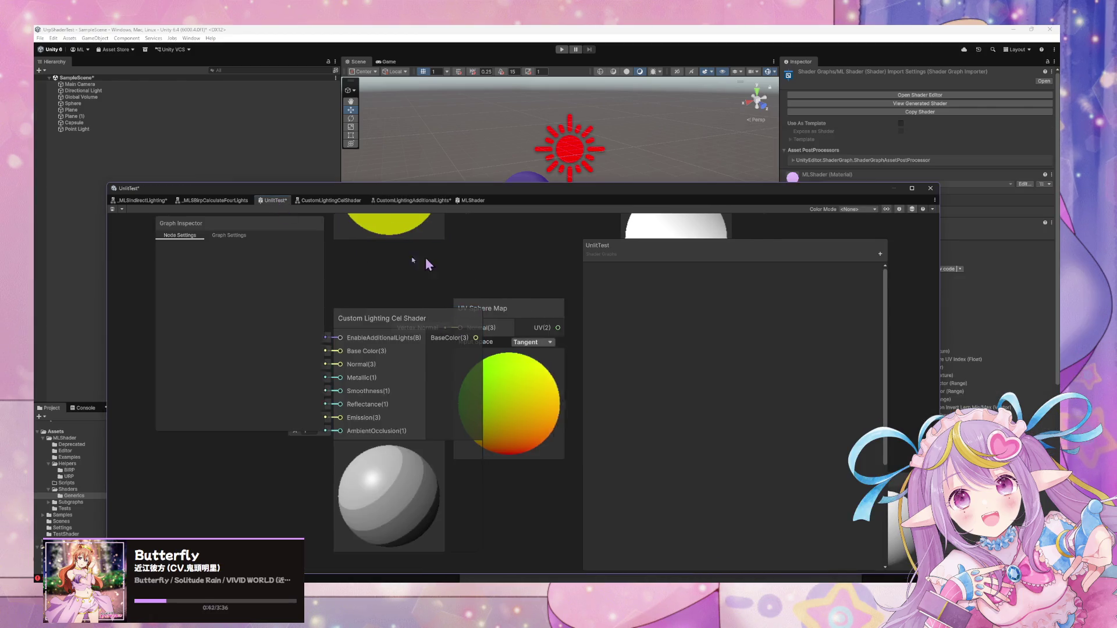
pyautogui.moveTo(344, 320); pyautogui.dragTo(202, 406)
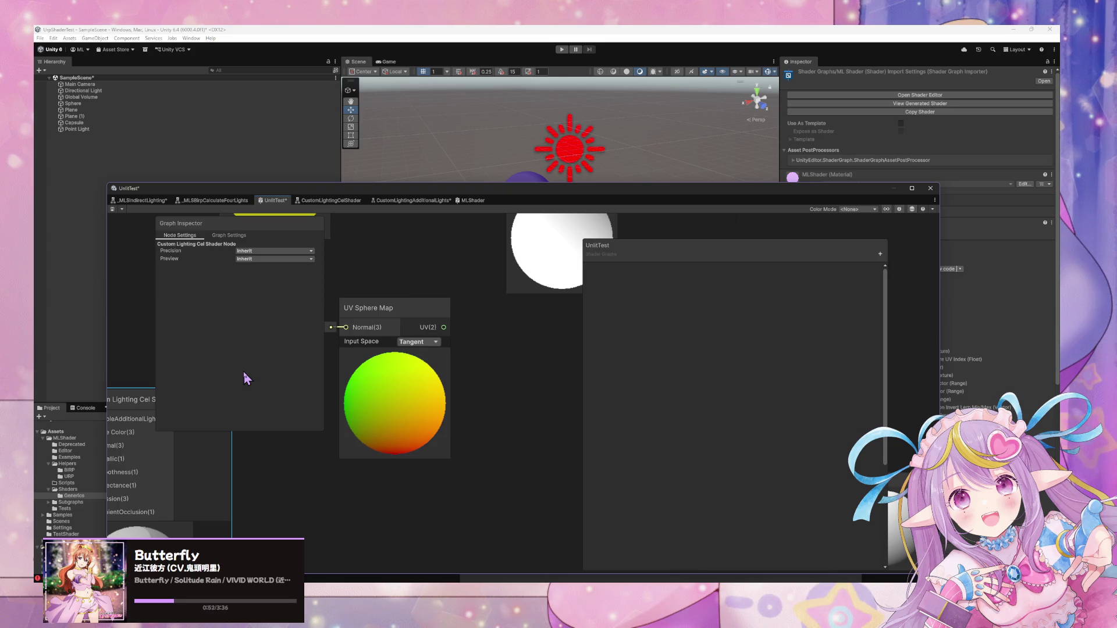
pyautogui.scroll(-2, 441, 397)
pyautogui.scroll(-3, 440, 397)
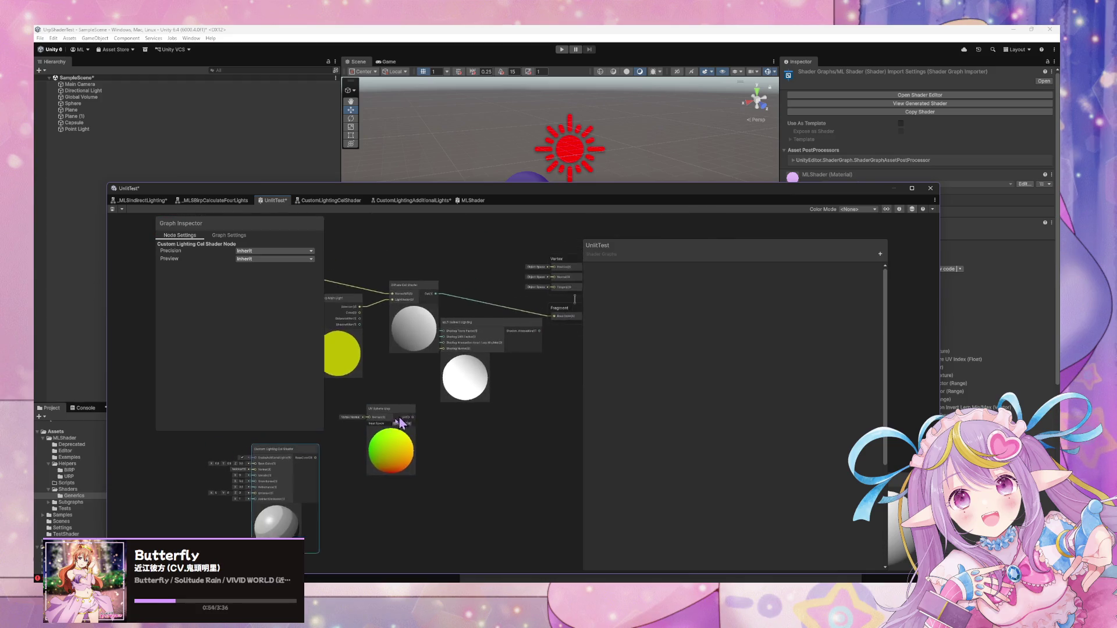
pyautogui.scroll(3, 501, 386)
pyautogui.moveTo(486, 507)
pyautogui.mouseDown()
pyautogui.moveTo(518, 454)
pyautogui.moveTo(565, 285)
pyautogui.mouseUp()
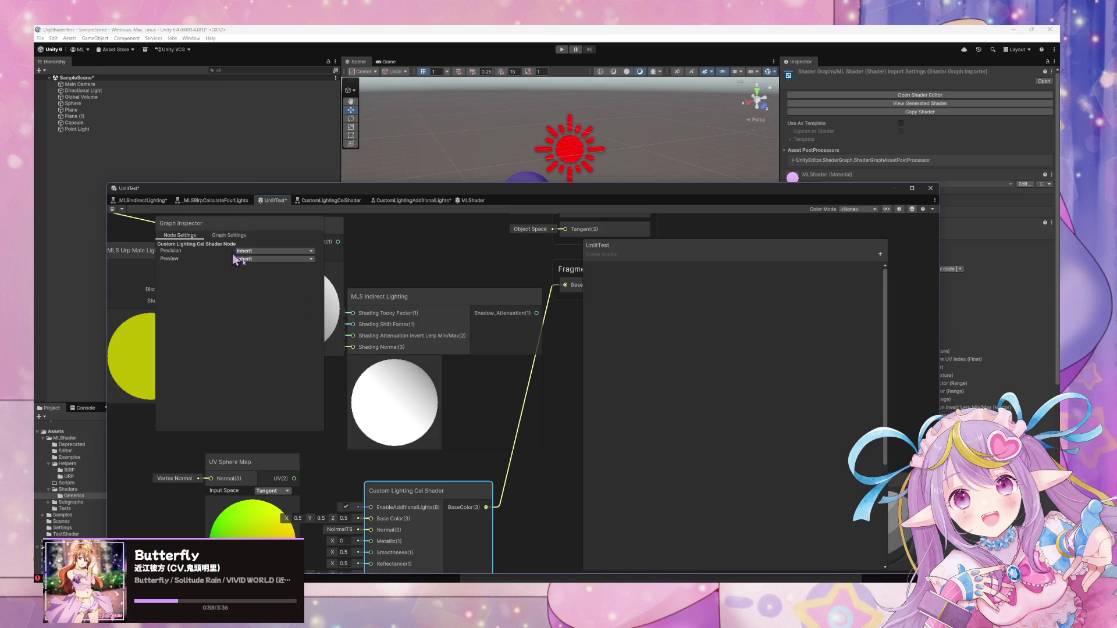
pyautogui.moveTo(408, 394); pyautogui.dragTo(449, 344)
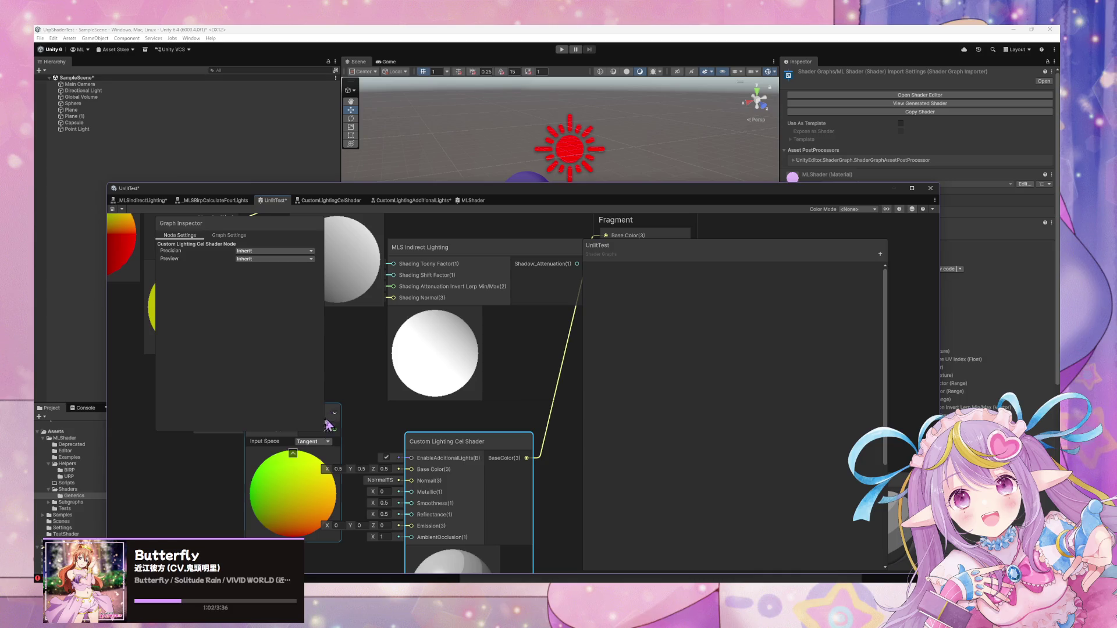
pyautogui.moveTo(393, 188)
pyautogui.mouseDown()
pyautogui.moveTo(798, 179)
pyautogui.moveTo(861, 140)
pyautogui.mouseUp()
pyautogui.click(801, 376)
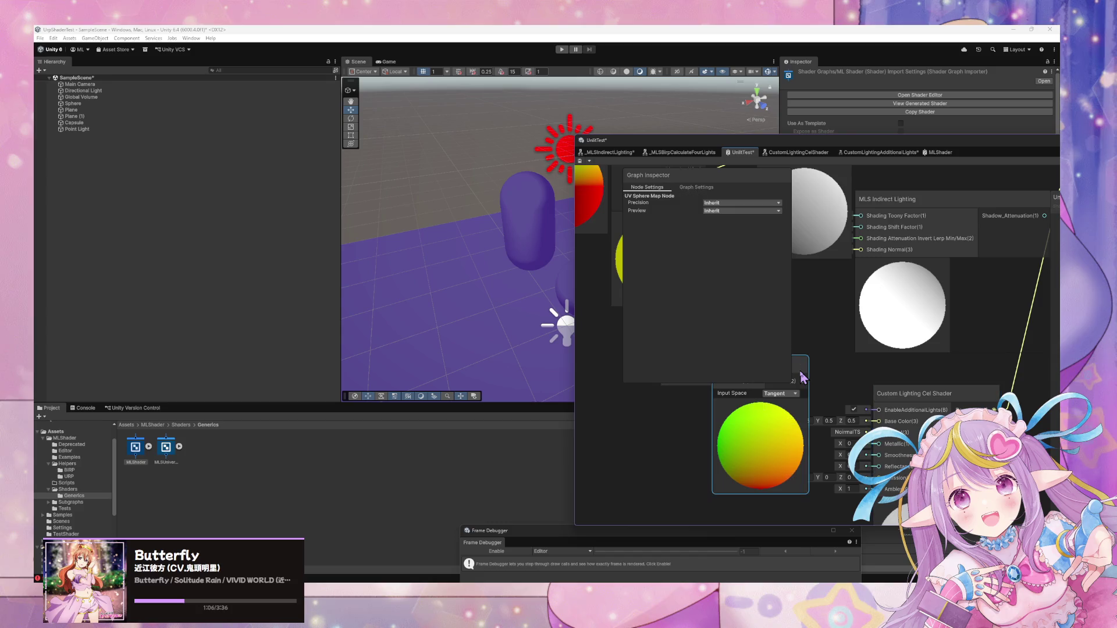
# Move the UV Sphere Map node aside and assign the UnlitTest material to the Capsule.
pyautogui.moveTo(800, 366)
pyautogui.mouseDown()
pyautogui.moveTo(880, 371)
pyautogui.moveTo(677, 445)
pyautogui.mouseUp()
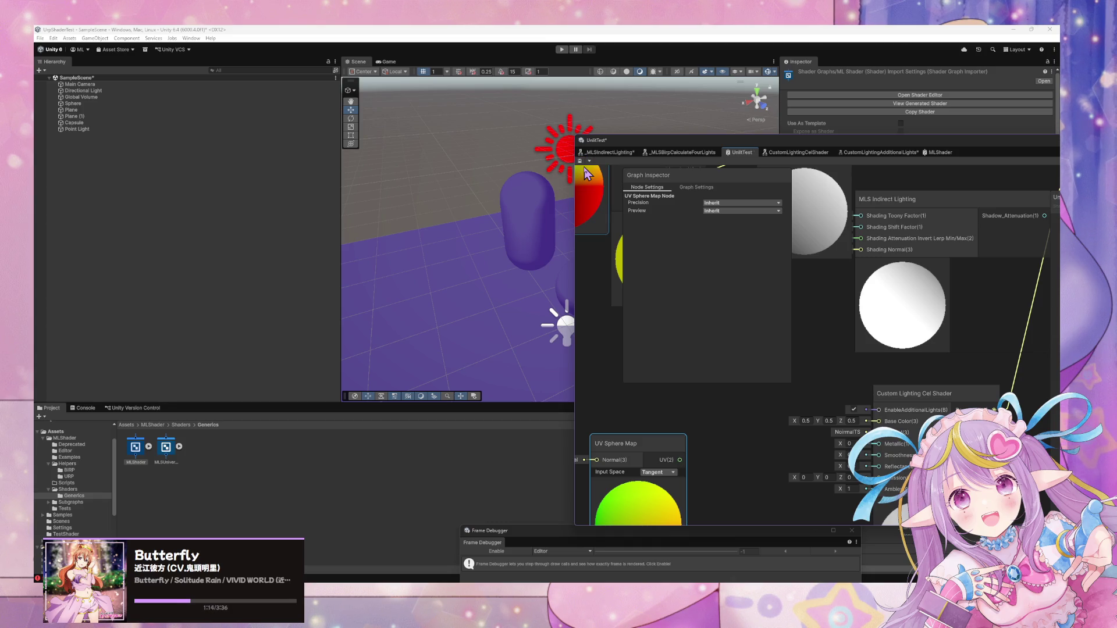
pyautogui.moveTo(526, 163)
pyautogui.mouseDown()
pyautogui.moveTo(667, 256)
pyautogui.moveTo(465, 224)
pyautogui.mouseUp()
pyautogui.click(448, 213)
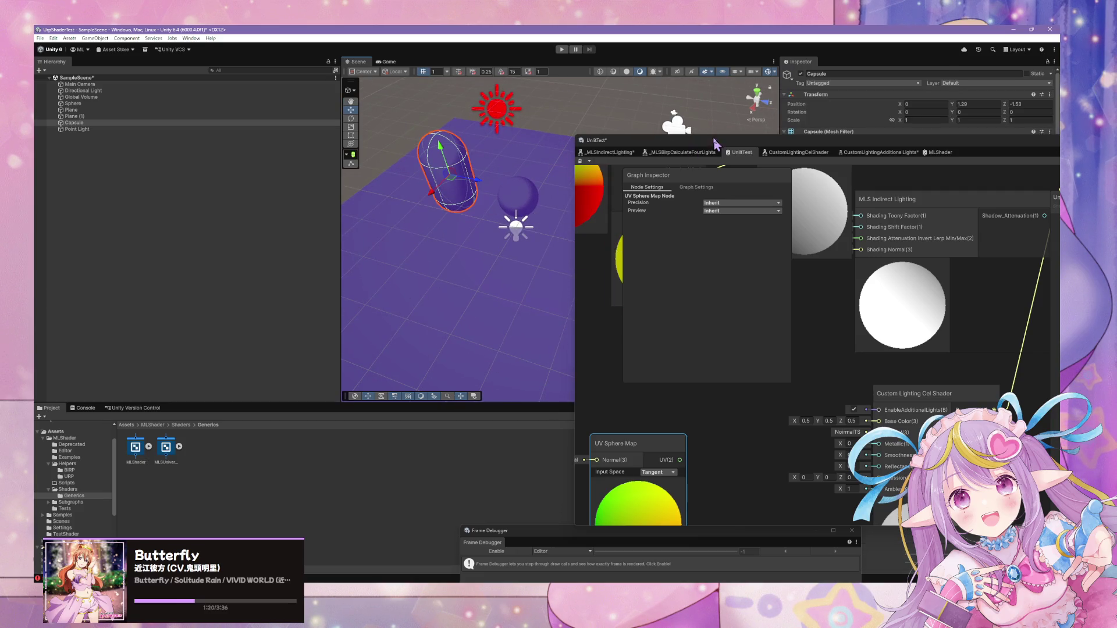
pyautogui.moveTo(835, 149)
pyautogui.mouseDown()
pyautogui.moveTo(789, 279)
pyautogui.moveTo(784, 341)
pyautogui.mouseUp()
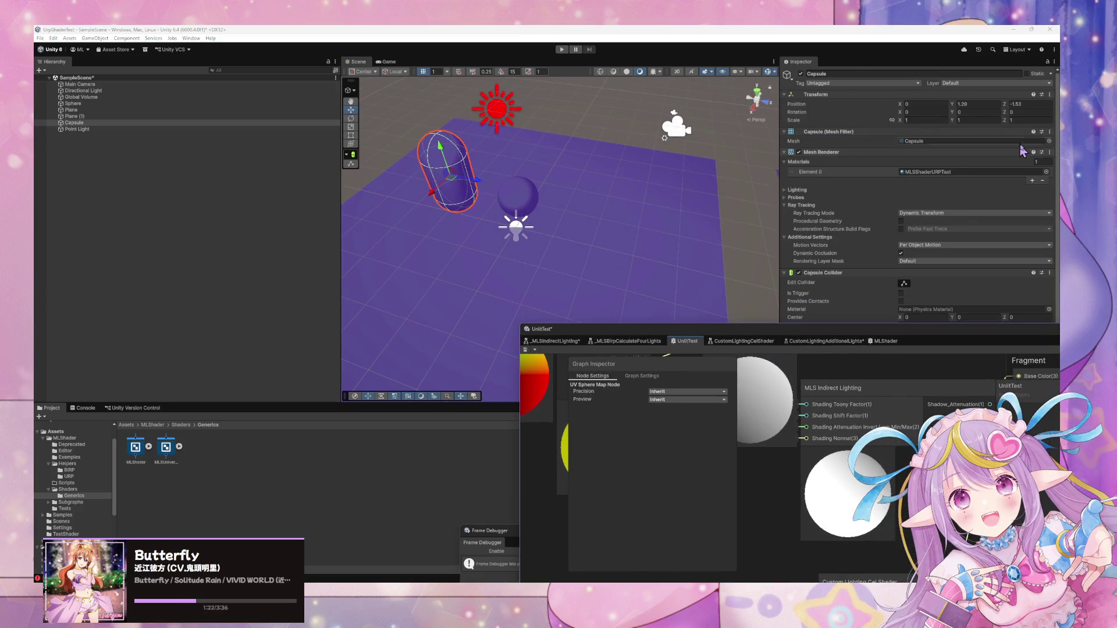
pyautogui.click(1046, 172)
pyautogui.write('unlittest')
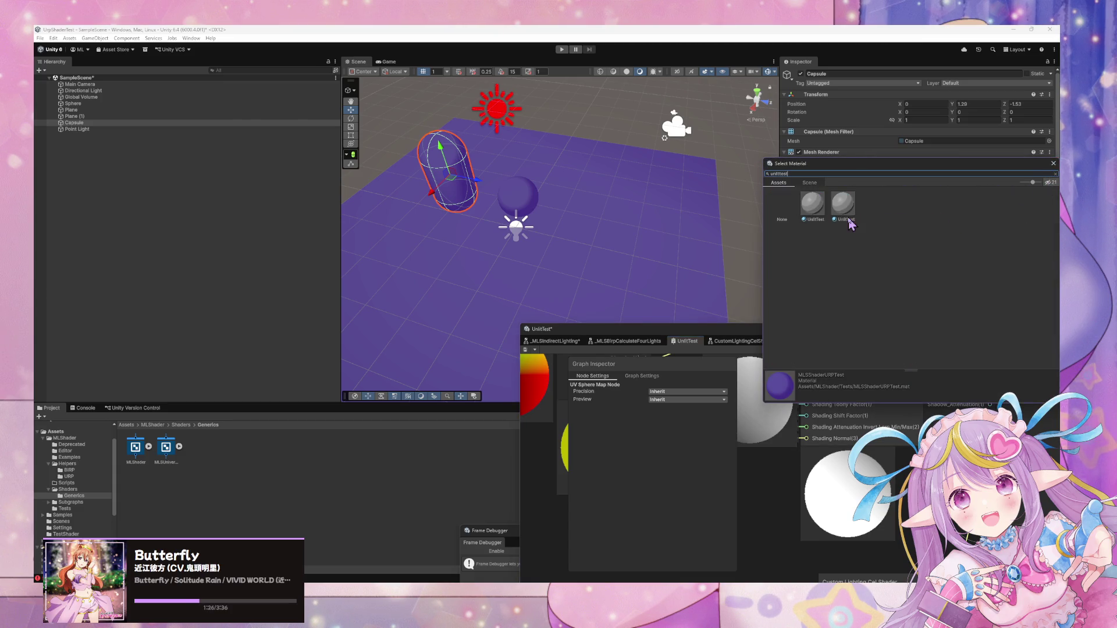
pyautogui.click(844, 212)
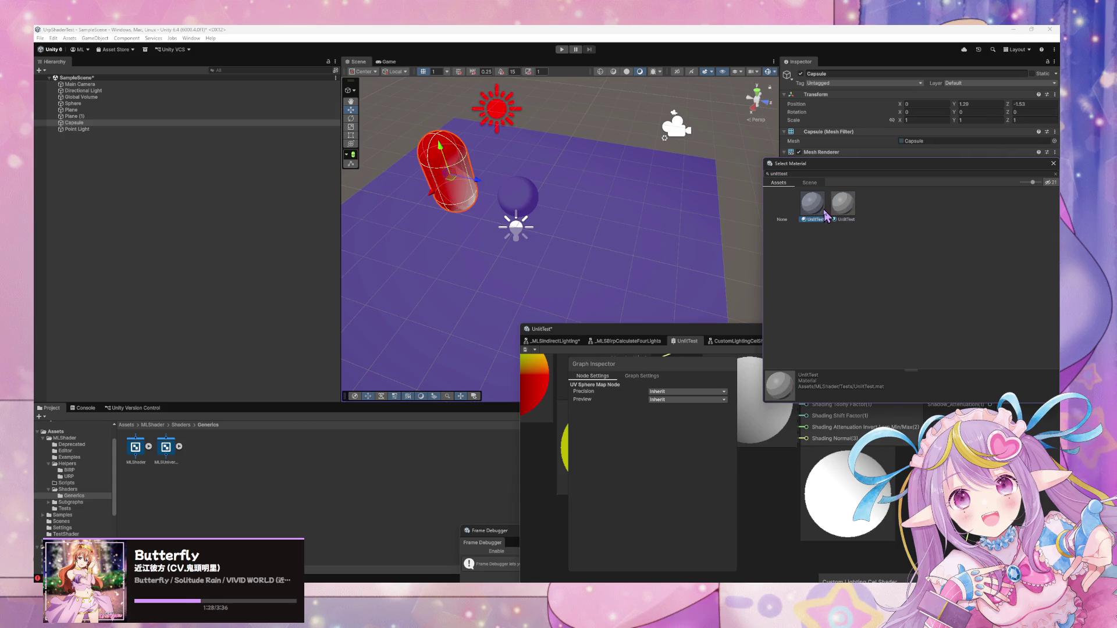
pyautogui.doubleClick(813, 213)
# Give the Plane the UnlitTest material, then select the Directional Light's Filter colour.
pyautogui.moveTo(706, 204)
pyautogui.mouseDown()
pyautogui.moveTo(553, 169)
pyautogui.moveTo(636, 85)
pyautogui.mouseUp()
pyautogui.scroll(-5, 636, 84)
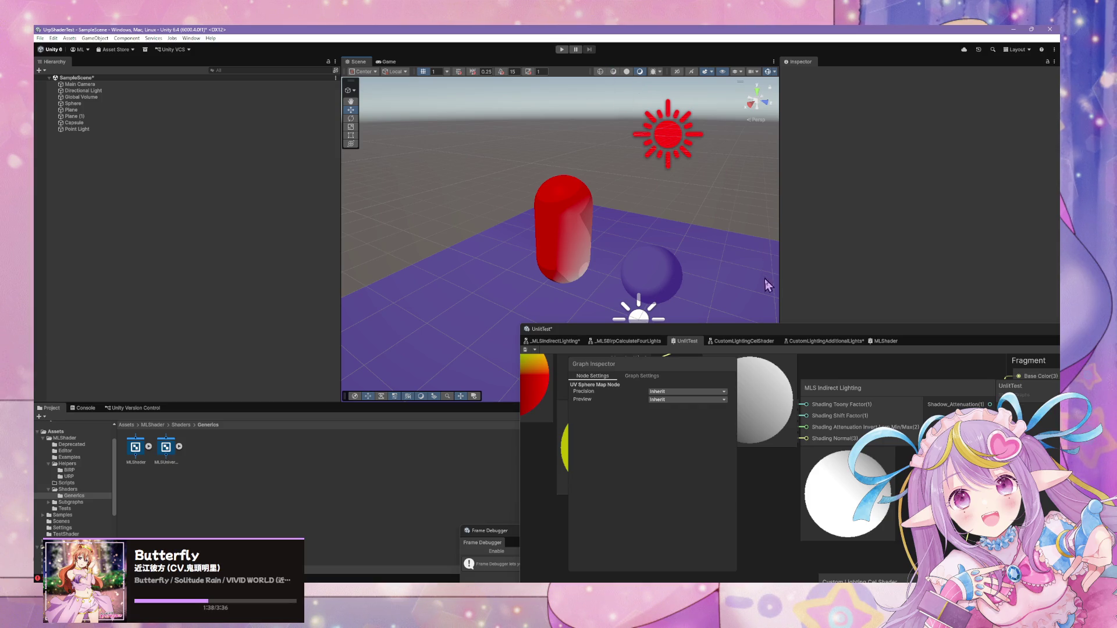
pyautogui.scroll(-1, 825, 428)
pyautogui.click(670, 128)
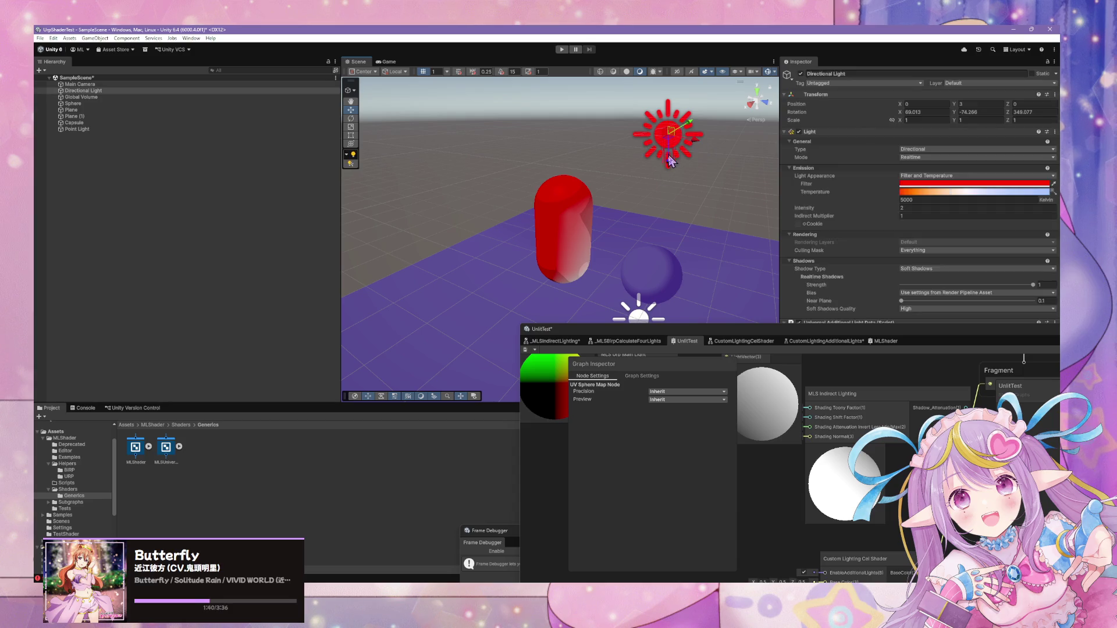
pyautogui.click(461, 304)
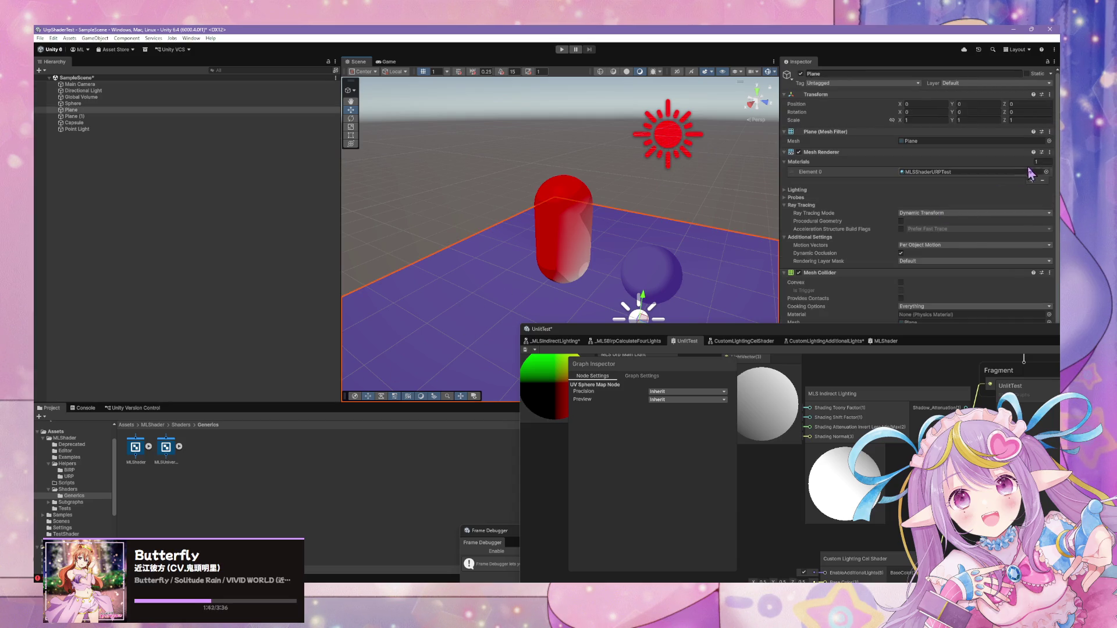
pyautogui.click(1046, 172)
pyautogui.write('unlit')
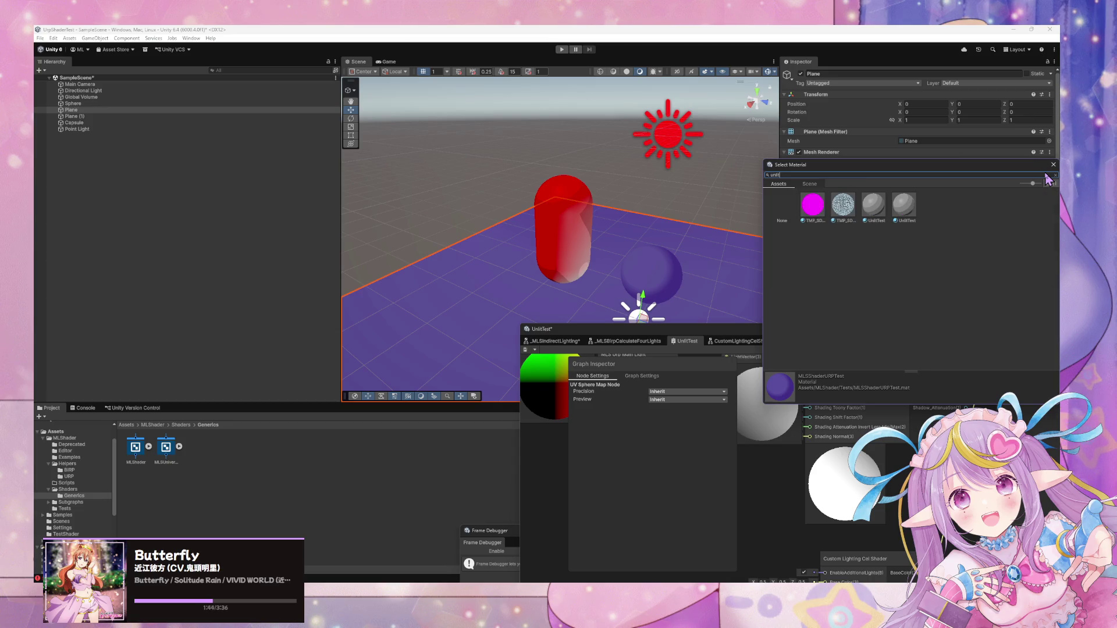
pyautogui.click(875, 219)
pyautogui.click(755, 294)
pyautogui.press('f')
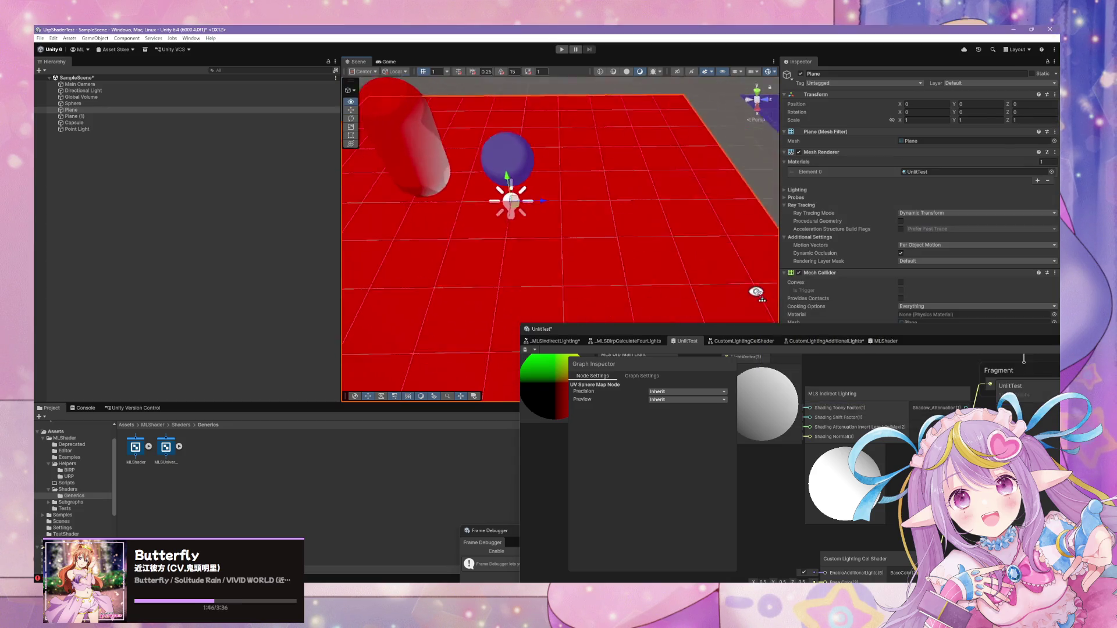
pyautogui.click(569, 176)
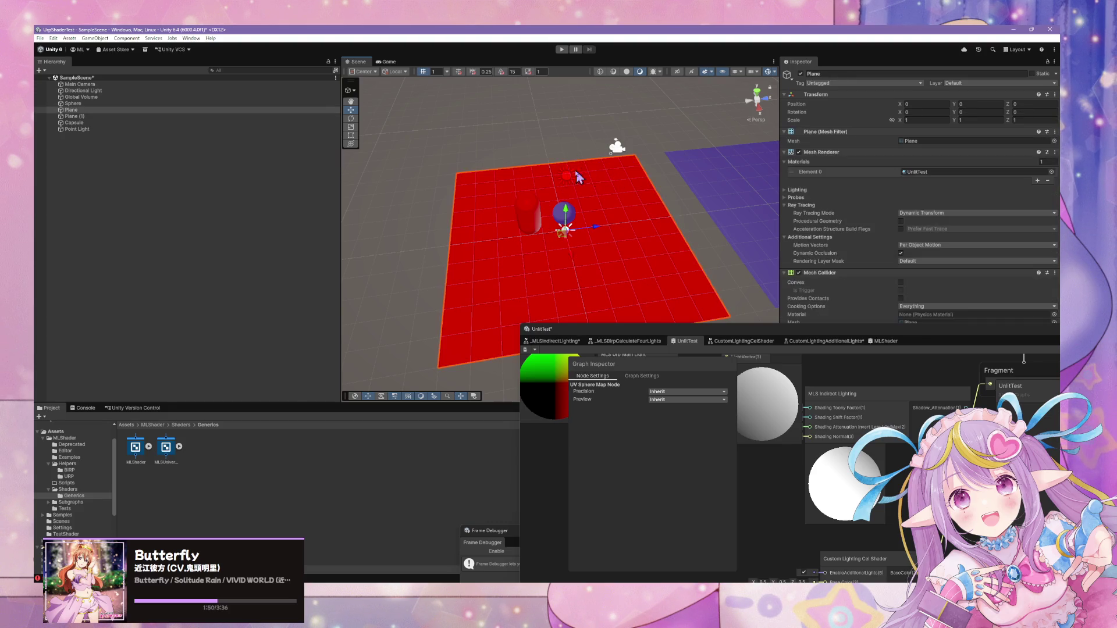
pyautogui.click(941, 185)
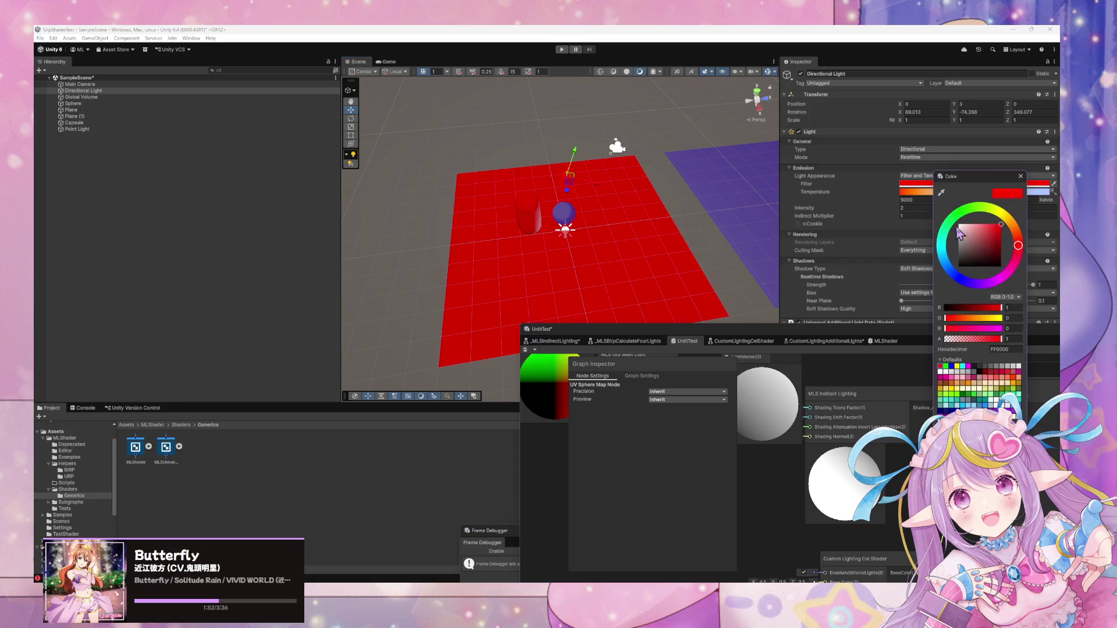
# Set the Directional Light filter to white and the Point Light colour to red.
pyautogui.moveTo(989, 244); pyautogui.dragTo(963, 224)
pyautogui.click(655, 175)
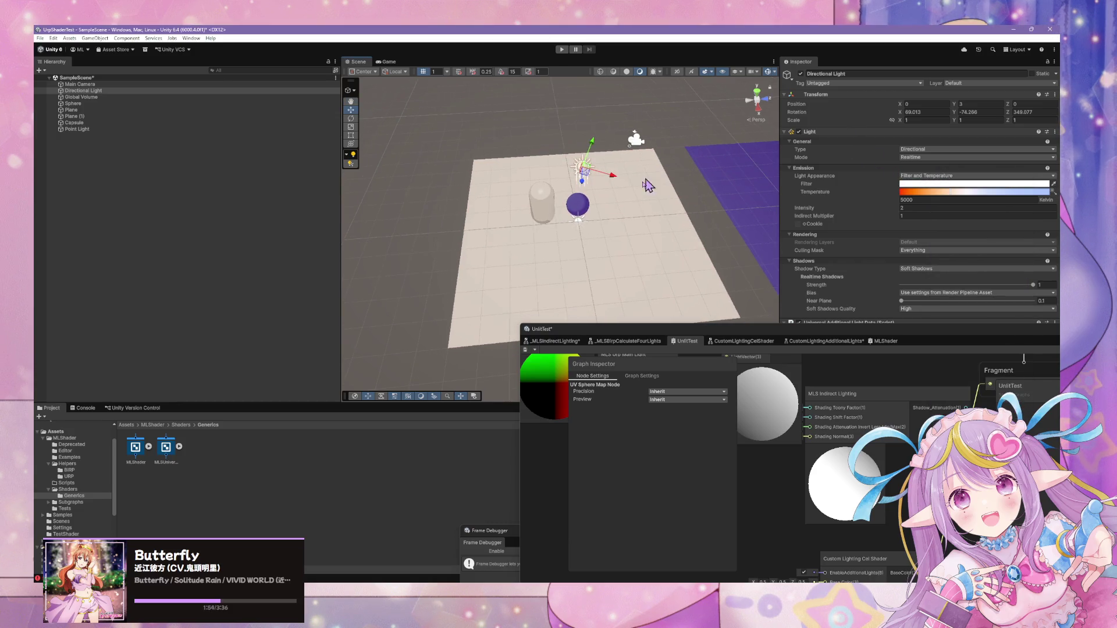
pyautogui.click(581, 221)
pyautogui.click(930, 185)
pyautogui.click(942, 370)
# Raise the point light above the floor and increase its intensity to about 7.67.
pyautogui.moveTo(610, 233); pyautogui.dragTo(646, 224)
pyautogui.scroll(5, 646, 224)
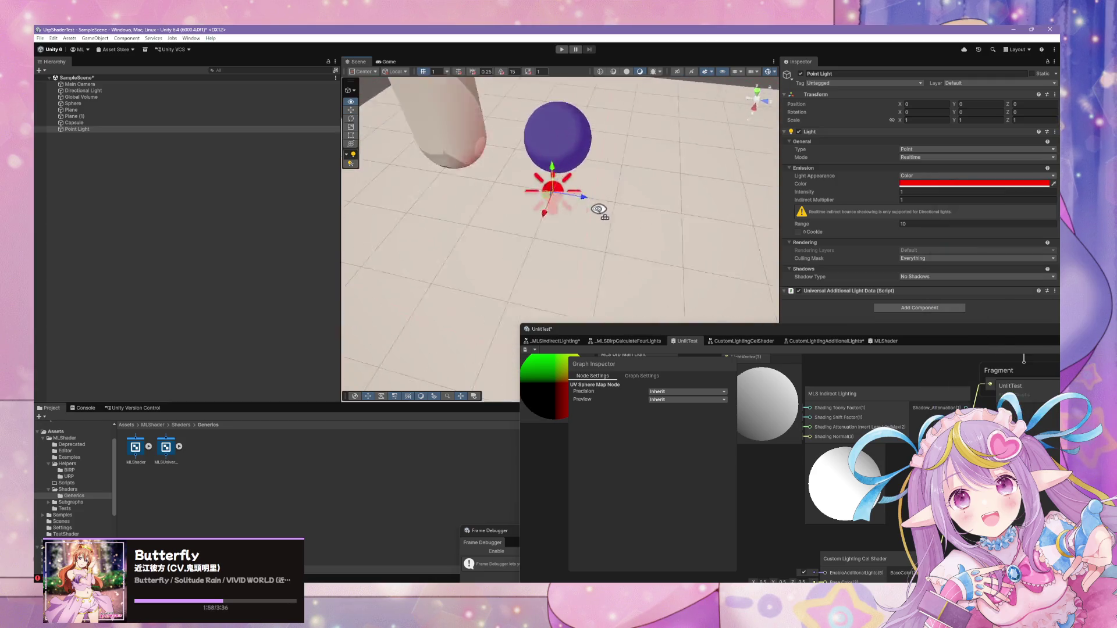
pyautogui.moveTo(518, 192)
pyautogui.mouseDown()
pyautogui.moveTo(547, 85)
pyautogui.moveTo(492, 162)
pyautogui.moveTo(306, 194)
pyautogui.moveTo(473, 179)
pyautogui.moveTo(341, 204)
pyautogui.moveTo(348, 215)
pyautogui.mouseUp()
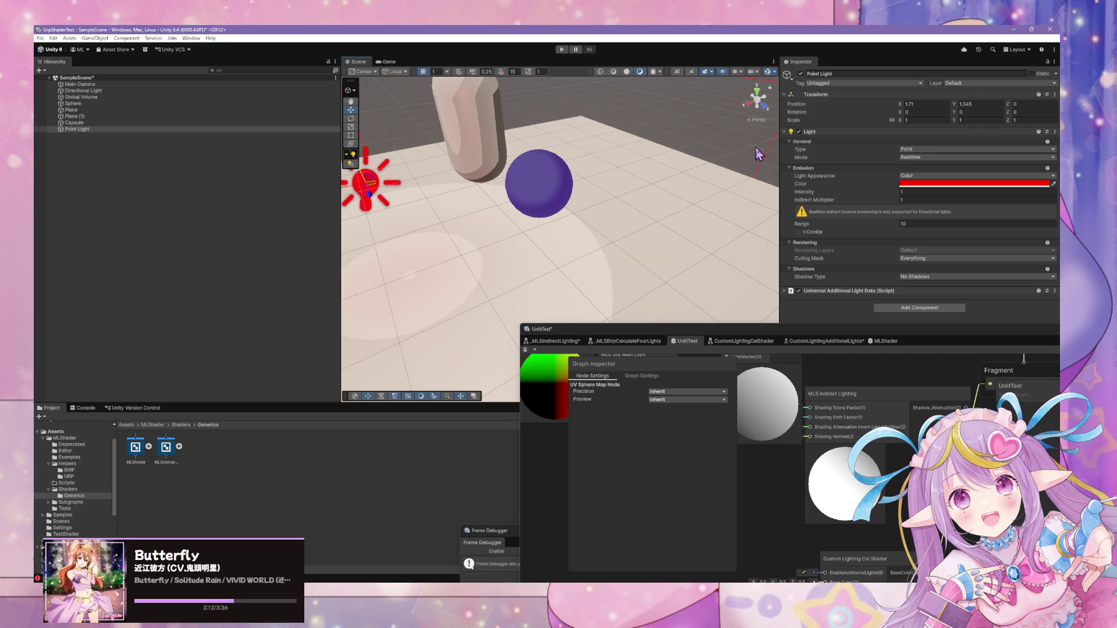
pyautogui.click(900, 192)
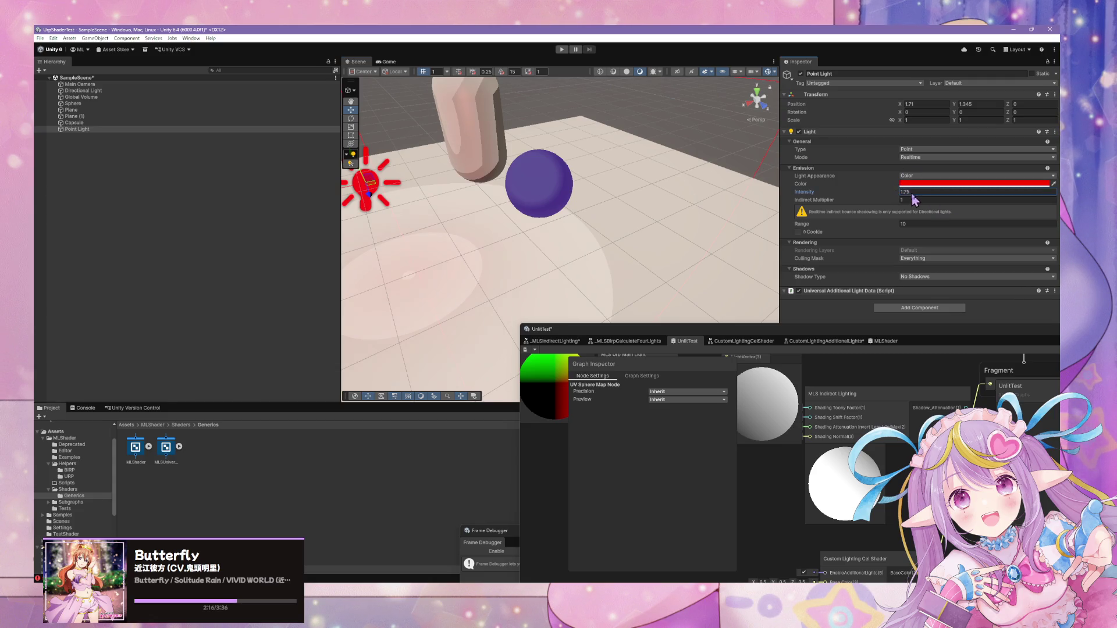
pyautogui.write('0')
pyautogui.moveTo(888, 197)
pyautogui.mouseDown()
pyautogui.moveTo(978, 199)
pyautogui.moveTo(891, 192)
pyautogui.moveTo(948, 199)
pyautogui.moveTo(893, 192)
pyautogui.moveTo(957, 187)
pyautogui.mouseUp()
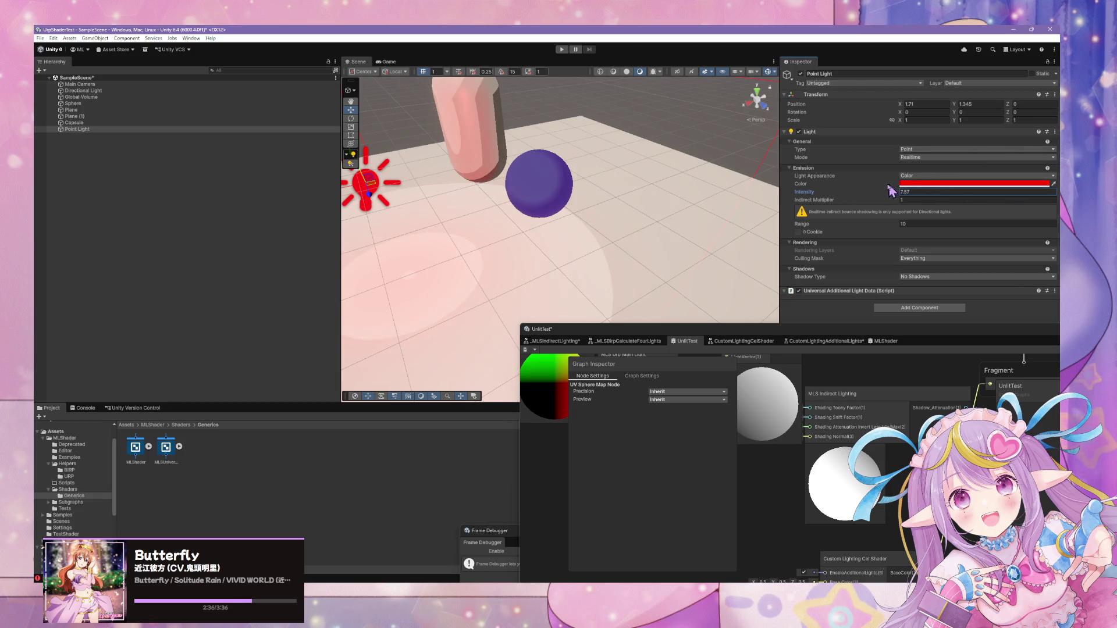
pyautogui.click(569, 185)
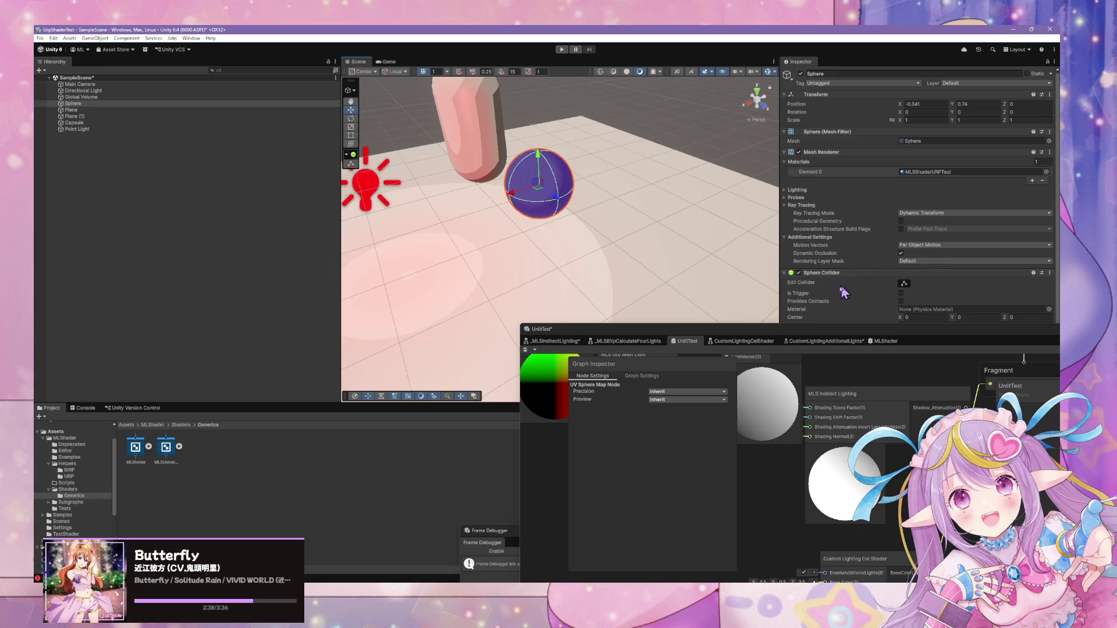
# Enlarge the Shader Graph window and switch to the CustomLightingAdditionalLights subgraph tab.
pyautogui.moveTo(864, 335)
pyautogui.mouseDown()
pyautogui.moveTo(757, 294)
pyautogui.moveTo(529, 104)
pyautogui.mouseUp()
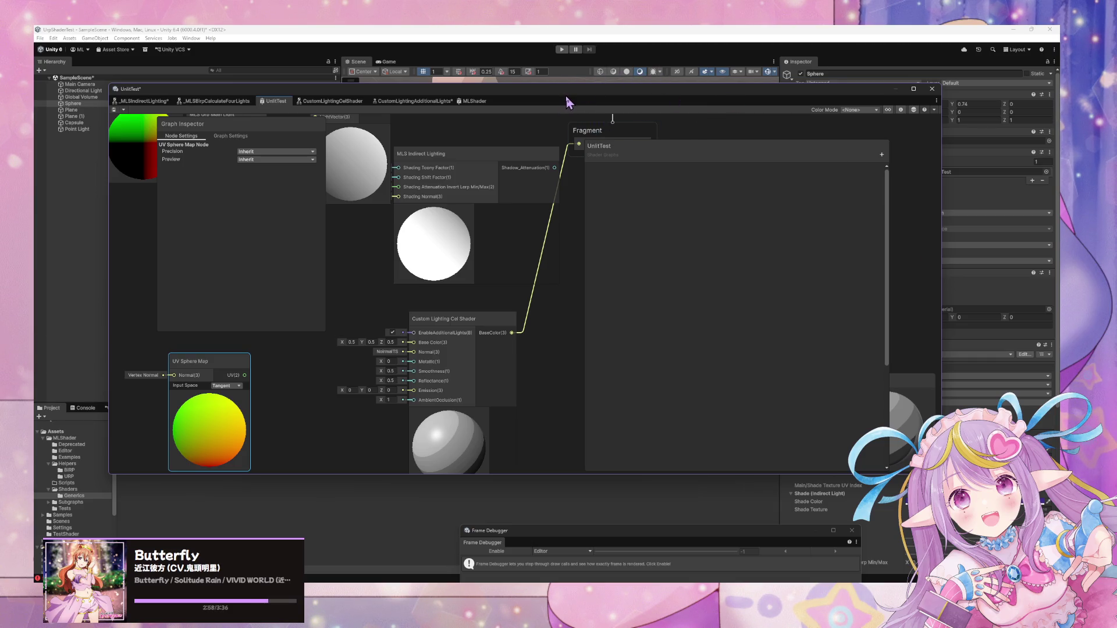
pyautogui.click(222, 104)
pyautogui.moveTo(221, 89)
pyautogui.mouseDown()
pyautogui.moveTo(644, 319)
pyautogui.moveTo(519, 273)
pyautogui.moveTo(256, 228)
pyautogui.mouseUp()
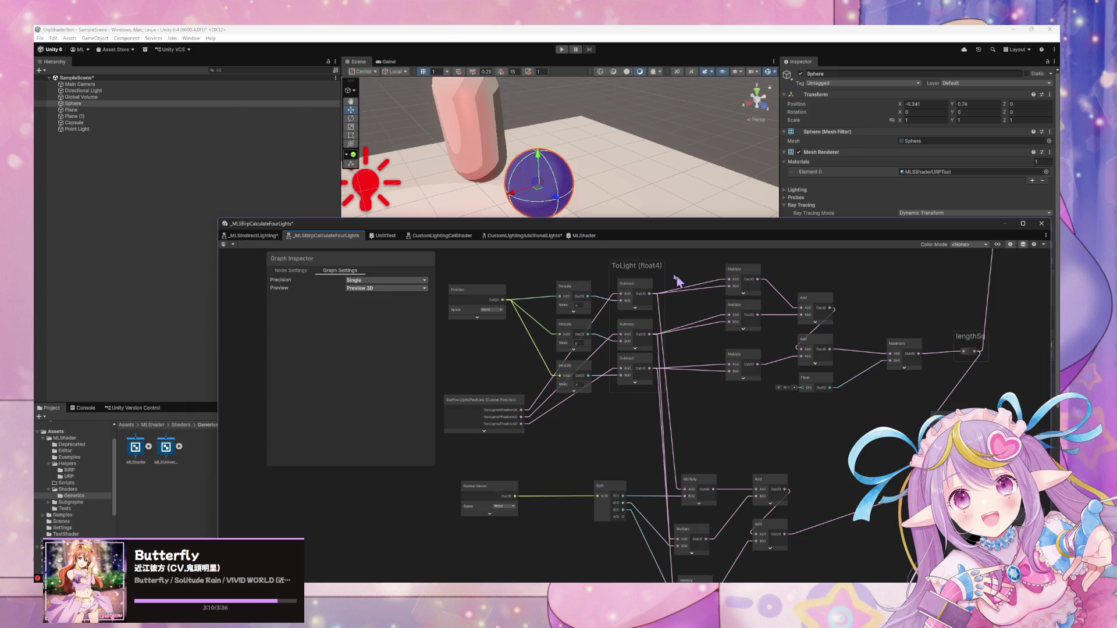
pyautogui.moveTo(630, 231)
pyautogui.mouseDown()
pyautogui.moveTo(706, 321)
pyautogui.moveTo(720, 357)
pyautogui.mouseUp()
pyautogui.click(611, 361)
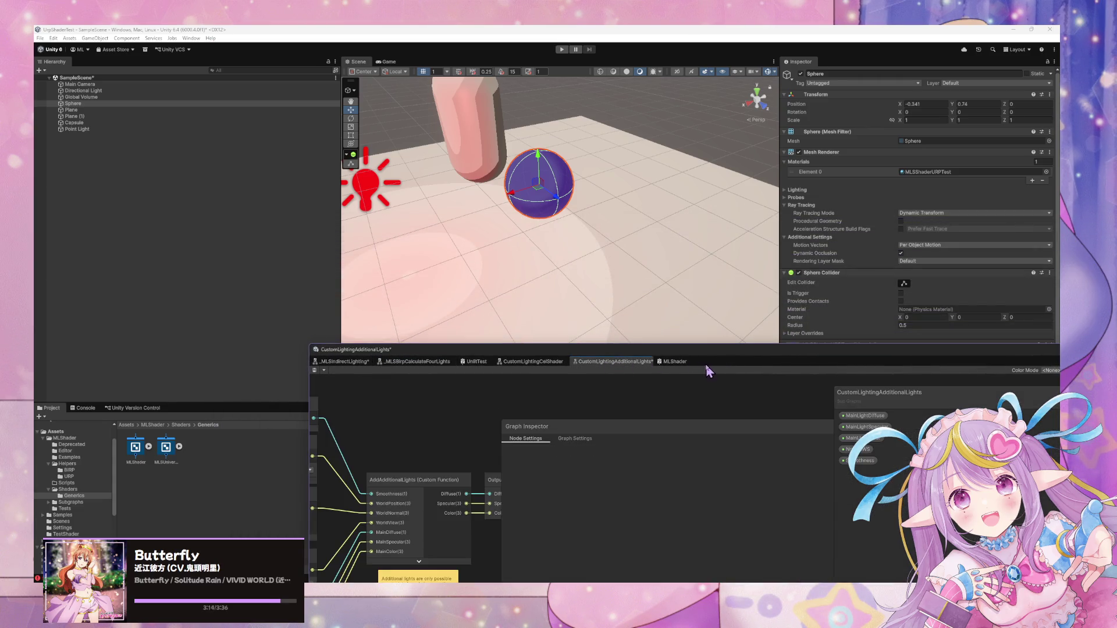
pyautogui.moveTo(765, 567)
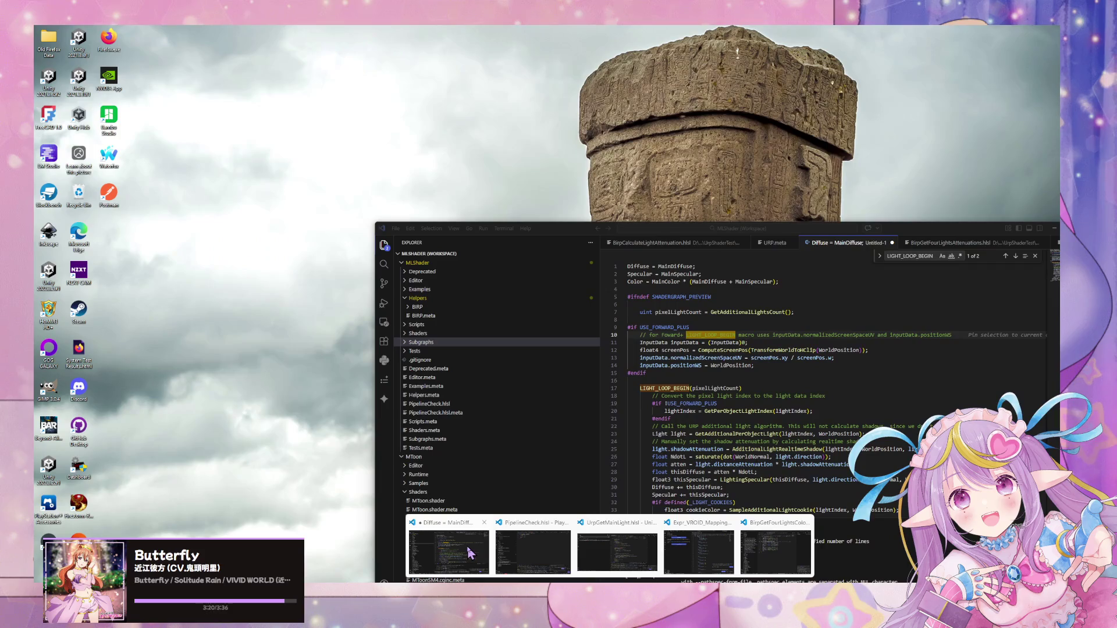
pyautogui.click(470, 553)
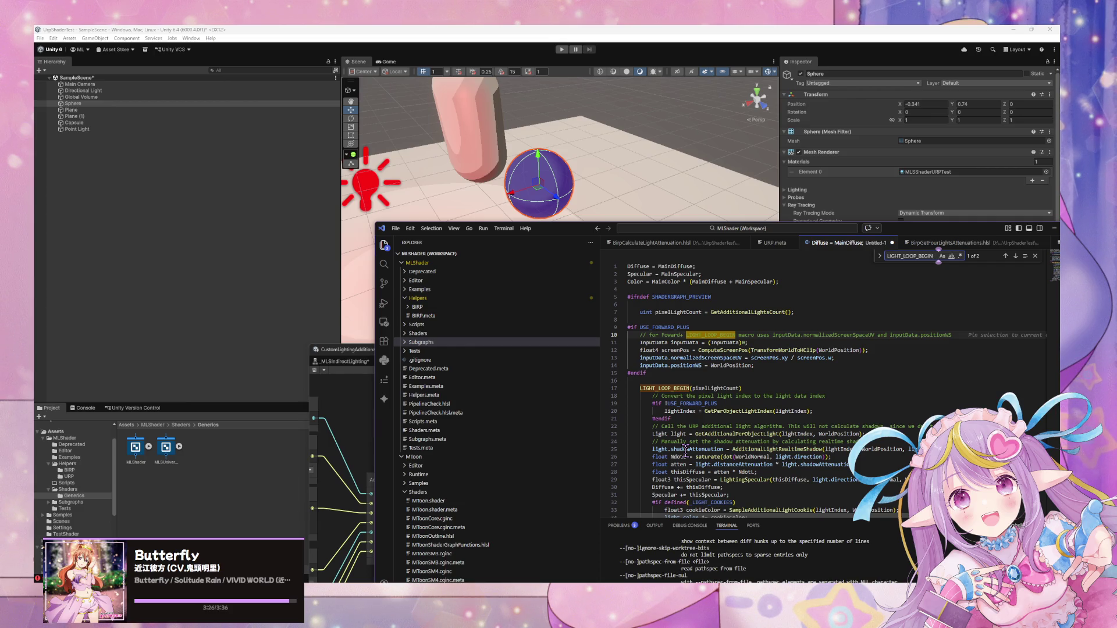
pyautogui.scroll(-6, 686, 450)
pyautogui.scroll(6, 652, 437)
pyautogui.click(744, 312)
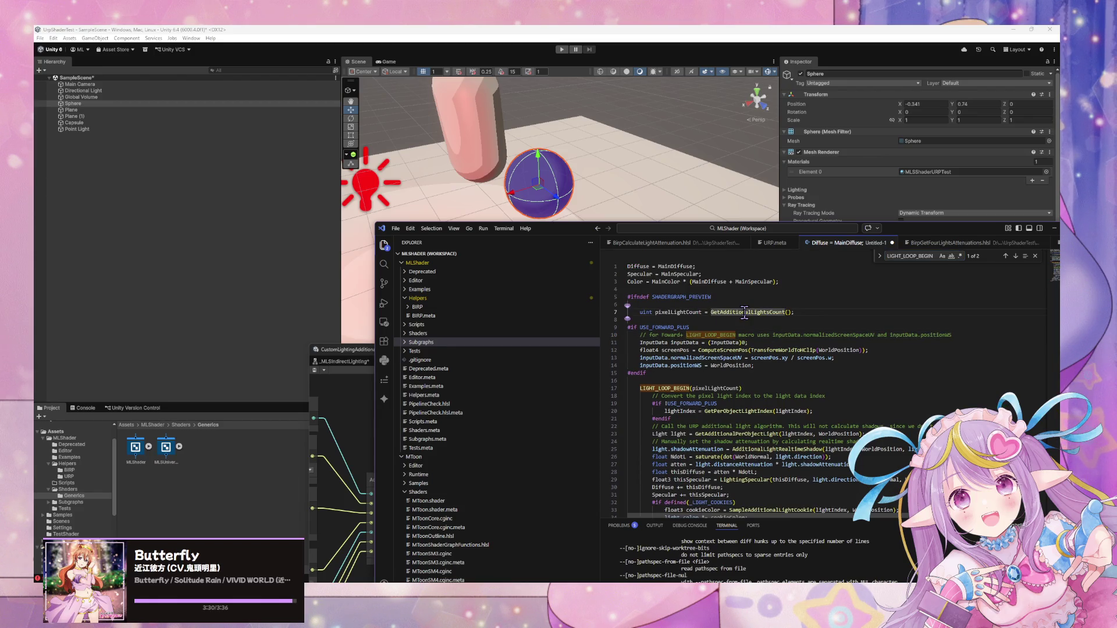
pyautogui.scroll(-3, 736, 337)
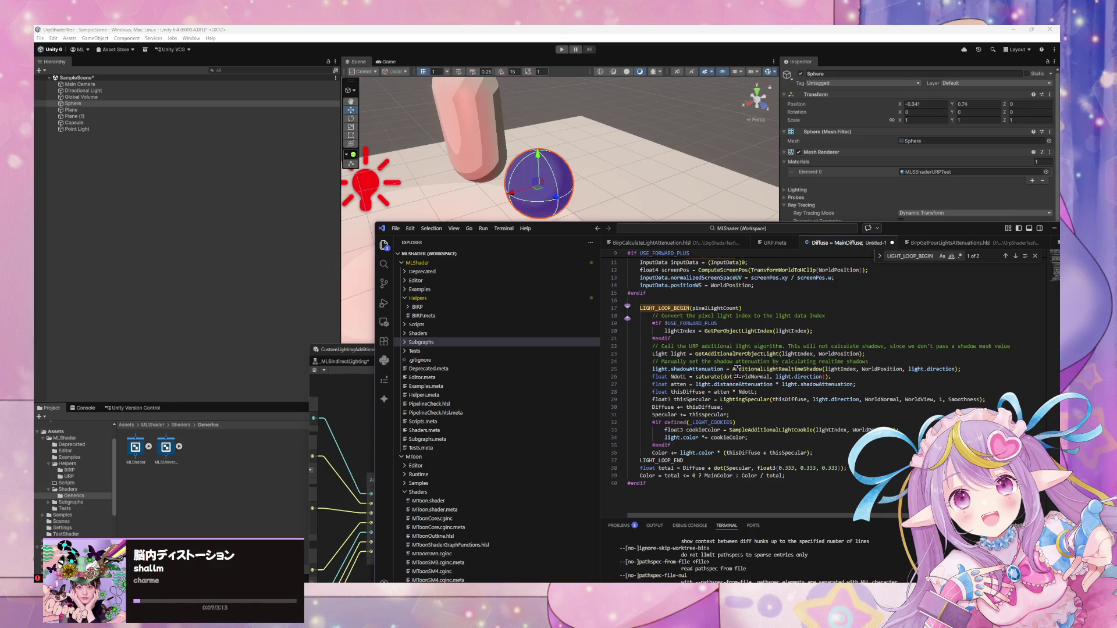
pyautogui.scroll(3, 771, 383)
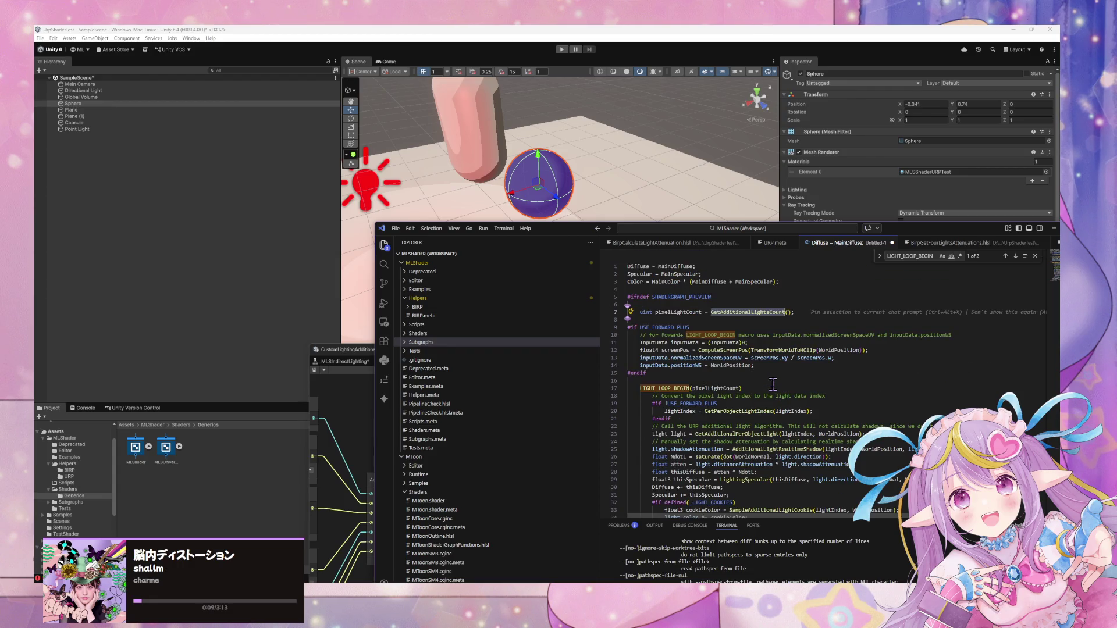
pyautogui.scroll(-3, 773, 384)
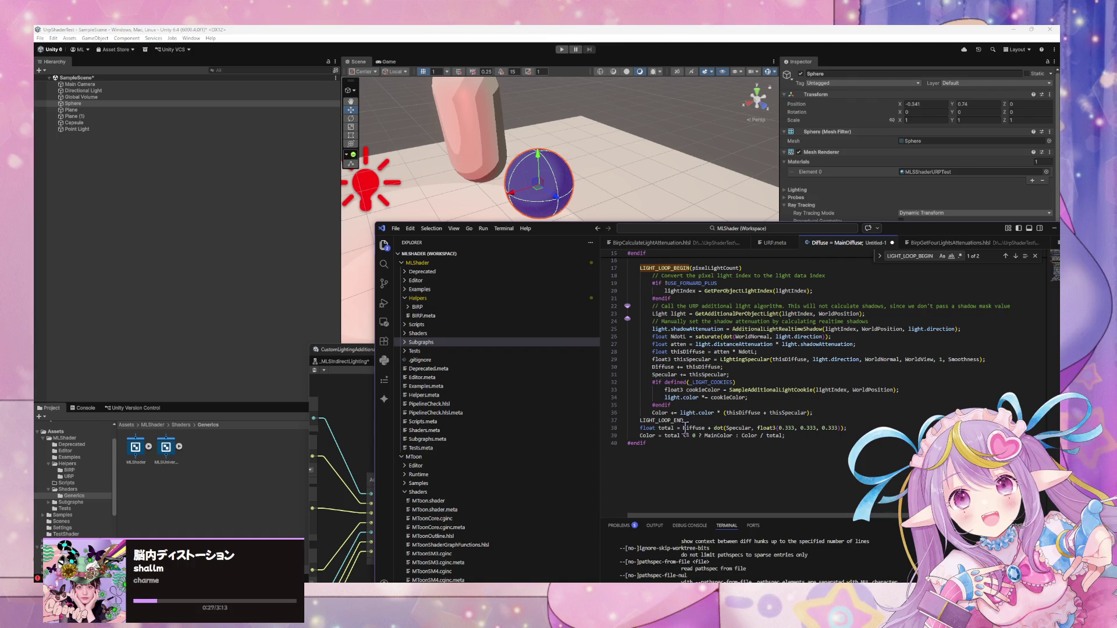
pyautogui.moveTo(554, 234)
pyautogui.mouseDown()
pyautogui.moveTo(597, 263)
pyautogui.moveTo(696, 519)
pyautogui.mouseUp()
pyautogui.click(550, 433)
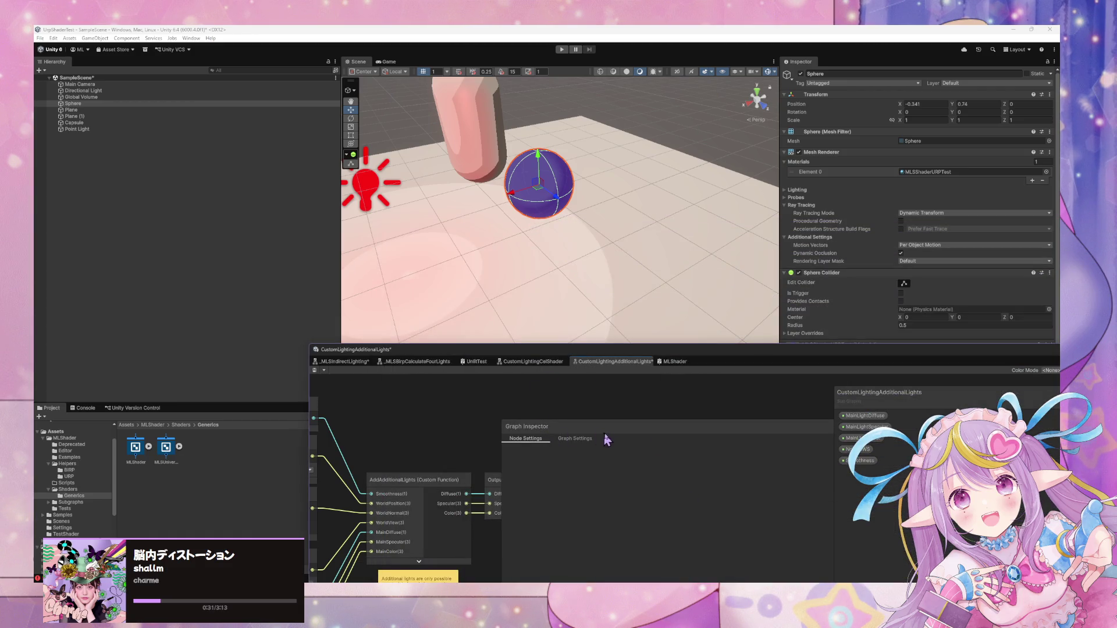
# Bring the AddAdditionalLights node into view and select it to inspect its settings.
pyautogui.moveTo(693, 346); pyautogui.dragTo(886, 230)
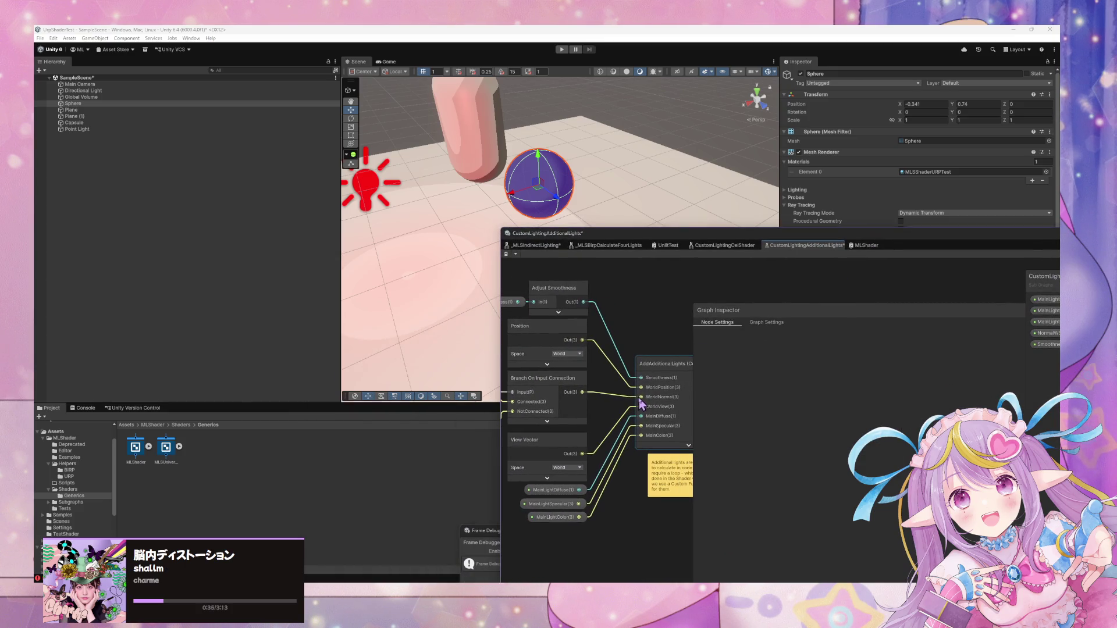
pyautogui.moveTo(656, 353); pyautogui.dragTo(597, 354)
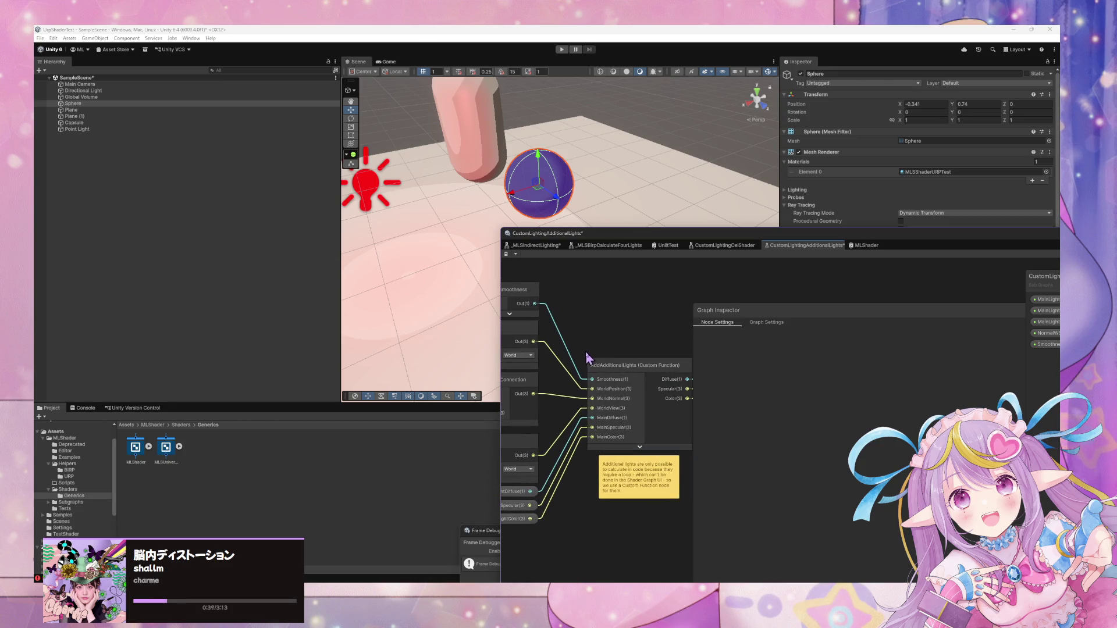
pyautogui.click(654, 366)
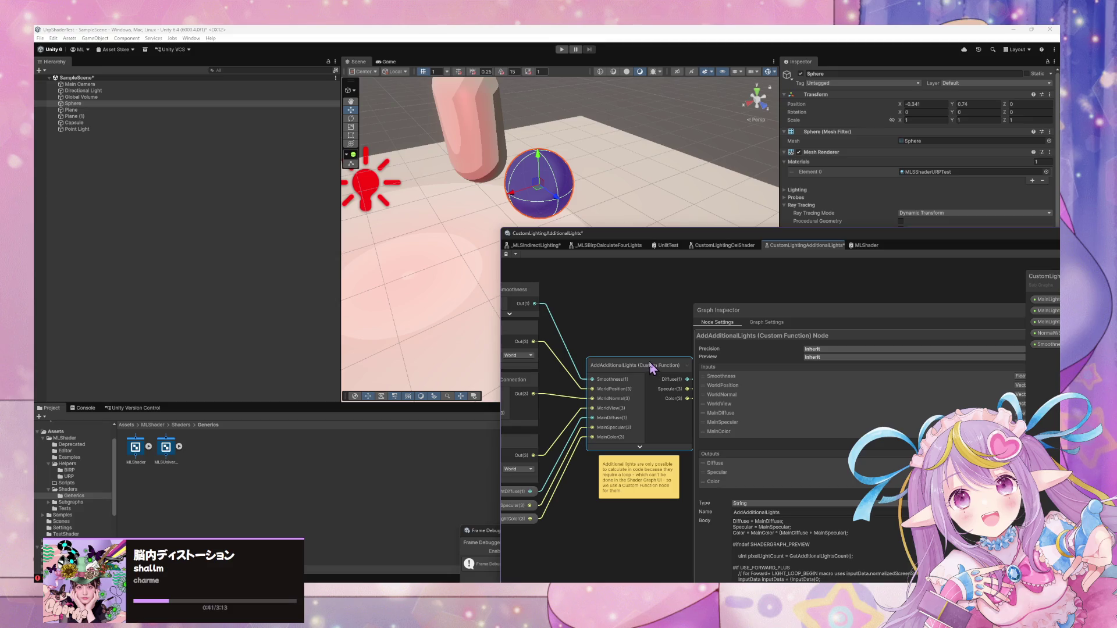
pyautogui.moveTo(729, 319); pyautogui.dragTo(781, 315)
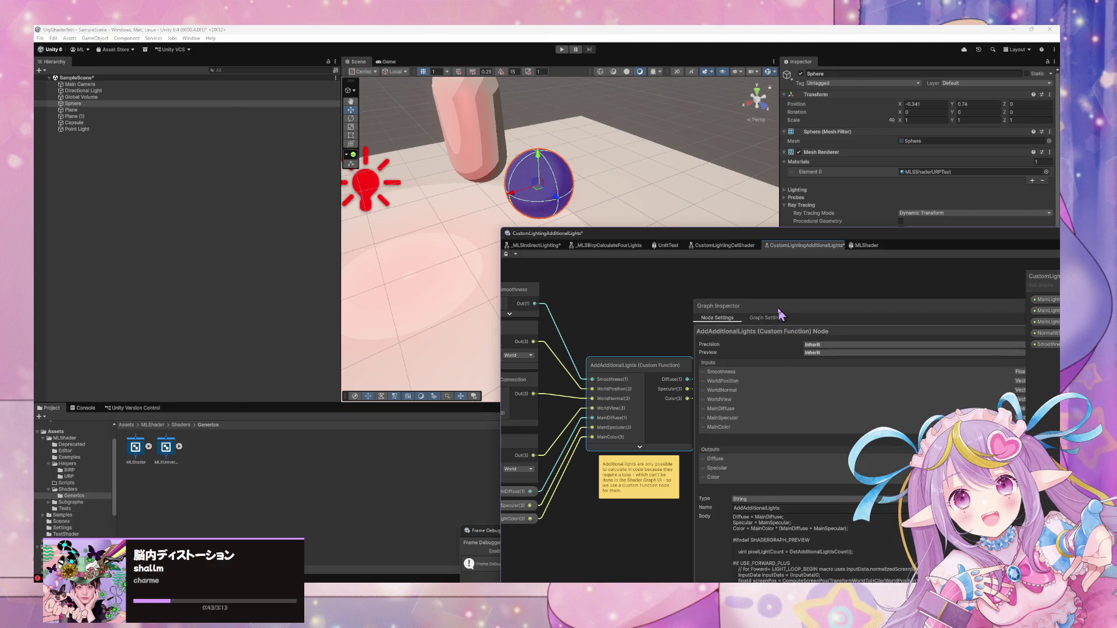
# Switch graphs choosing Don't Reload, enlarge the graph window, and open the MLShader graph.
pyautogui.click(668, 246)
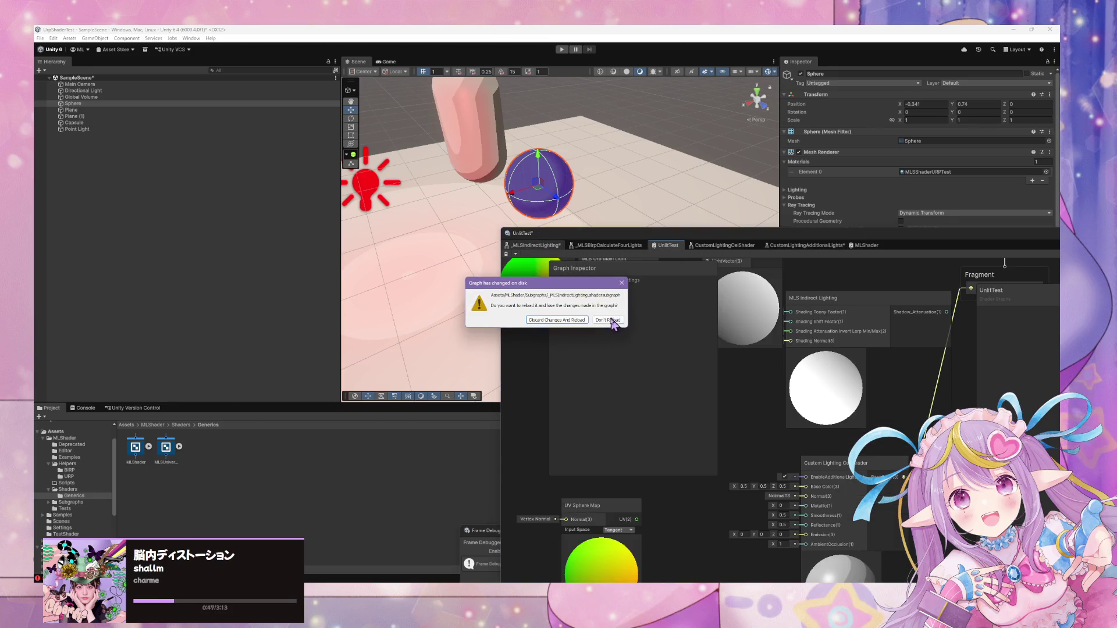
pyautogui.click(567, 321)
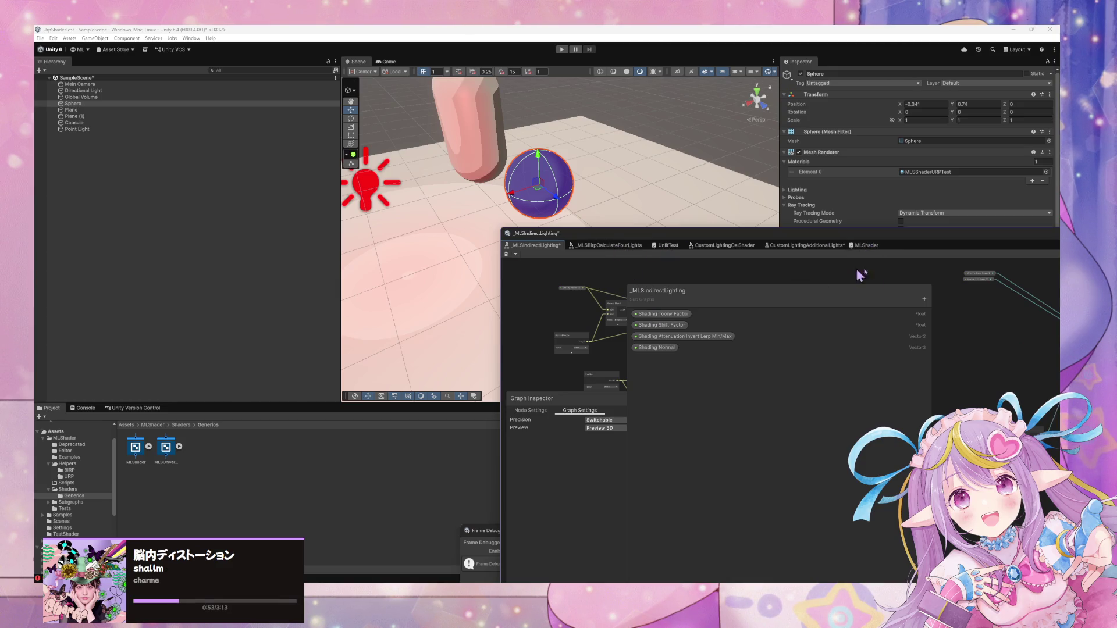
pyautogui.moveTo(879, 299); pyautogui.dragTo(776, 304)
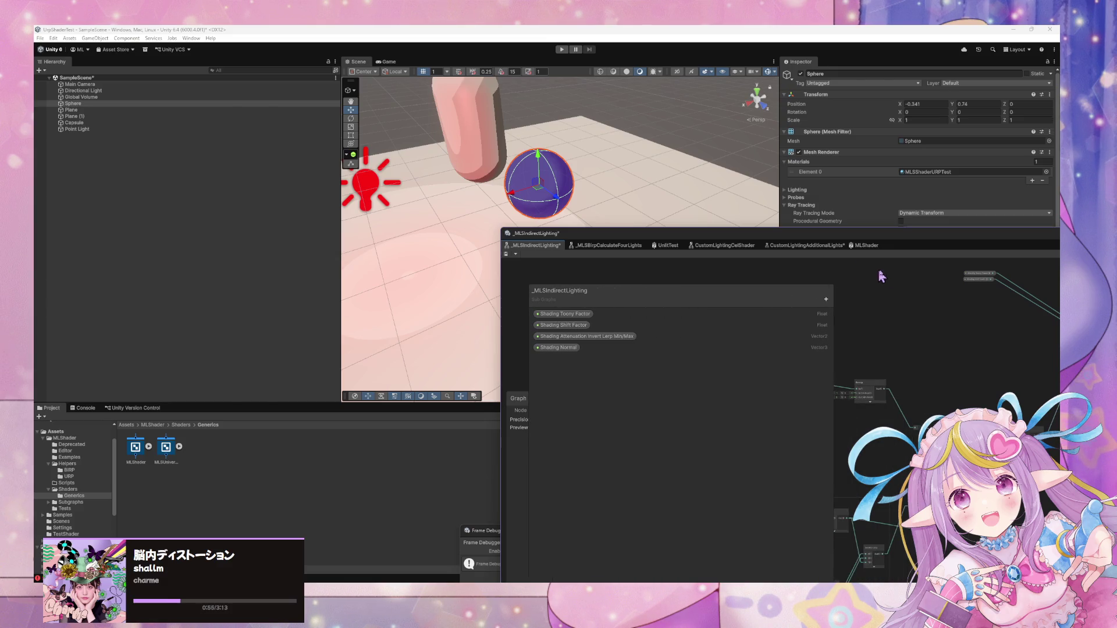
pyautogui.moveTo(896, 244)
pyautogui.mouseDown()
pyautogui.moveTo(868, 235)
pyautogui.moveTo(638, 326)
pyautogui.mouseUp()
pyautogui.scroll(5, 639, 327)
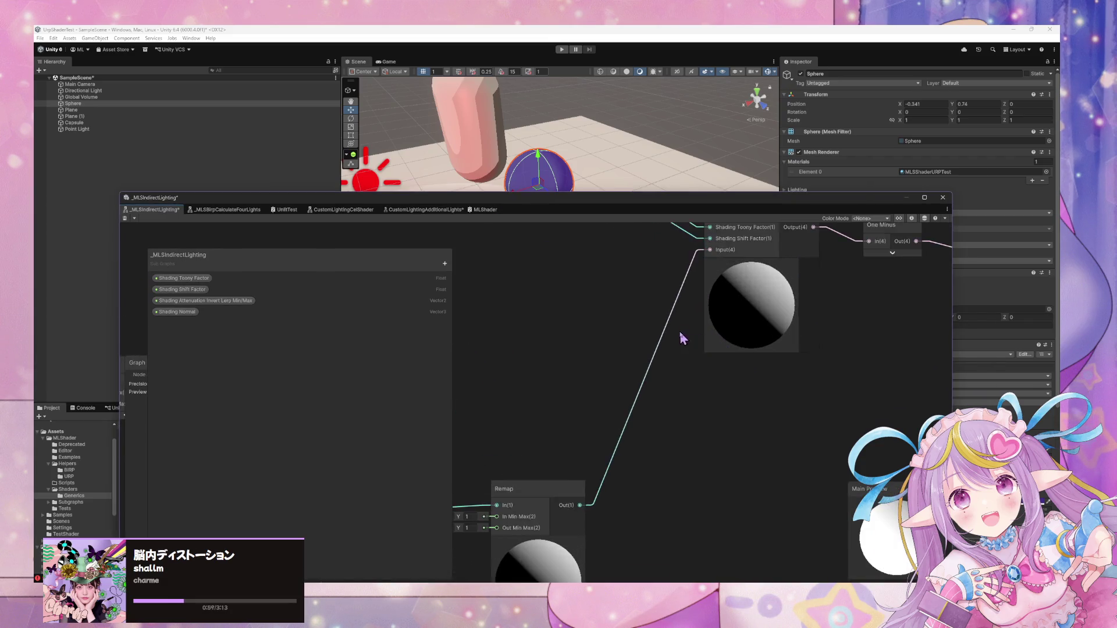
pyautogui.scroll(-5, 793, 309)
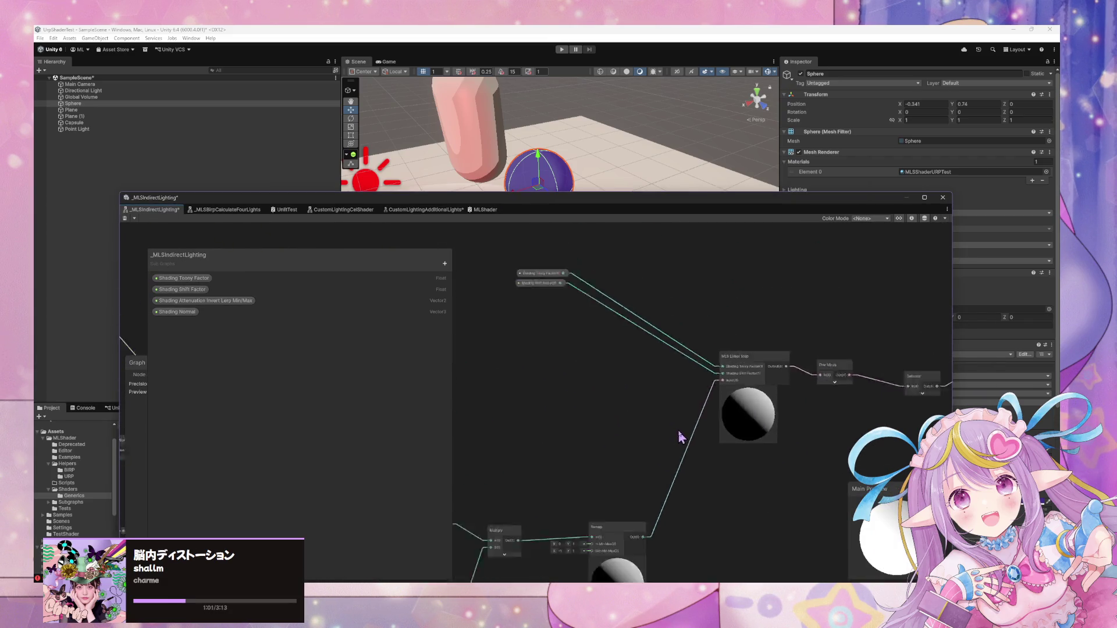
pyautogui.scroll(4, 688, 427)
pyautogui.scroll(-3, 688, 426)
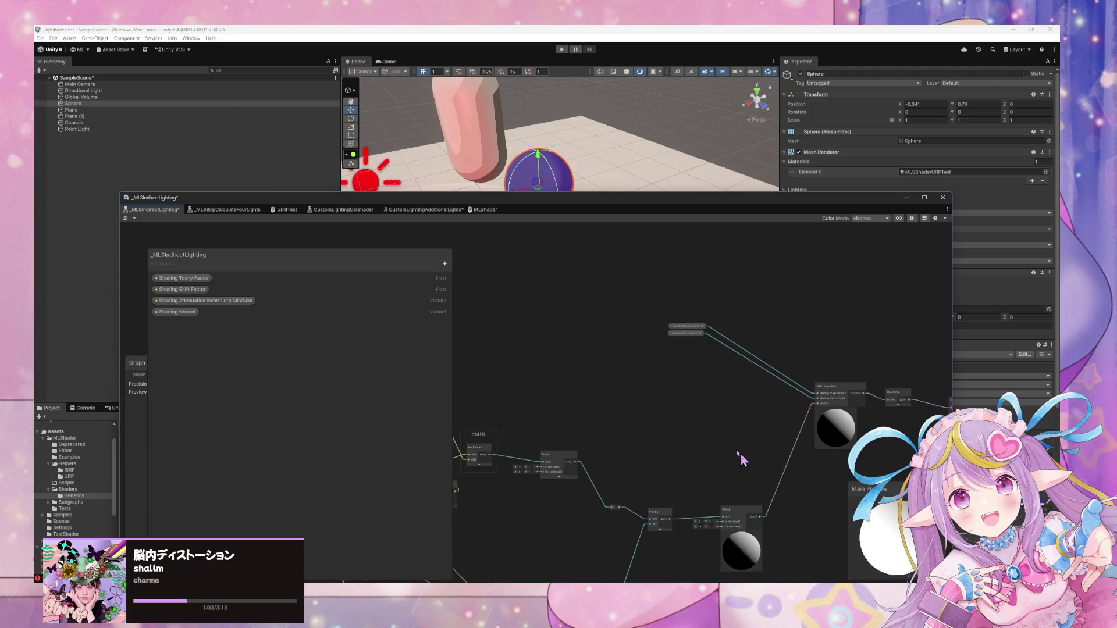
pyautogui.click(486, 210)
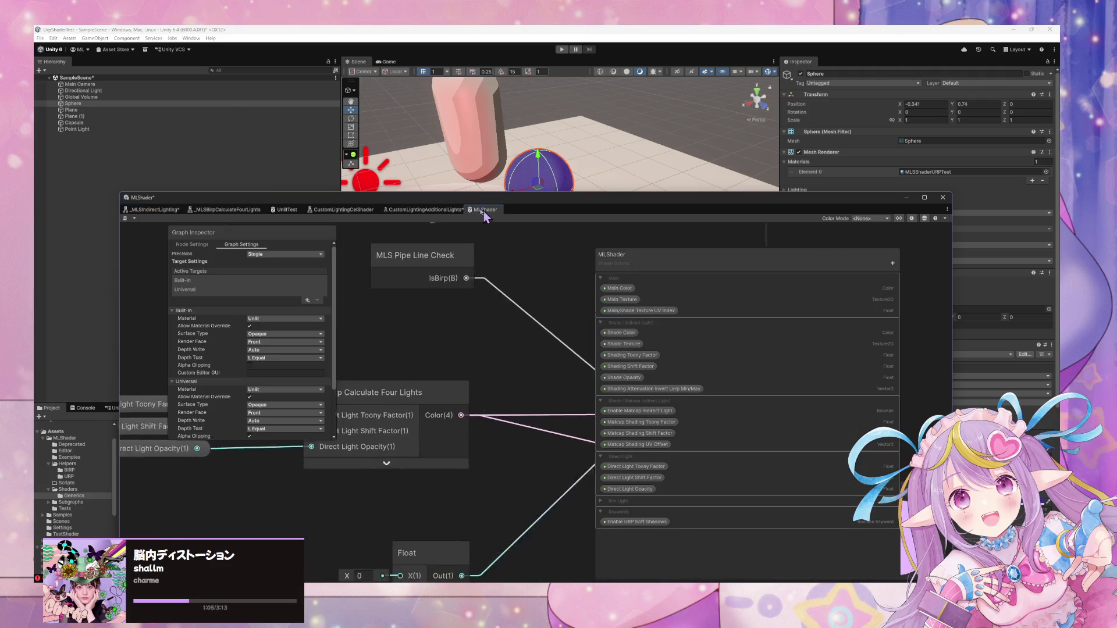
# Delete the Float node feeding the Direct Lights Branch.
pyautogui.scroll(-5, 387, 425)
pyautogui.scroll(3, 499, 379)
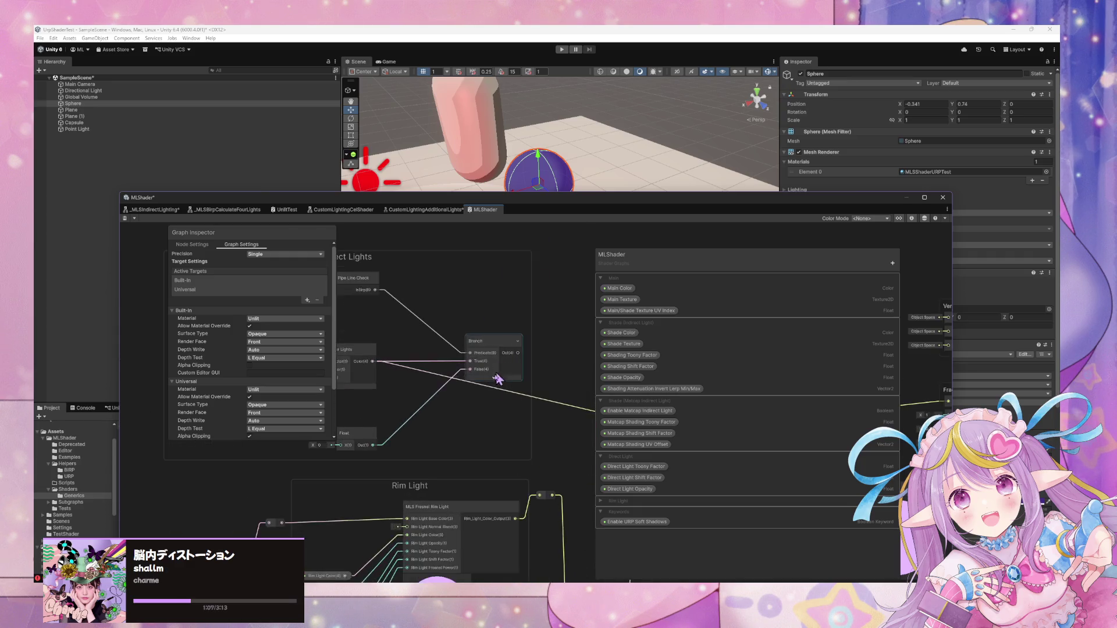
pyautogui.scroll(2, 415, 448)
pyautogui.click(381, 448)
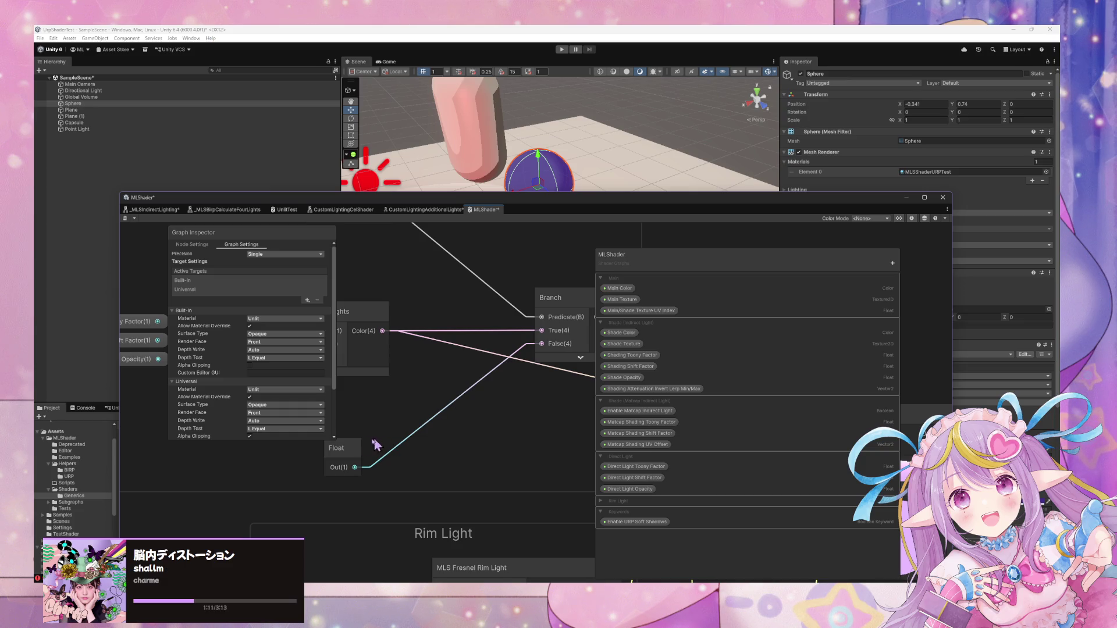
pyautogui.click(356, 450)
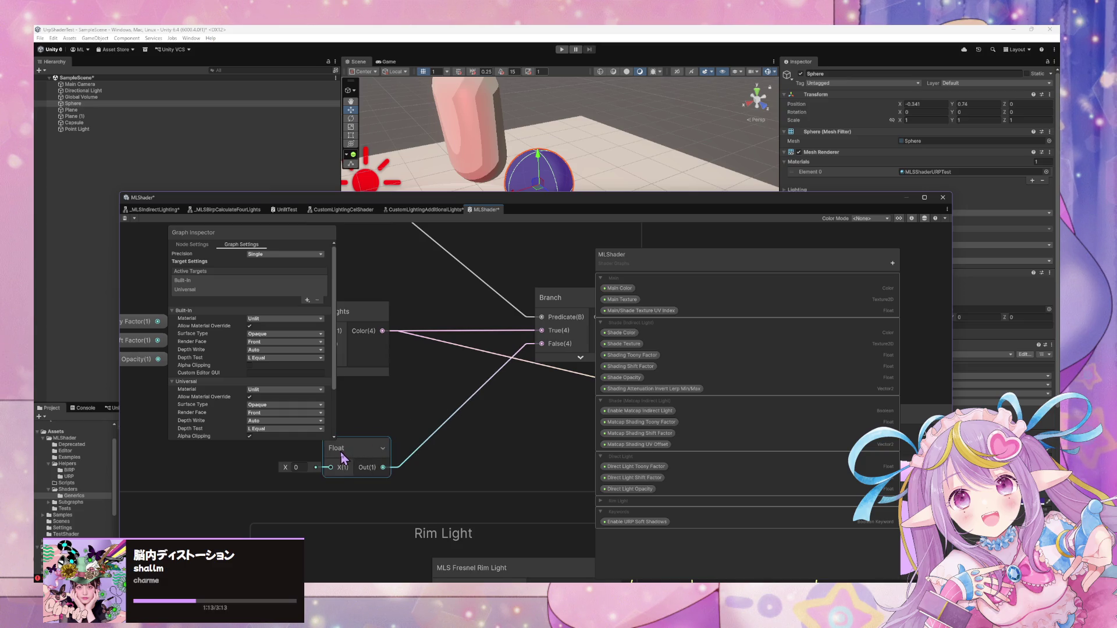
pyautogui.click(345, 459)
pyautogui.press('Delete')
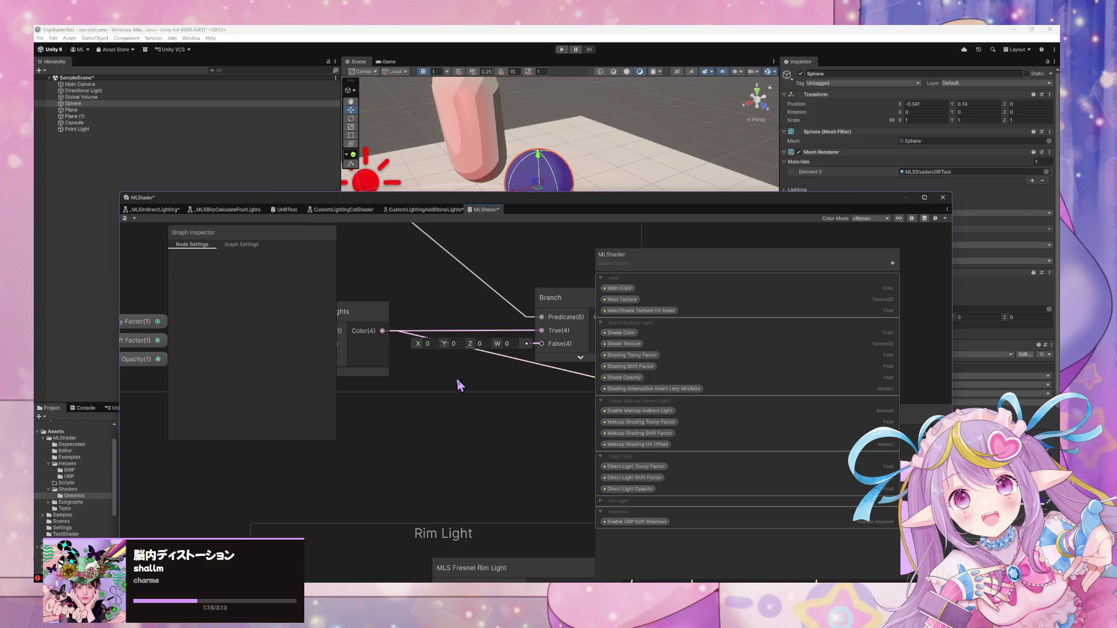
# Add a Custom Lighting Simple Additional Lights node and wire its Color to Branch False.
pyautogui.press('space')
pyautogui.write('d')
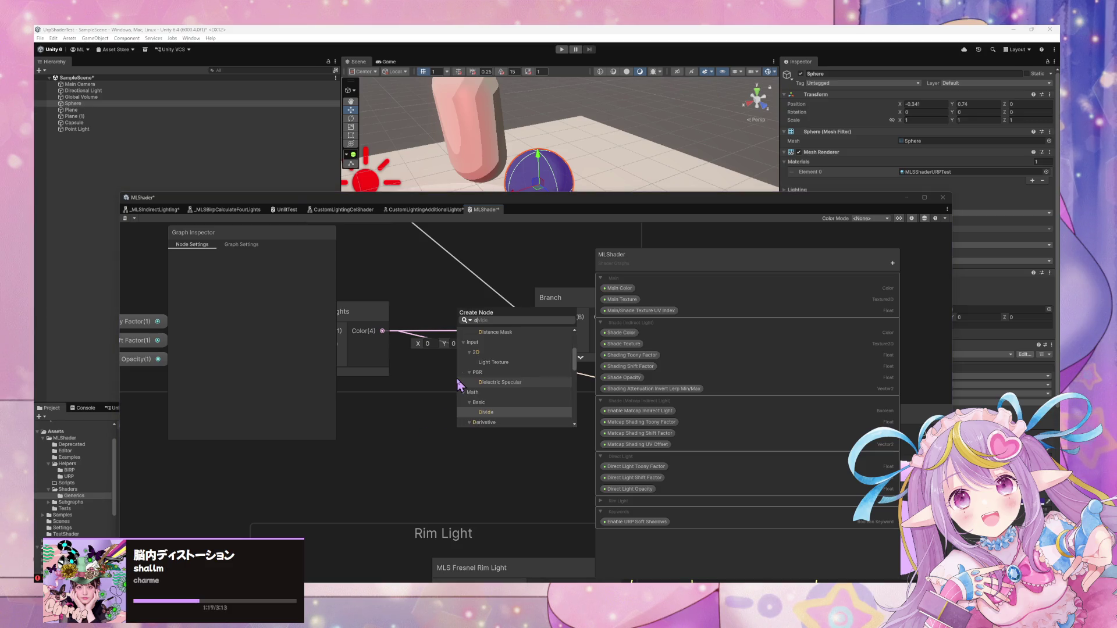
pyautogui.press('BackSpace')
pyautogui.write('addition')
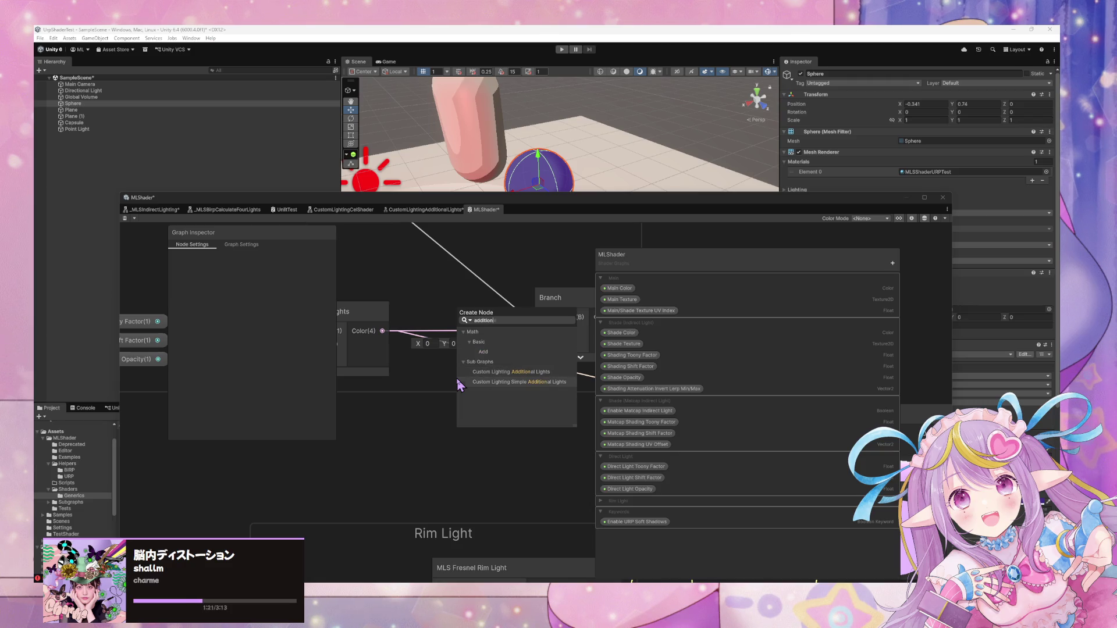
pyautogui.click(460, 383)
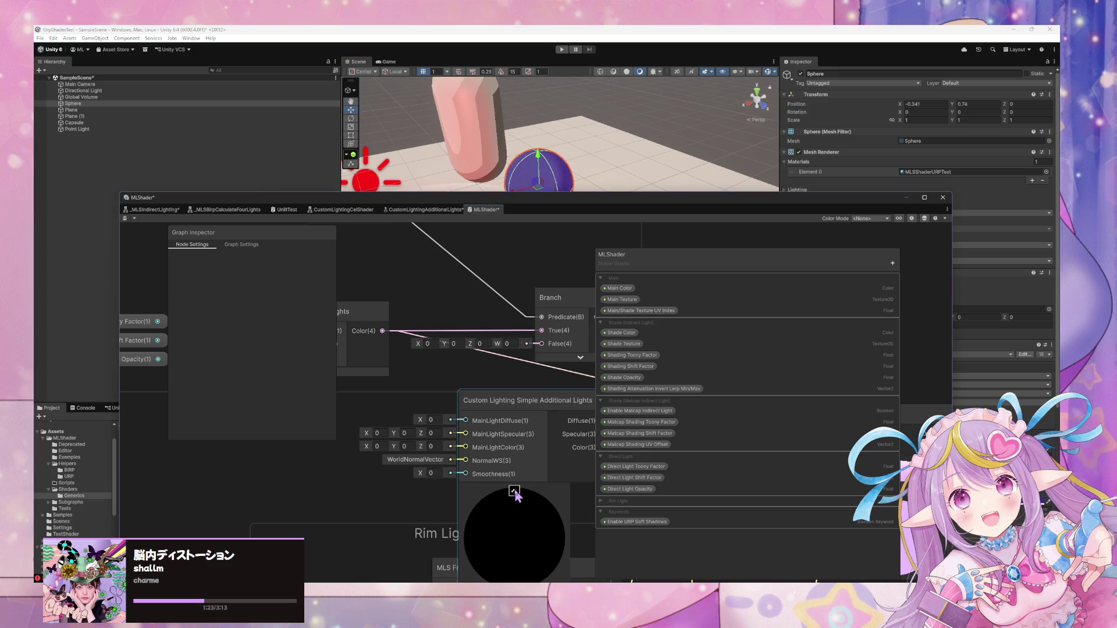
pyautogui.moveTo(527, 420)
pyautogui.mouseDown()
pyautogui.moveTo(462, 391)
pyautogui.moveTo(441, 412)
pyautogui.moveTo(466, 403)
pyautogui.moveTo(419, 404)
pyautogui.mouseUp()
pyautogui.scroll(-3, 454, 401)
pyautogui.scroll(3, 367, 382)
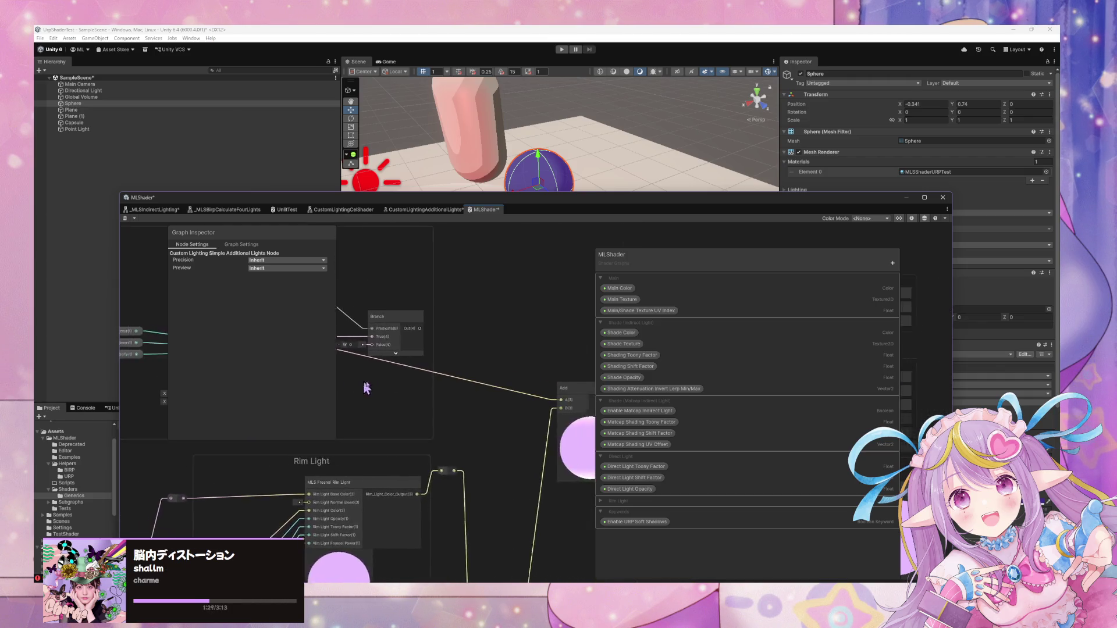
pyautogui.scroll(-3, 534, 404)
pyautogui.moveTo(505, 424); pyautogui.dragTo(567, 365)
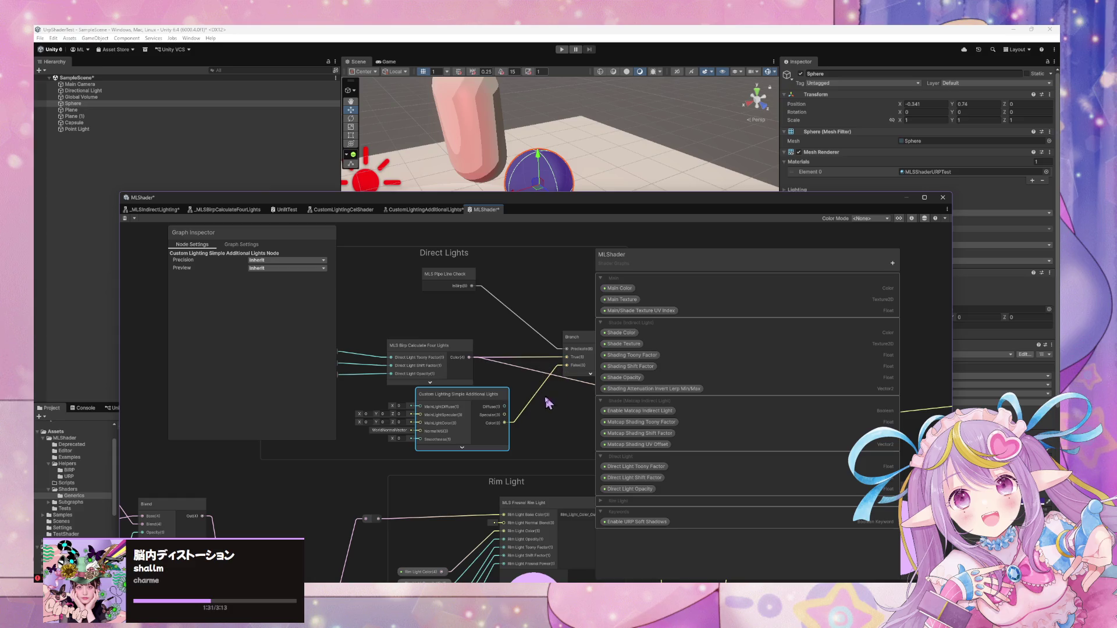
# Reposition the Simple Additional Lights node, then delete it.
pyautogui.moveTo(478, 409); pyautogui.dragTo(443, 406)
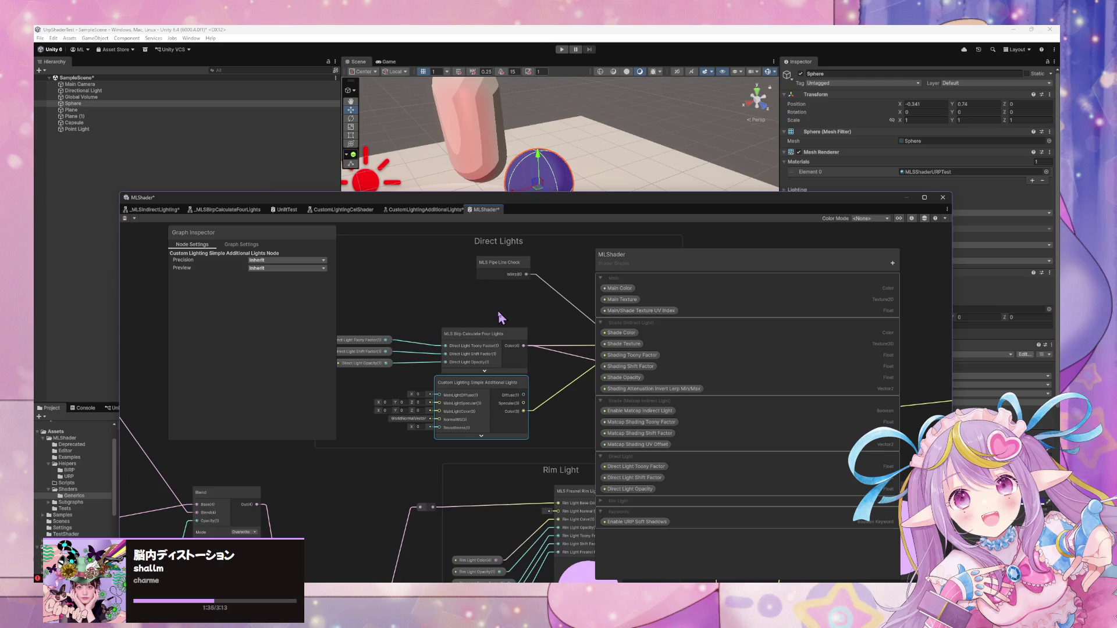
pyautogui.press('f')
pyautogui.moveTo(529, 372); pyautogui.dragTo(534, 372)
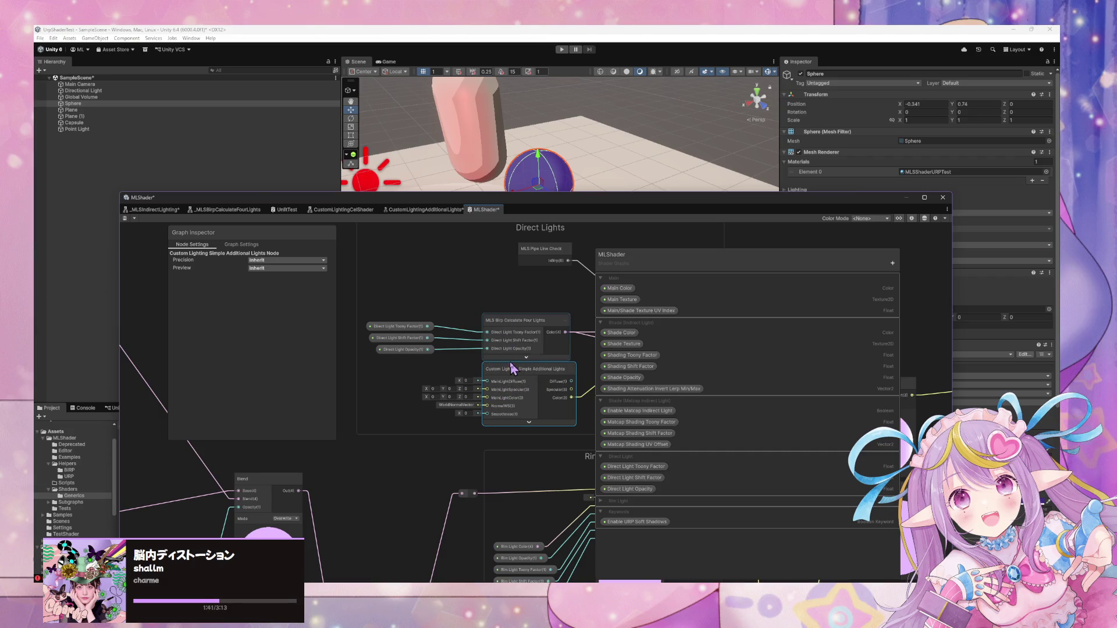
pyautogui.moveTo(534, 335); pyautogui.dragTo(466, 335)
pyautogui.press('Delete')
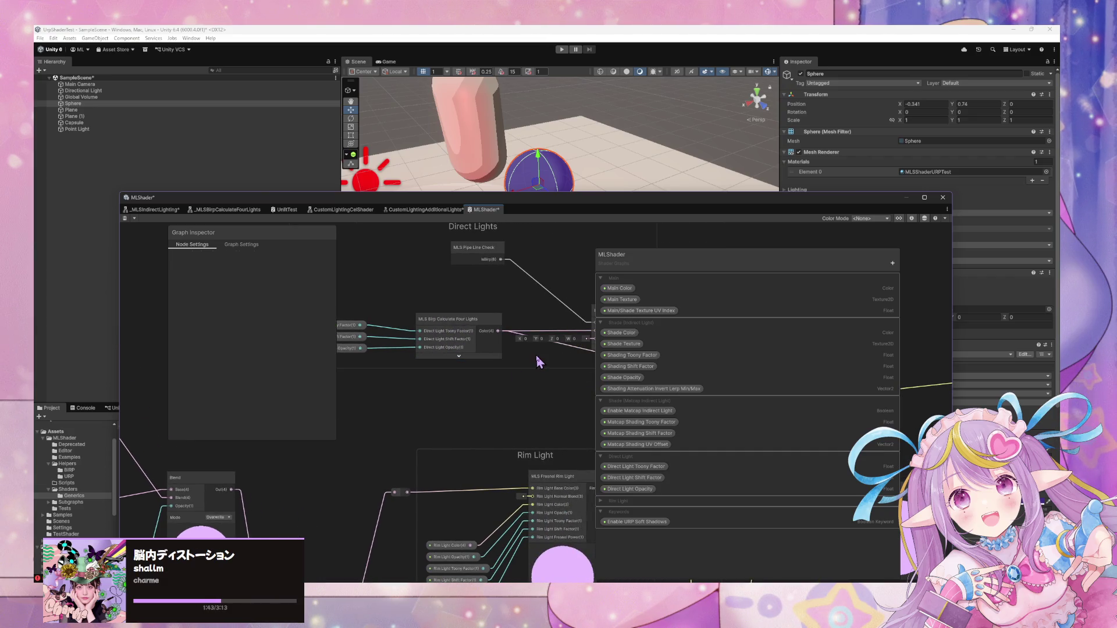
# Add the Custom Lighting Additional Lights node and wire its Color(3) to Branch False(4).
pyautogui.moveTo(536, 355); pyautogui.dragTo(497, 430)
pyautogui.moveTo(443, 310); pyautogui.dragTo(437, 244)
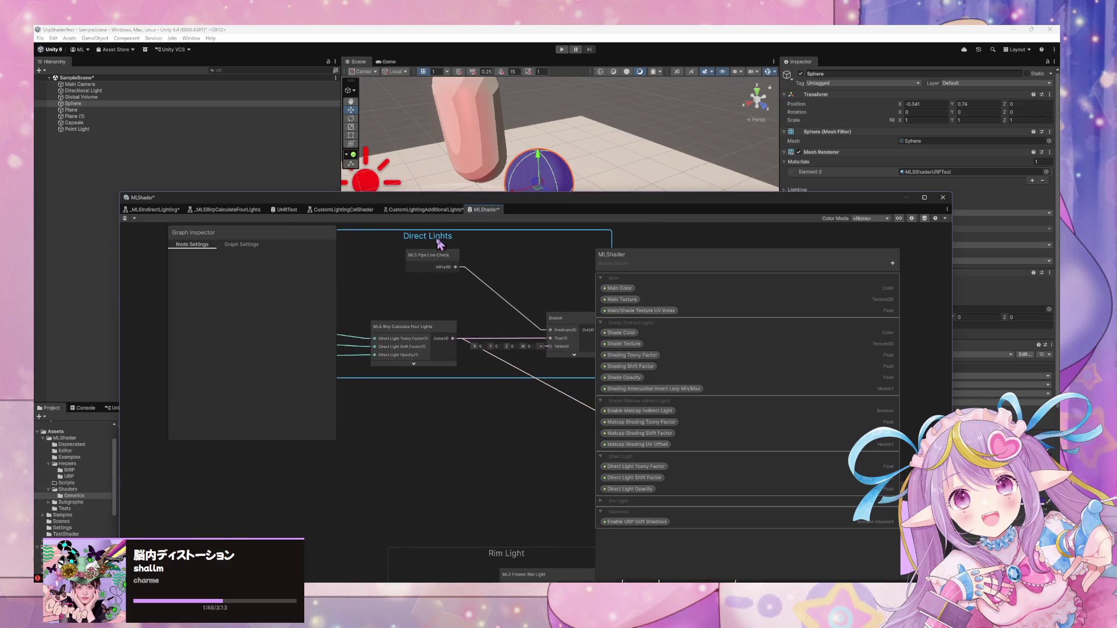
pyautogui.press('space')
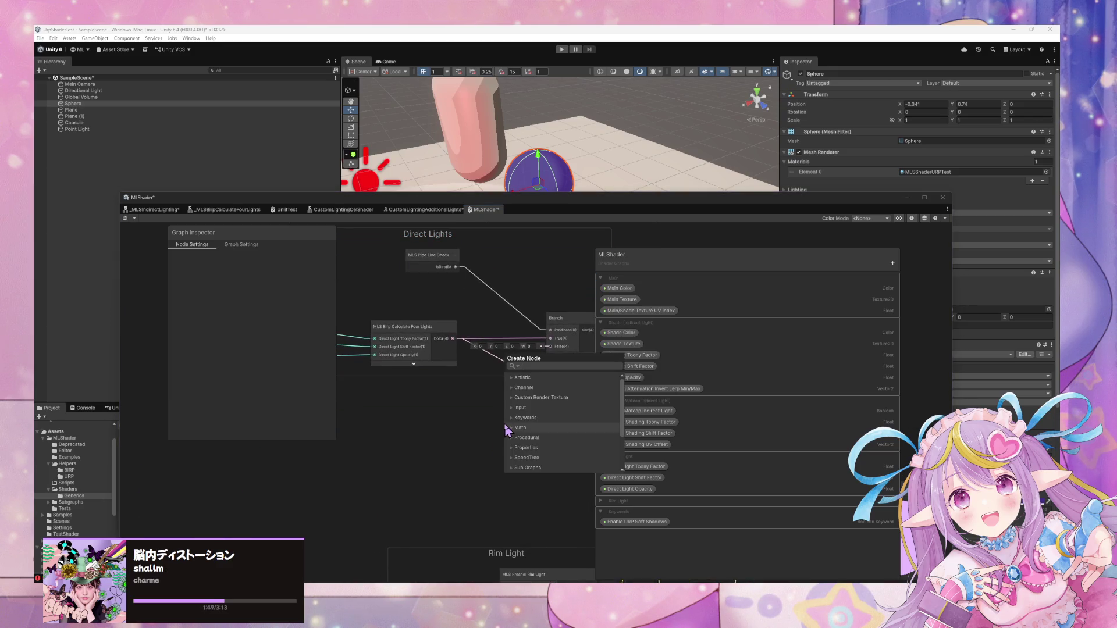
pyautogui.write('additional')
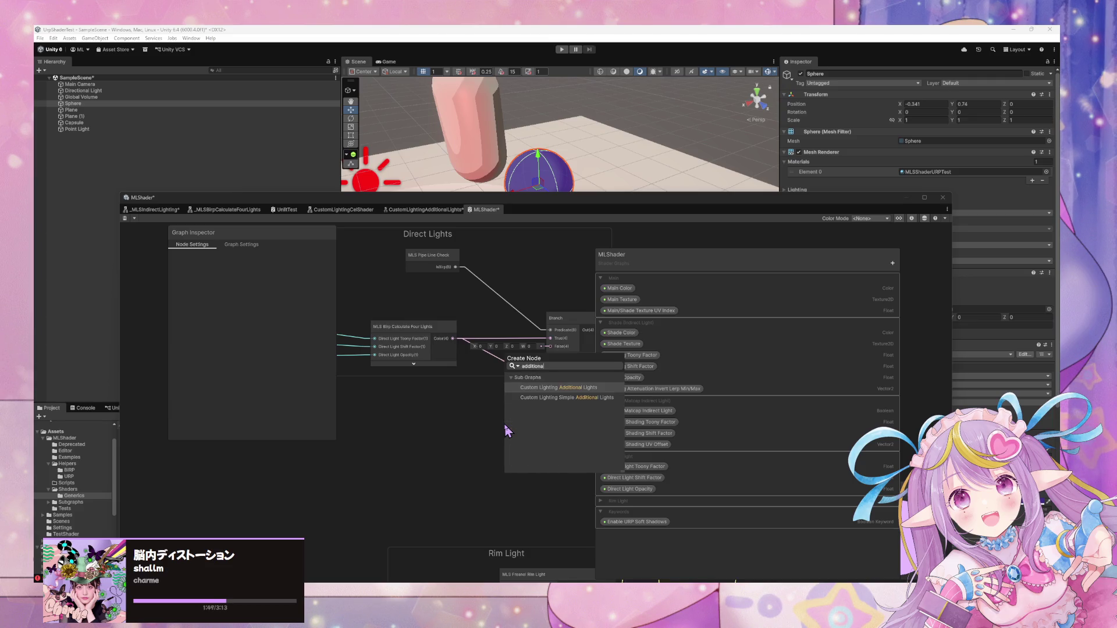
pyautogui.press('Return')
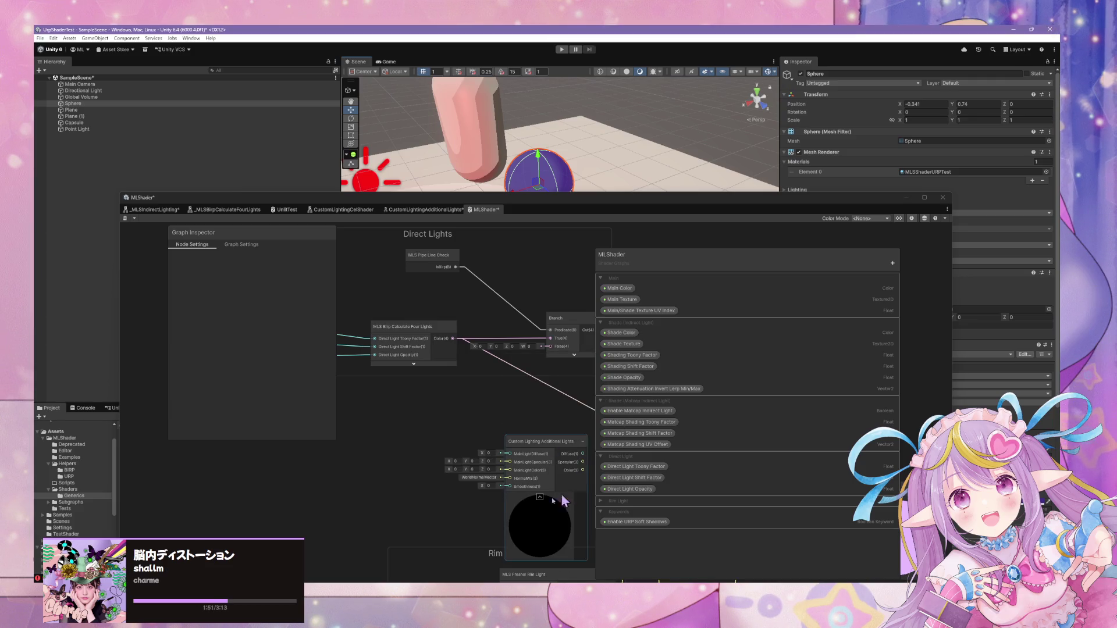
pyautogui.click(540, 497)
pyautogui.moveTo(540, 454)
pyautogui.mouseDown()
pyautogui.moveTo(483, 379)
pyautogui.moveTo(476, 387)
pyautogui.mouseUp()
pyautogui.click(431, 420)
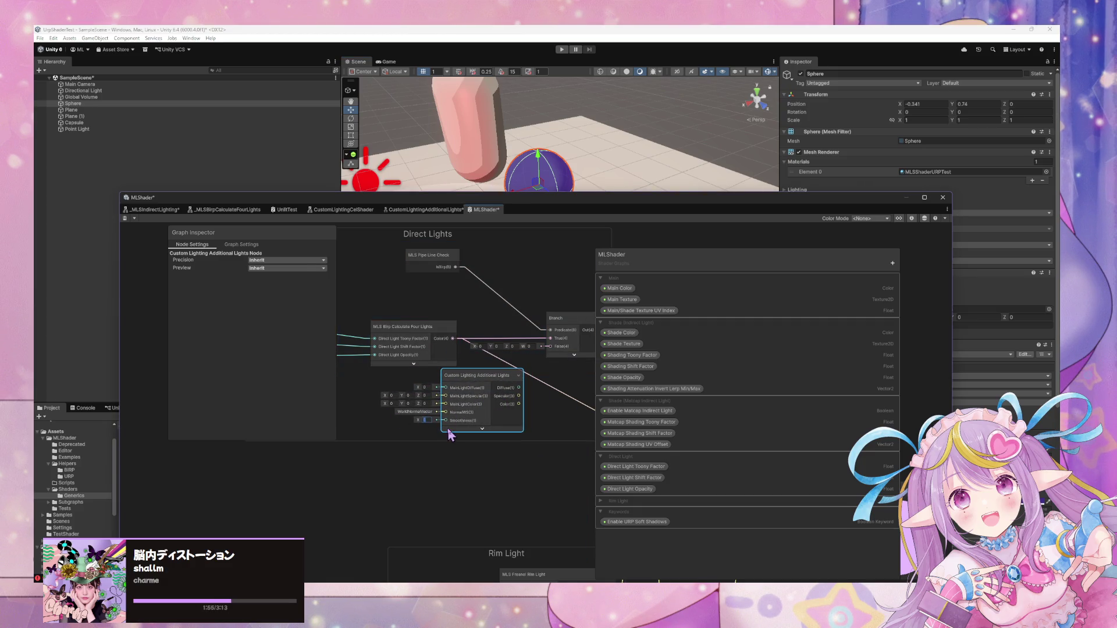
pyautogui.moveTo(547, 361); pyautogui.dragTo(549, 347)
pyautogui.moveTo(498, 377)
pyautogui.mouseDown()
pyautogui.moveTo(426, 387)
pyautogui.moveTo(504, 382)
pyautogui.mouseUp()
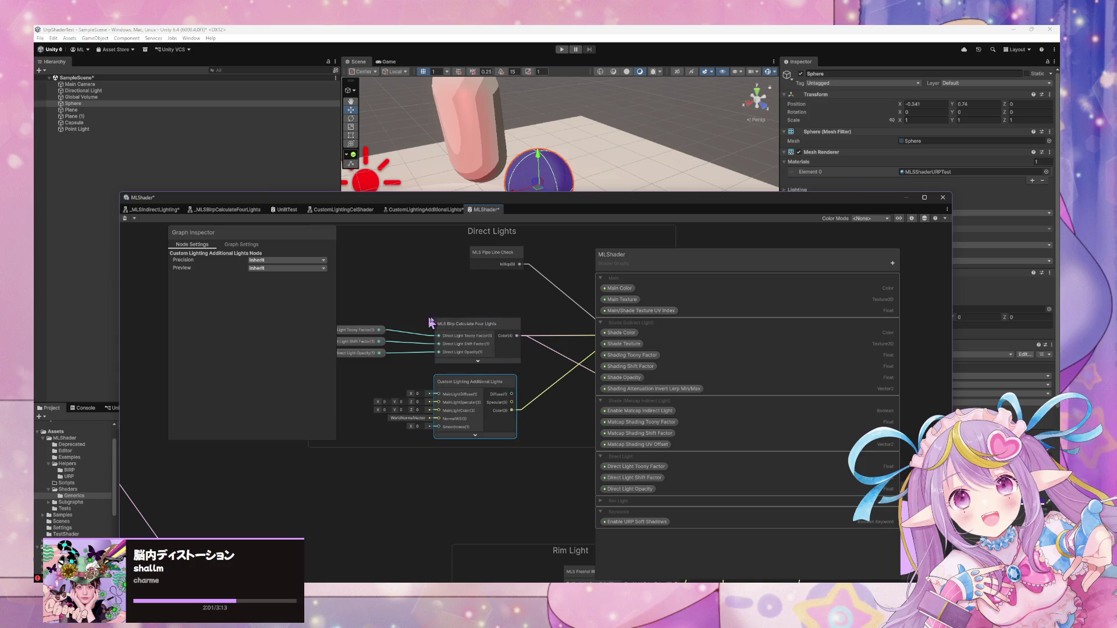
pyautogui.scroll(-5, 431, 323)
pyautogui.scroll(-2, 313, 298)
pyautogui.moveTo(514, 207)
pyautogui.mouseDown()
pyautogui.moveTo(725, 247)
pyautogui.moveTo(598, 220)
pyautogui.mouseUp()
pyautogui.moveTo(573, 341)
pyautogui.mouseDown()
pyautogui.moveTo(481, 339)
pyautogui.moveTo(567, 358)
pyautogui.moveTo(528, 348)
pyautogui.mouseUp()
pyautogui.scroll(1, 487, 336)
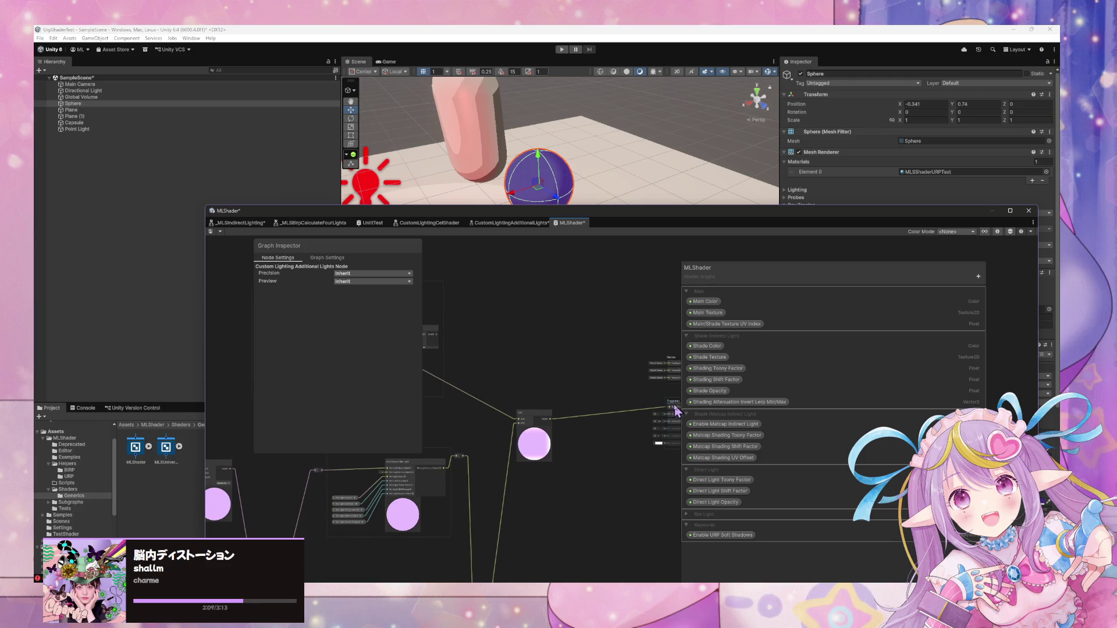
# Move the Fragment output node and save the MLShader graph.
pyautogui.moveTo(675, 410); pyautogui.dragTo(599, 392)
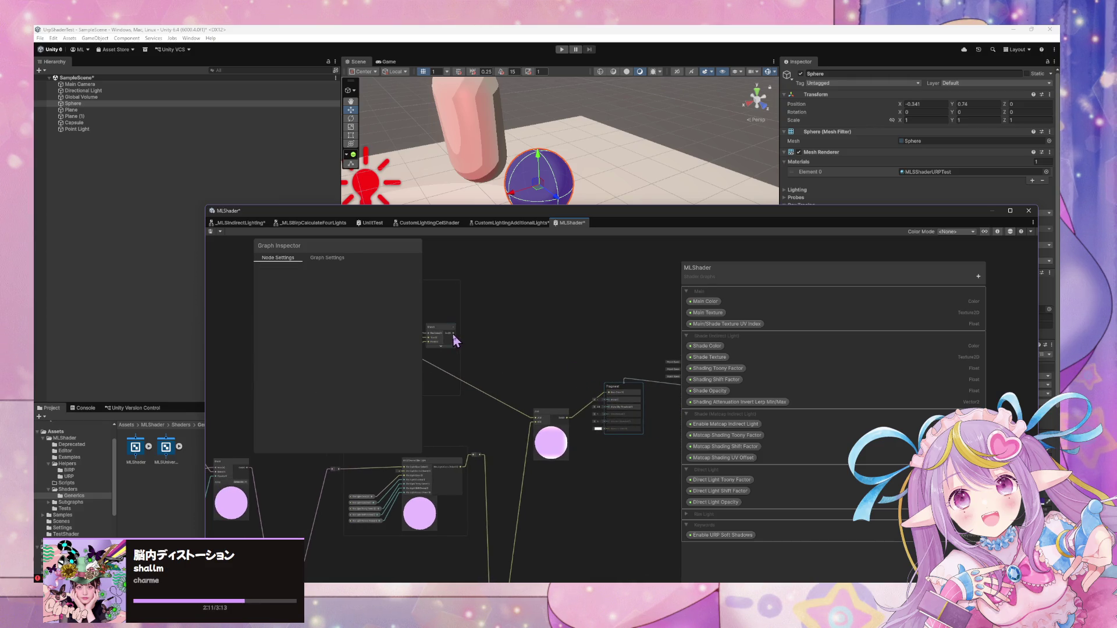
pyautogui.moveTo(507, 386)
pyautogui.mouseDown()
pyautogui.moveTo(557, 385)
pyautogui.moveTo(499, 386)
pyautogui.moveTo(574, 402)
pyautogui.moveTo(598, 356)
pyautogui.mouseUp()
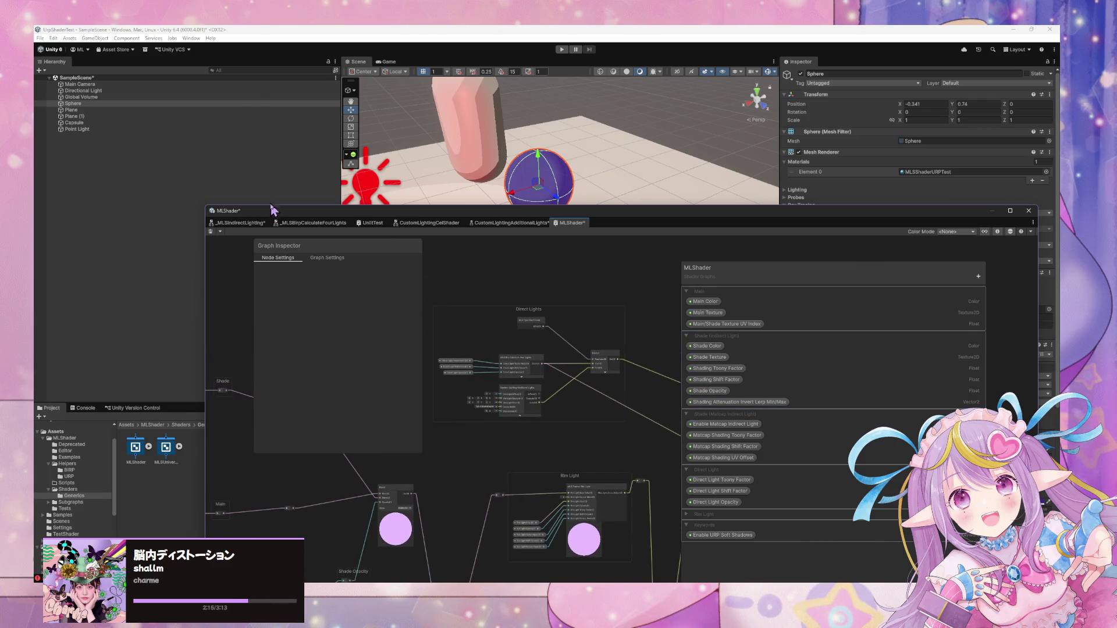
pyautogui.click(210, 231)
# Slide the Point Light past the sphere along X and set its intensity to 1.
pyautogui.moveTo(604, 192); pyautogui.dragTo(531, 192)
pyautogui.click(453, 134)
pyautogui.moveTo(435, 144)
pyautogui.mouseDown()
pyautogui.moveTo(372, 152)
pyautogui.moveTo(728, 125)
pyautogui.moveTo(391, 157)
pyautogui.moveTo(668, 182)
pyautogui.moveTo(414, 177)
pyautogui.moveTo(436, 180)
pyautogui.moveTo(474, 119)
pyautogui.moveTo(542, 126)
pyautogui.moveTo(491, 169)
pyautogui.moveTo(489, 134)
pyautogui.mouseUp()
pyautogui.click(913, 193)
pyautogui.write('1')
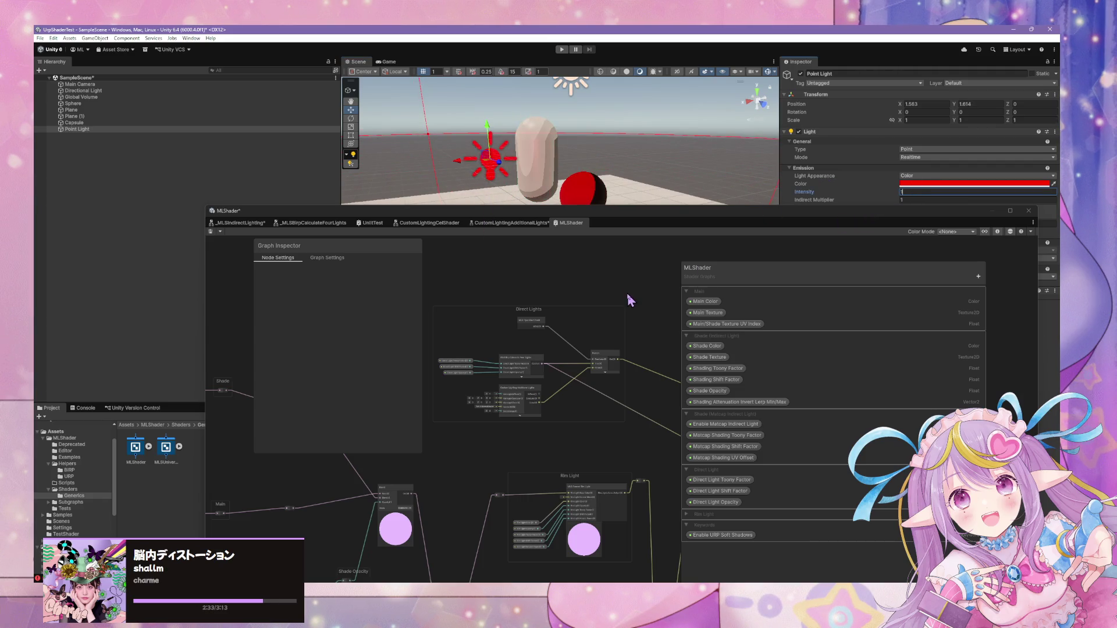
# Review the Additional Lights node in the graph and save MLShader again.
pyautogui.scroll(3, 640, 332)
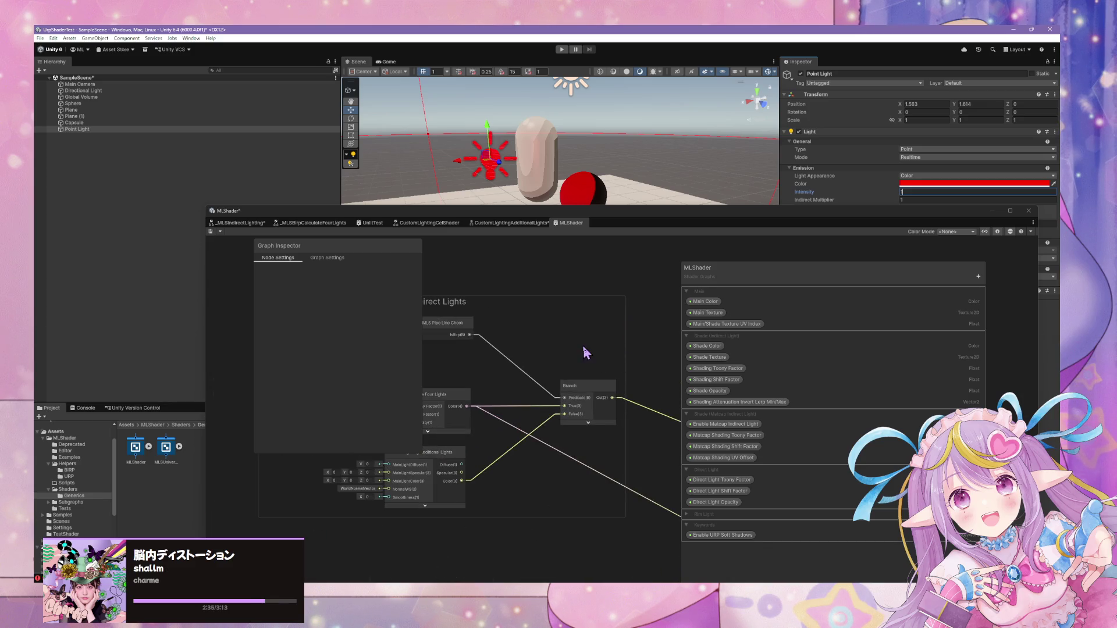
pyautogui.moveTo(539, 347); pyautogui.dragTo(626, 329)
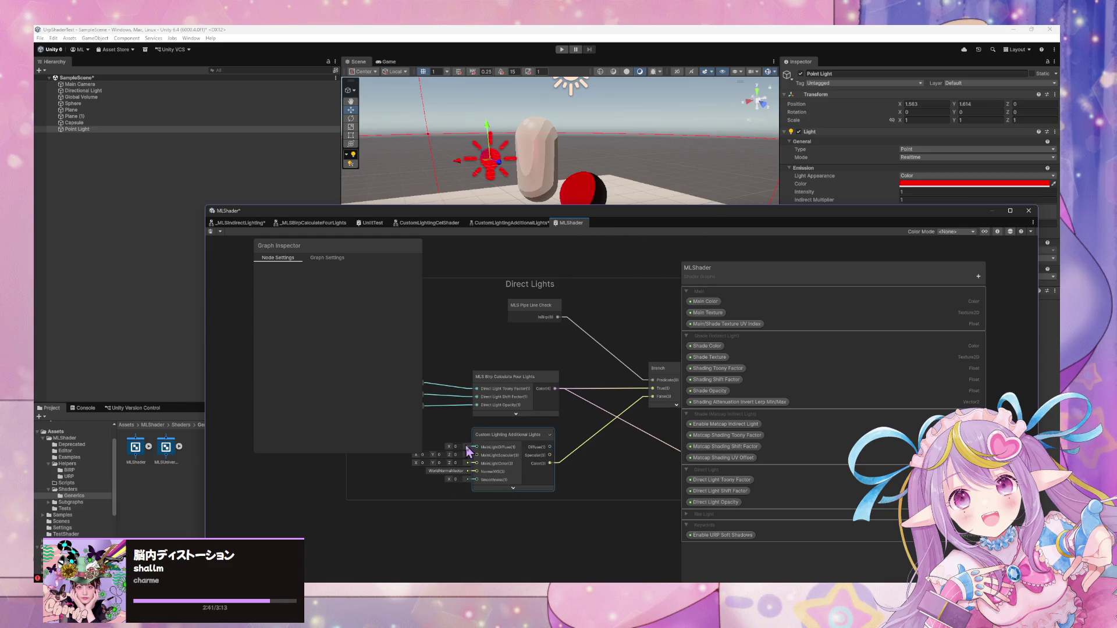
pyautogui.scroll(-2, 544, 386)
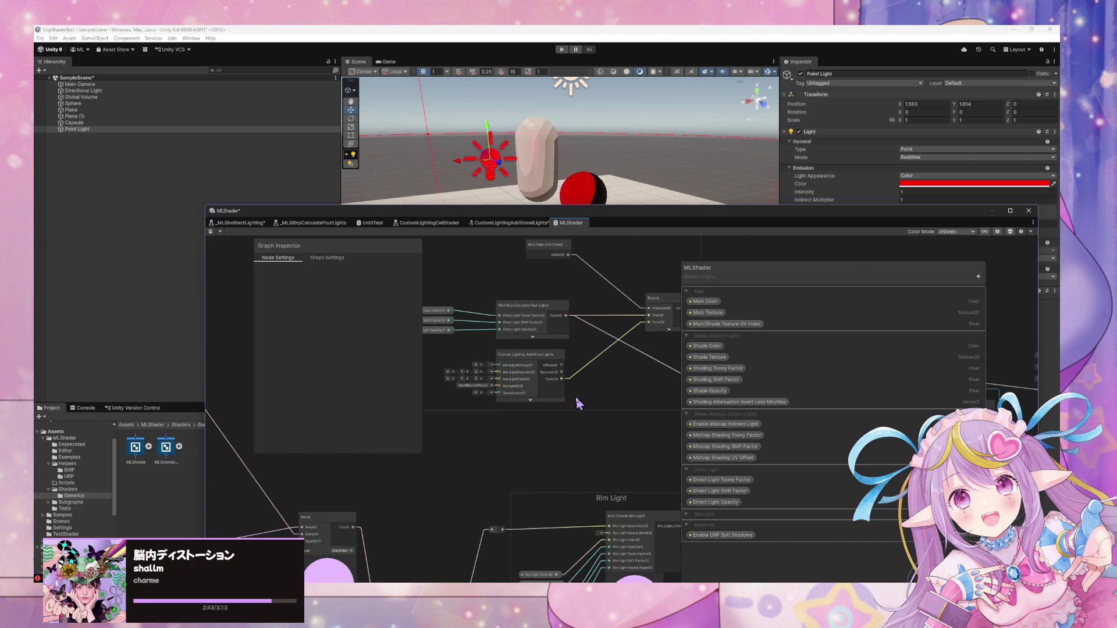
pyautogui.moveTo(588, 407)
pyautogui.mouseDown()
pyautogui.moveTo(547, 379)
pyautogui.moveTo(554, 404)
pyautogui.moveTo(514, 352)
pyautogui.moveTo(588, 364)
pyautogui.moveTo(543, 324)
pyautogui.moveTo(623, 364)
pyautogui.moveTo(494, 330)
pyautogui.moveTo(520, 332)
pyautogui.moveTo(549, 368)
pyautogui.moveTo(515, 460)
pyautogui.moveTo(643, 399)
pyautogui.moveTo(431, 303)
pyautogui.mouseUp()
pyautogui.click(211, 231)
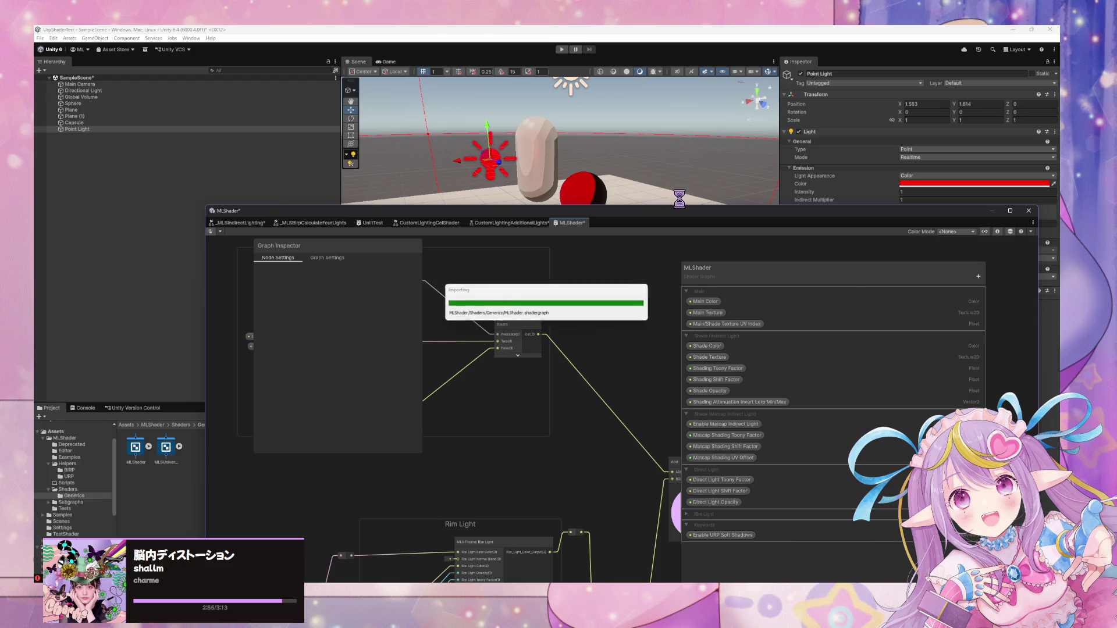
# Slide the red point light back and forth beside the sphere, ending at X 1.667, to check the pink tint.
pyautogui.moveTo(626, 210)
pyautogui.mouseDown()
pyautogui.moveTo(663, 349)
pyautogui.moveTo(636, 308)
pyautogui.moveTo(677, 243)
pyautogui.moveTo(621, 251)
pyautogui.moveTo(583, 229)
pyautogui.moveTo(555, 230)
pyautogui.moveTo(559, 349)
pyautogui.moveTo(739, 343)
pyautogui.mouseUp()
pyautogui.scroll(5, 678, 243)
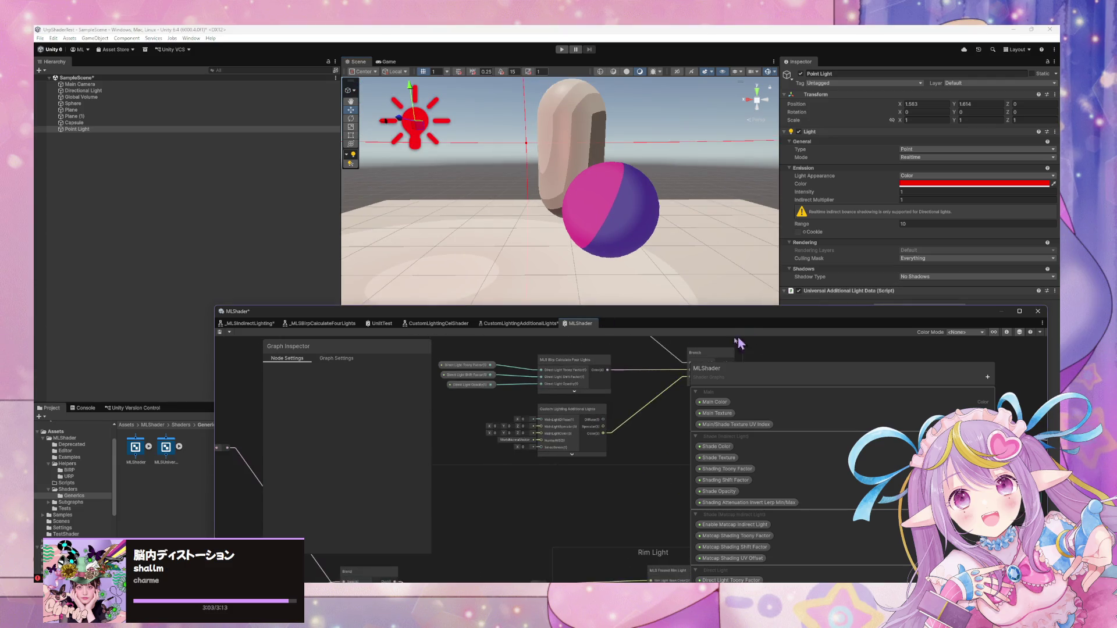
pyautogui.moveTo(662, 355)
pyautogui.mouseDown()
pyautogui.moveTo(604, 368)
pyautogui.moveTo(643, 367)
pyautogui.mouseUp()
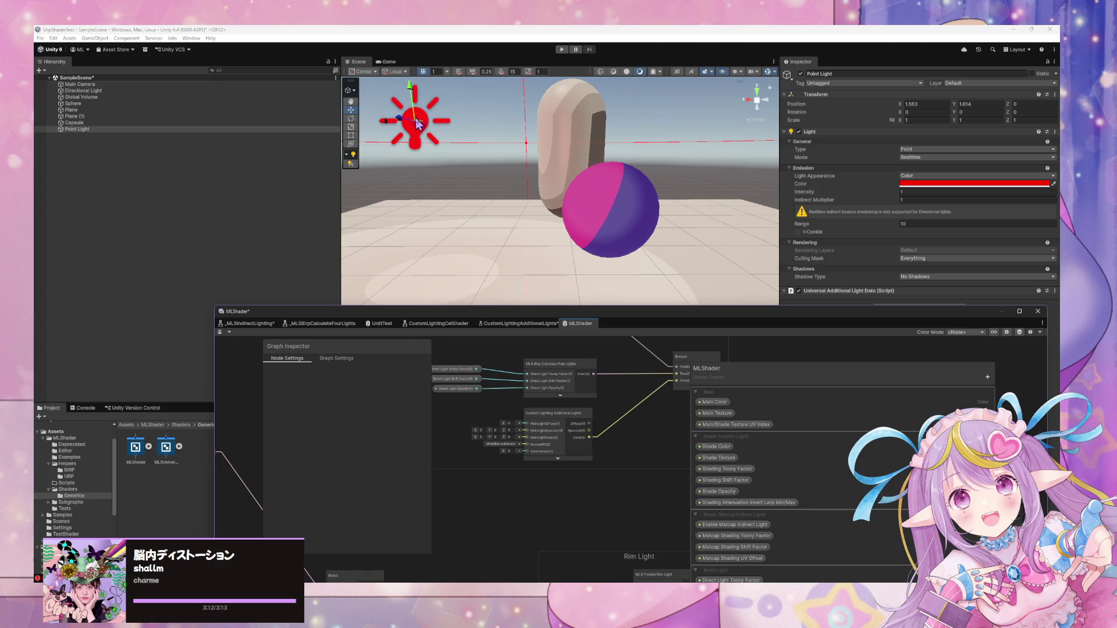
pyautogui.moveTo(386, 122)
pyautogui.mouseDown()
pyautogui.moveTo(395, 131)
pyautogui.moveTo(326, 137)
pyautogui.moveTo(675, 136)
pyautogui.moveTo(439, 151)
pyautogui.moveTo(712, 154)
pyautogui.moveTo(430, 151)
pyautogui.moveTo(640, 152)
pyautogui.moveTo(379, 197)
pyautogui.moveTo(464, 185)
pyautogui.moveTo(446, 192)
pyautogui.moveTo(708, 182)
pyautogui.moveTo(404, 204)
pyautogui.moveTo(420, 208)
pyautogui.mouseUp()
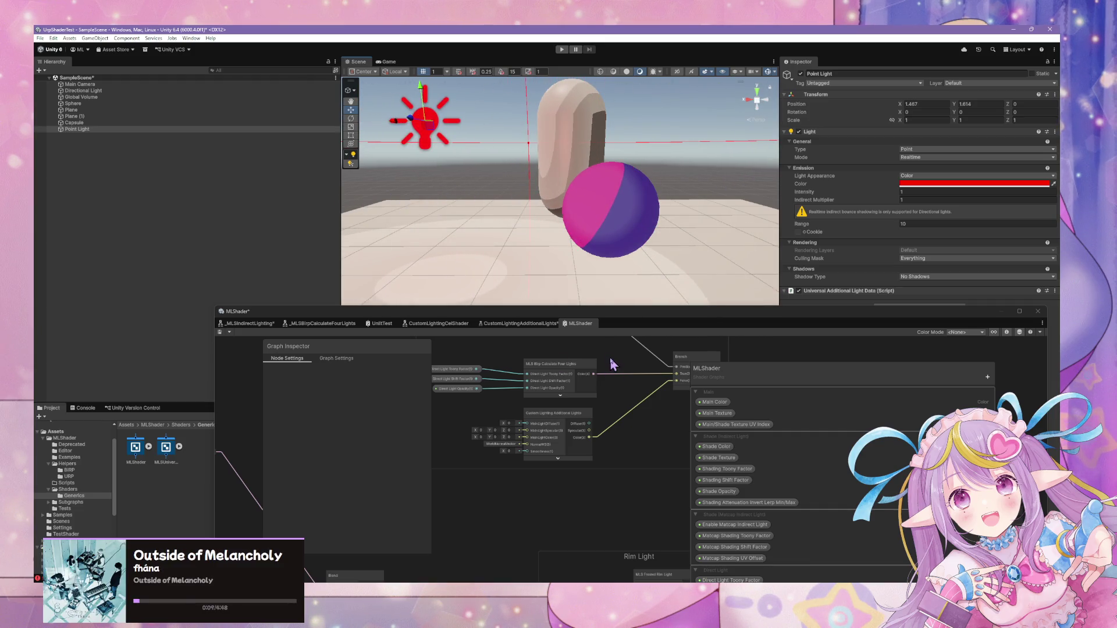
# Frame the Direct Lights group, cancel the stray node search, and open the Custom Lighting Additional Lights subgraph.
pyautogui.press('f')
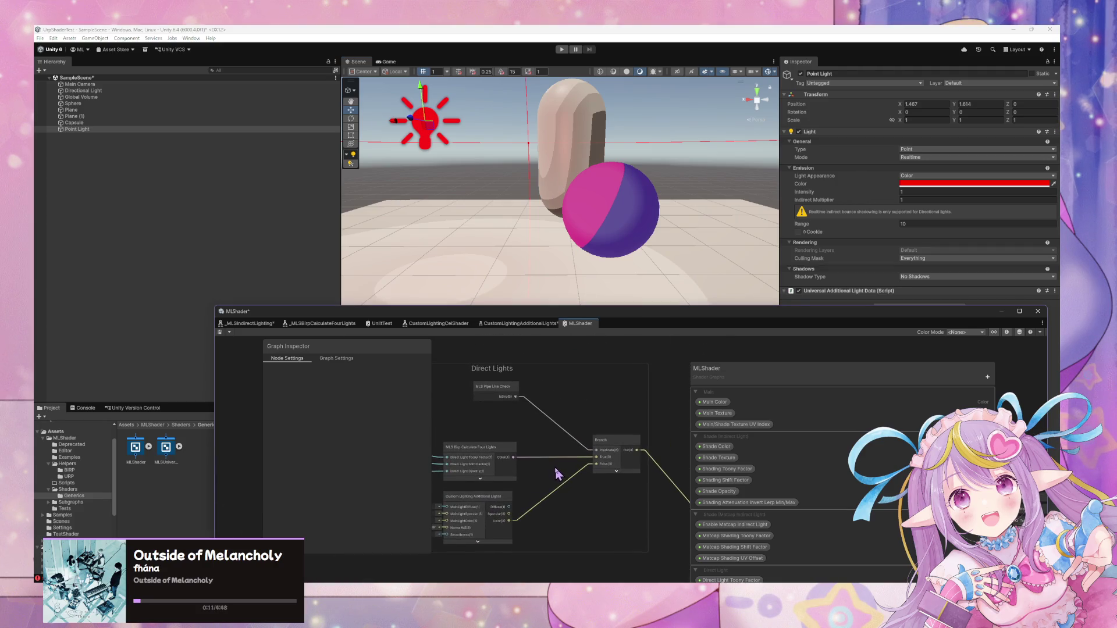
pyautogui.scroll(5, 520, 416)
pyautogui.scroll(-5, 721, 346)
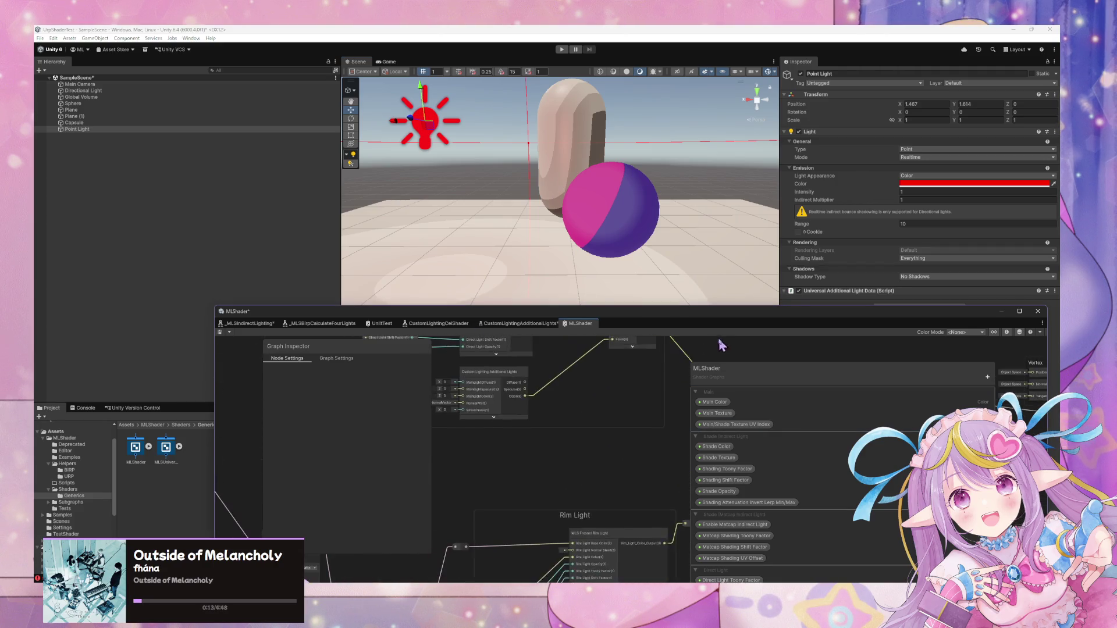
pyautogui.moveTo(713, 480); pyautogui.dragTo(656, 437)
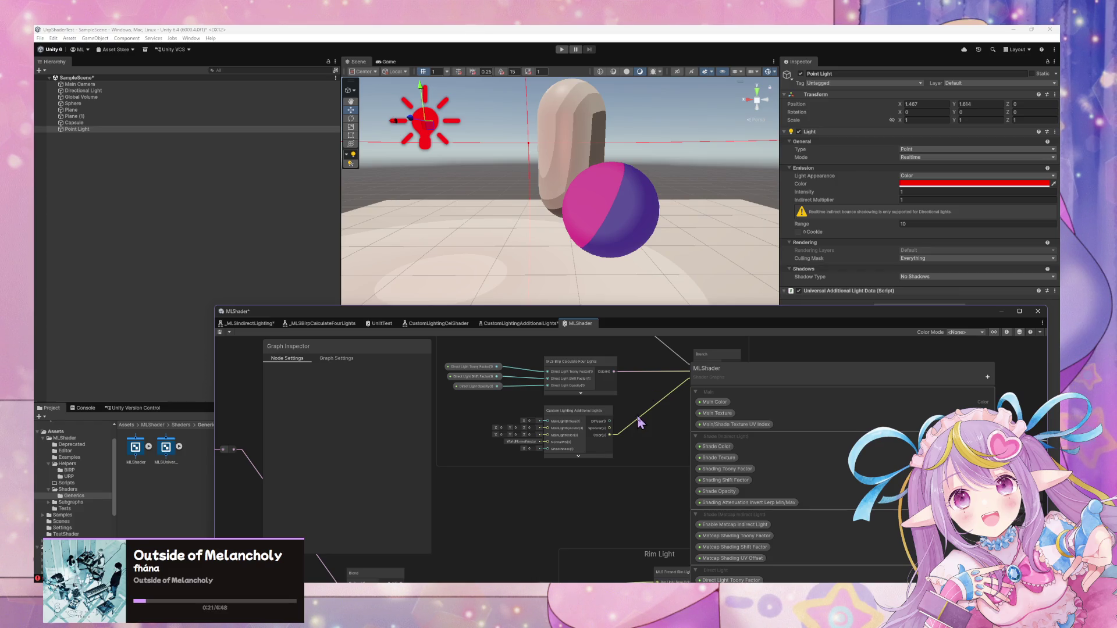
pyautogui.press('space')
pyautogui.write('muy')
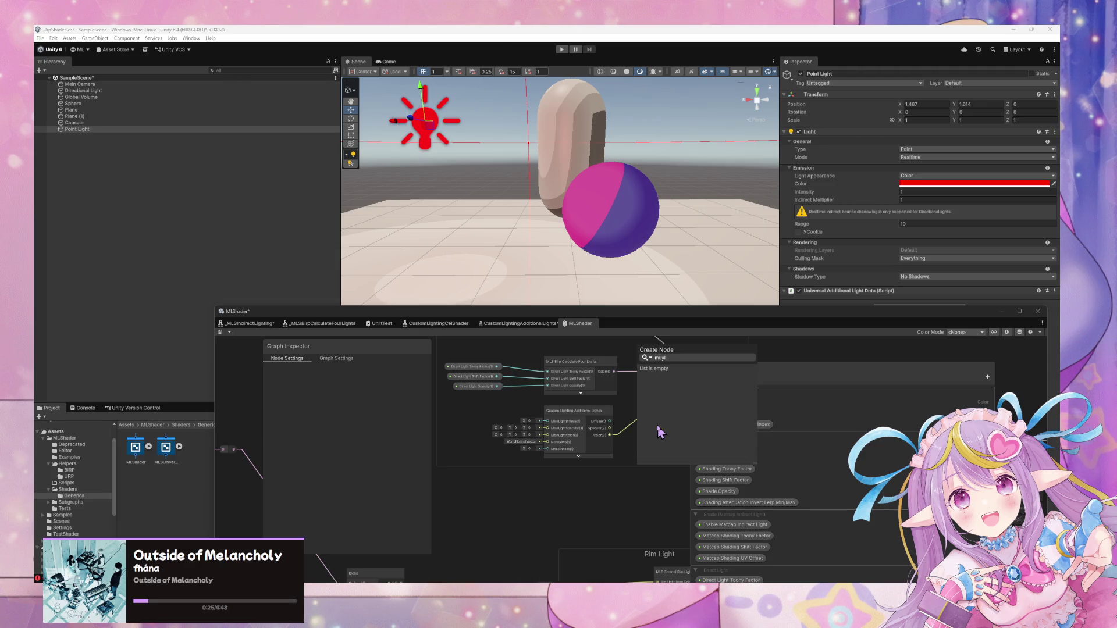
pyautogui.press('BackSpace')
pyautogui.press('Escape')
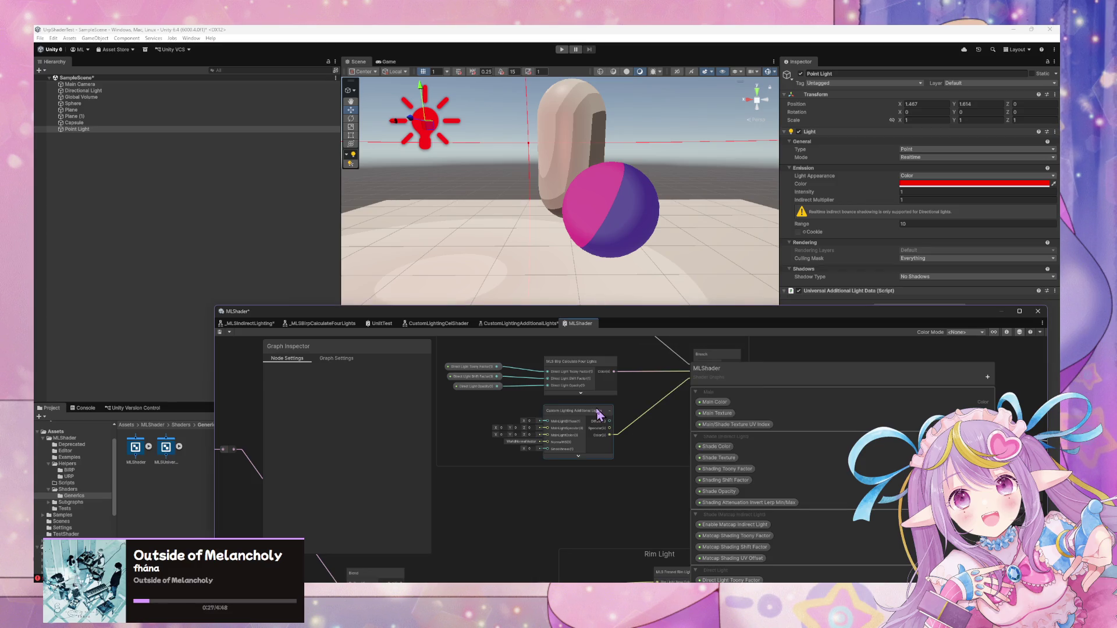
pyautogui.doubleClick(598, 414)
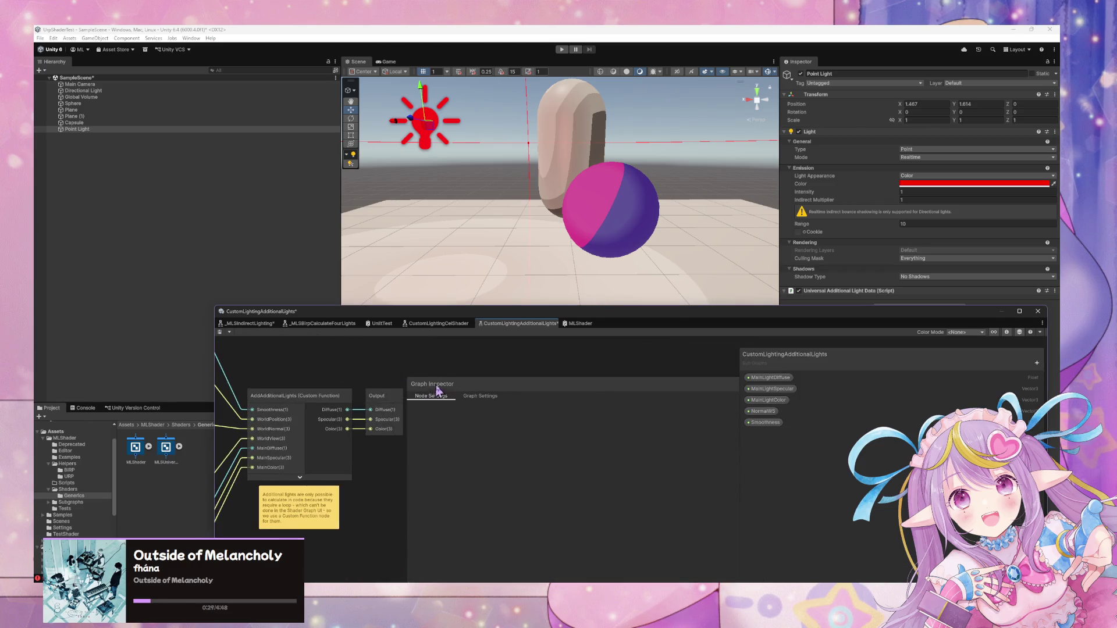
# Shrink the Graph Inspector and pan the subgraph to review AddAdditionalLights, Output and Adjust Smoothness.
pyautogui.moveTo(437, 390); pyautogui.dragTo(516, 364)
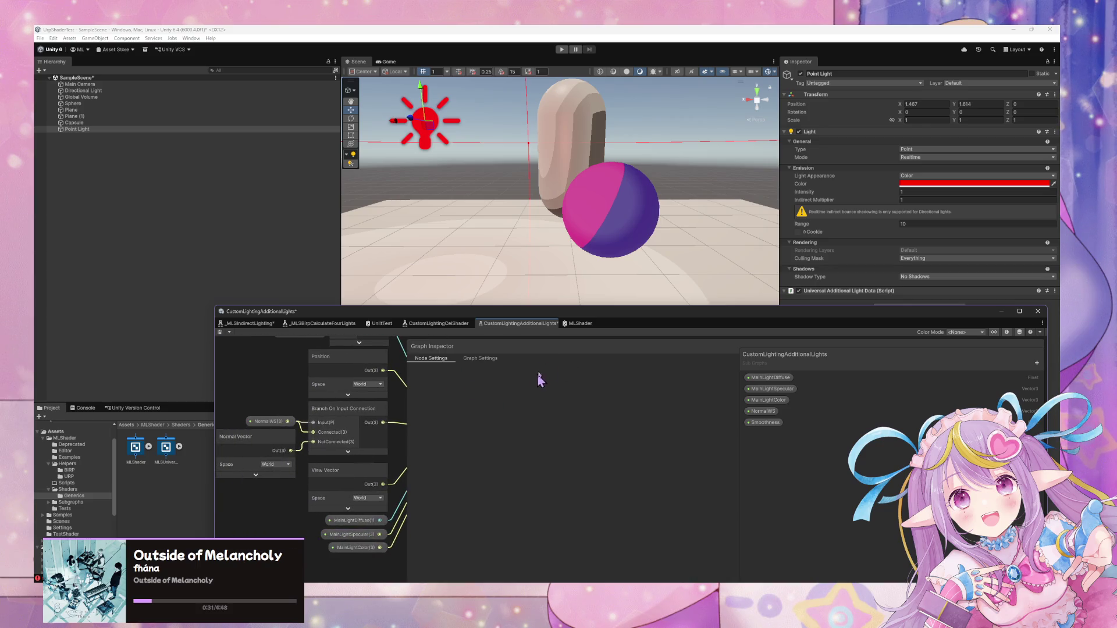
pyautogui.moveTo(578, 356)
pyautogui.mouseDown()
pyautogui.moveTo(499, 436)
pyautogui.moveTo(367, 429)
pyautogui.moveTo(532, 399)
pyautogui.mouseUp()
pyautogui.moveTo(409, 382)
pyautogui.mouseDown()
pyautogui.moveTo(671, 448)
pyautogui.moveTo(664, 459)
pyautogui.mouseUp()
pyautogui.moveTo(557, 412)
pyautogui.mouseDown()
pyautogui.moveTo(650, 437)
pyautogui.moveTo(566, 448)
pyautogui.mouseUp()
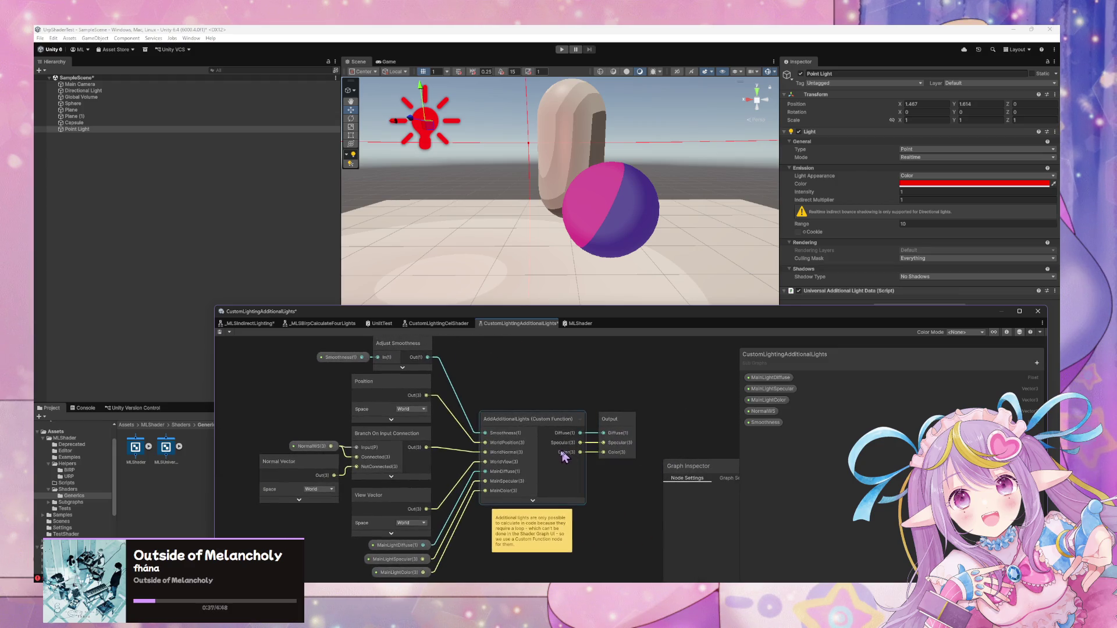
pyautogui.moveTo(497, 396); pyautogui.dragTo(525, 406)
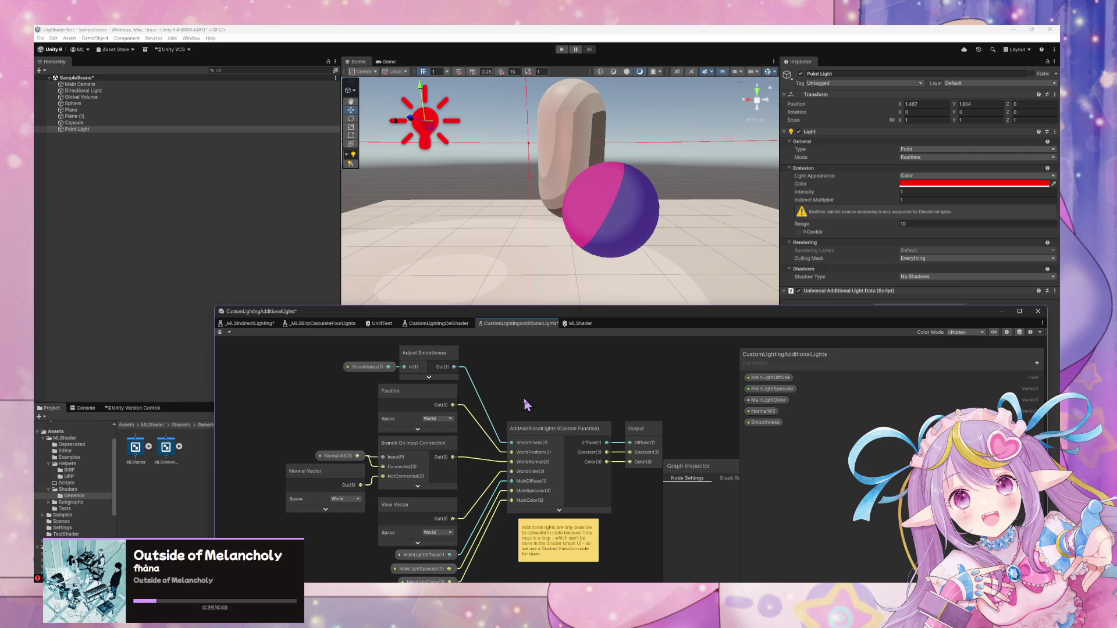
pyautogui.moveTo(525, 392); pyautogui.dragTo(592, 370)
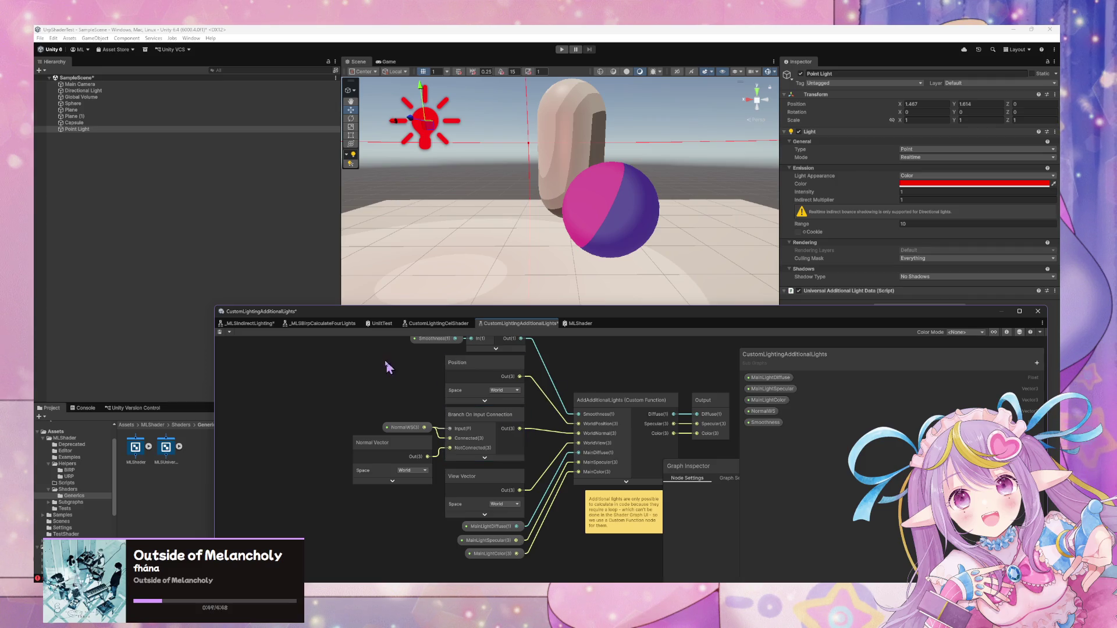
# Close the _MLSIndirectLighting graph, return to the MLShader graph, and select the scene sphere.
pyautogui.click(250, 324)
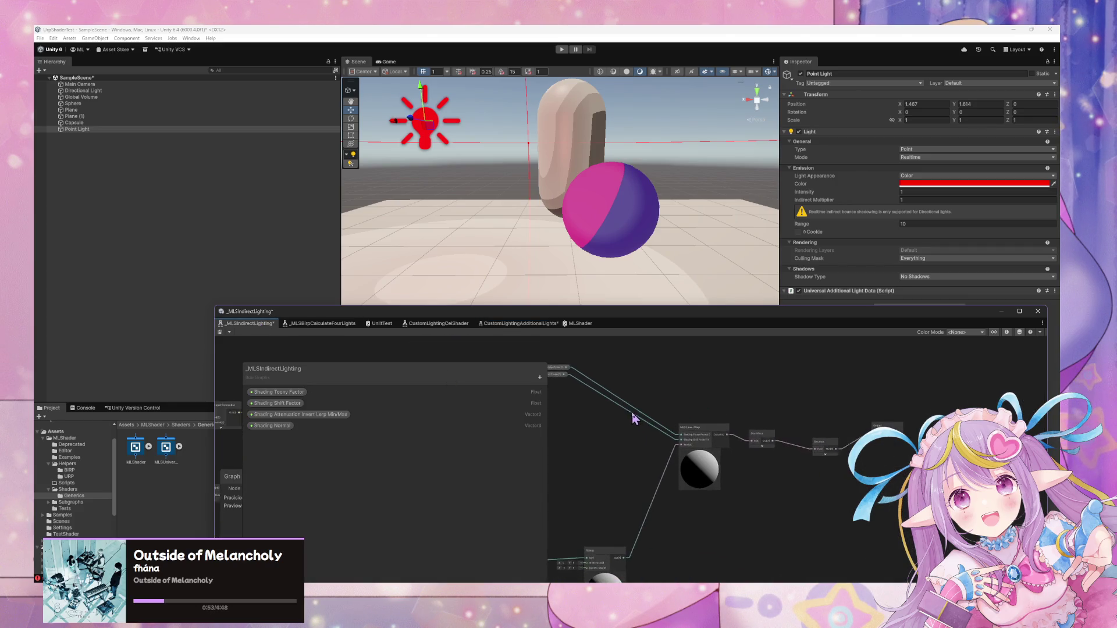
pyautogui.click(228, 333)
pyautogui.click(256, 349)
pyautogui.click(573, 327)
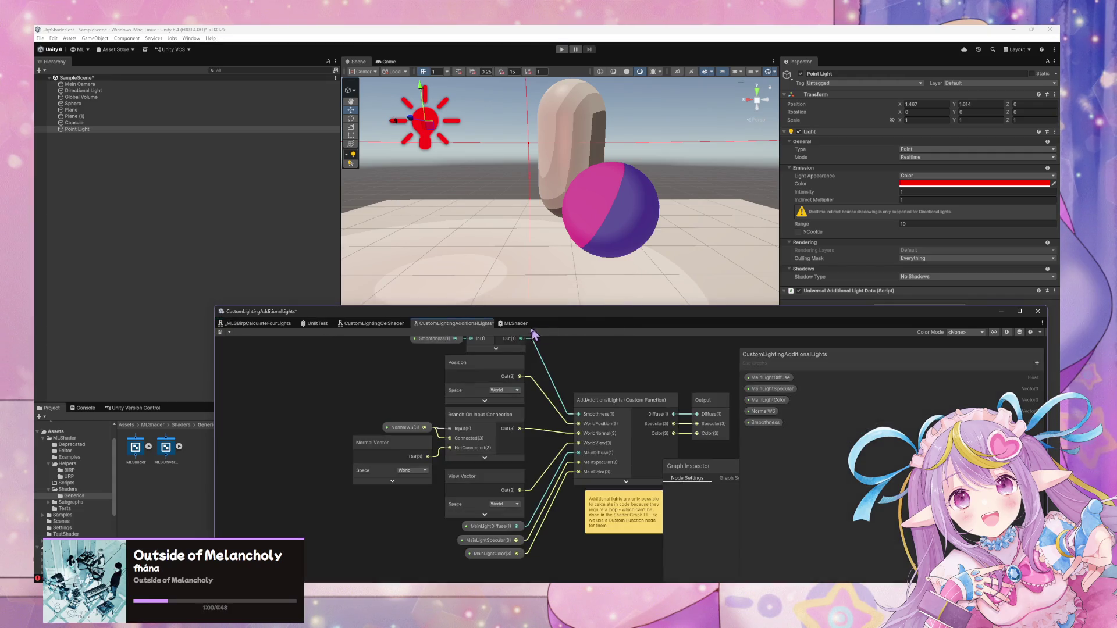
pyautogui.click(515, 324)
pyautogui.click(653, 211)
# Review the sphere's MLShader material down to Direct Light Opacity, then enlarge the CustomLightingAdditionalLights graph window.
pyautogui.moveTo(811, 316); pyautogui.dragTo(470, 416)
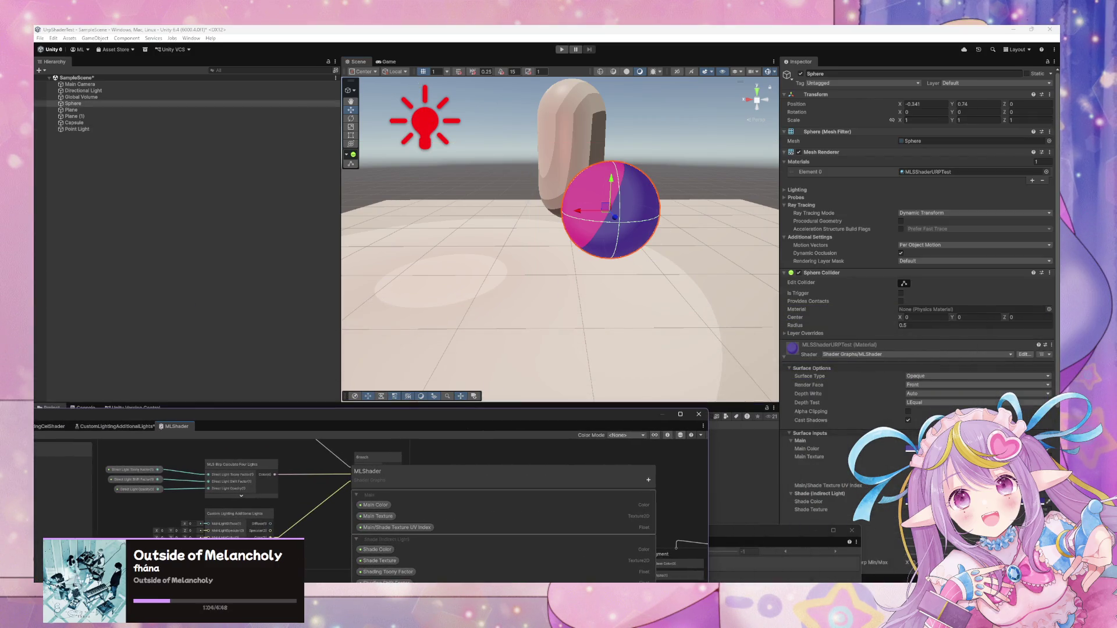
pyautogui.scroll(-3, 965, 399)
pyautogui.scroll(-7, 911, 395)
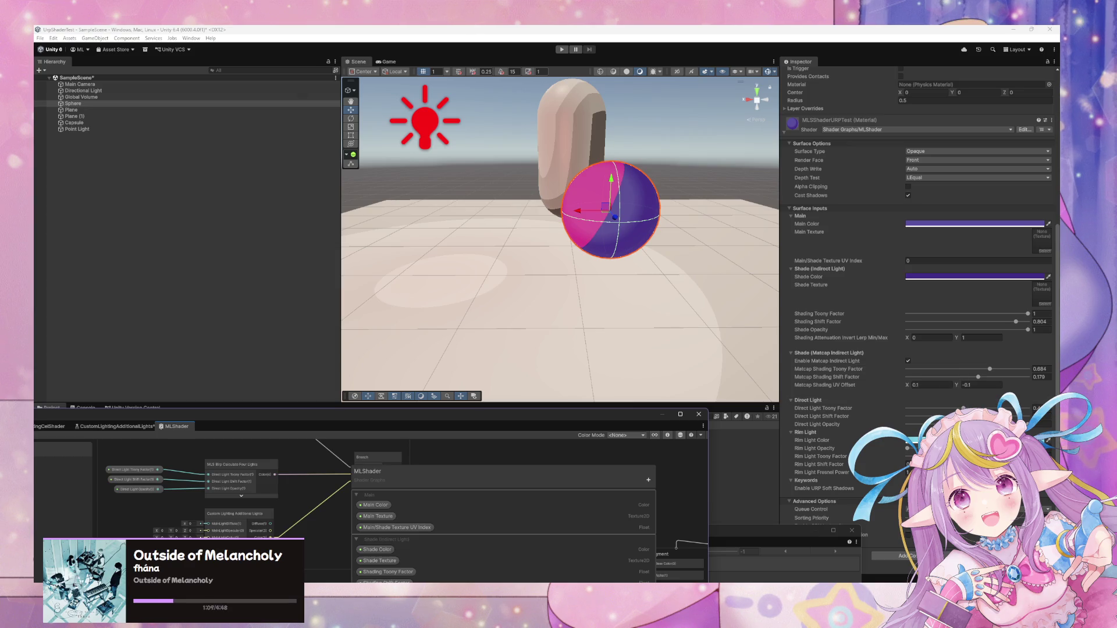
pyautogui.click(823, 424)
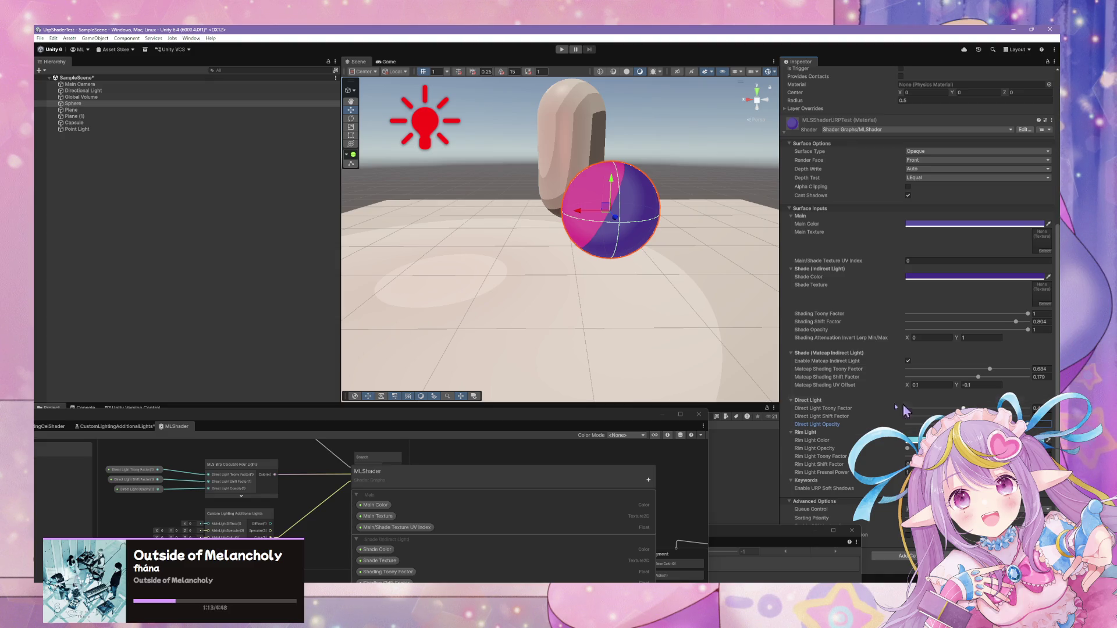
pyautogui.click(573, 430)
pyautogui.moveTo(559, 421)
pyautogui.mouseDown()
pyautogui.moveTo(530, 316)
pyautogui.moveTo(568, 326)
pyautogui.mouseUp()
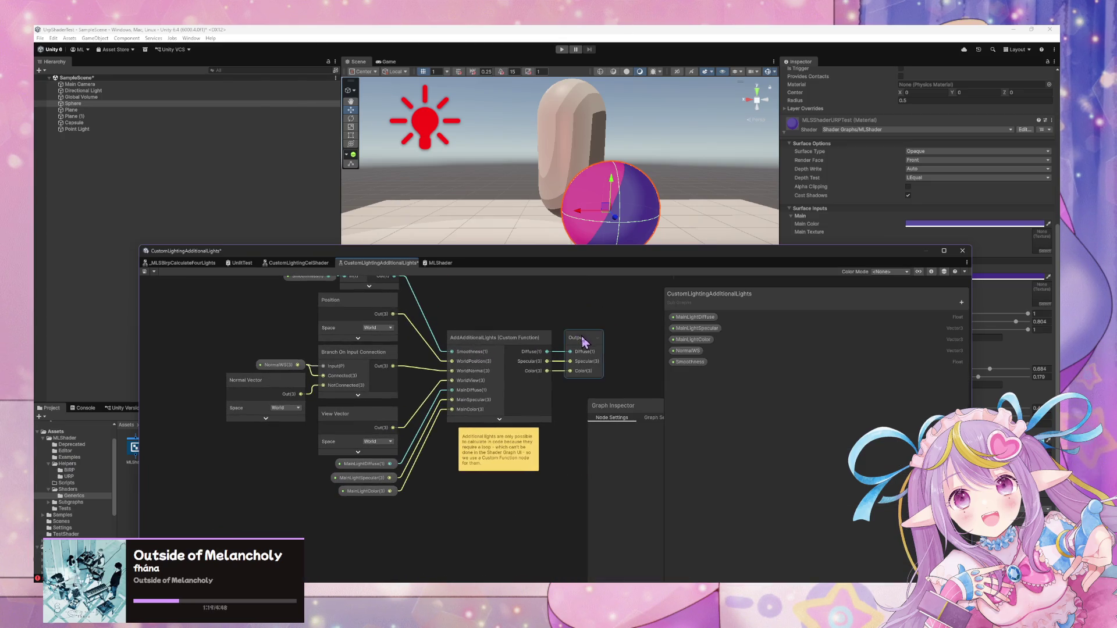
# Select the AddAdditionalLights node to inspect its inputs, outputs and code, toggling its preview.
pyautogui.click(486, 378)
pyautogui.click(498, 420)
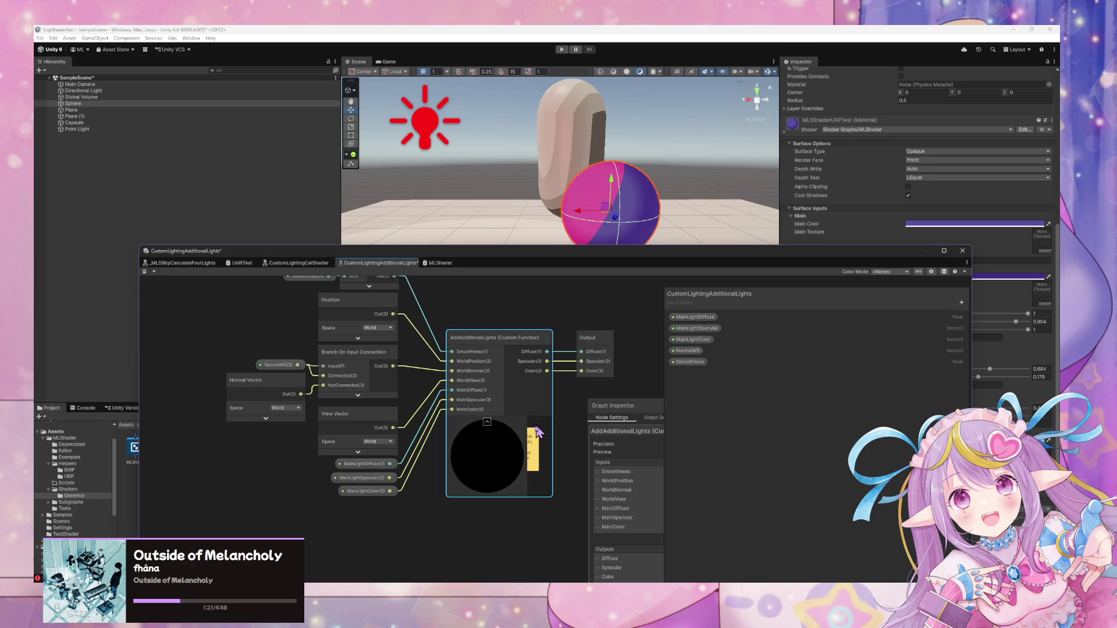
pyautogui.click(487, 423)
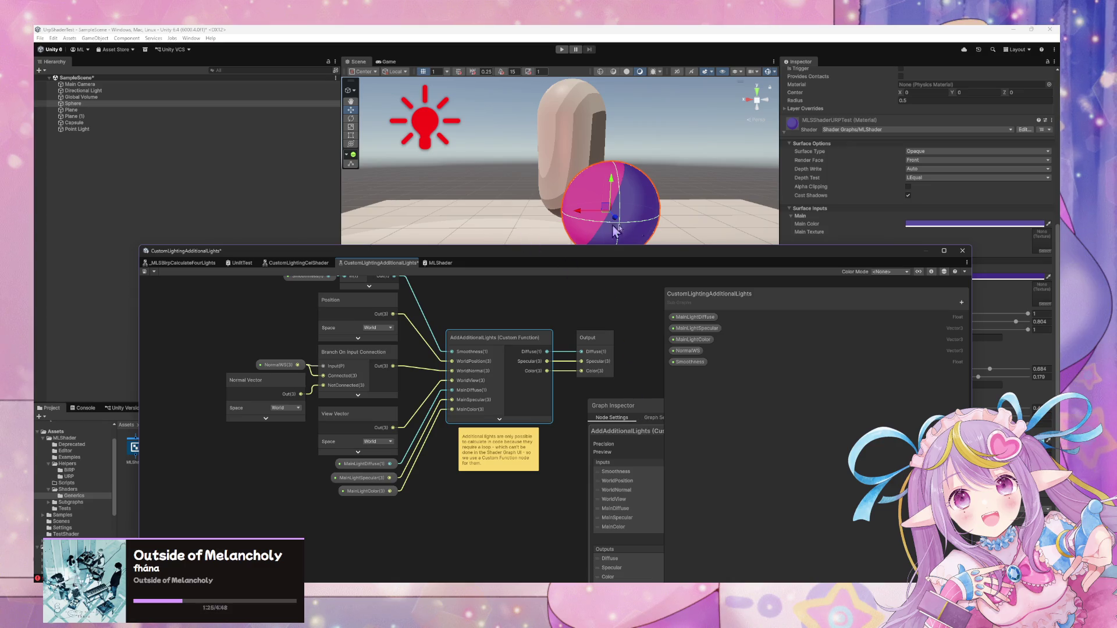
# Orbit the Scene view to see the sphere and capsule lighting from other angles, then move the graph window aside.
pyautogui.scroll(-5, 692, 235)
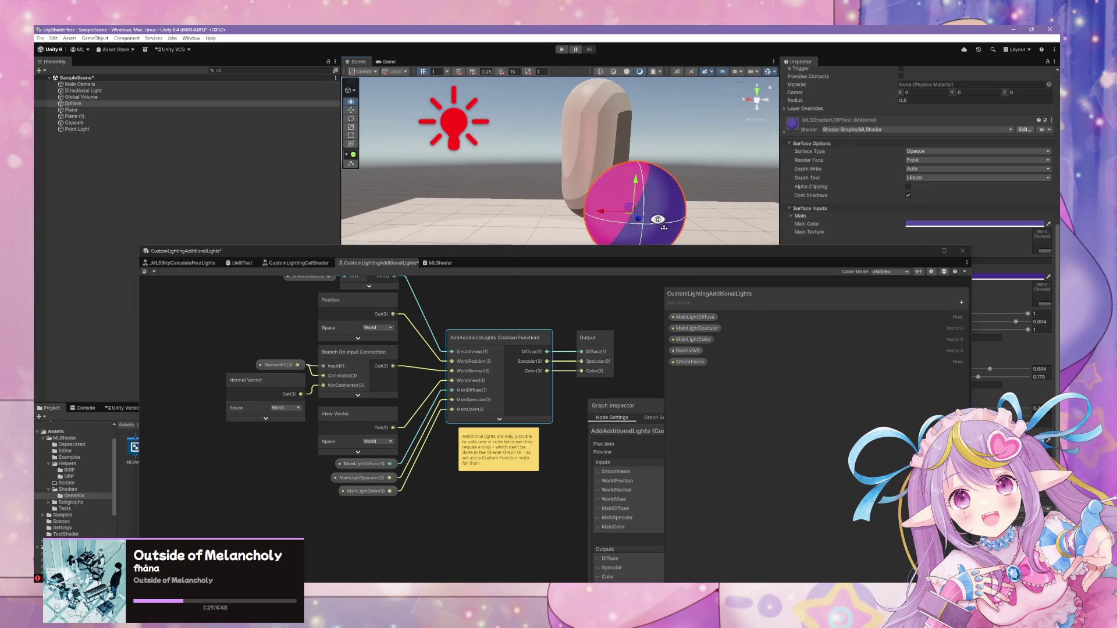
pyautogui.moveTo(665, 232)
pyautogui.mouseDown()
pyautogui.moveTo(639, 266)
pyautogui.moveTo(633, 347)
pyautogui.moveTo(642, 251)
pyautogui.mouseUp()
pyautogui.scroll(5, 634, 239)
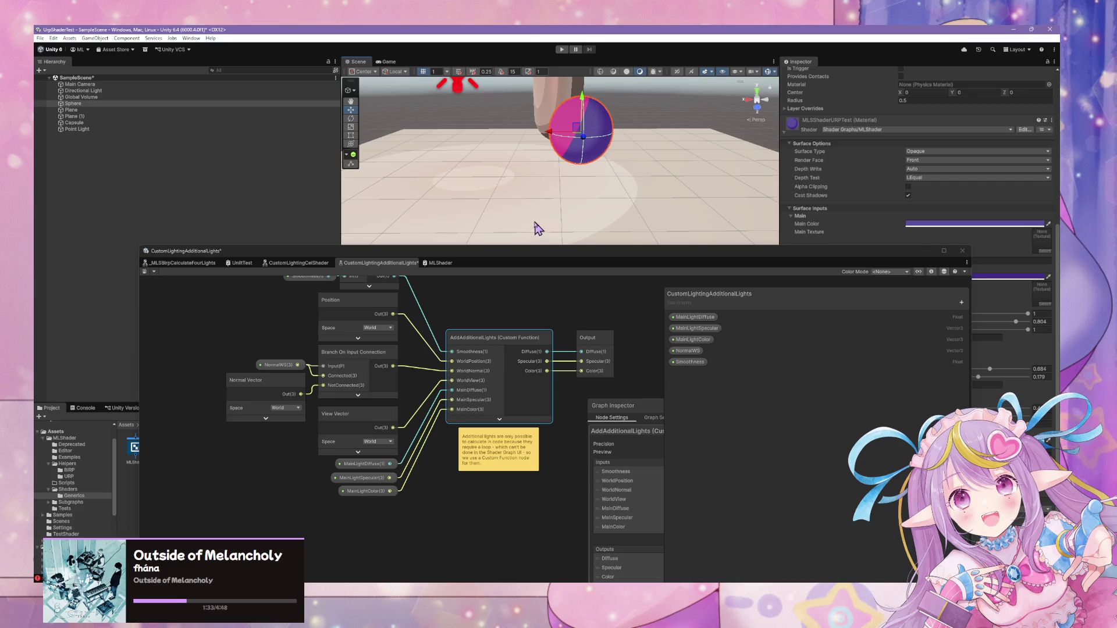
pyautogui.moveTo(563, 178); pyautogui.dragTo(556, 200)
pyautogui.moveTo(649, 257)
pyautogui.mouseDown()
pyautogui.moveTo(424, 332)
pyautogui.moveTo(700, 196)
pyautogui.mouseUp()
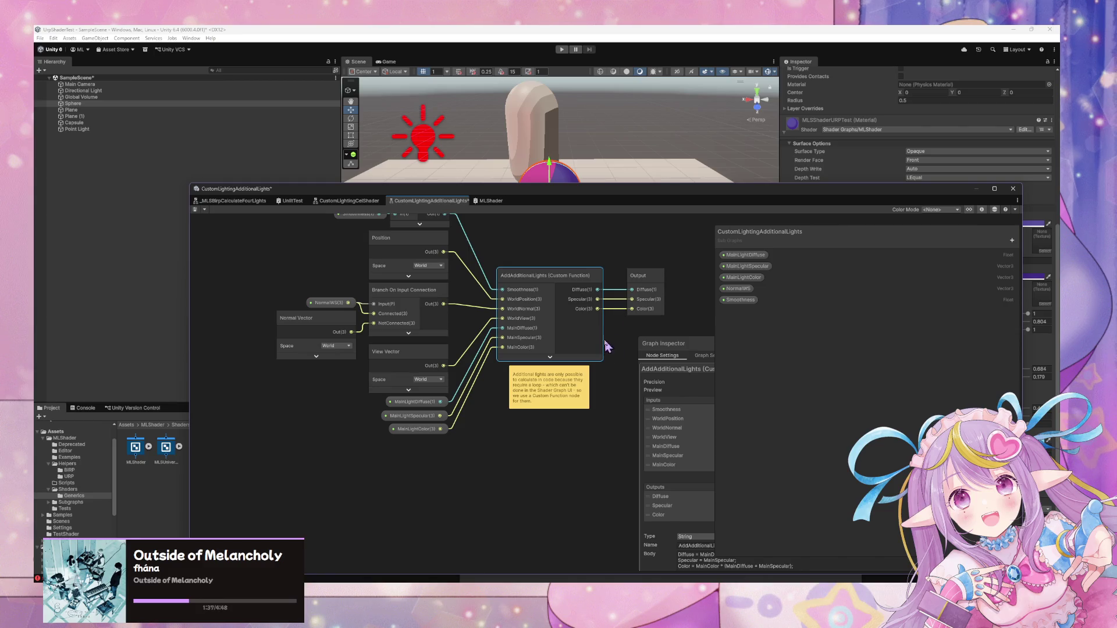
pyautogui.moveTo(641, 575)
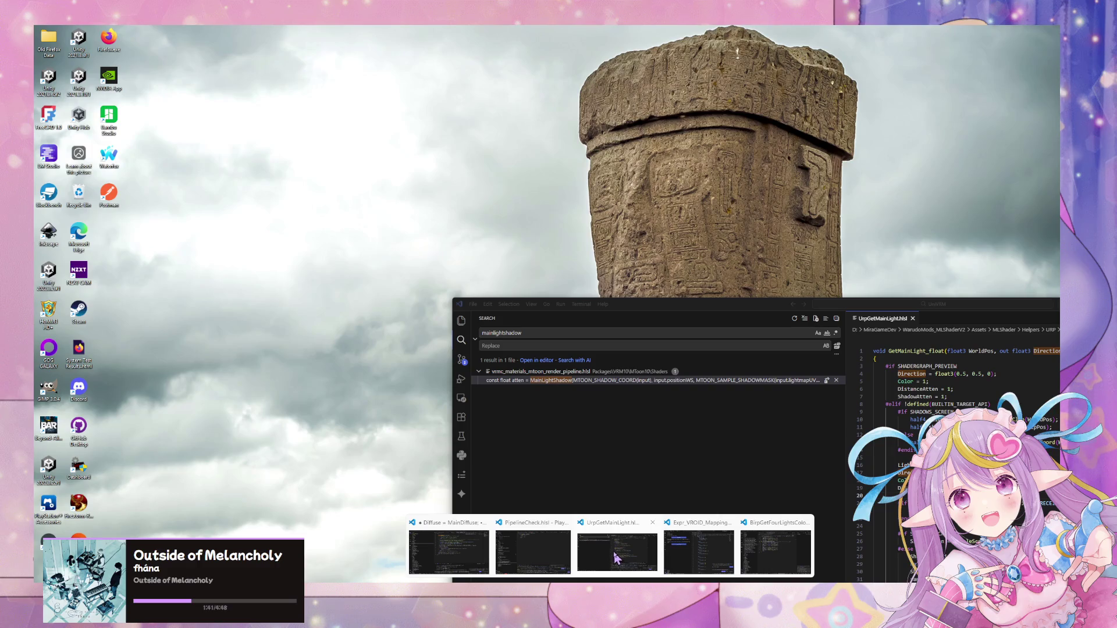
# Bring the VS Code windows forward from the taskbar, starting with UrpGetMainLight, and move the search window aside.
pyautogui.click(615, 558)
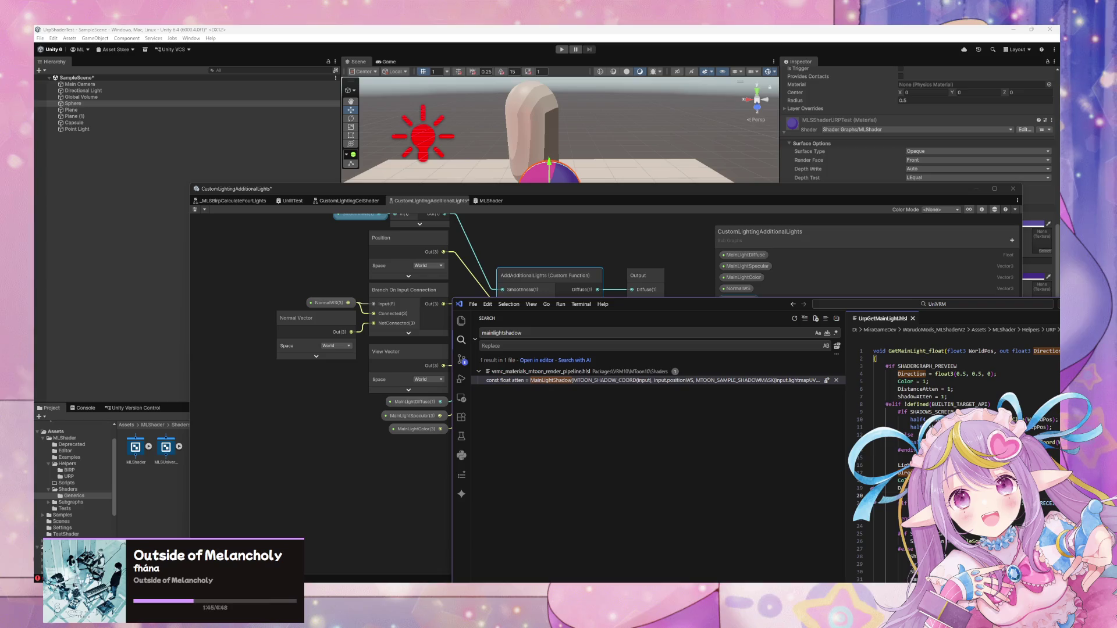
pyautogui.moveTo(478, 552)
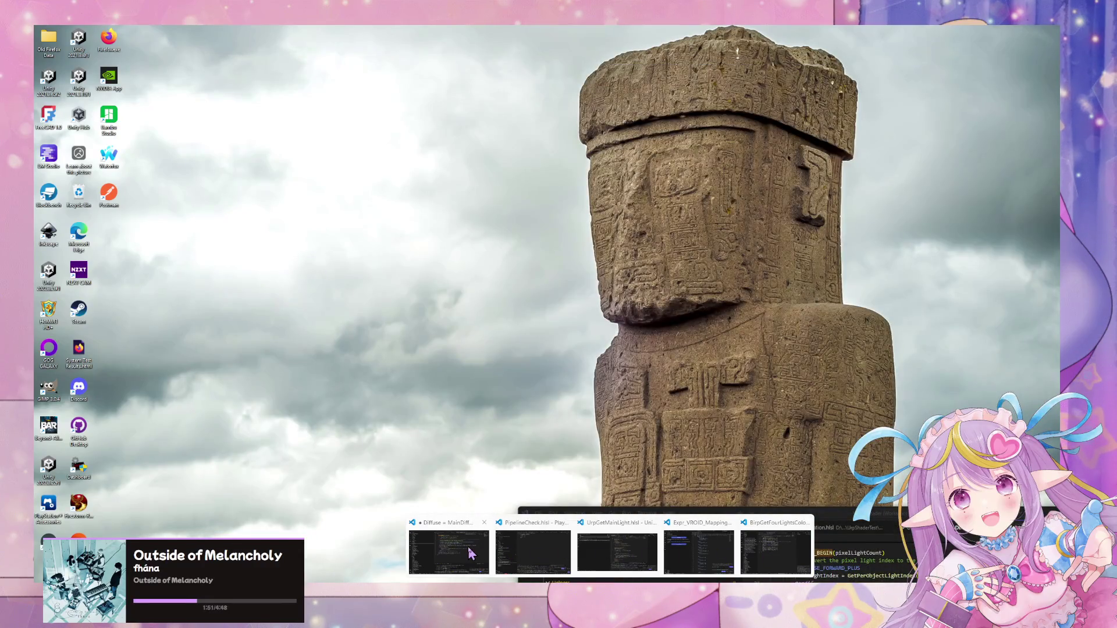
pyautogui.click(471, 553)
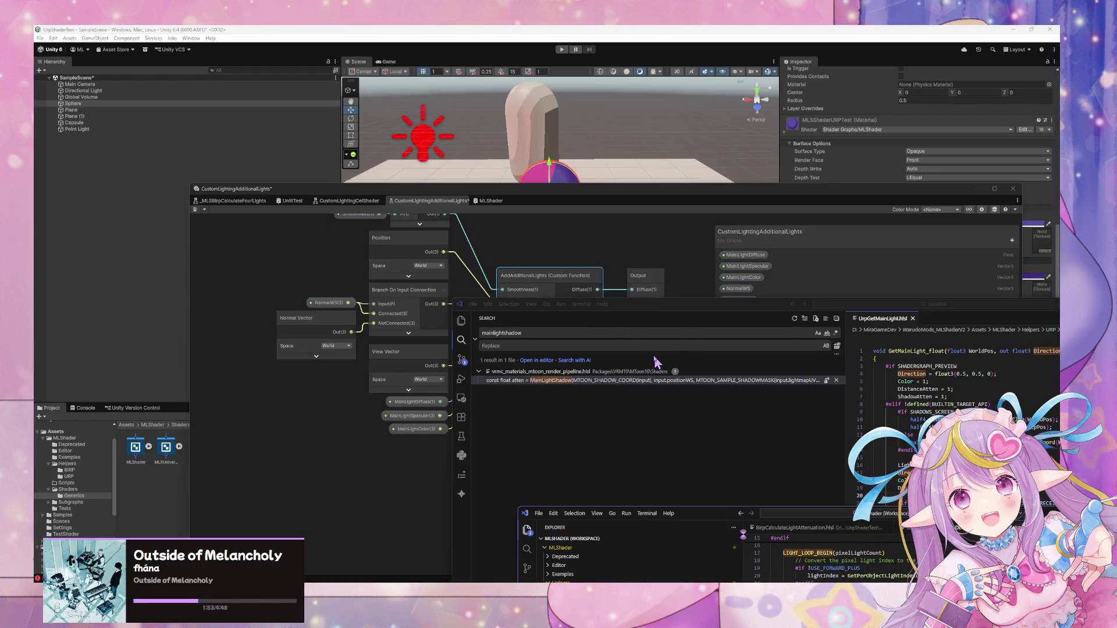
pyautogui.moveTo(644, 305)
pyautogui.mouseDown()
pyautogui.moveTo(369, 220)
pyautogui.moveTo(519, 232)
pyautogui.moveTo(714, 293)
pyautogui.mouseUp()
# Bring the Diffuse code window to the front and move it up to read the LIGHT_LOOP_BEGIN loop.
pyautogui.moveTo(610, 578)
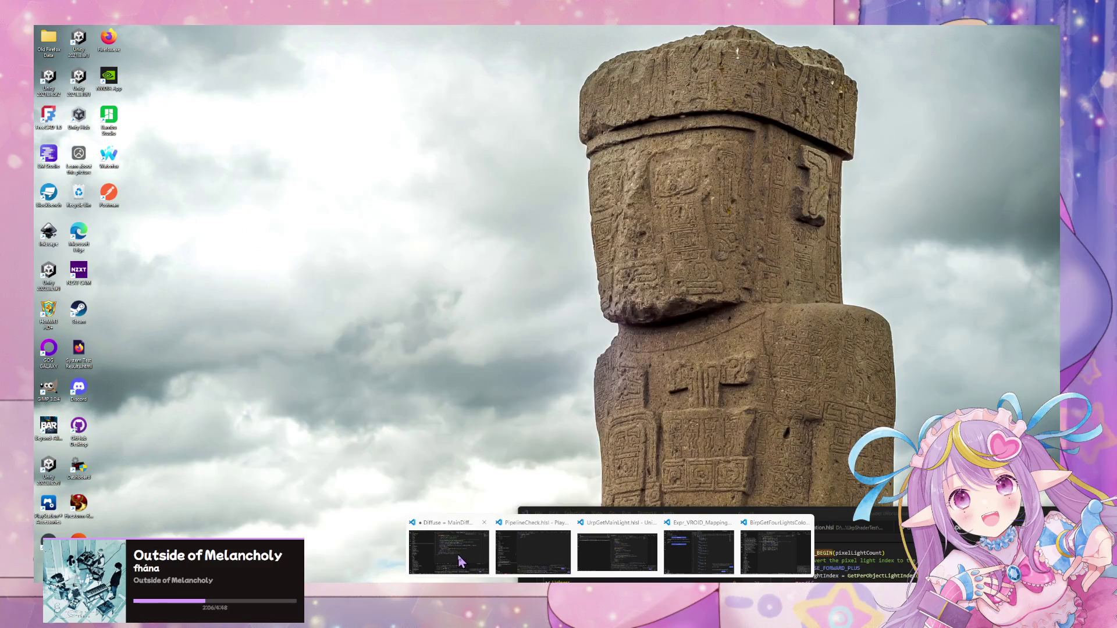
pyautogui.click(461, 561)
pyautogui.moveTo(736, 520)
pyautogui.mouseDown()
pyautogui.moveTo(579, 182)
pyautogui.moveTo(505, 194)
pyautogui.mouseUp()
pyautogui.scroll(5, 688, 297)
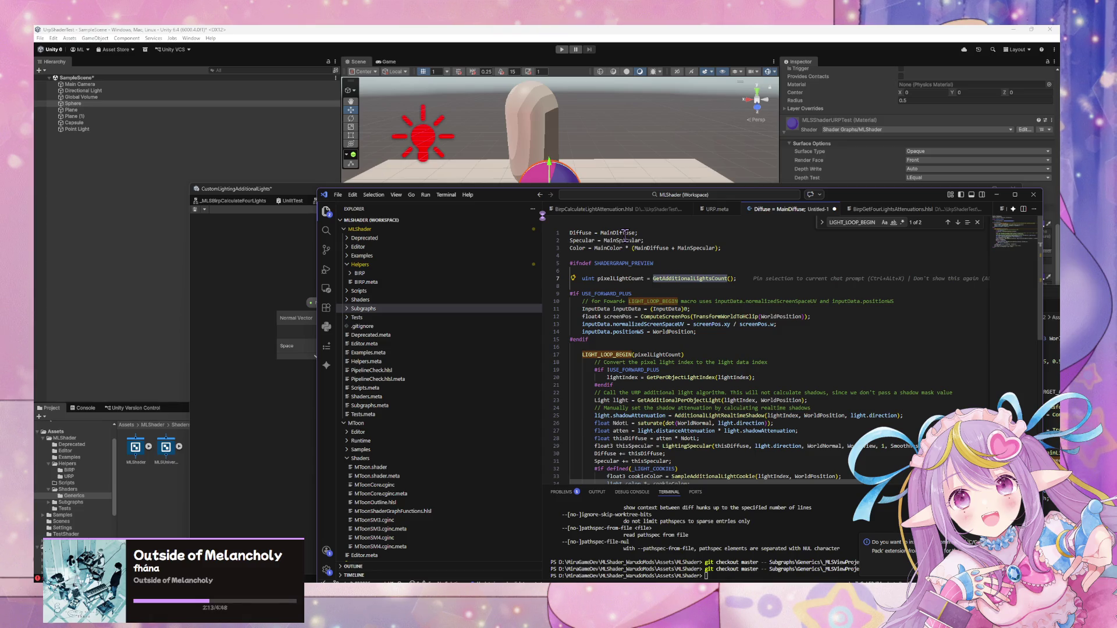
pyautogui.scroll(-5, 588, 279)
pyautogui.scroll(4, 605, 299)
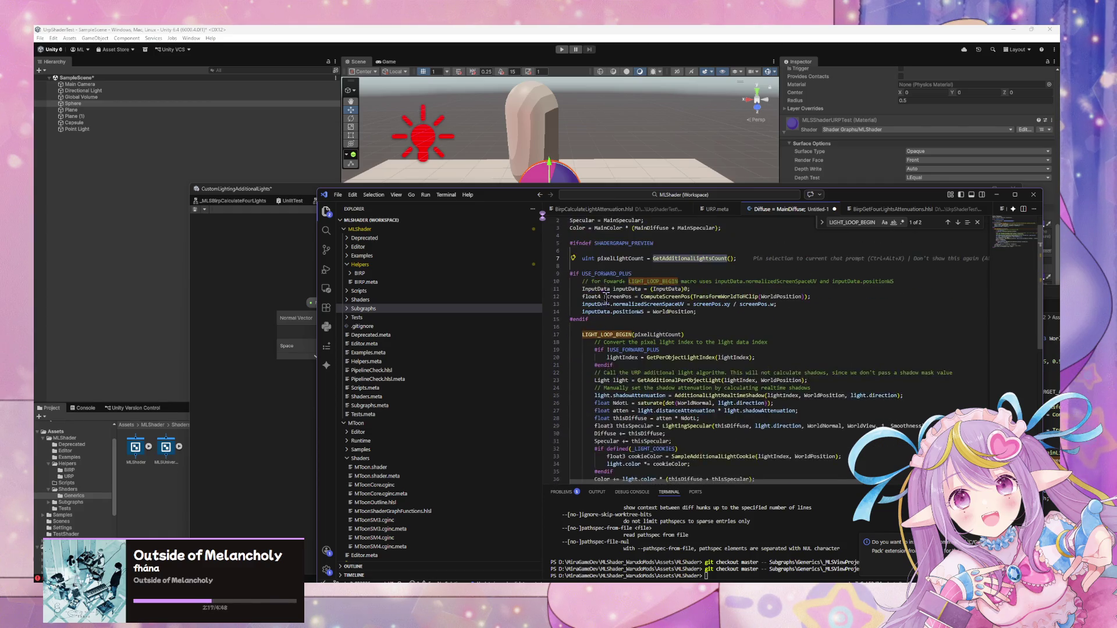